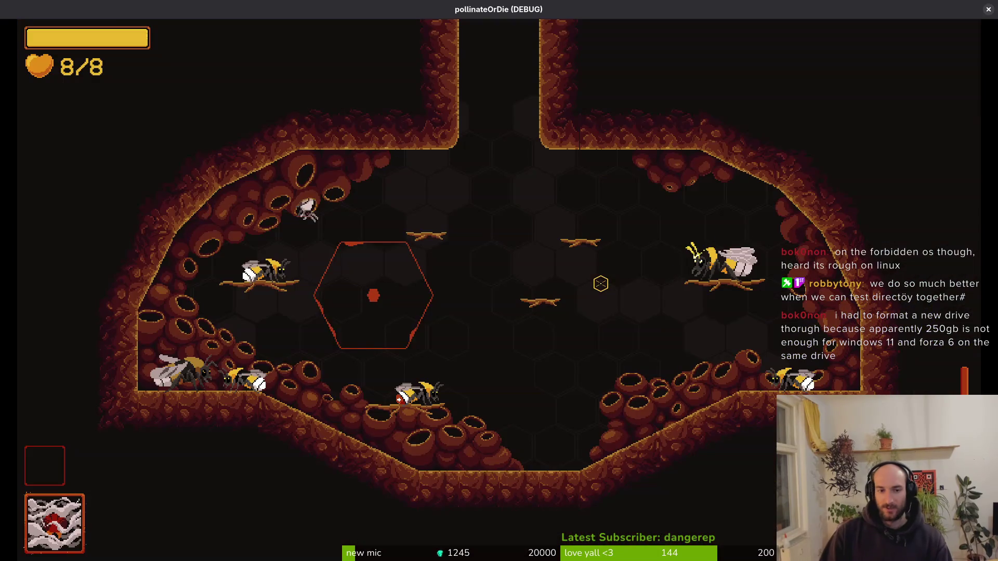
- Enter the Mantis boss level from the debug level select
key("Escape")
key("Down")
key("Return")
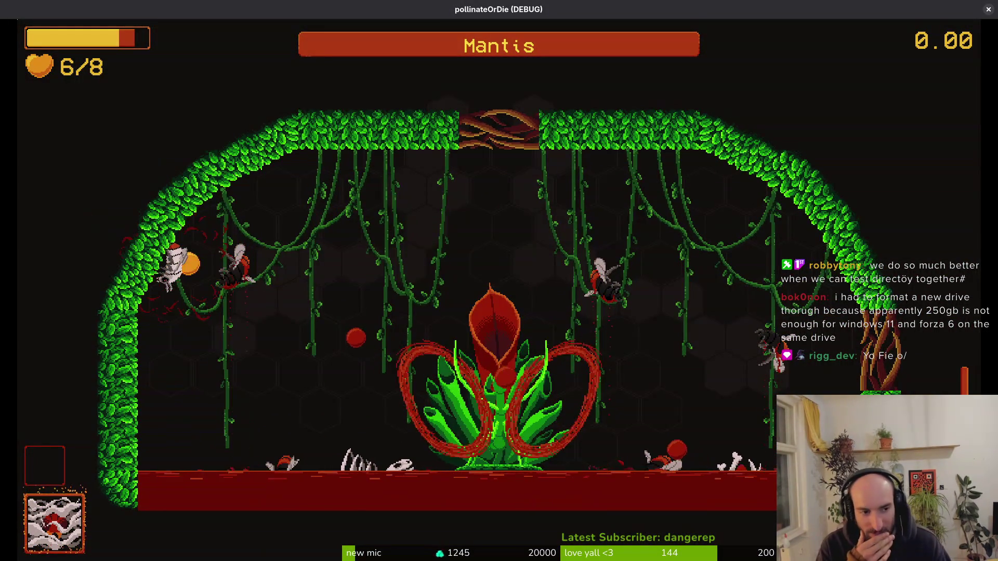
- Fly the bee along the floor and canopy, dodging the mantis leap
key("s")
key("w")
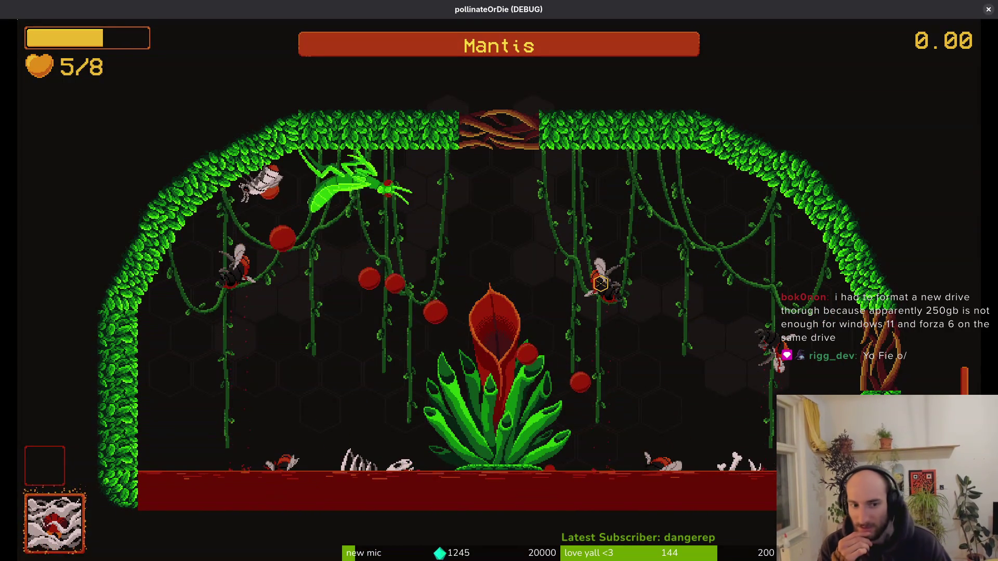
key("s")
key("a")
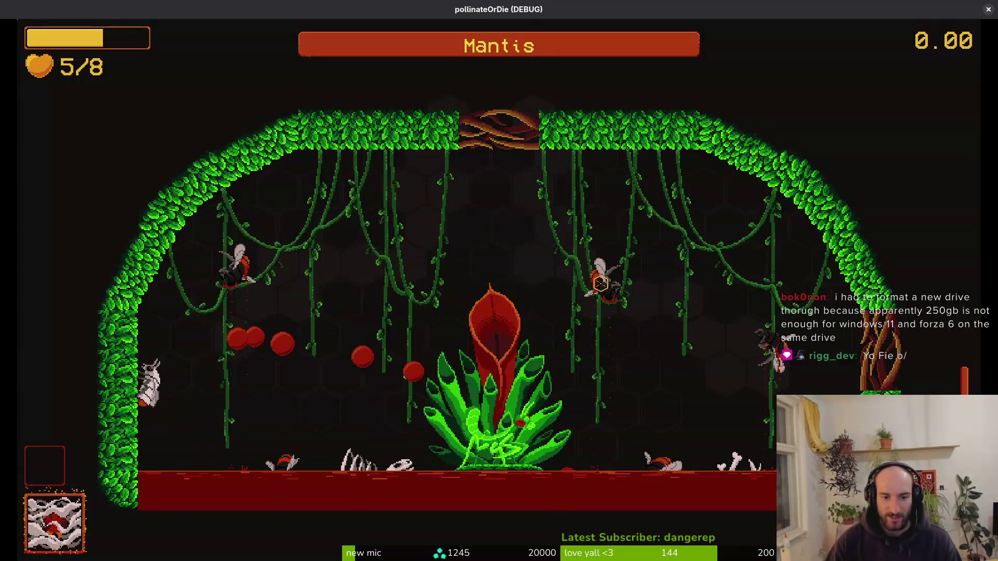
key("w")
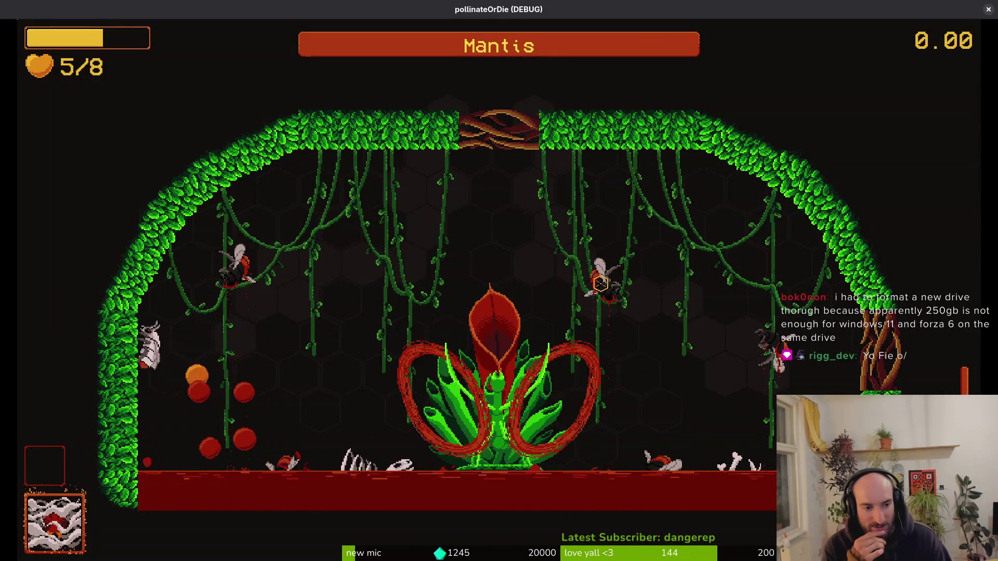
key("d")
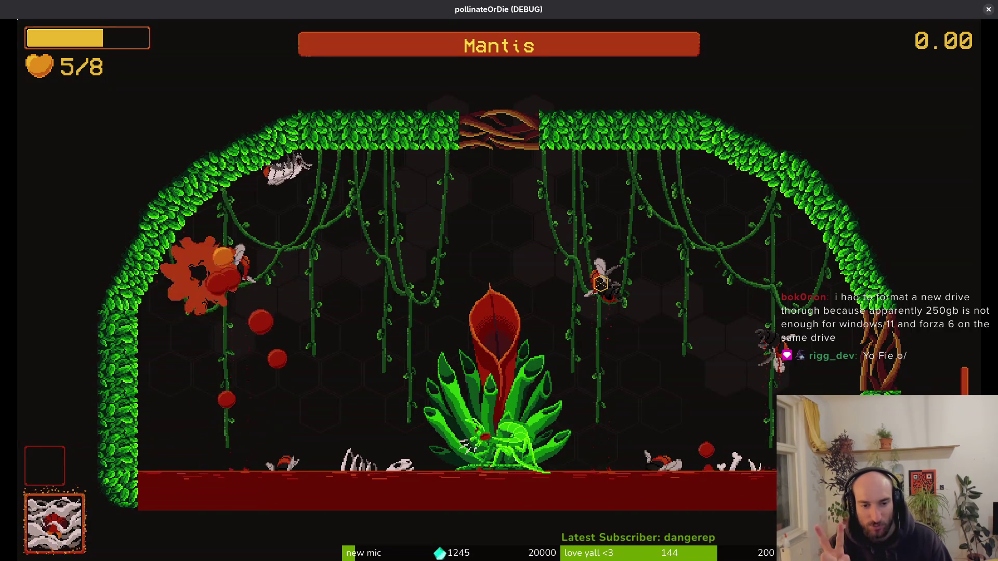
key("d")
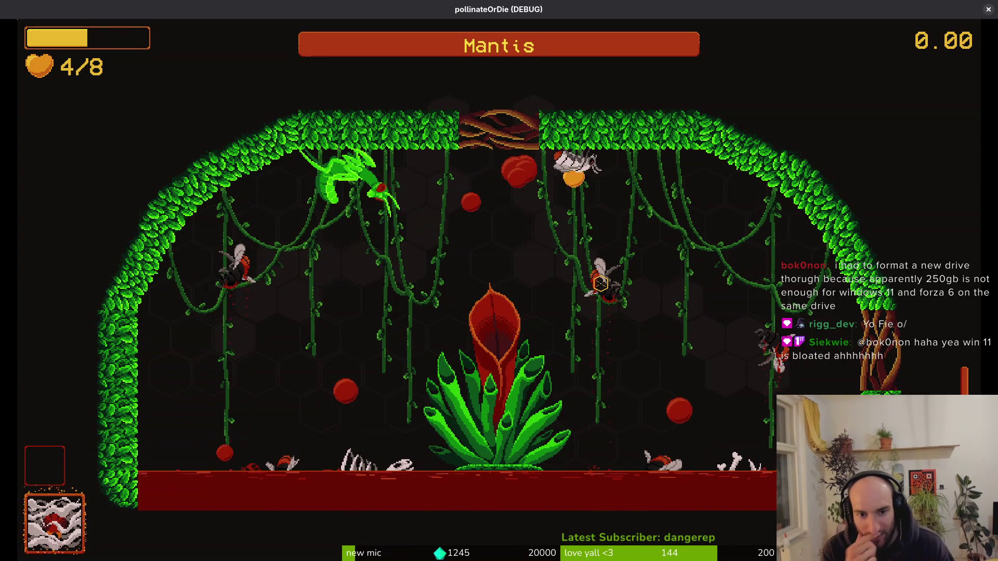
key("d")
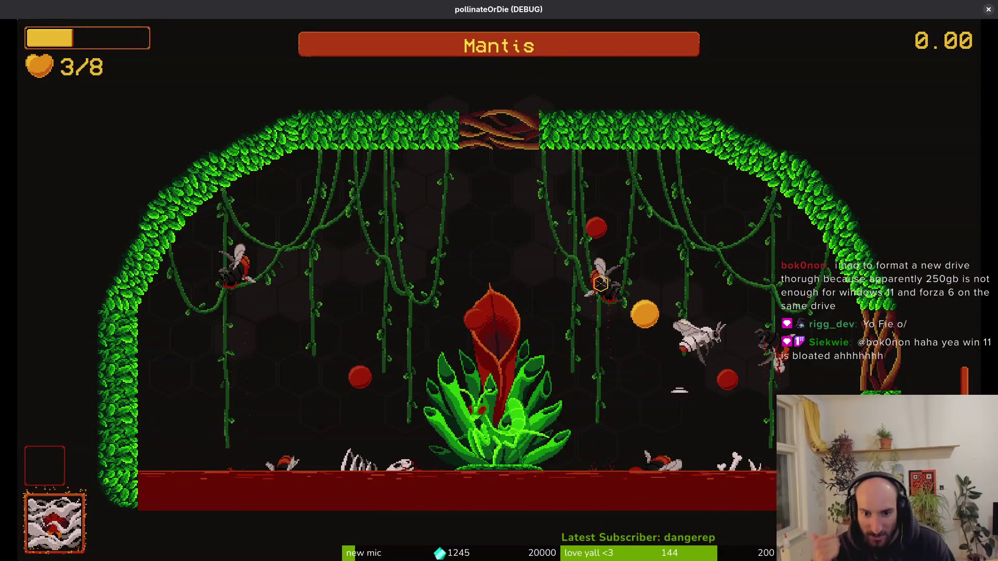
key("w")
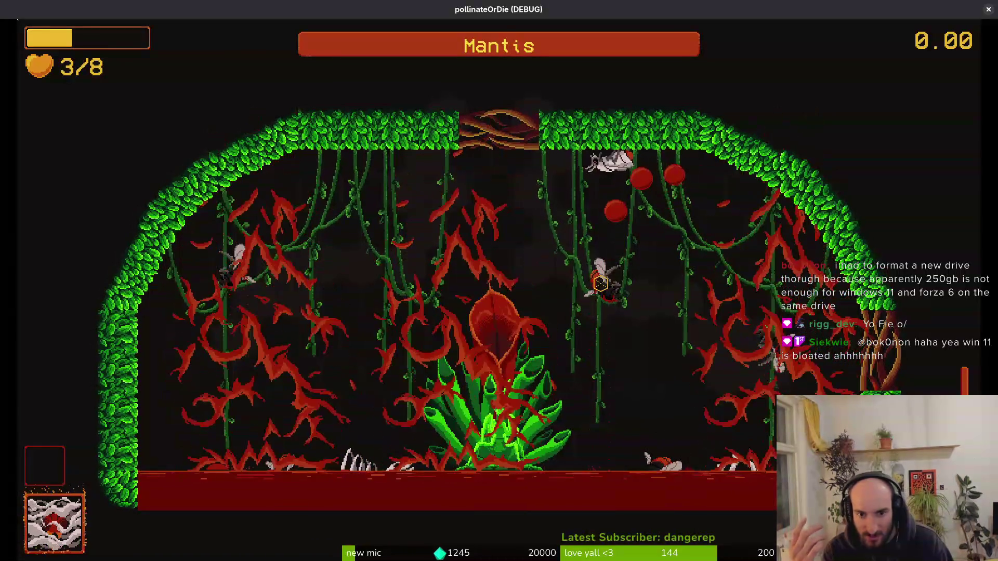
key("d")
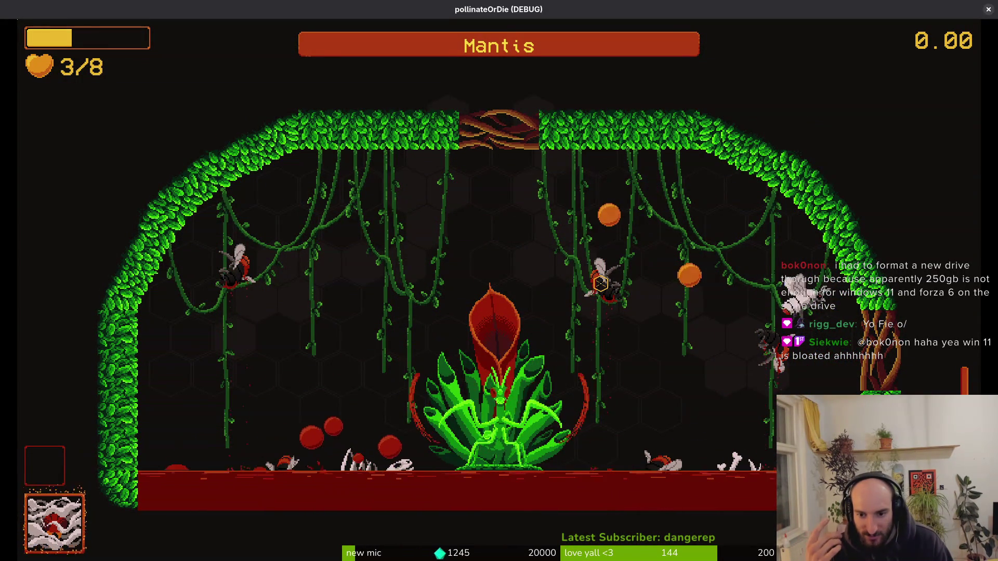
key("w")
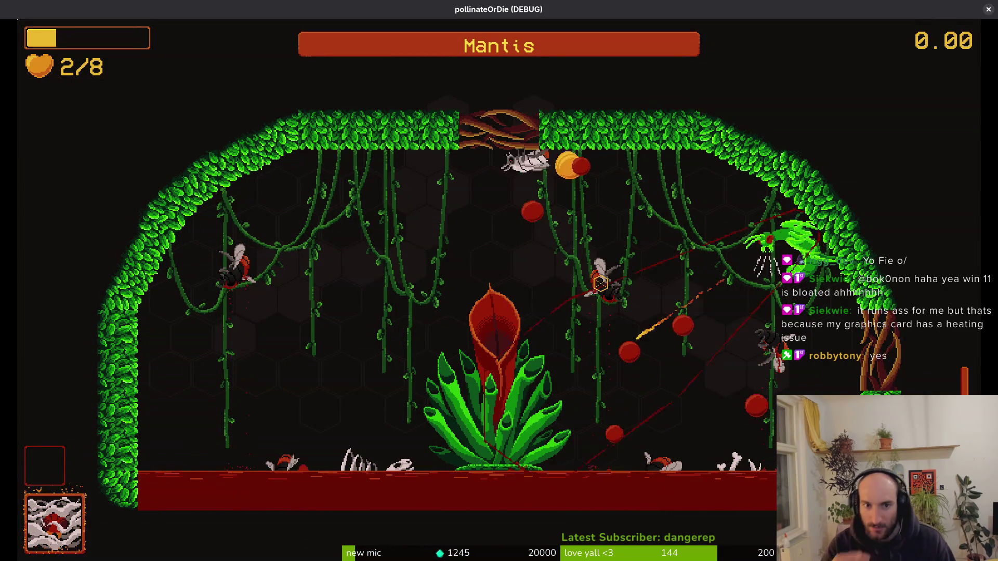
- Dodge mantis strikes along the left wall and upper arena, then pause the game
key("a")
key("s")
key("s")
key("a")
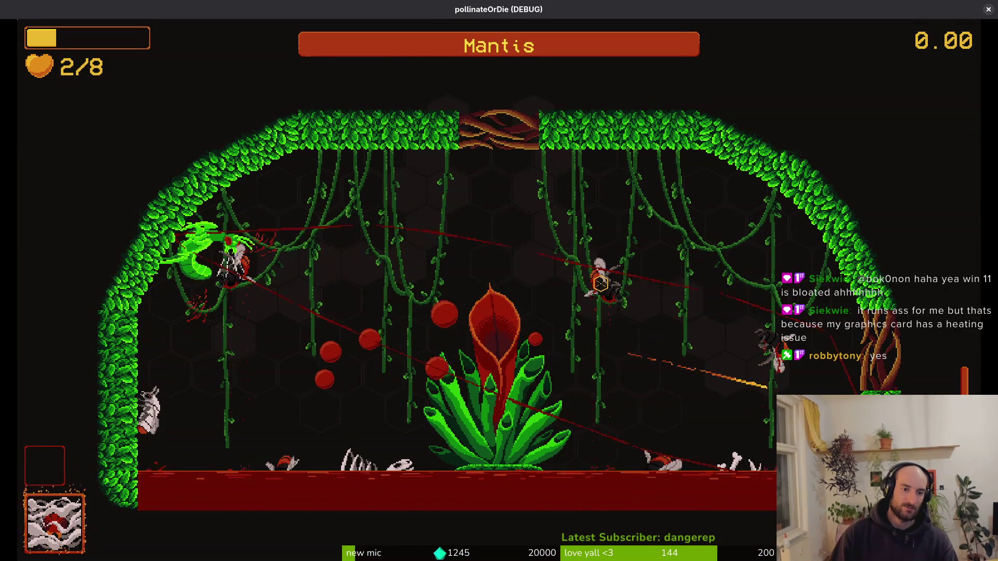
key("d")
key("w")
key("s")
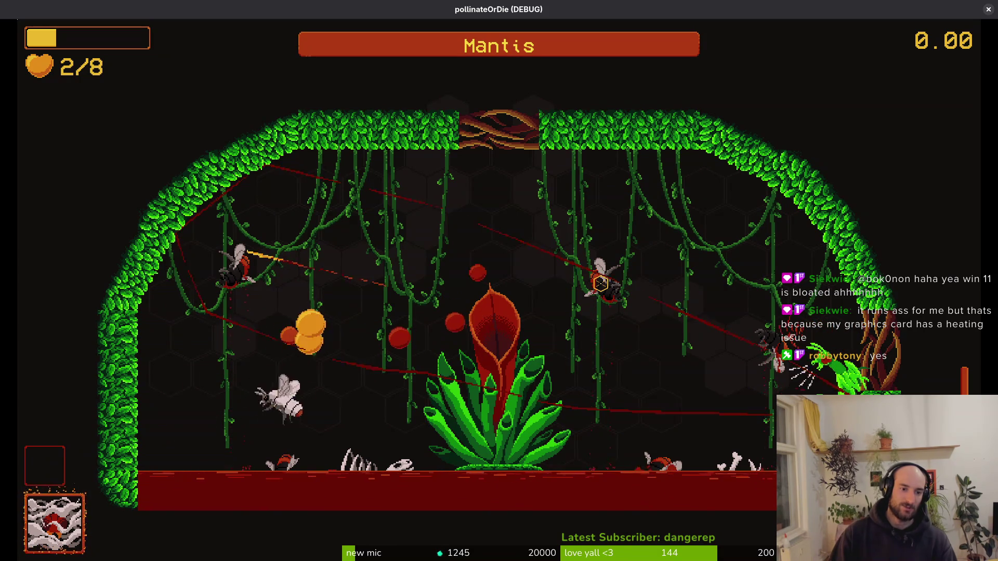
key("a")
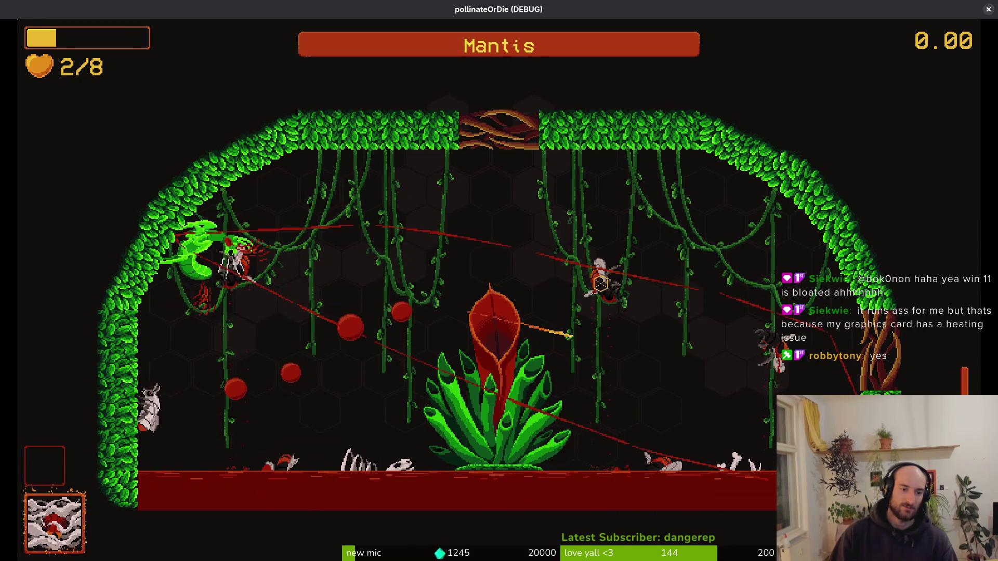
key("d")
key("w")
key("s")
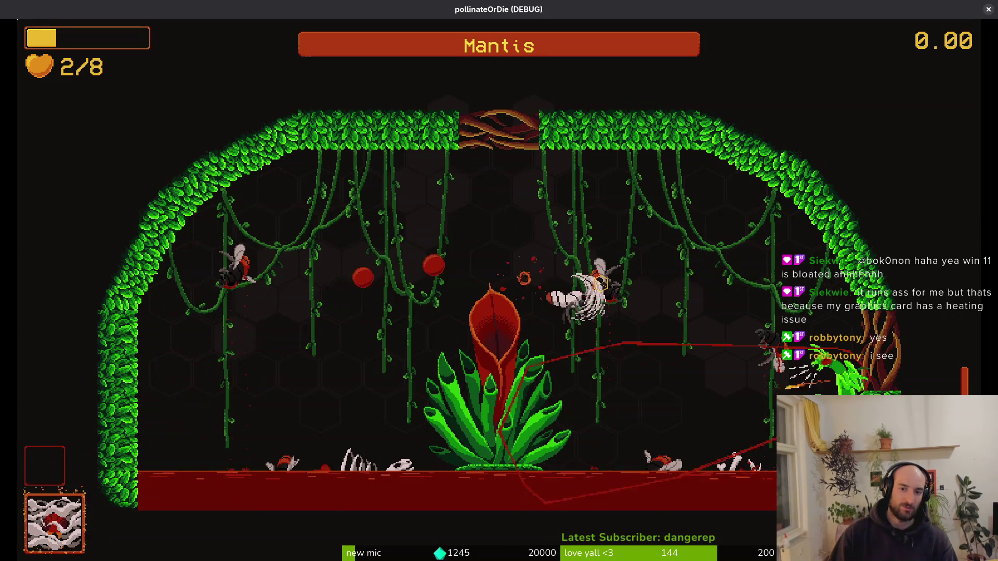
key("w")
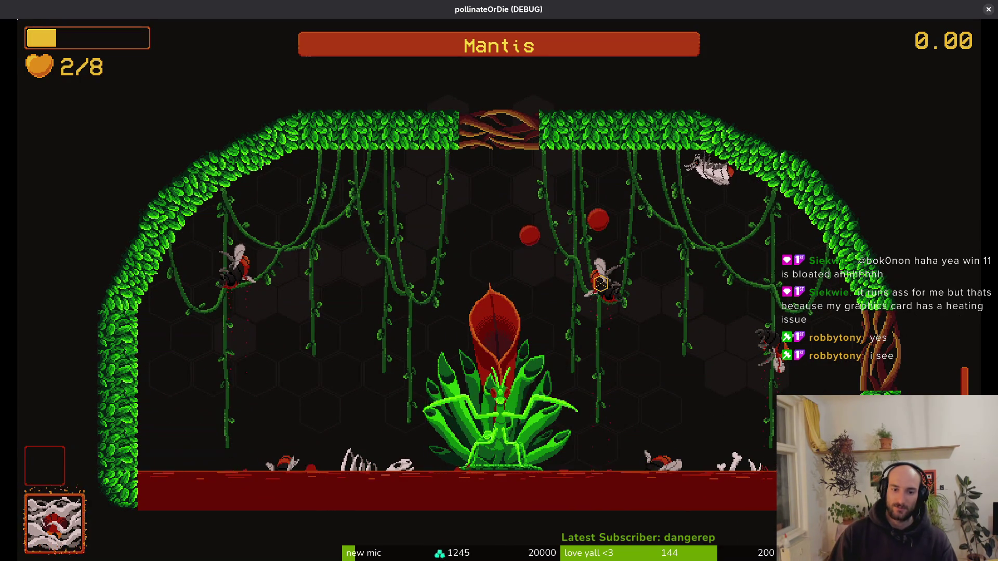
key("a")
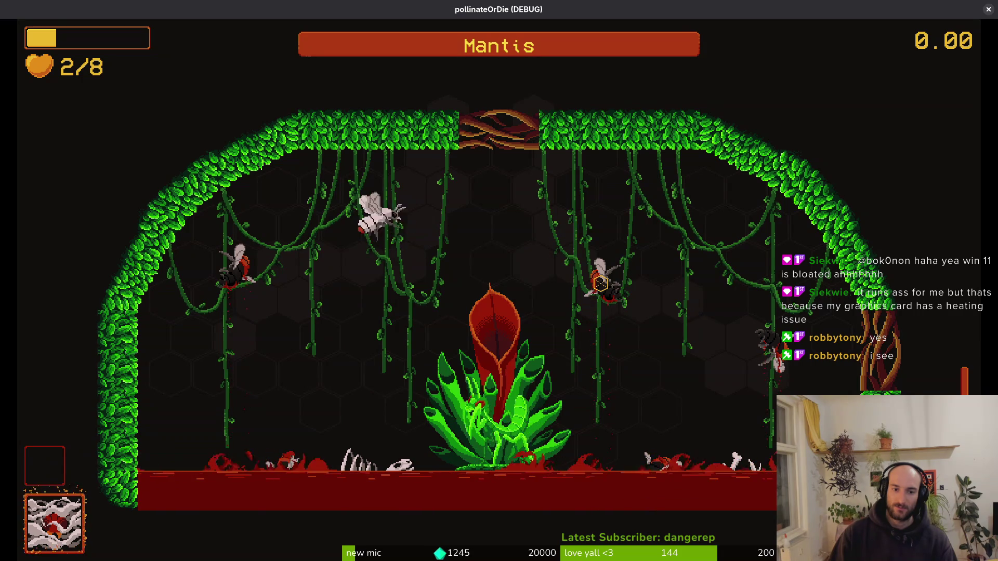
key("a")
key("s")
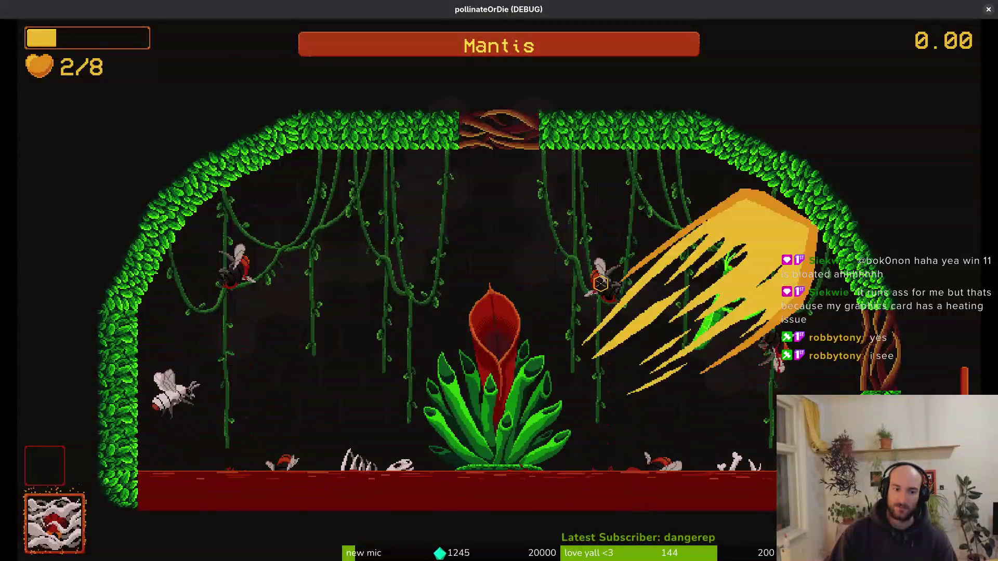
key("Escape")
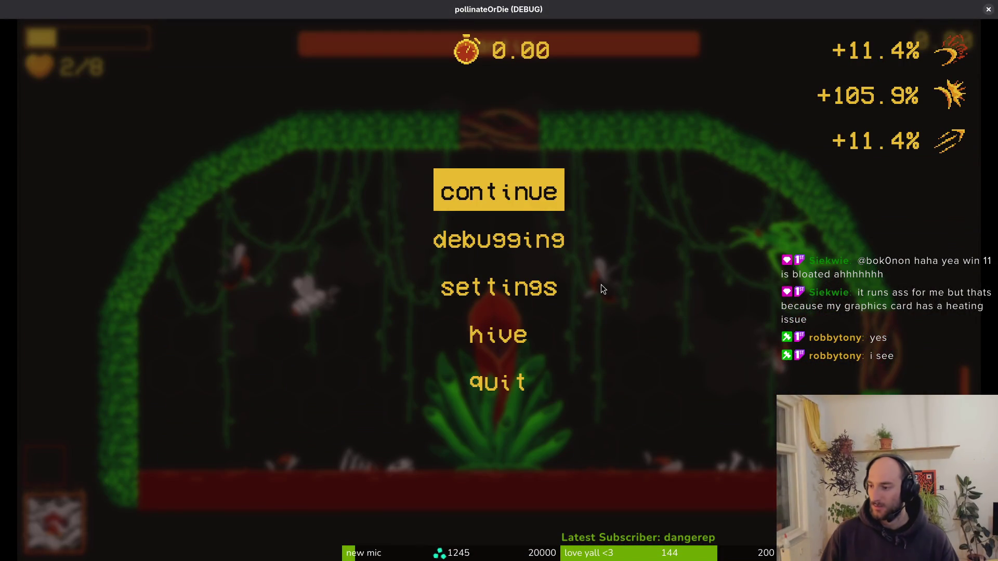
- Stop the game, expand Sound Effects entry 65's resource preview, then return Files to Downloads
key("F8")
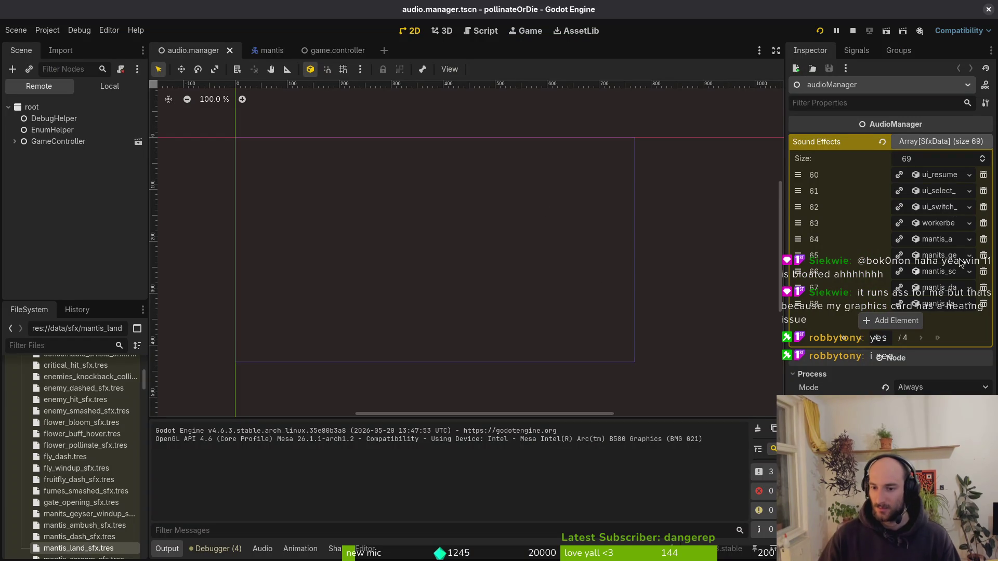
left_click(949, 254)
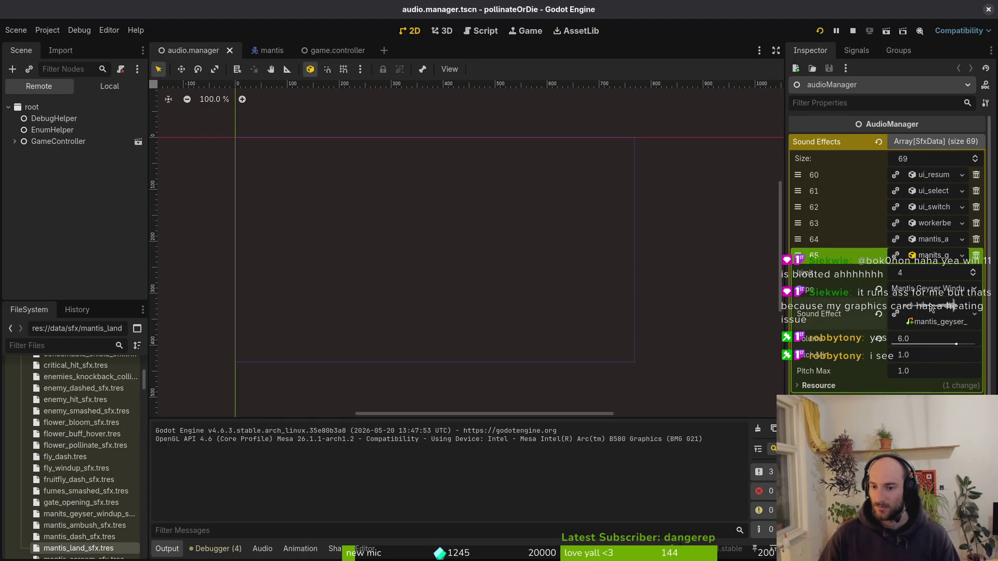
left_click(931, 308)
key("alt+Tab")
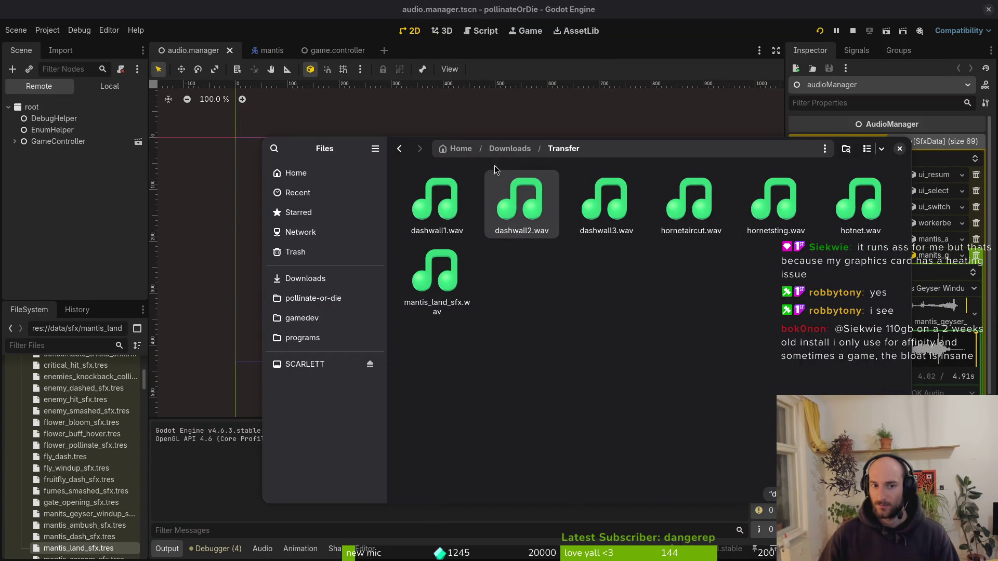
key("alt+Left")
- Look through the Transfer folders and preview hotnet.wav
double_click(594, 209)
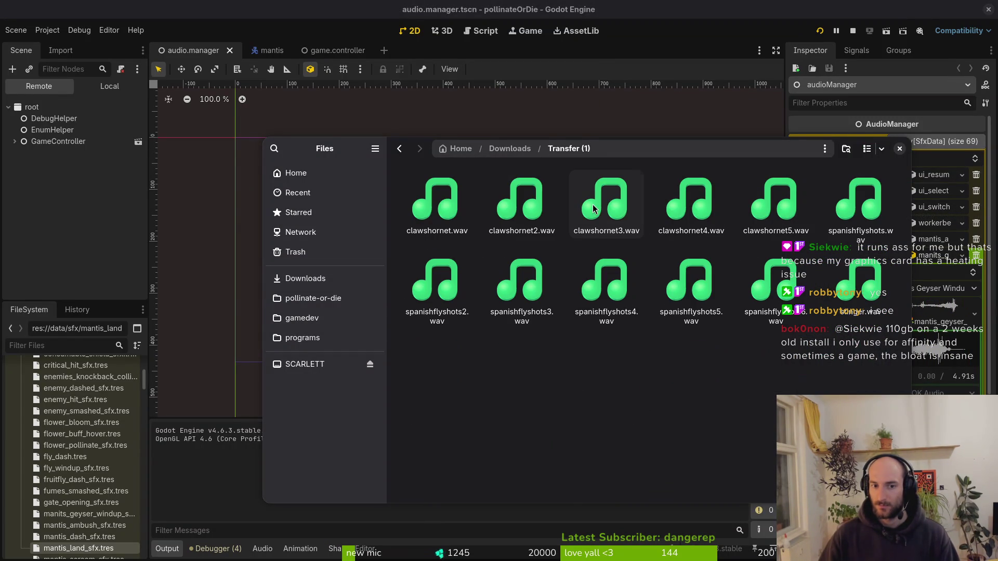
key("alt+Left")
double_click(522, 208)
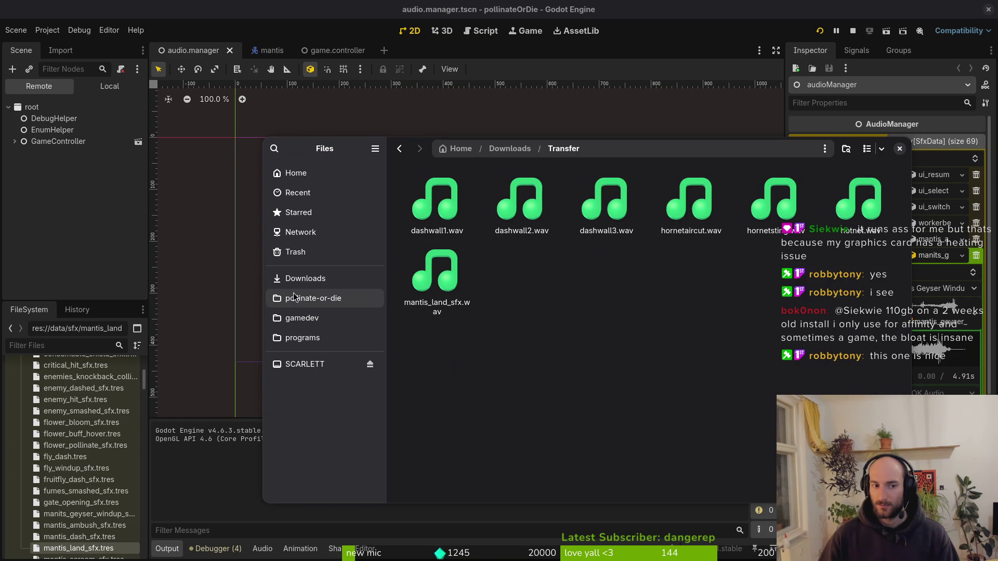
double_click(895, 204)
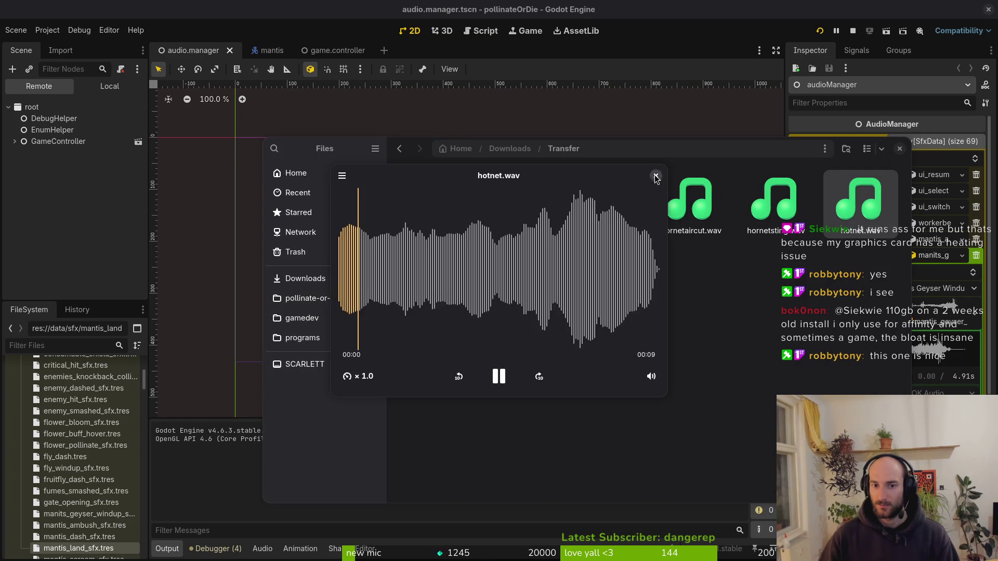
left_click(656, 176)
- In Downloads, play 1STPARTGEYSER.wav, 2NDPARTGEYSER.wav, then 1STPARTGEYSER.wav again
left_click(325, 302)
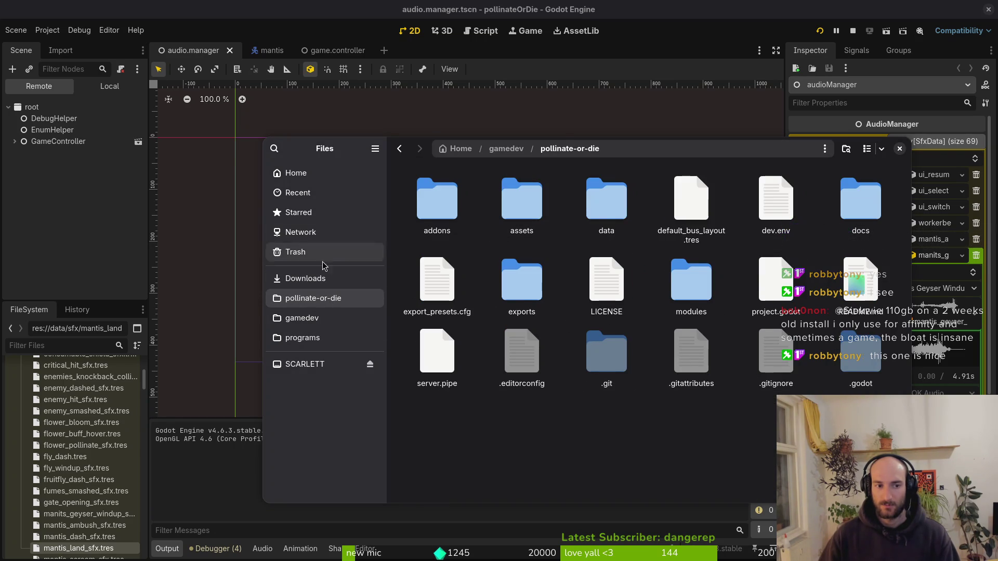
left_click(319, 280)
double_click(701, 212)
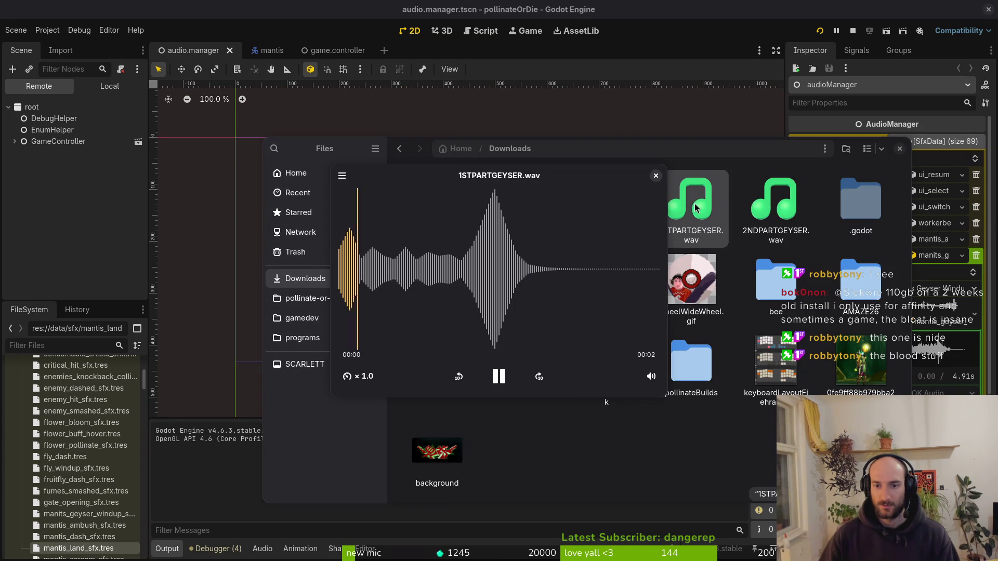
left_click(656, 176)
double_click(775, 206)
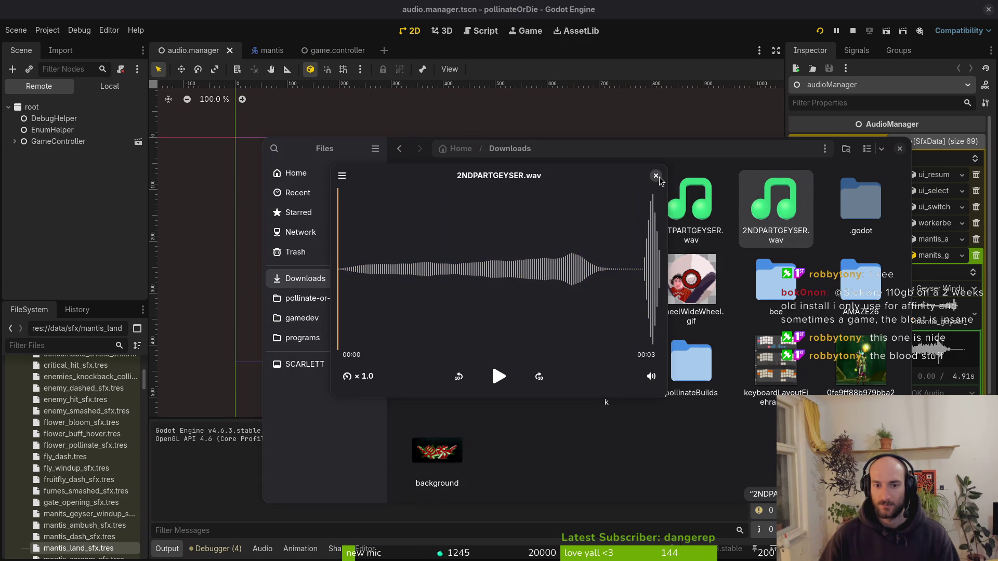
left_click(656, 176)
double_click(695, 207)
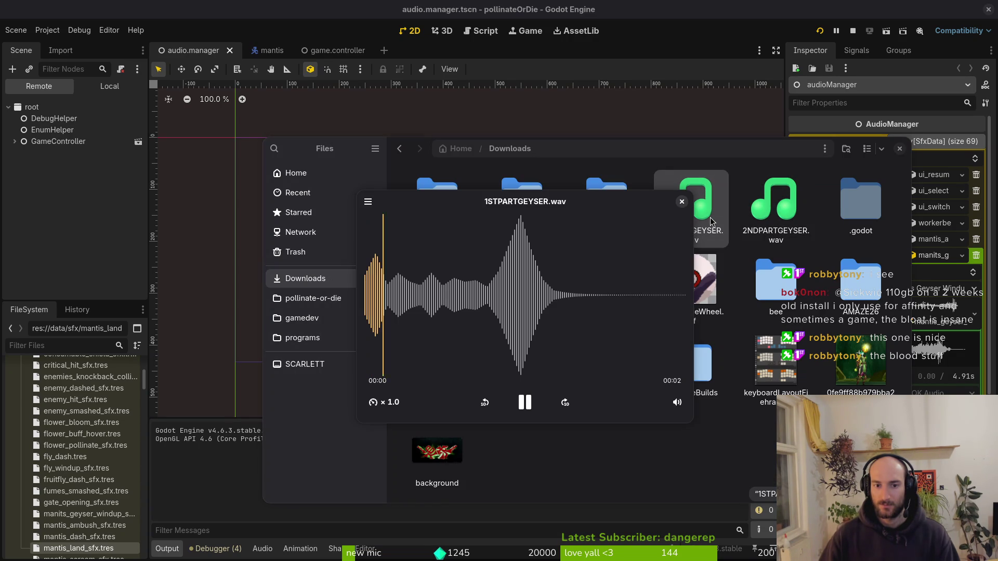
left_click(682, 202)
- Check the sound effect type list in Godot, then bring the game window back
left_click(949, 293)
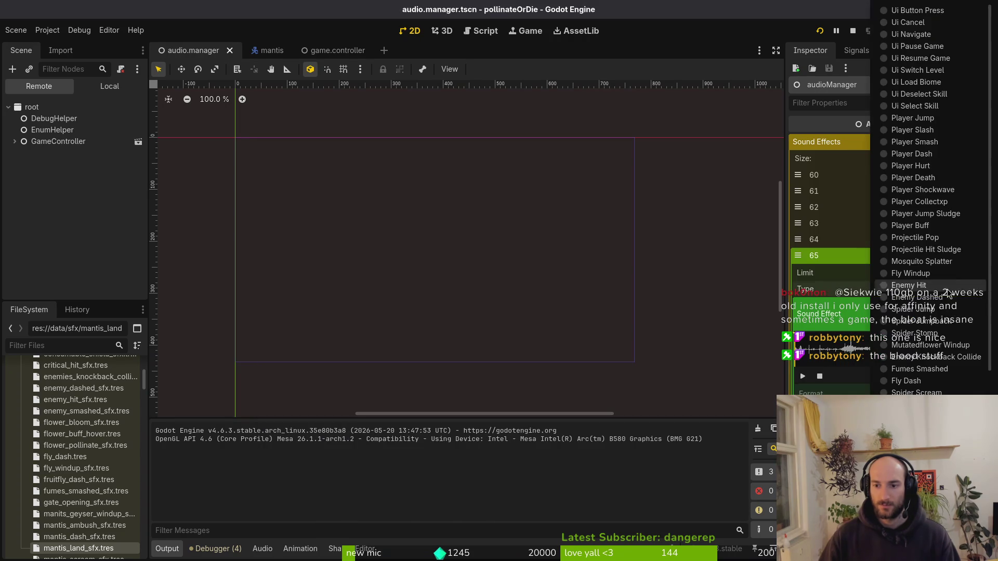
left_click(861, 338)
key("alt+Tab")
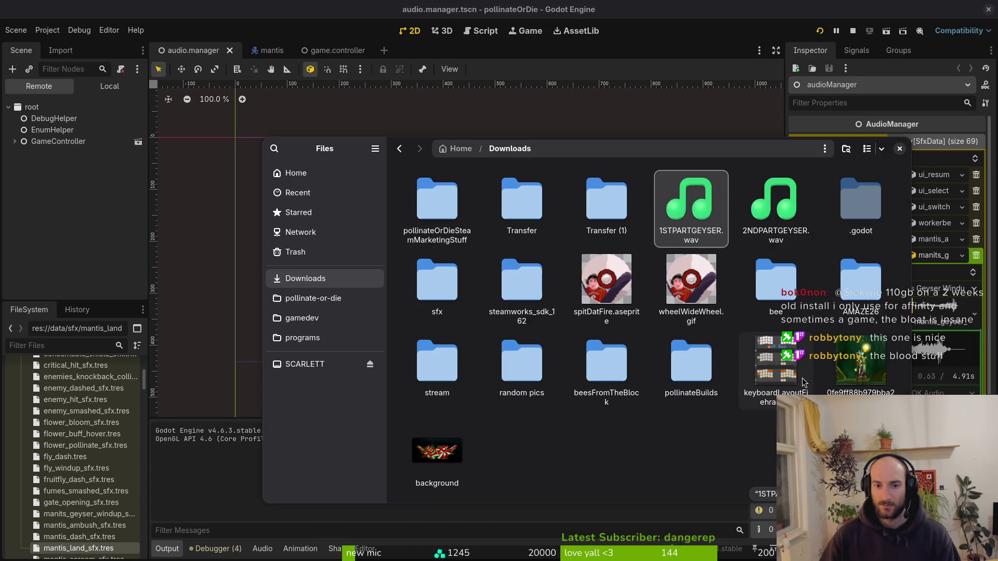
key("alt+Tab")
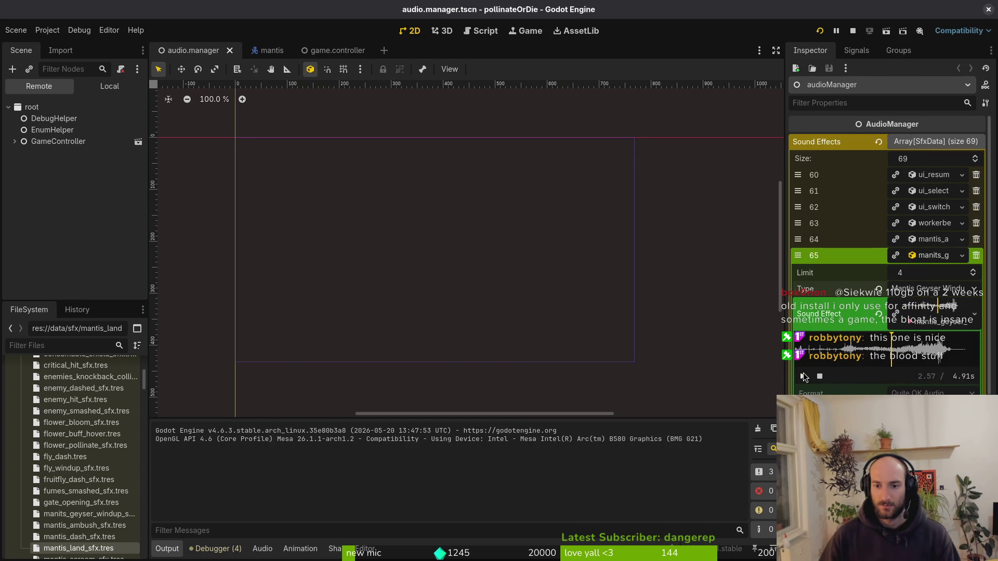
key("alt+Tab")
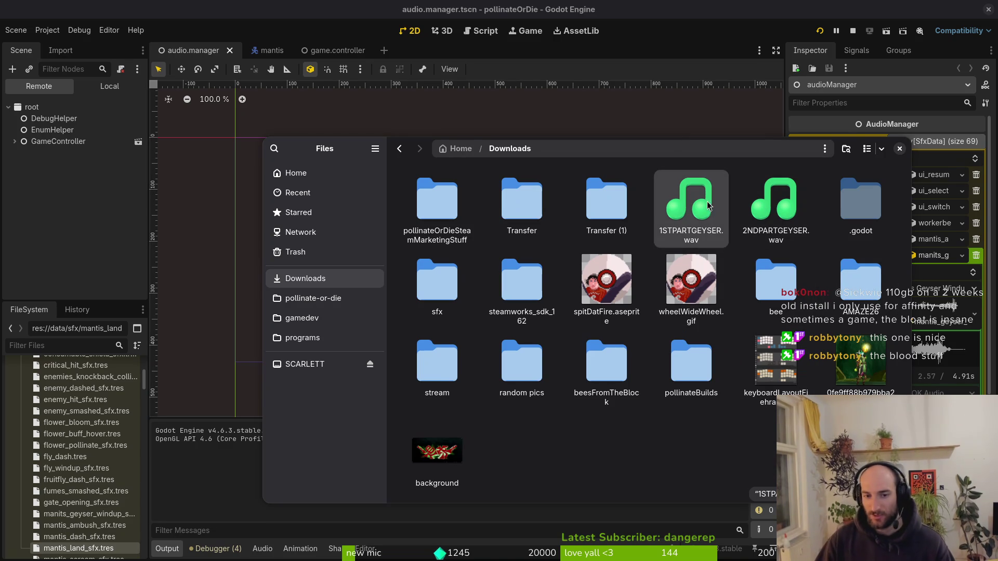
key("alt+Tab")
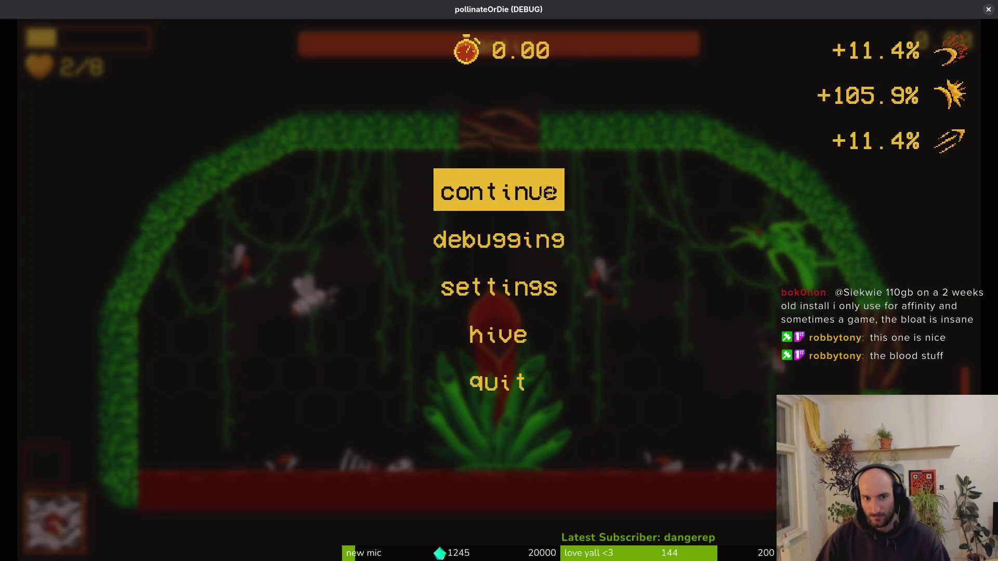
- Resume the Mantis fight, play until the bee dies on attempt 5, then reopen Downloads
left_click(547, 192)
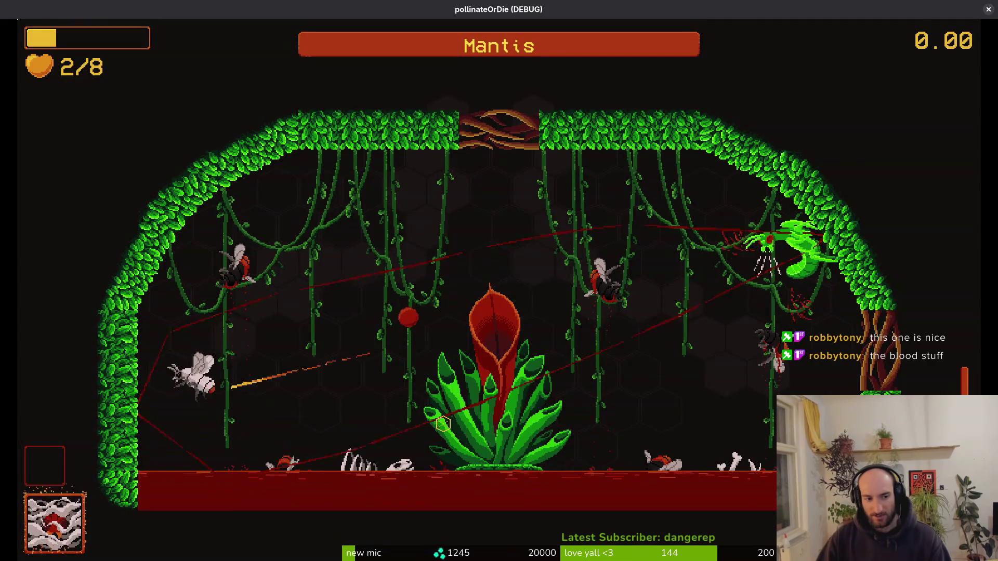
key("Escape")
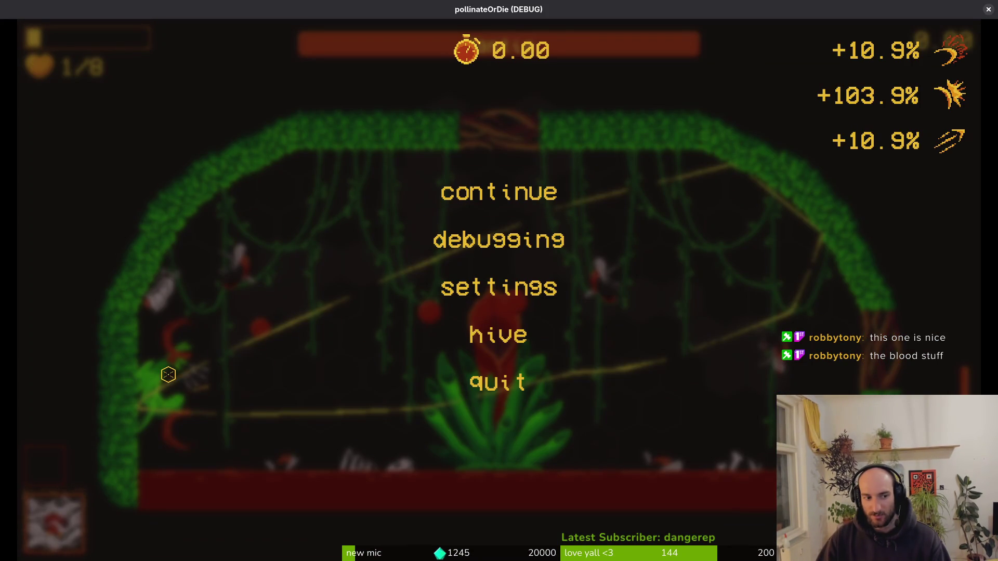
key("Escape")
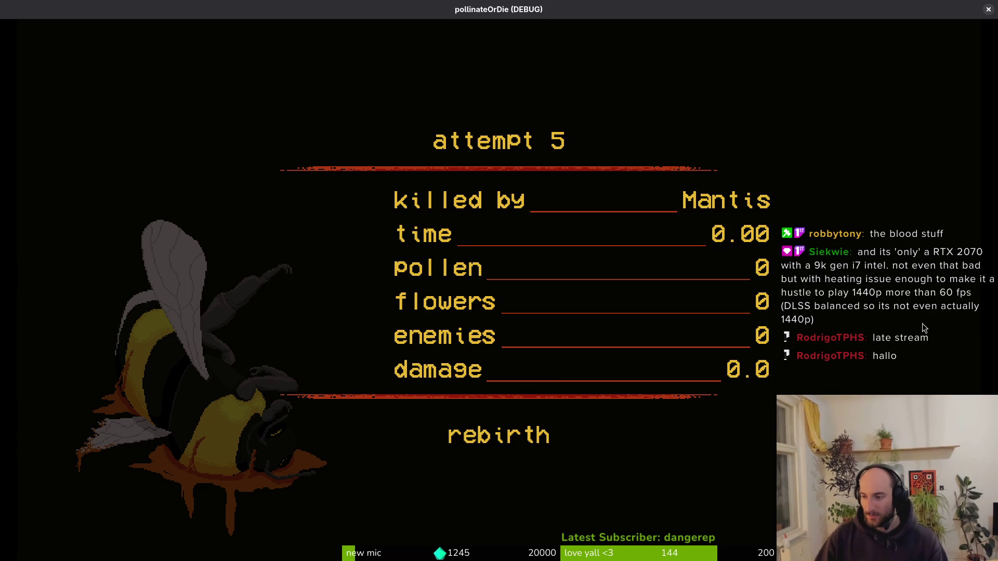
key("super+e")
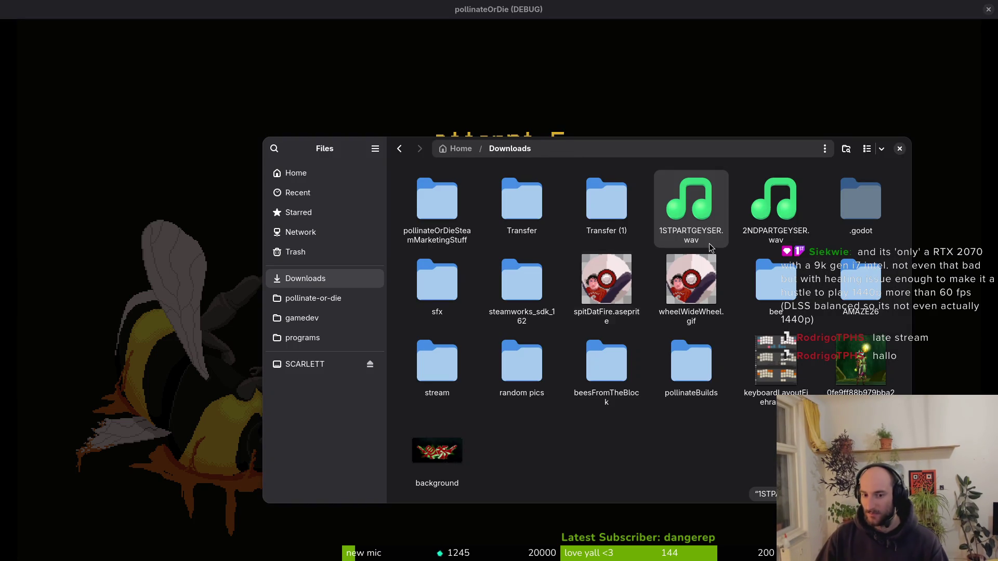
- Play 2NDPARTGEYSER.wav and 1STPARTGEYSER.wav, then 2NDPARTGEYSER.wav again
double_click(781, 219)
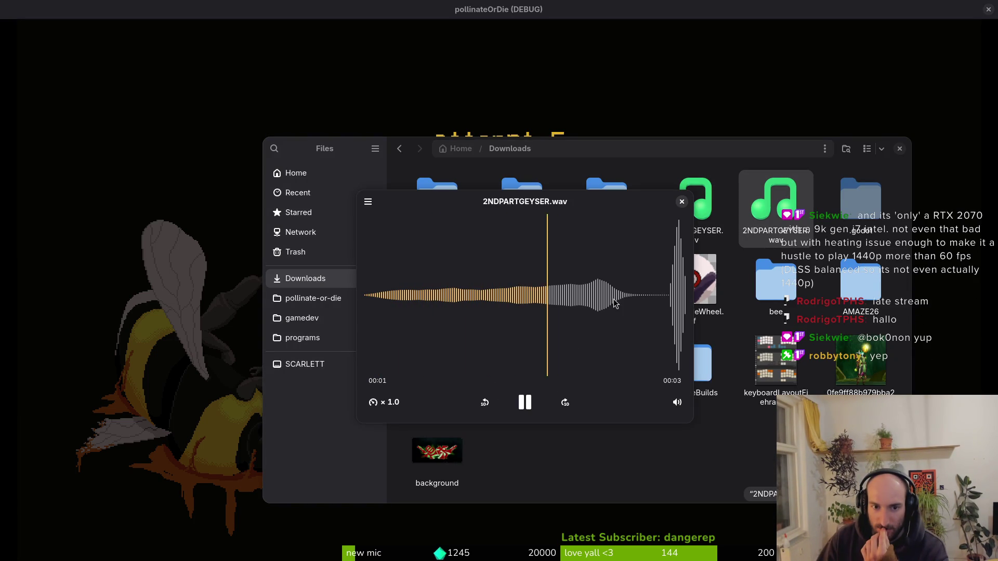
left_click(682, 202)
double_click(684, 213)
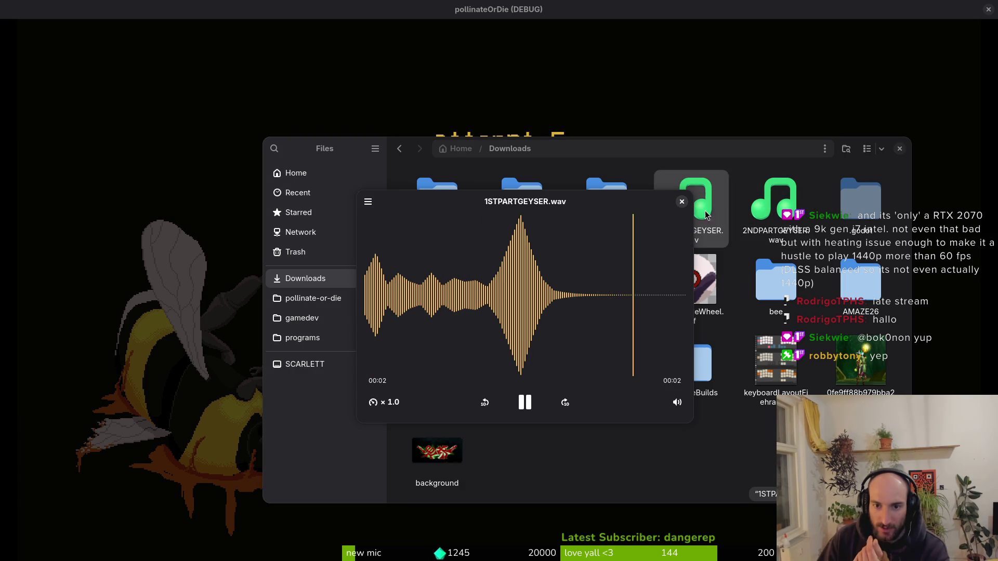
double_click(781, 210)
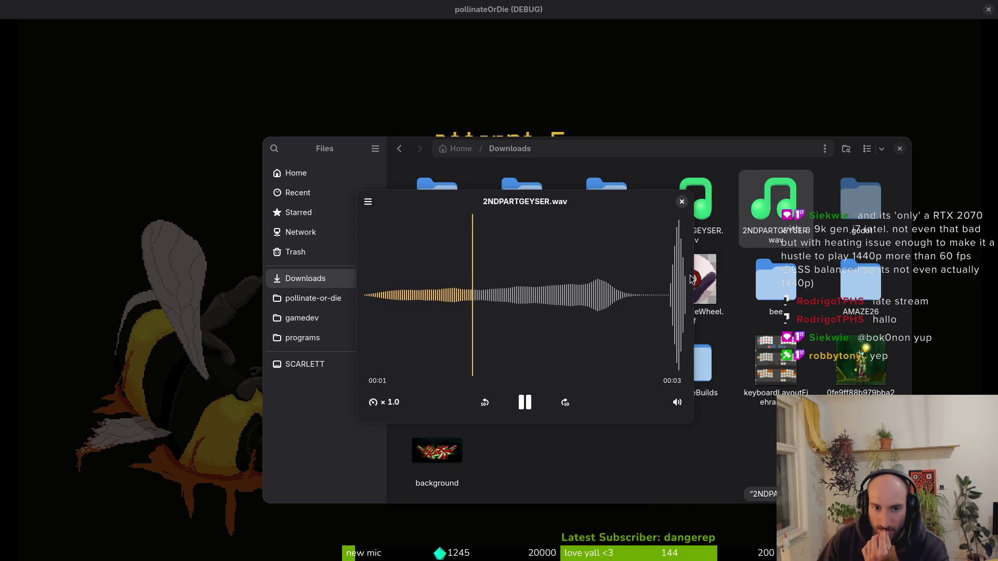
left_click(682, 202)
- Replay 1STPARTGEYSER.wav, then leave Files and start a new run with rebirth
double_click(685, 208)
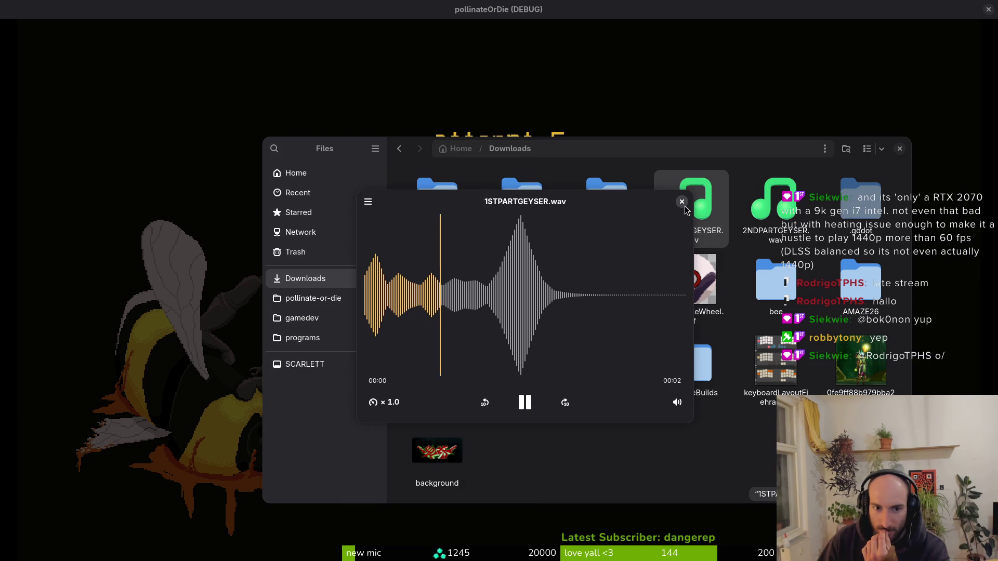
left_click(683, 203)
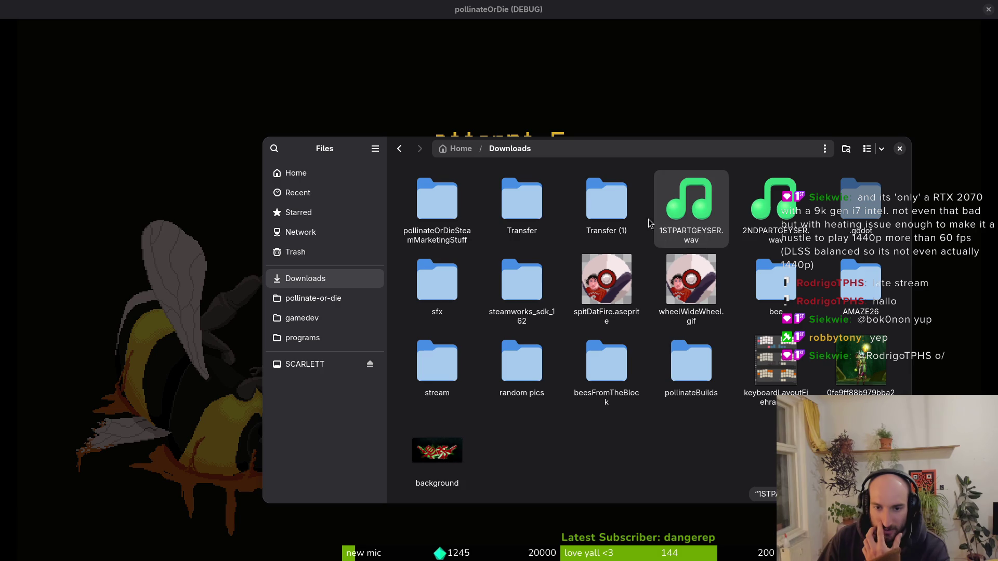
key("Escape")
left_click(520, 432)
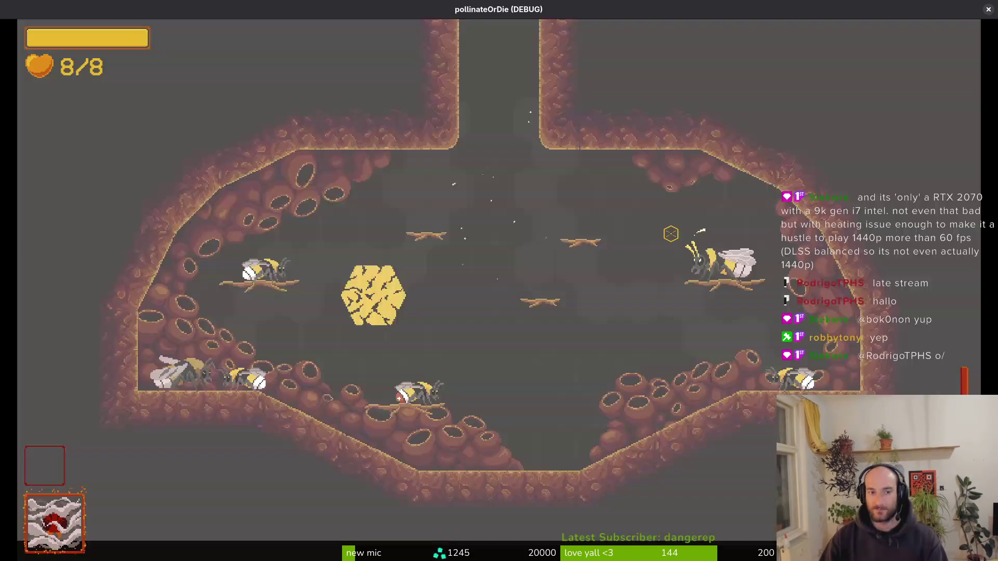
- Load the mantis level from the F1 debug select and dash around the arena
key("F1")
key("Return")
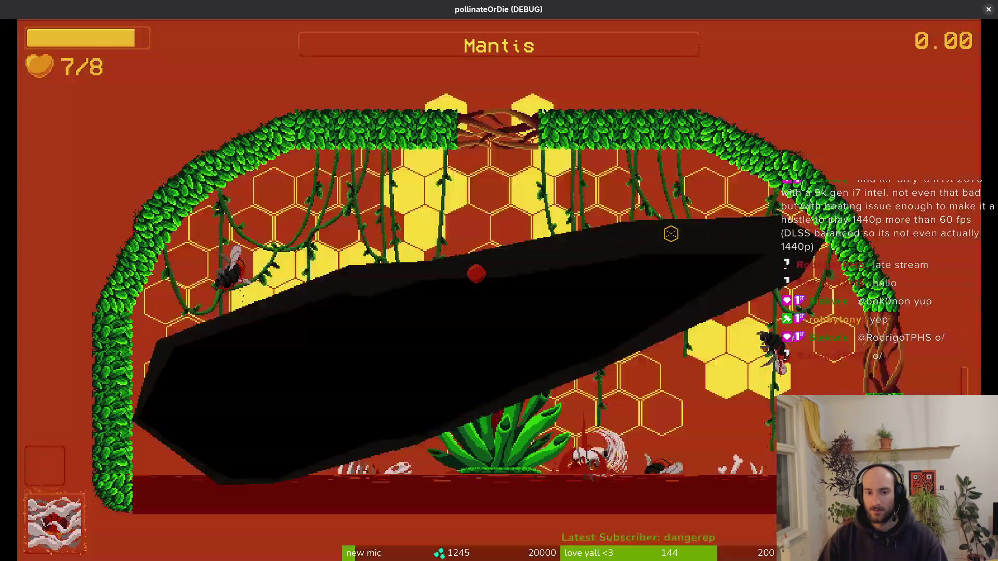
key("space")
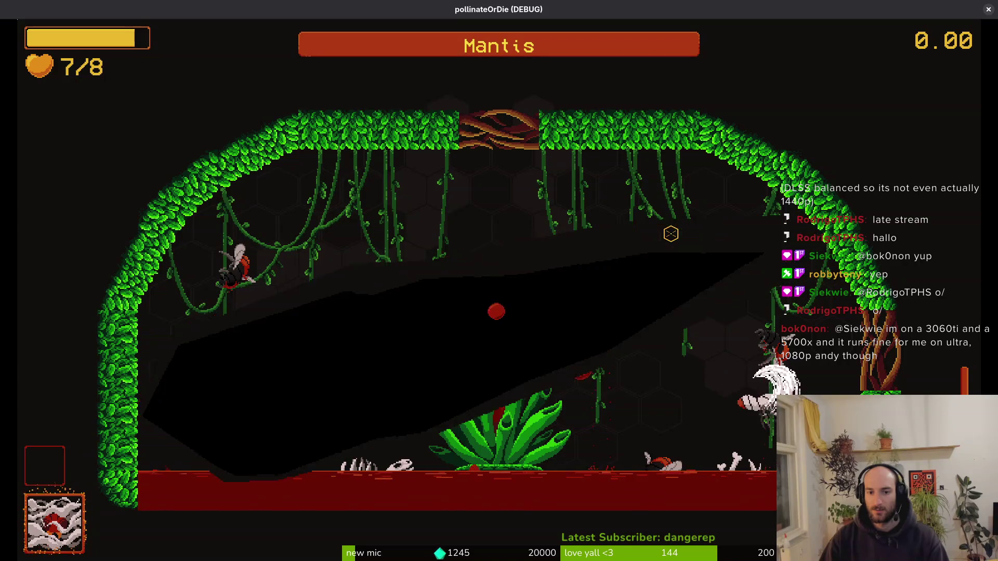
key("space")
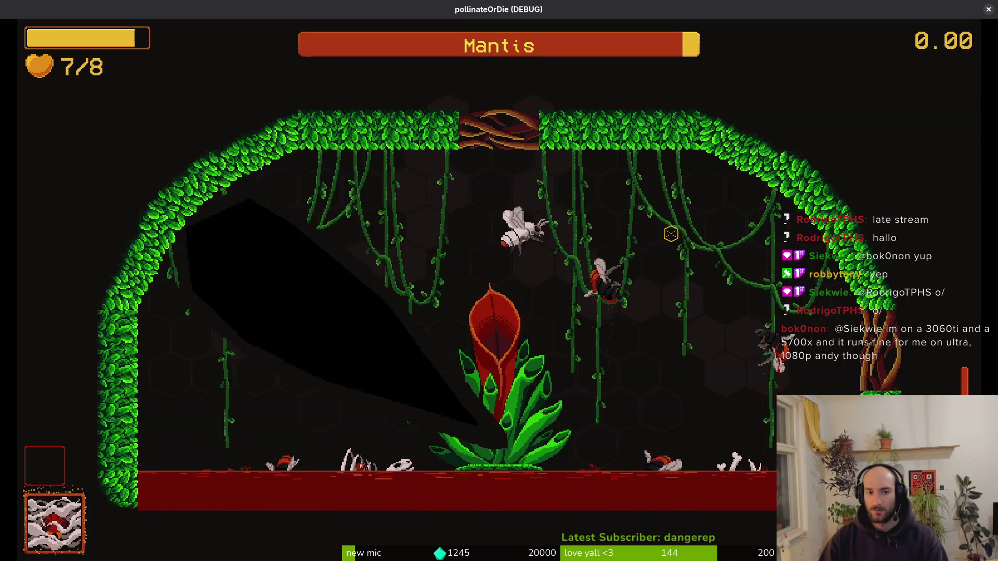
key("space")
key("space")
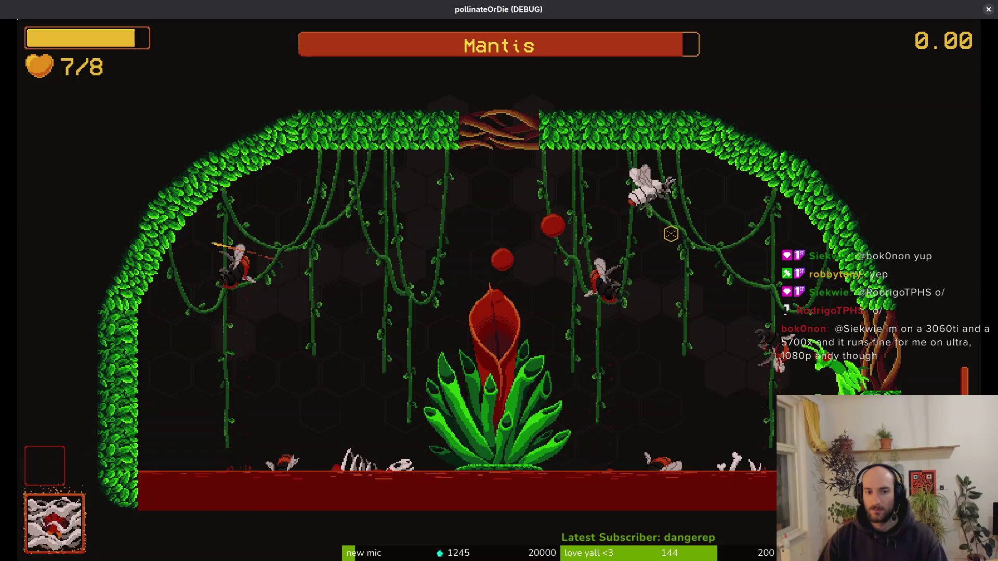
- Keep dashing away from the mantis until hearts drop to 5/8, then pause
key("space")
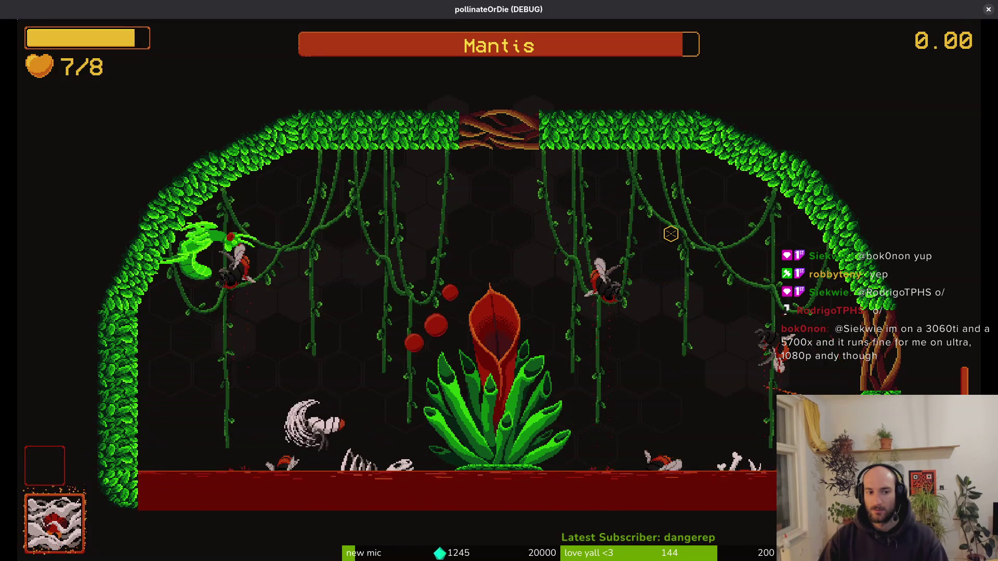
key("space")
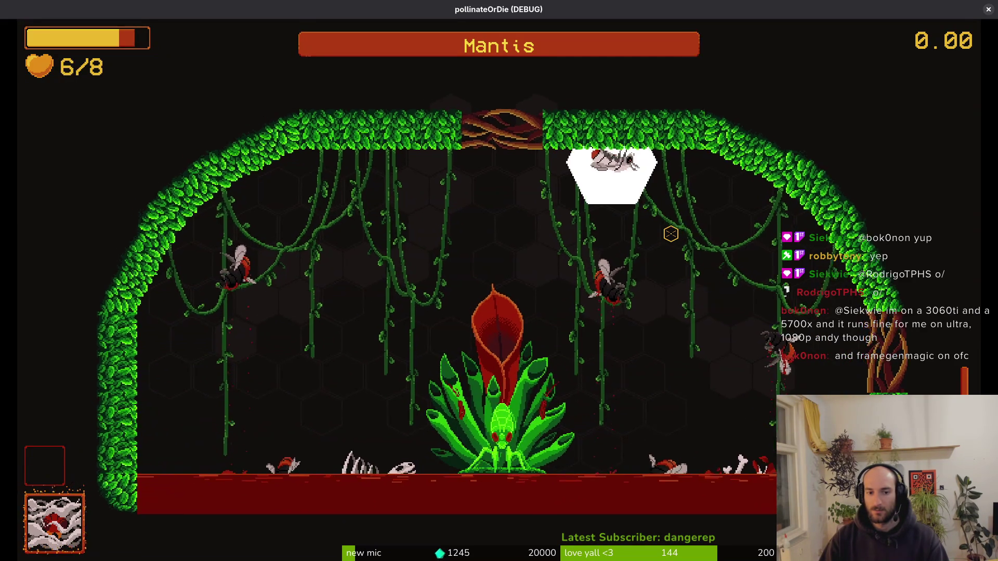
key("space")
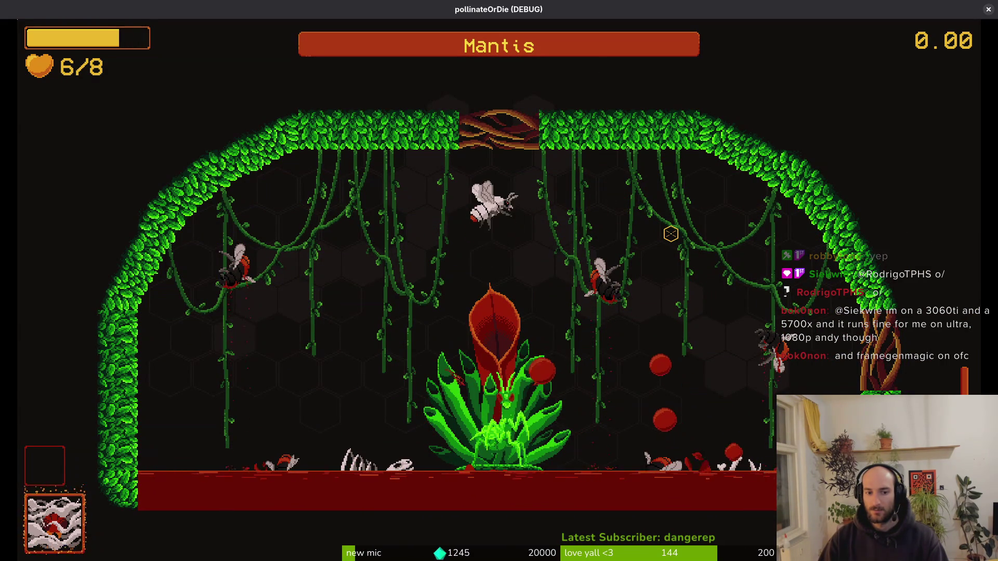
key("space")
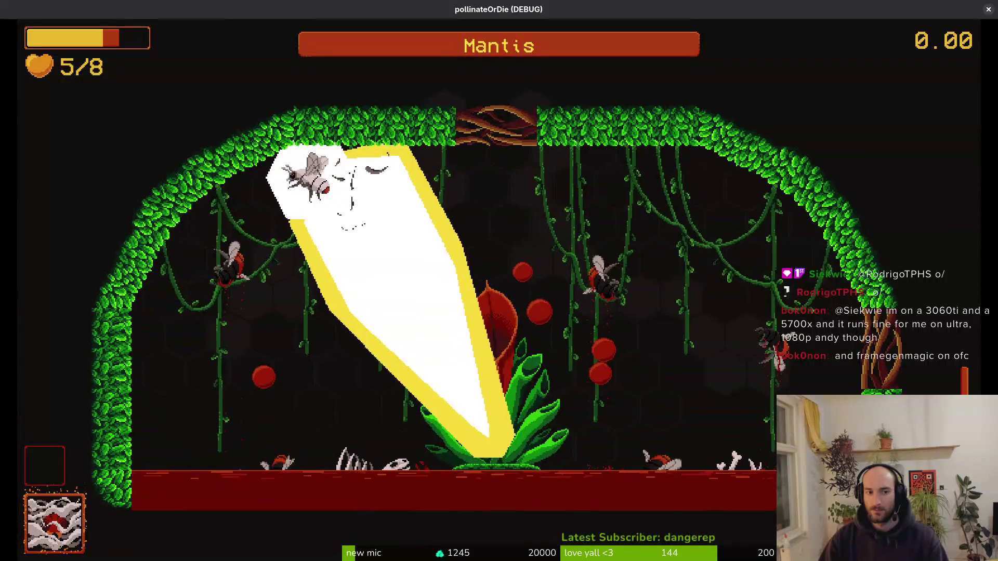
key("Escape")
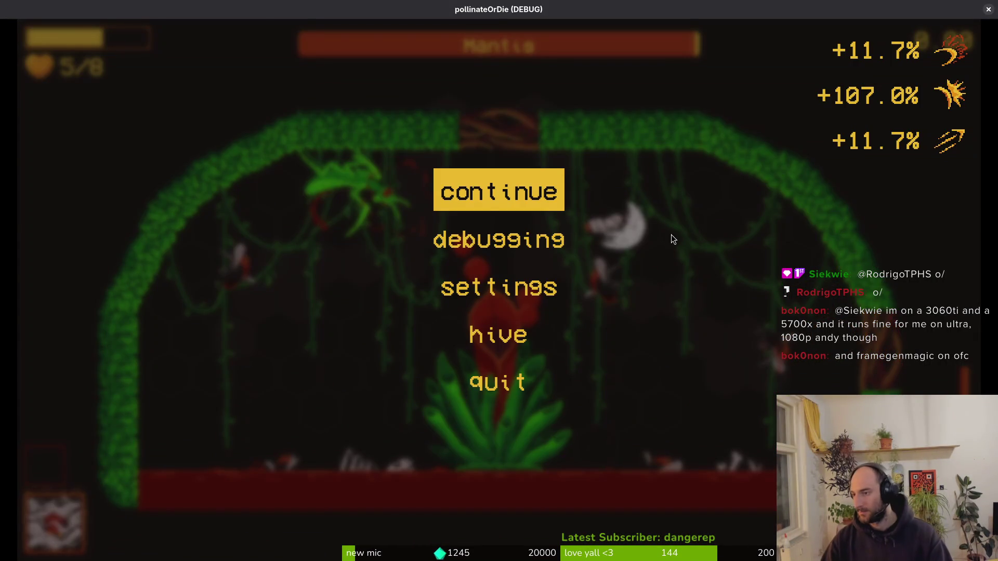
- In Neovim, jump to dash_center.gd and undo, then redo, its recent change
key("alt+Tab")
key("u")
key("u")
key("g")
key("g")
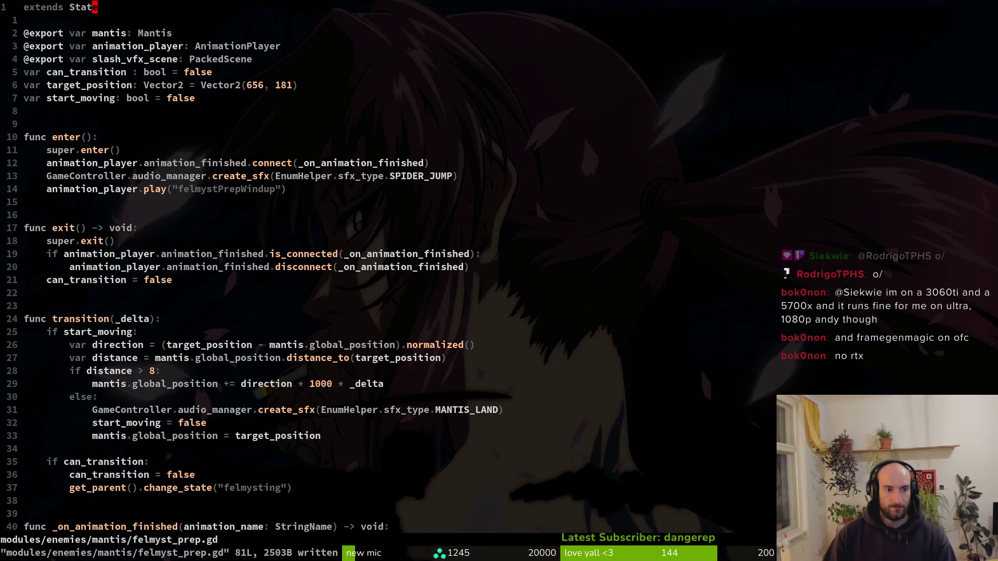
key("ctrl+6")
key("u")
key("u")
key("u")
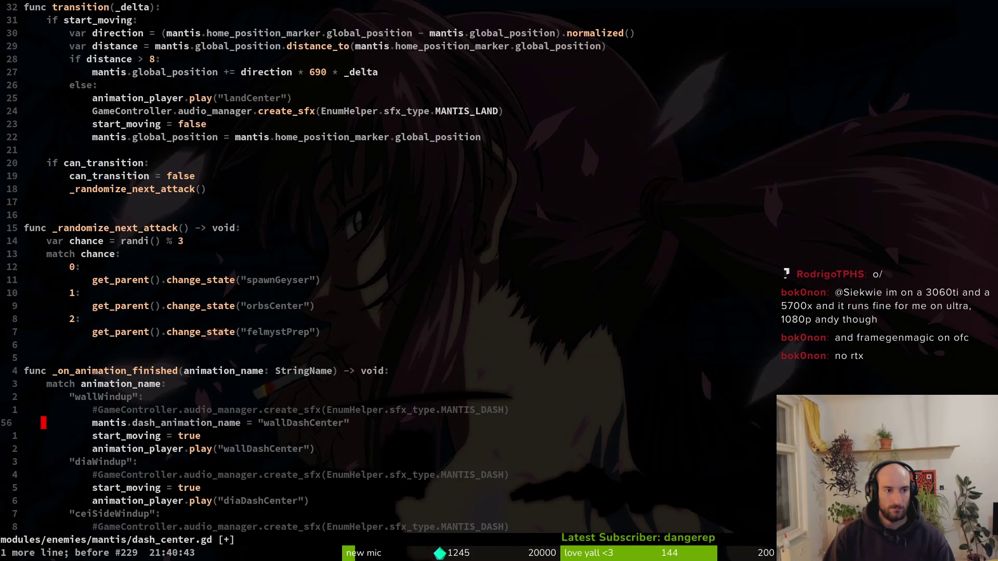
key("ctrl+r")
- Find and open the mantis dashing.gd script by searching 'dashing'
key("space")
key("f")
key("f")
type("dashing")
key("Up")
key("Up")
key("Up")
key("Up")
key("Return")
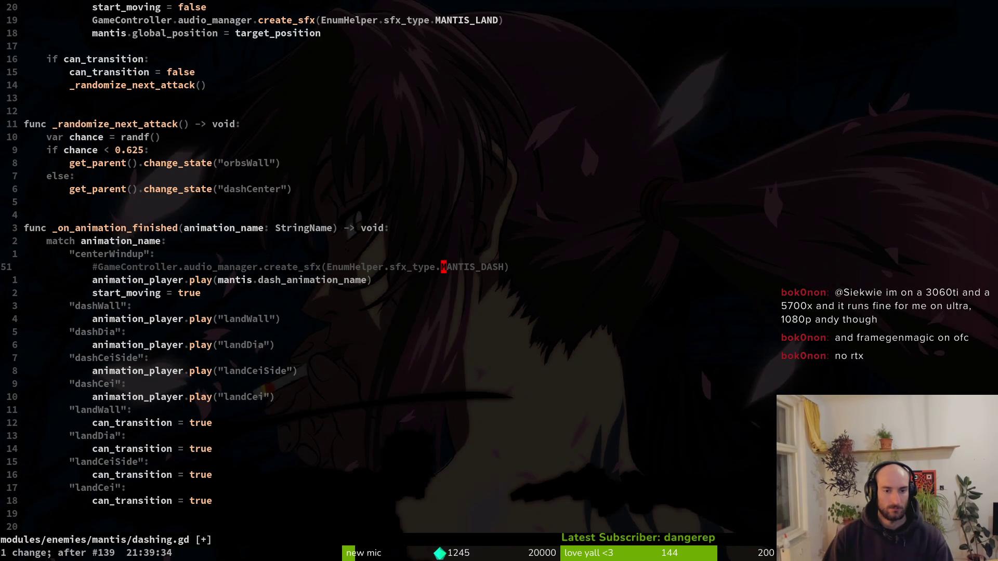
key("ctrl+s")
key("g")
key("g")
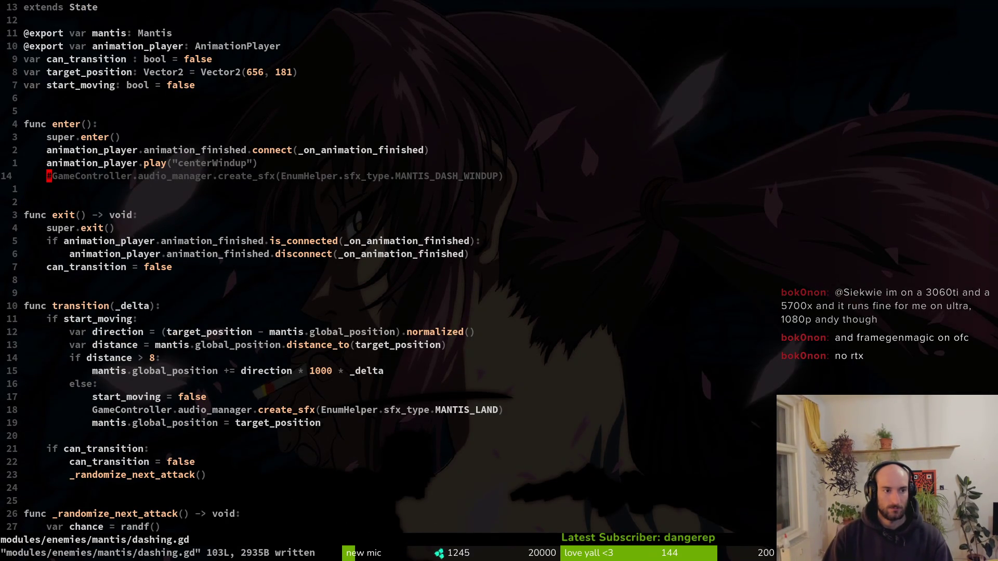
- Re-comment the MANTIS_DASH_WINDUP line, save dashing.gd, and return to the paused game
type("x")
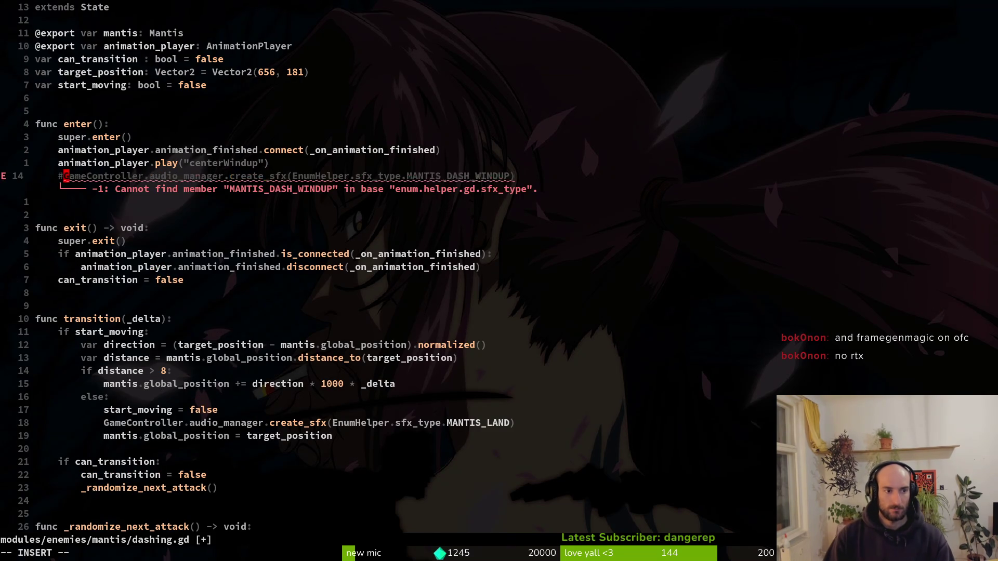
type("#")
key("Escape")
key("ctrl+s")
key("alt+Tab")
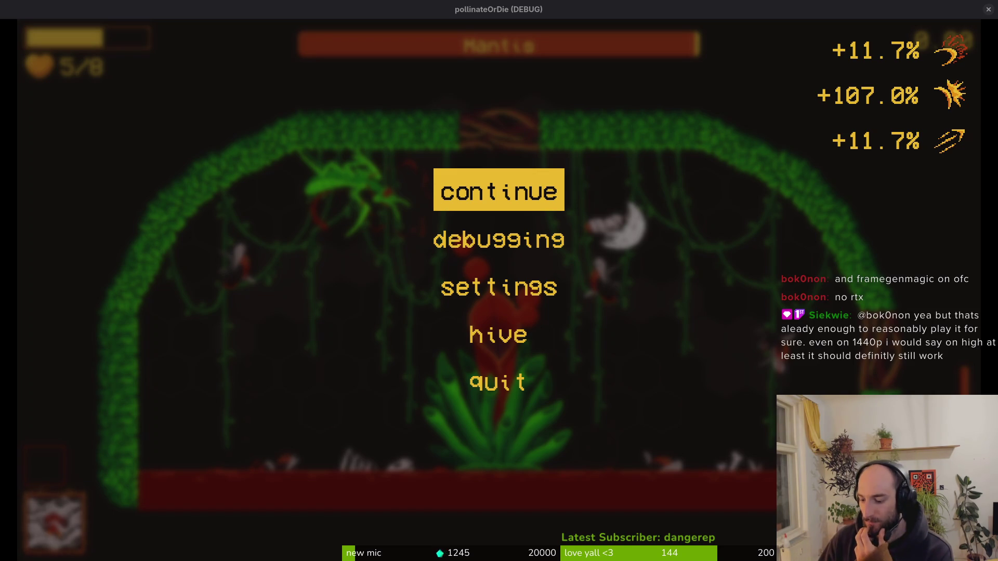
key("super")
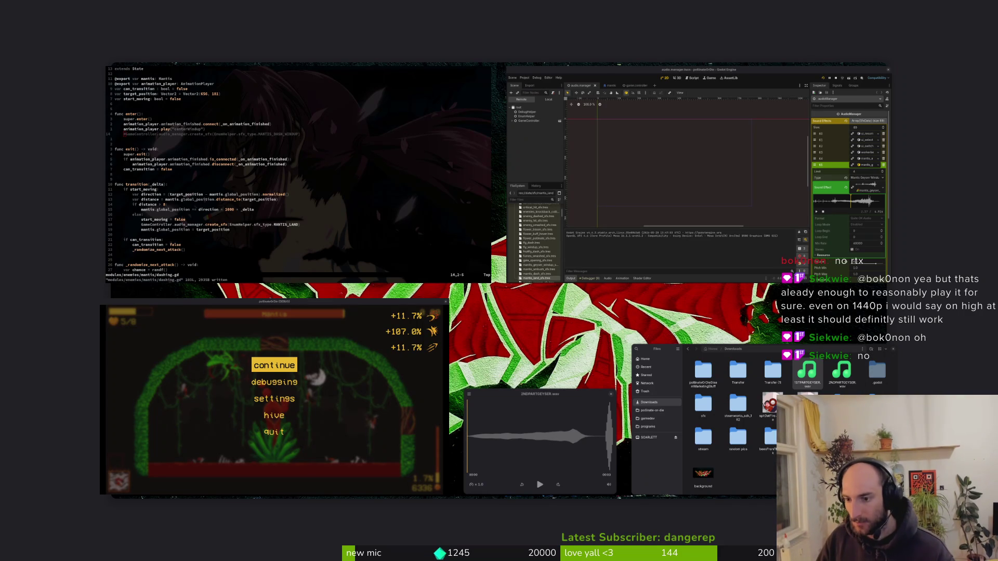
key("super")
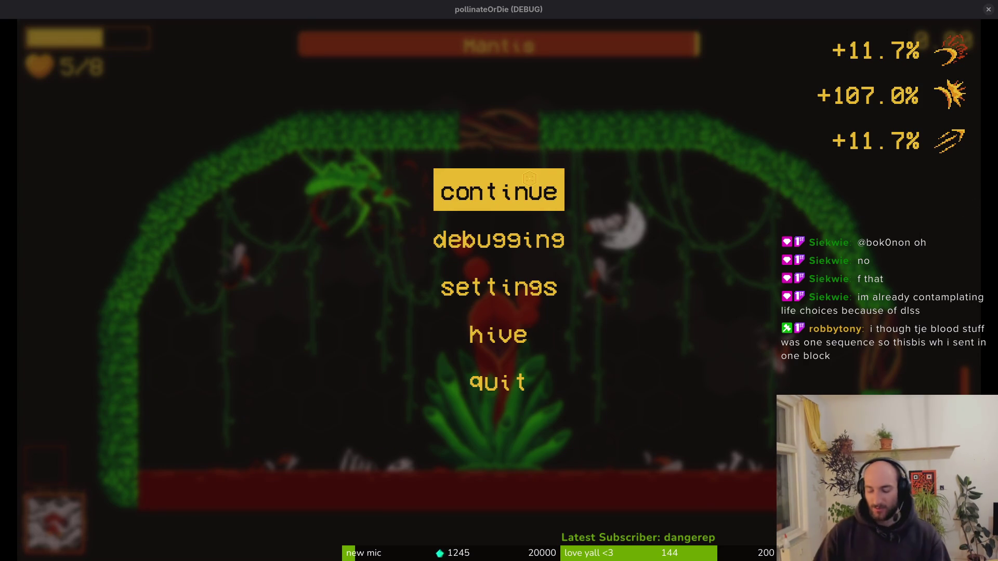
- Continue the Mantis fight until the bee is down to 2/8 hearts, then pause
left_click(529, 178)
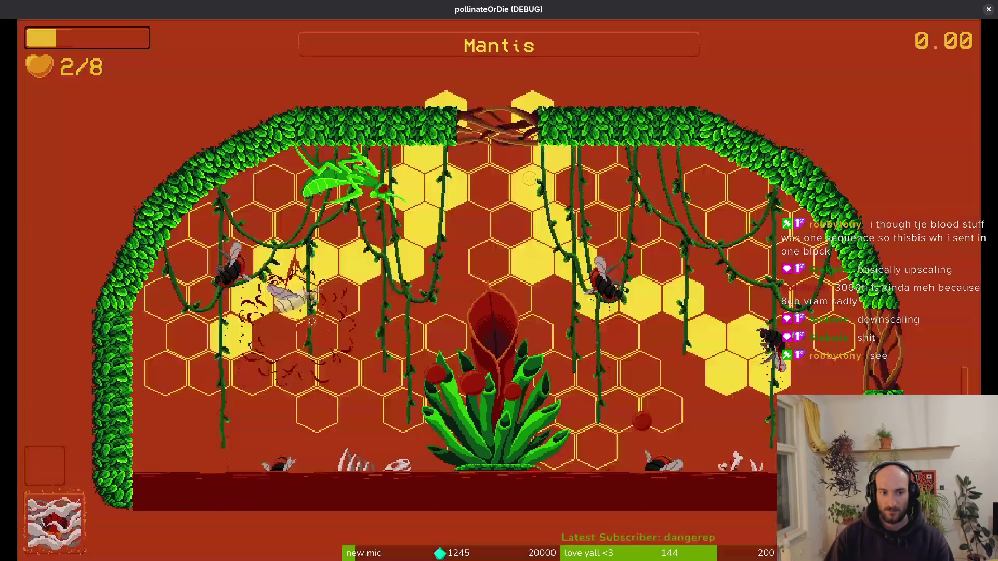
key("Escape")
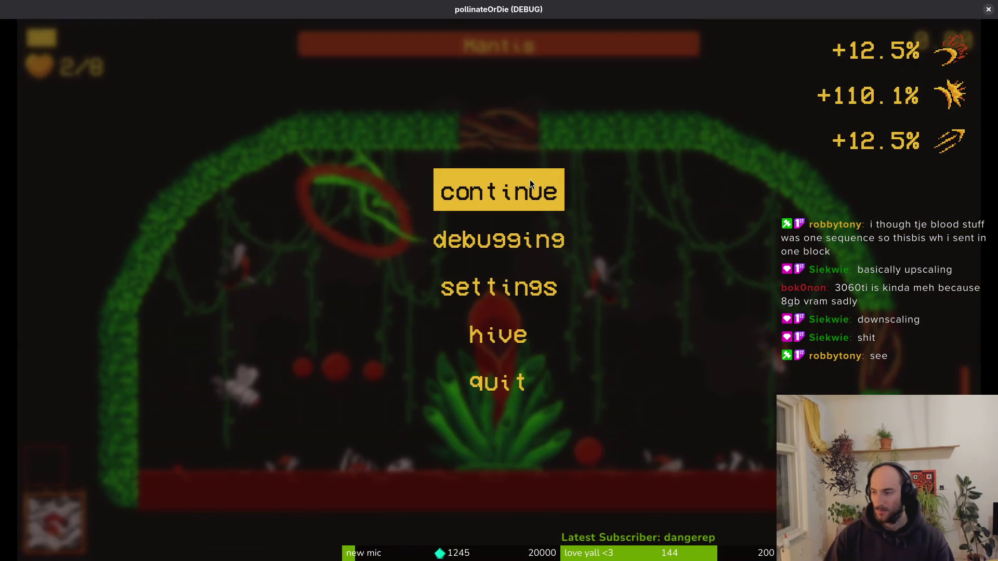
- Open bloodorb.gd in Neovim by searching 'bloodorb'
key("alt+Tab")
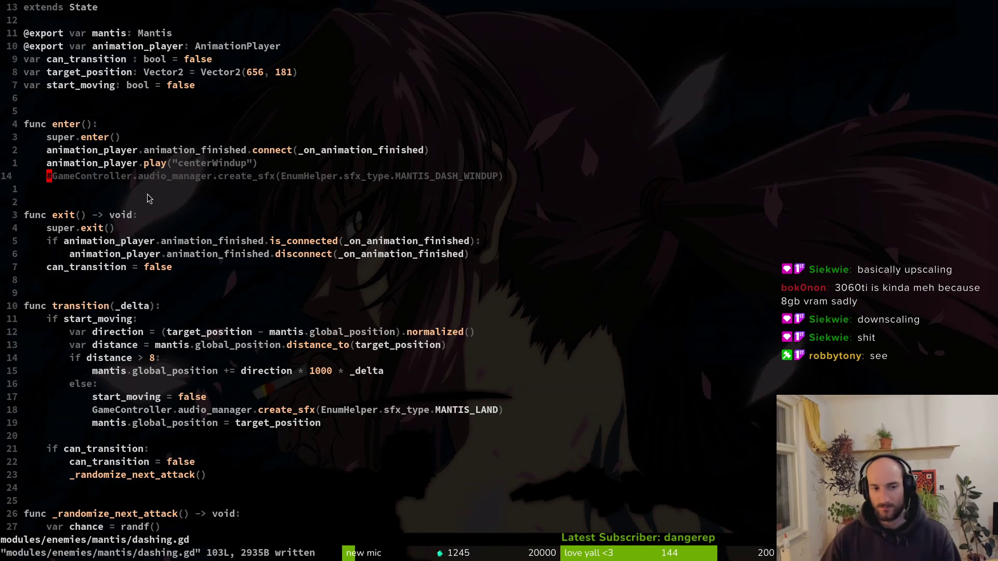
key("space")
key("f")
key("f")
type("bloodorb")
key("Return")
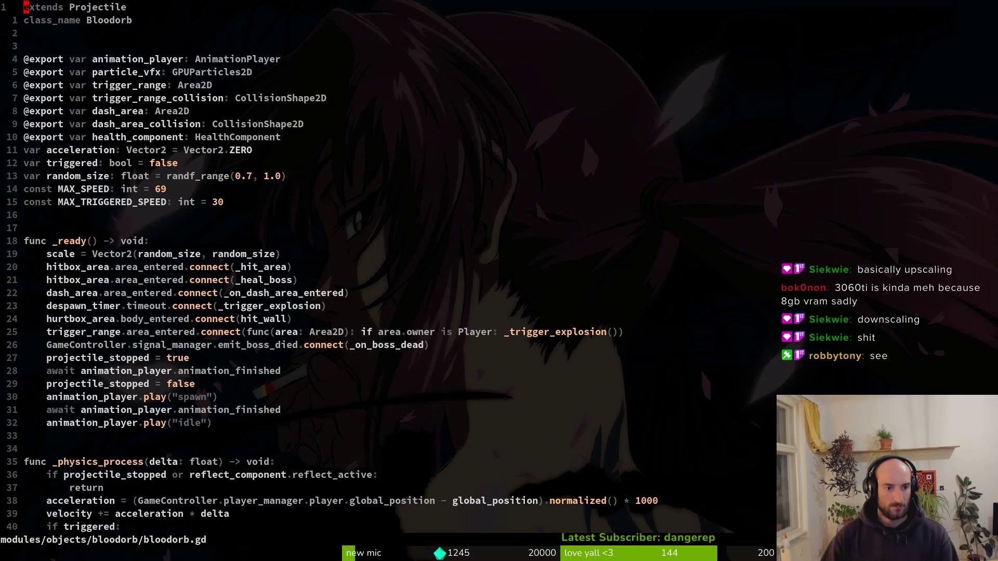
- Read down through bloodorb.gd's code, then open Downloads' Transfer (1) folder in Files
scroll(176, 254, "down", 5)
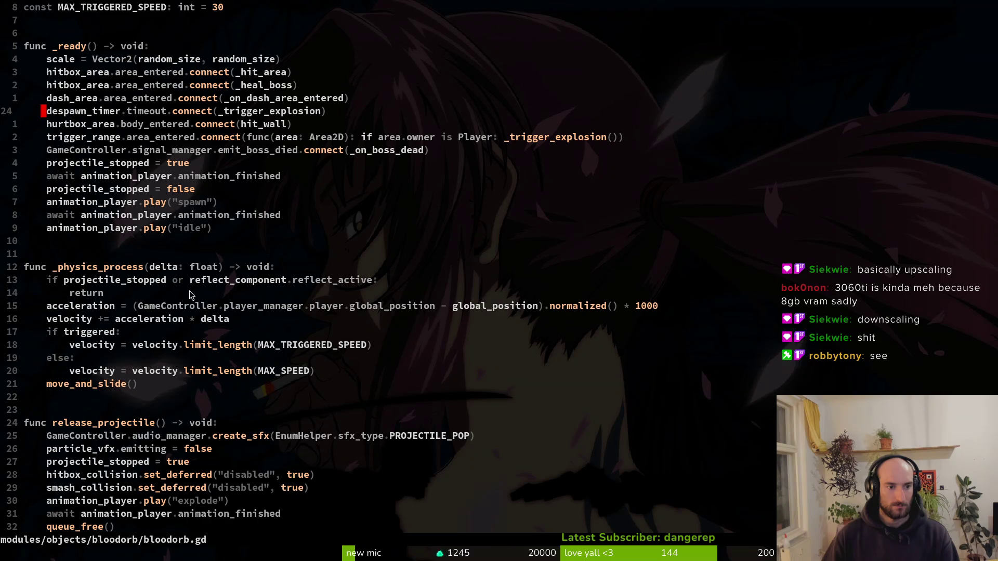
scroll(301, 286, "down", 3)
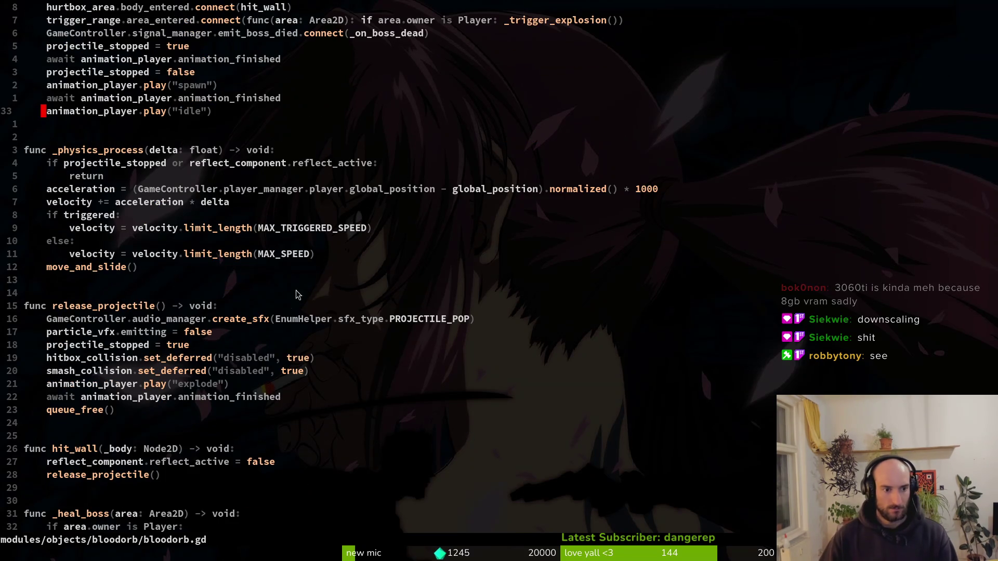
scroll(279, 373, "down", 4)
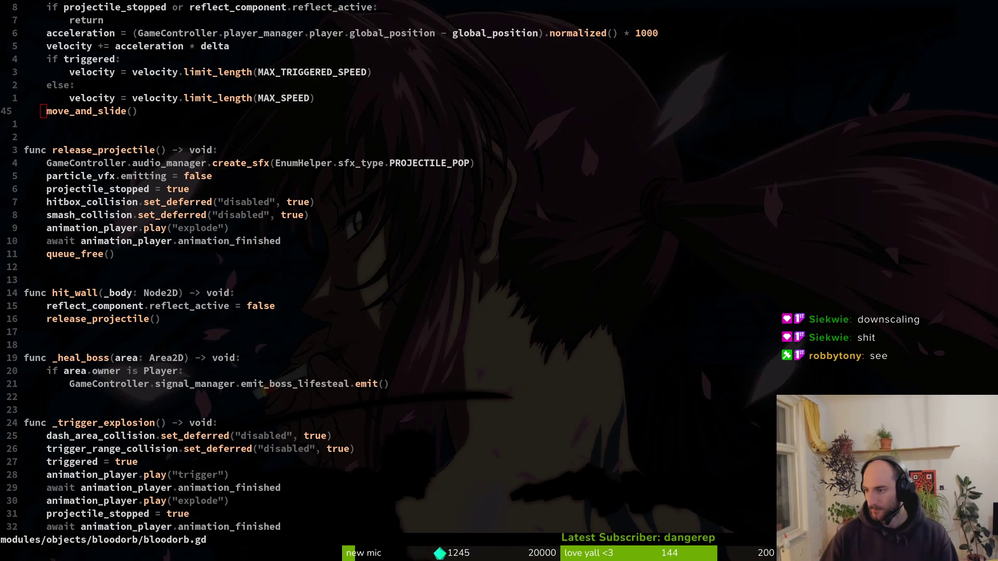
key("super+e")
double_click(606, 204)
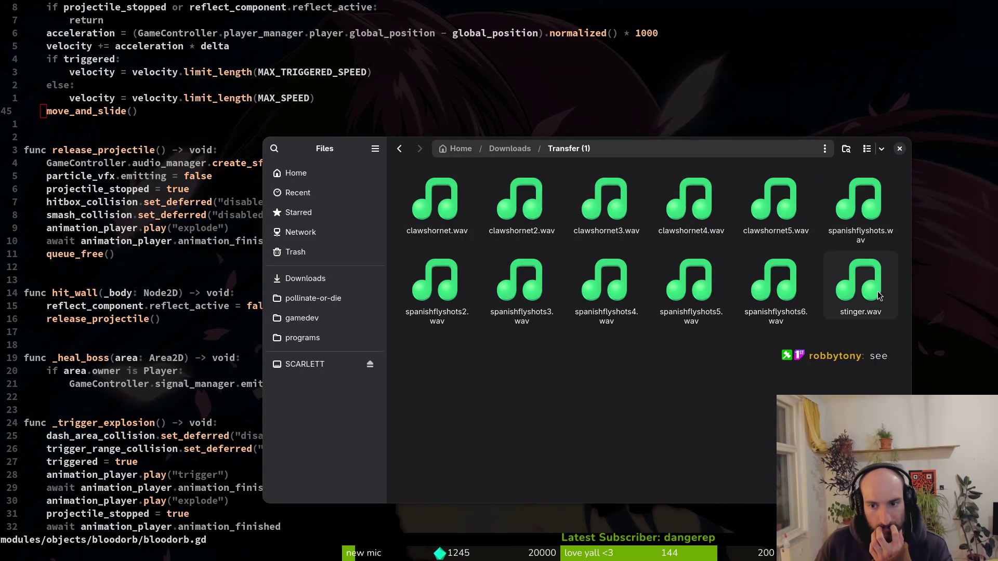
- Open the Transfer folder and preview dashwall1.wav and dashwall2.wav
key("alt+Left")
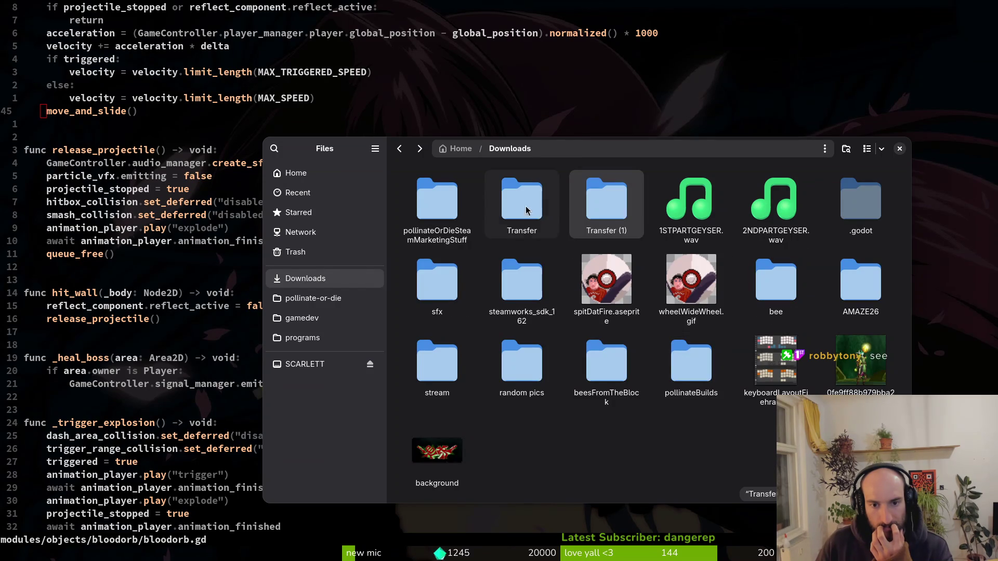
double_click(507, 205)
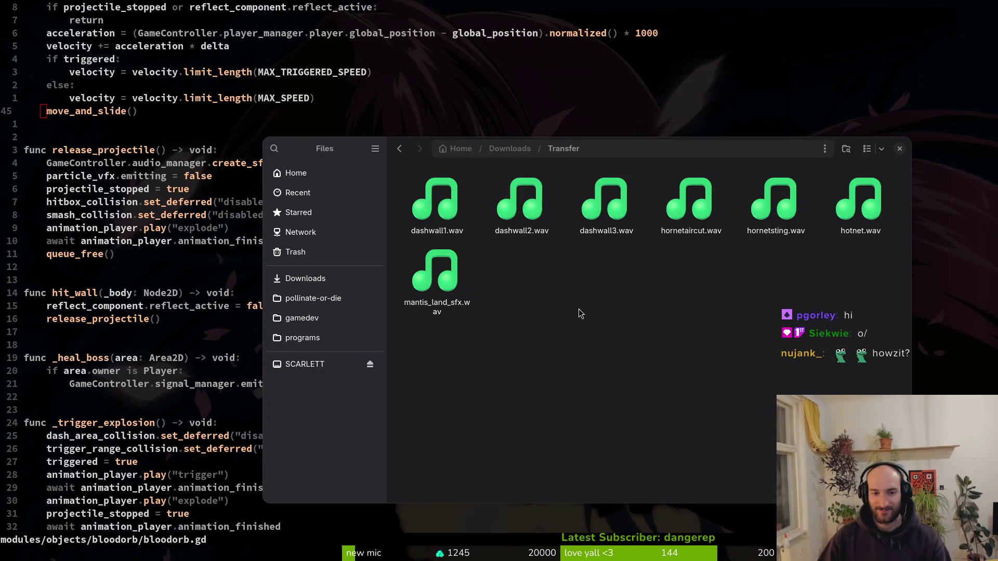
left_click(576, 327)
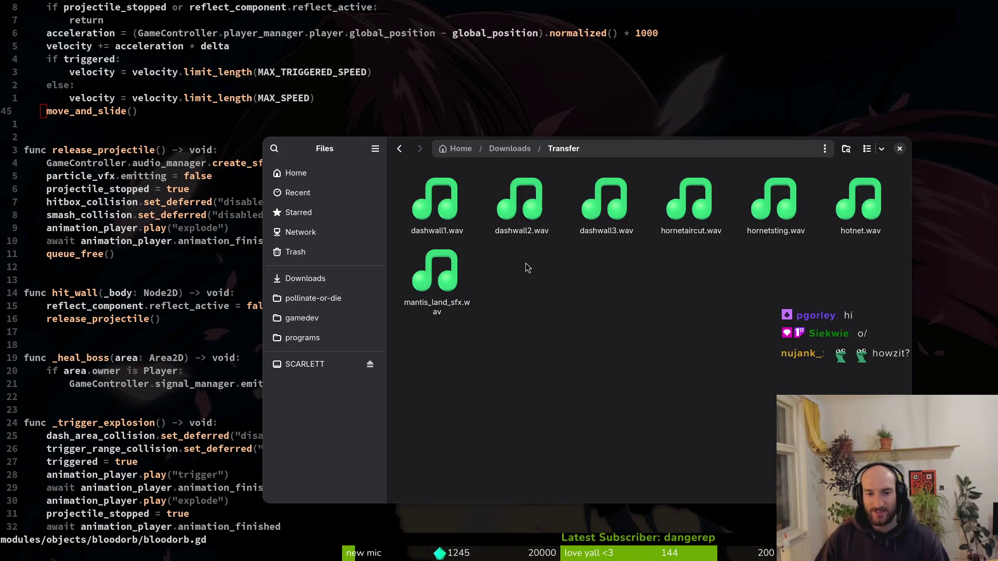
double_click(437, 205)
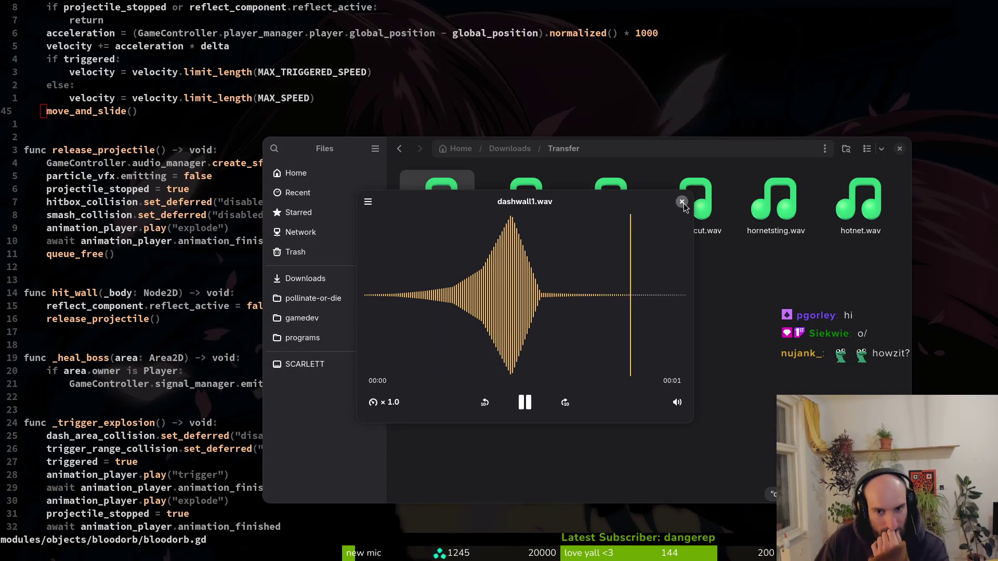
left_click(683, 203)
key("Right")
key("Return")
left_click(682, 204)
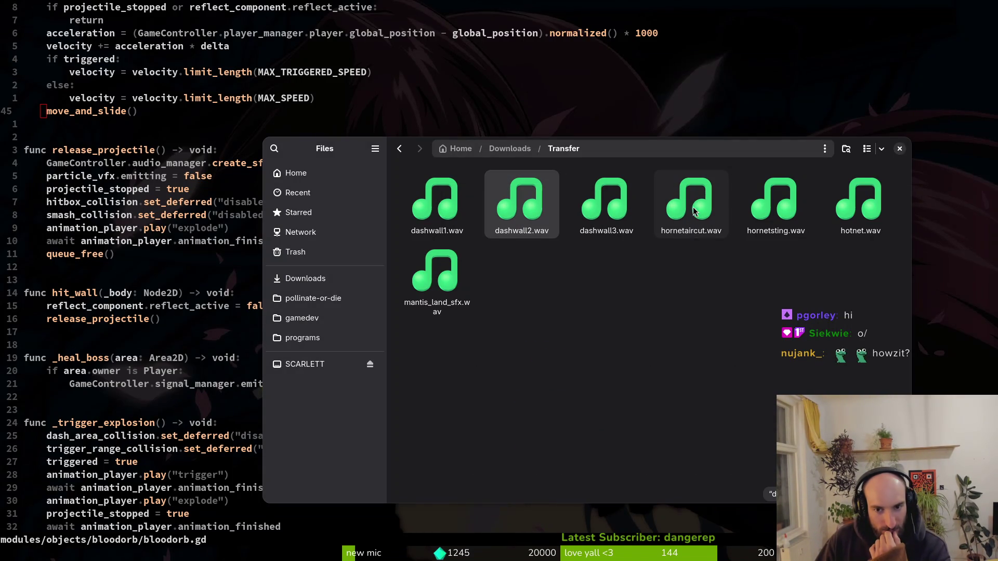
- Play hornetaircut.wav four times in a row
double_click(692, 212)
left_click(682, 202)
double_click(689, 210)
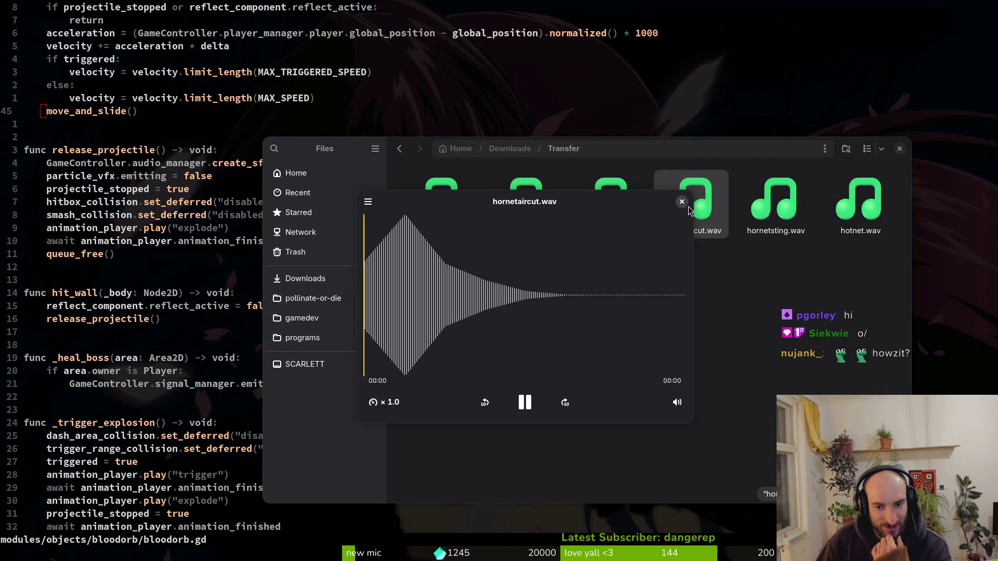
left_click(682, 201)
double_click(684, 207)
left_click(682, 203)
double_click(686, 208)
left_click(682, 201)
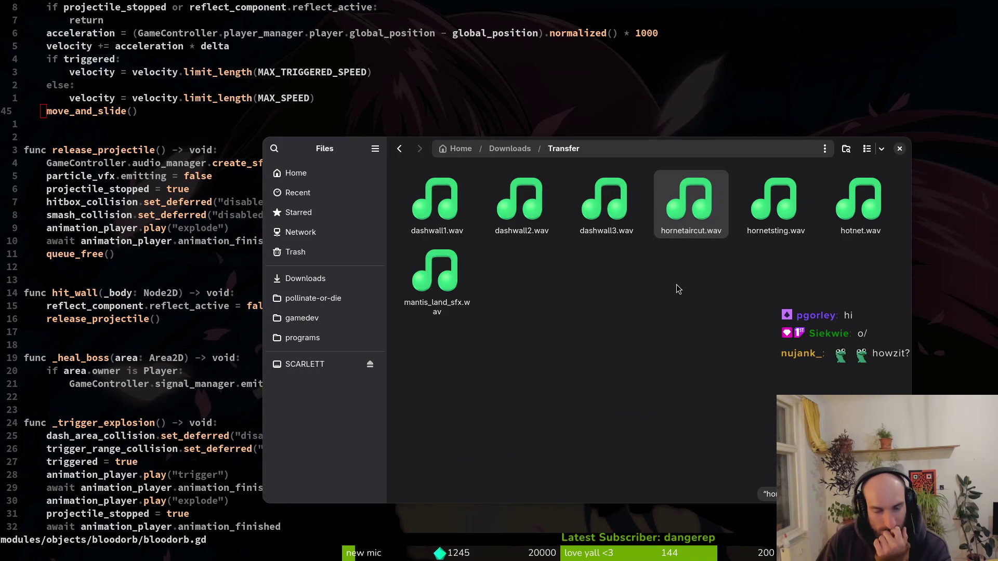
- Play hornetsting.wav twice, then hotnet.wav
double_click(775, 208)
left_click(844, 213)
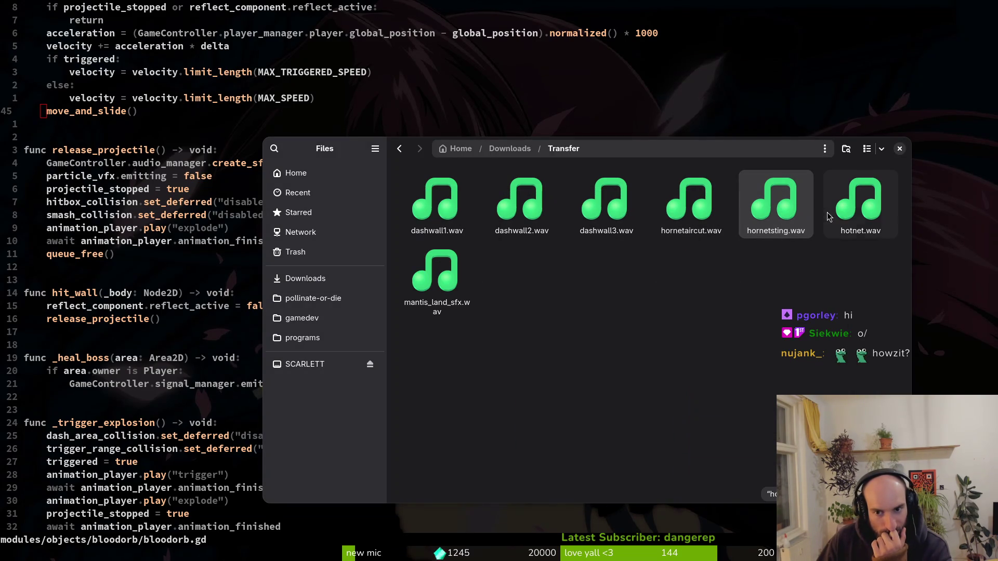
double_click(791, 212)
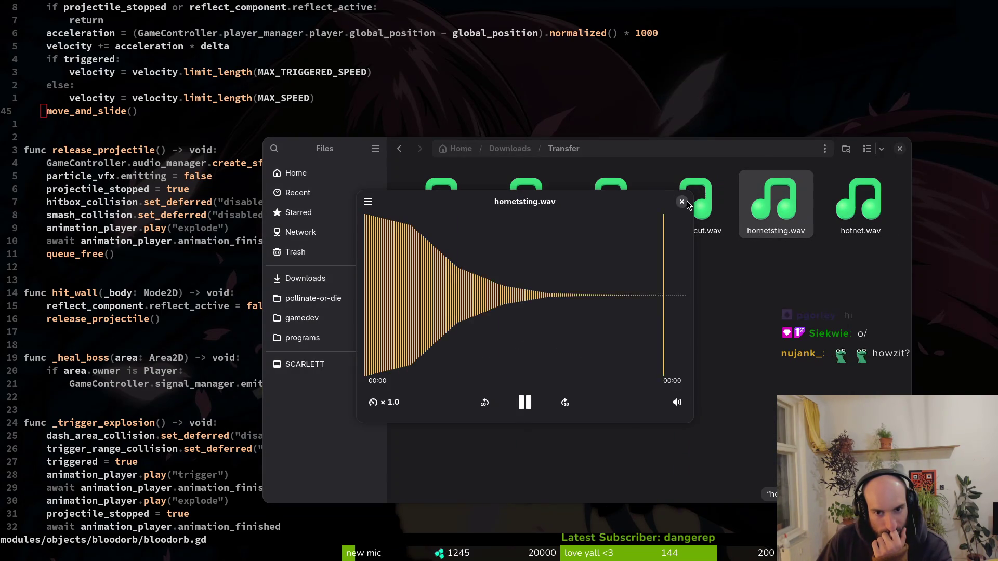
left_click(846, 204)
double_click(846, 204)
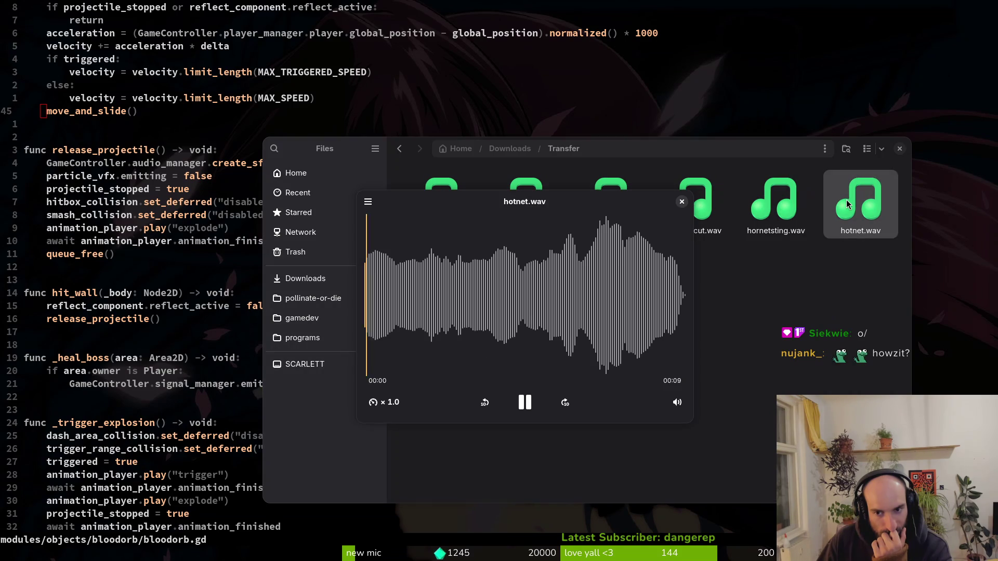
left_click(684, 203)
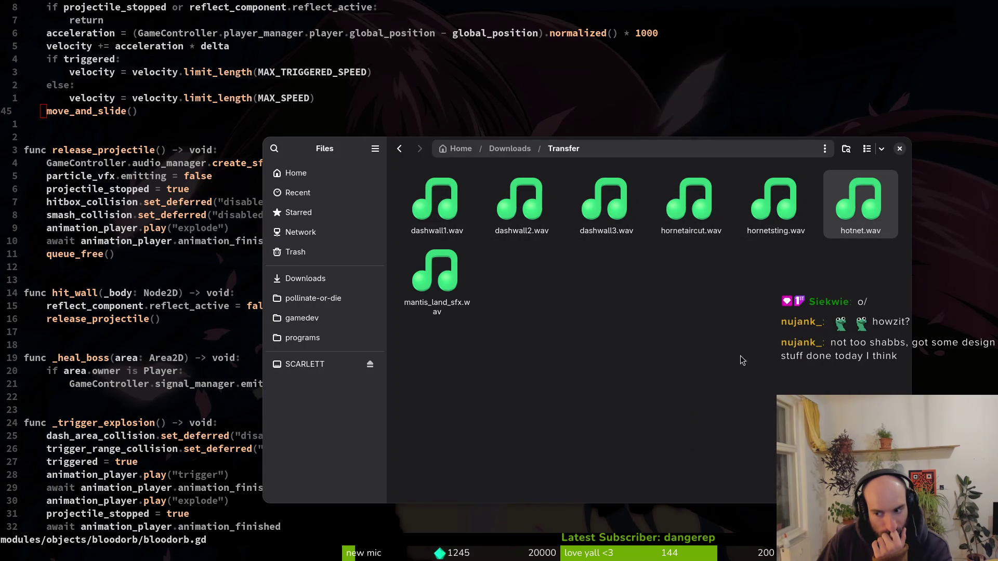
- Play mantis_land_sfx.wav three times
double_click(438, 291)
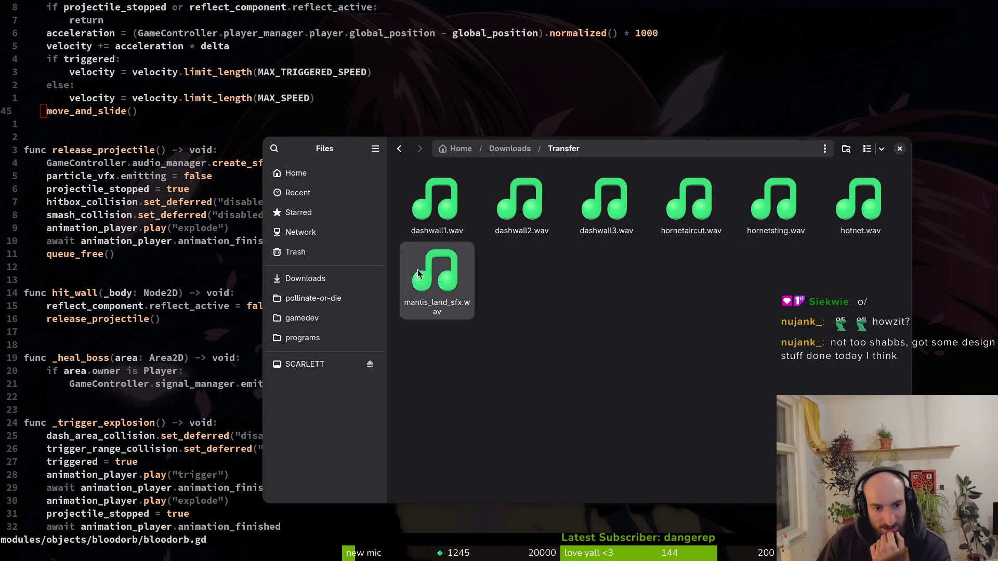
left_click(678, 208)
double_click(437, 281)
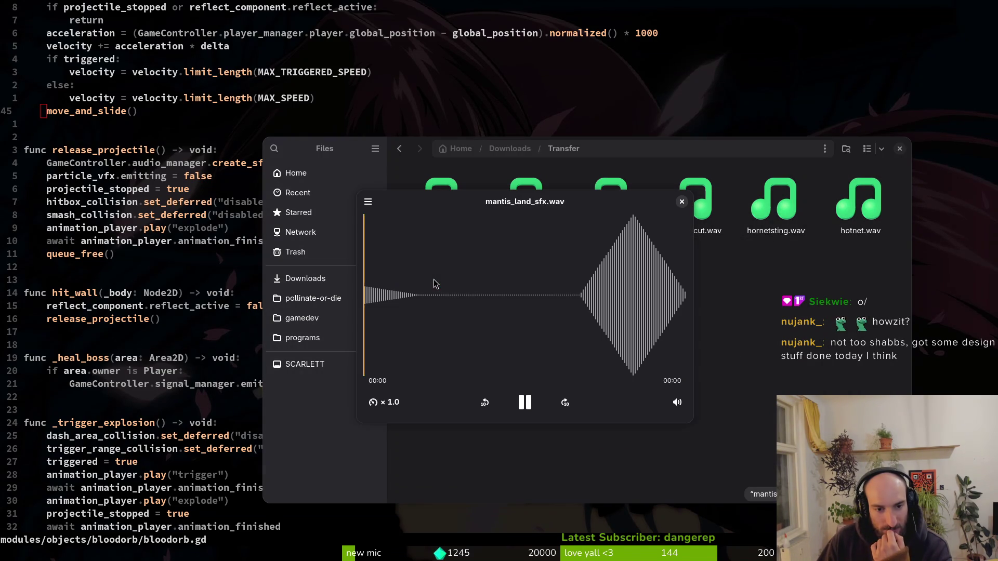
left_click(684, 206)
double_click(437, 281)
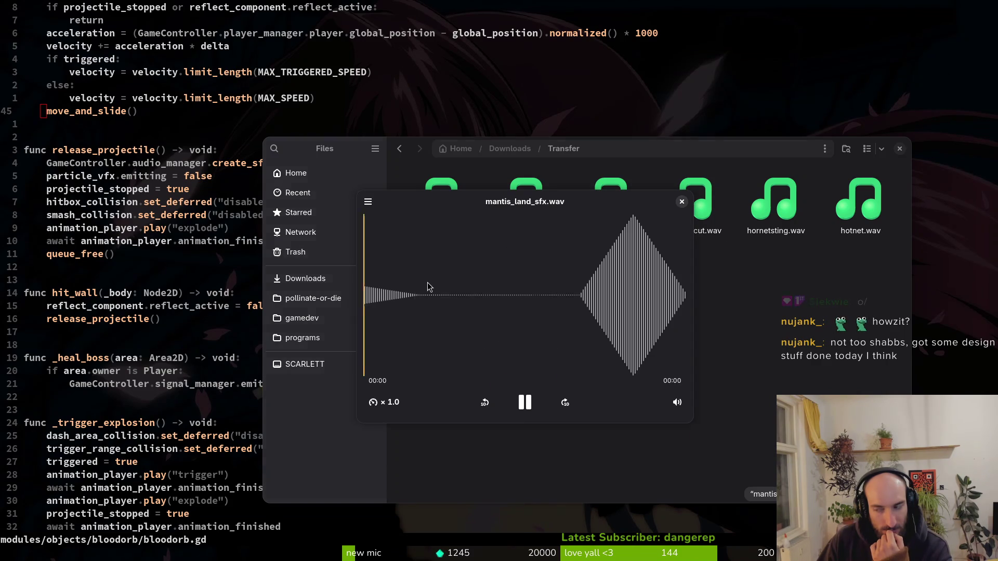
left_click(677, 204)
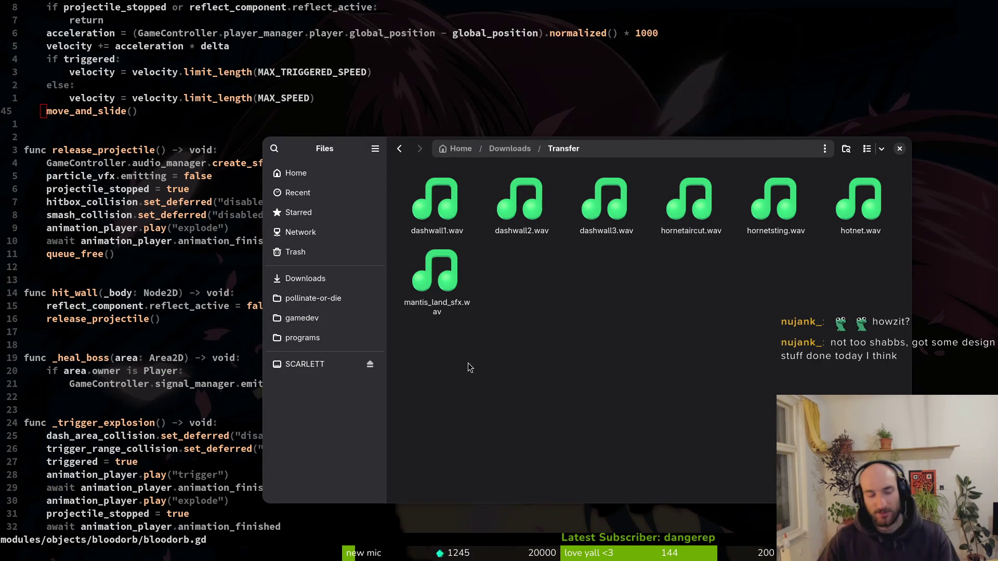
- Close Files, save bloodorb.gd with :w, and return to Godot's audio.manager scene
key("alt+Left")
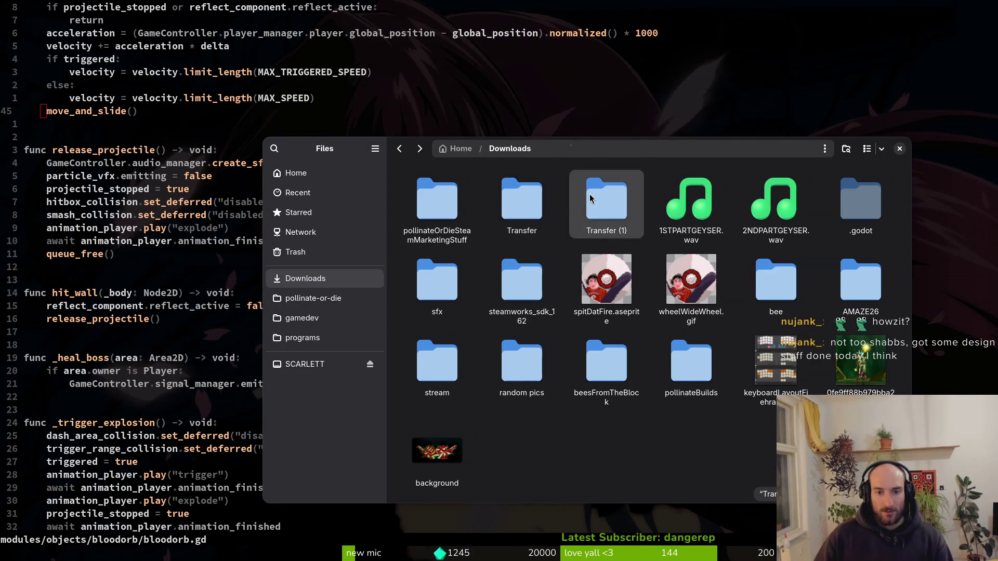
double_click(607, 202)
left_click(900, 149)
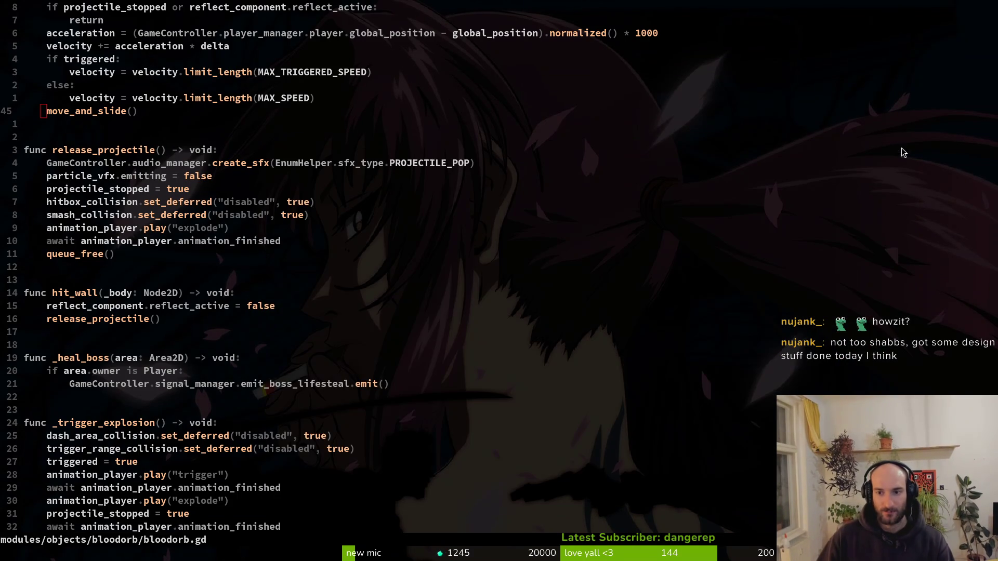
type(":w")
key("Return")
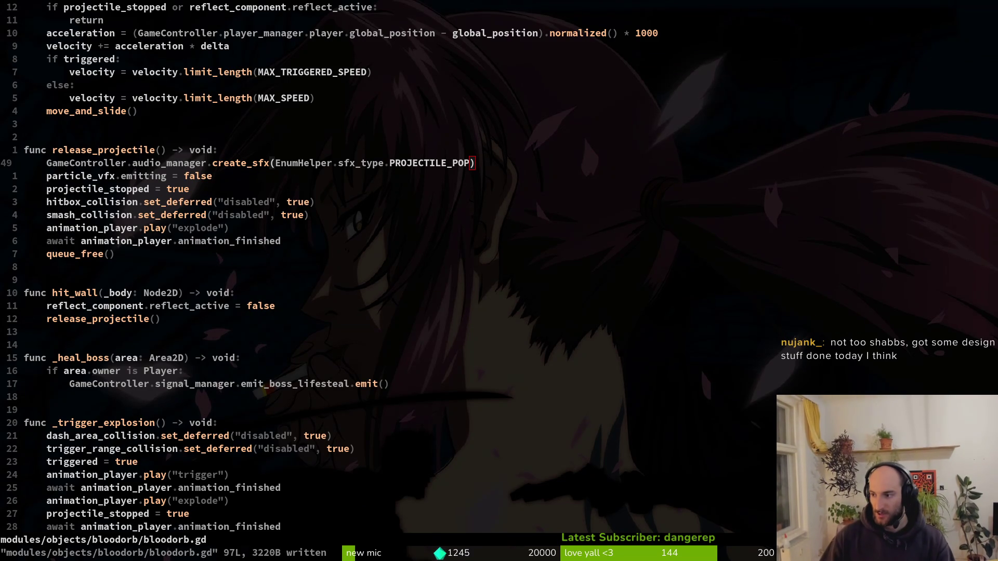
key("alt+Tab")
scroll(36, 442, "down", 10)
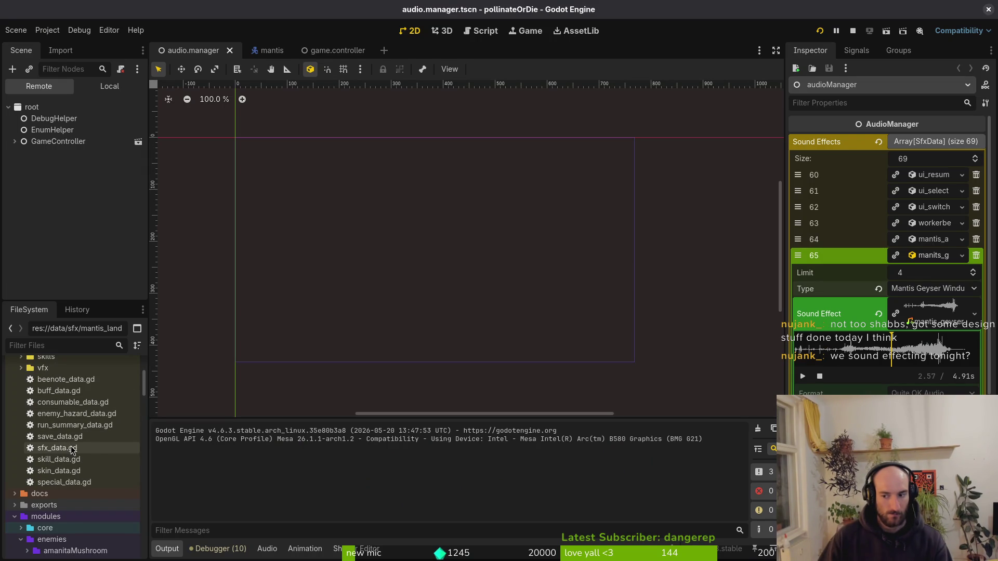
- Create a new SfxData resource from the sfx_data.gd script
right_click(79, 448)
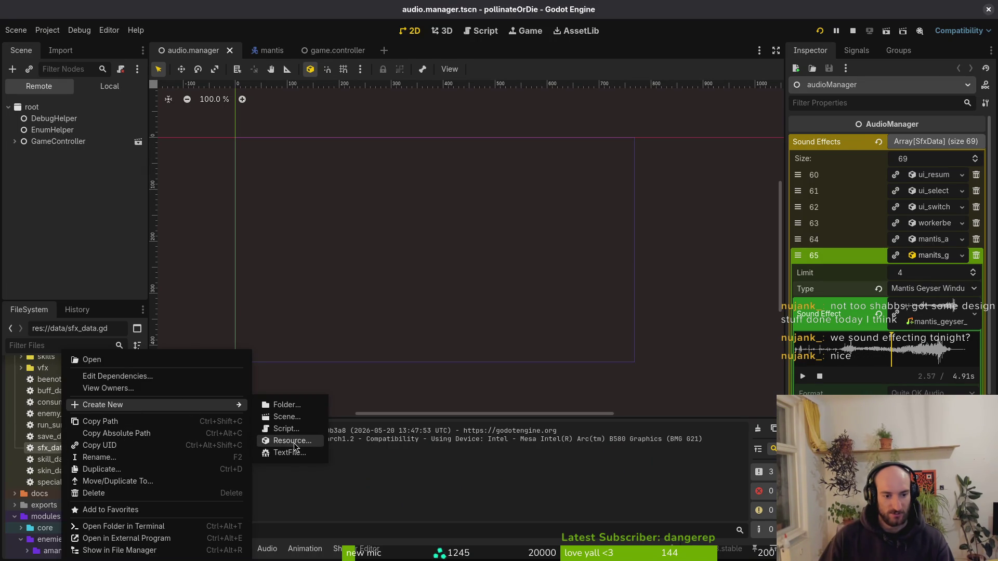
left_click(291, 441)
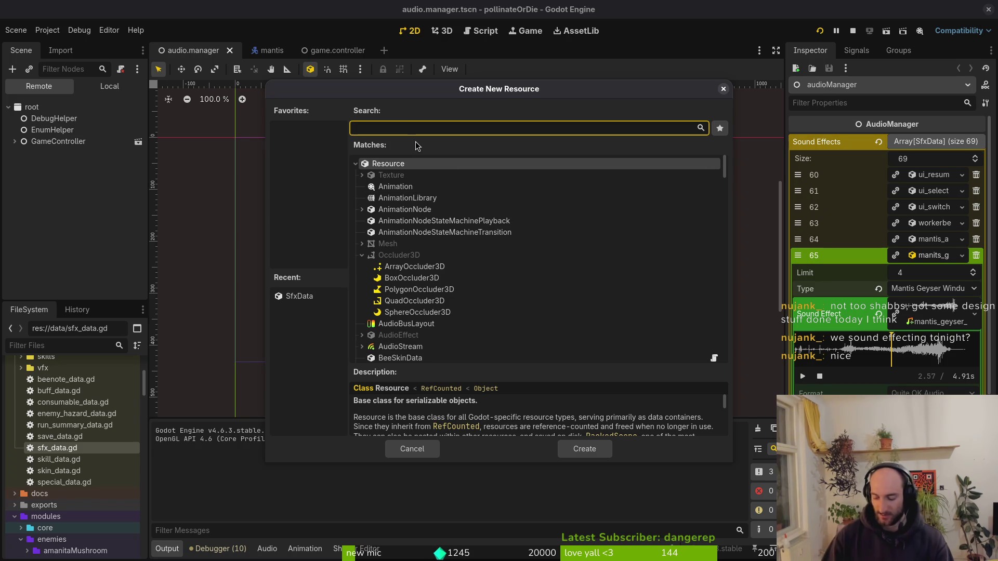
type("sfx")
key("Return")
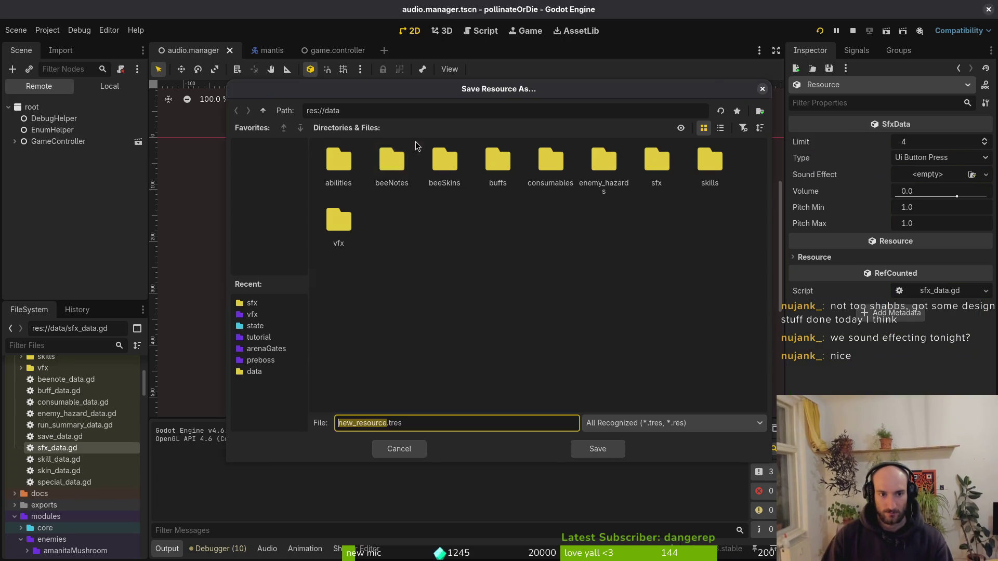
- Choose res://data/sfx as the save folder and enter hornet_claw.tres as the file name
double_click(656, 167)
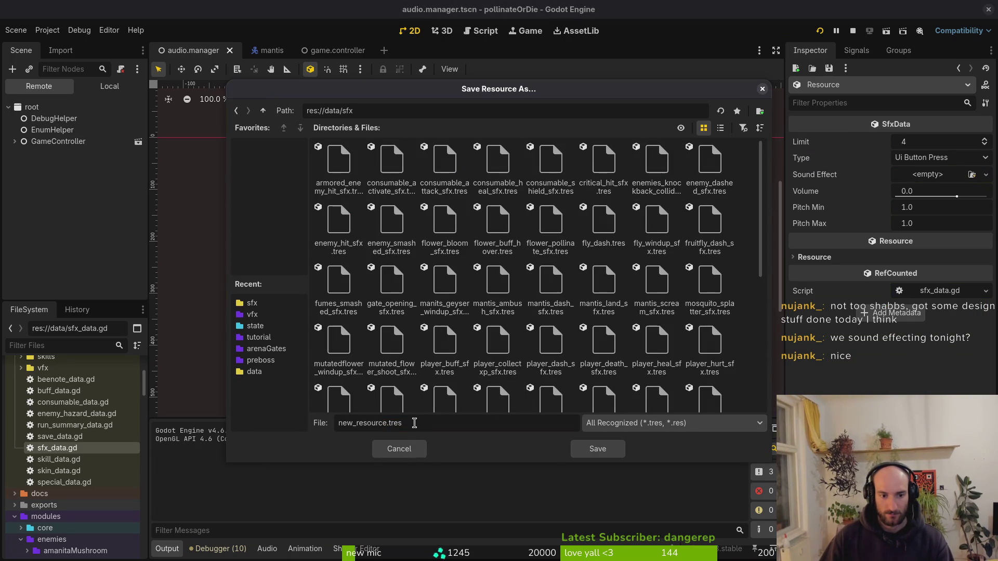
triple_click(412, 422)
type("hornet_claw")
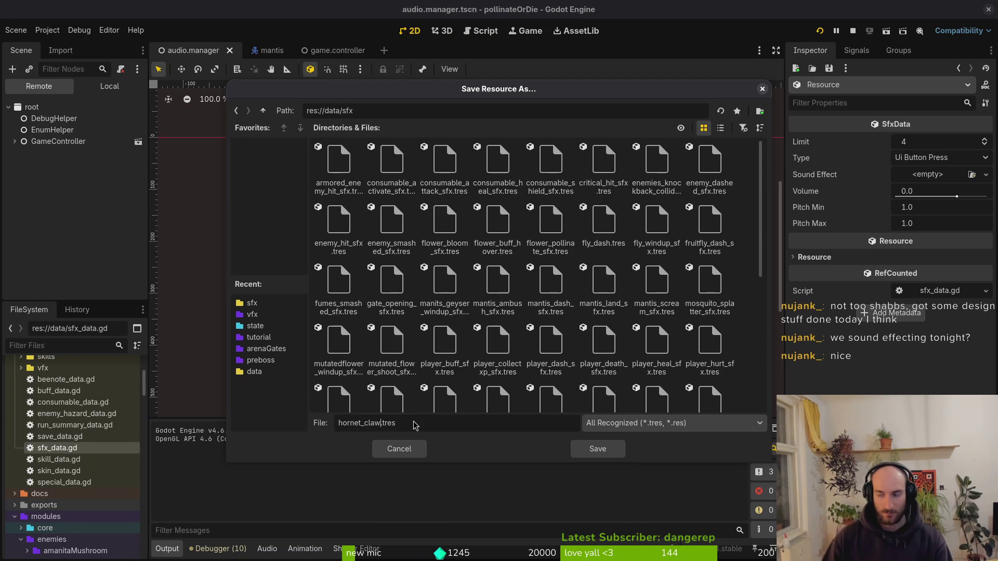
key("Return")
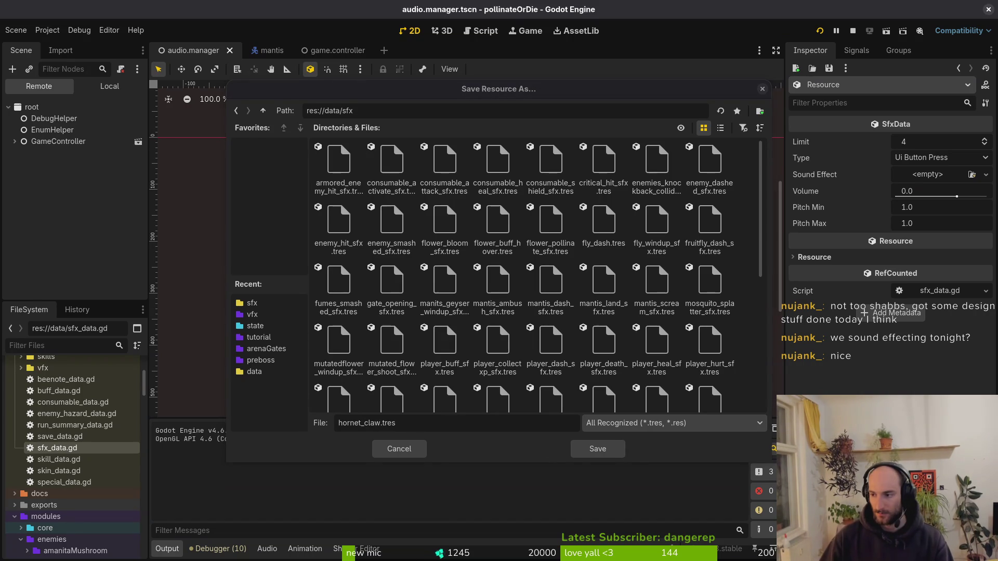
key("super")
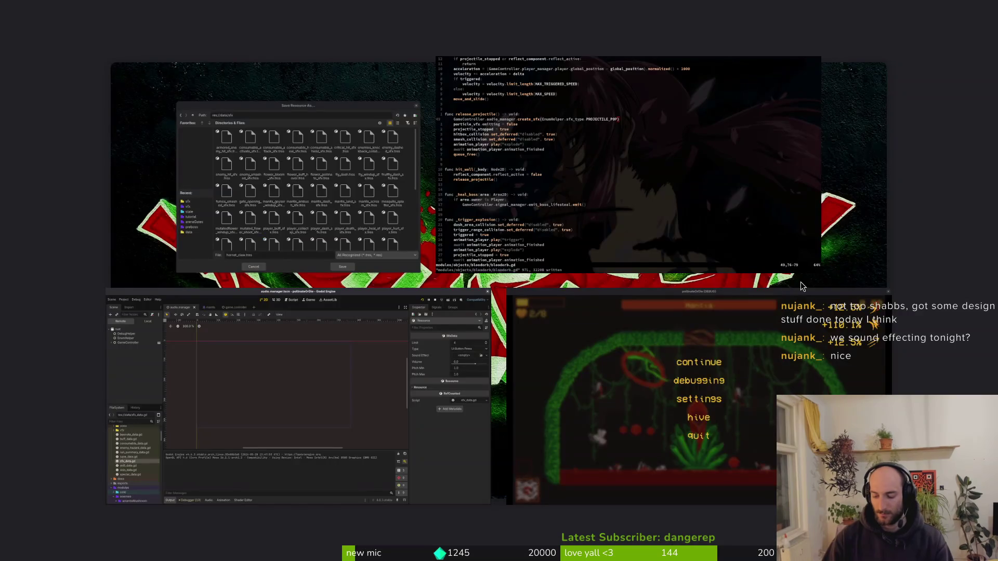
- Open Downloads/Transfer (1) in Files and preview clawshornet clips 1 through 5
left_click(800, 282)
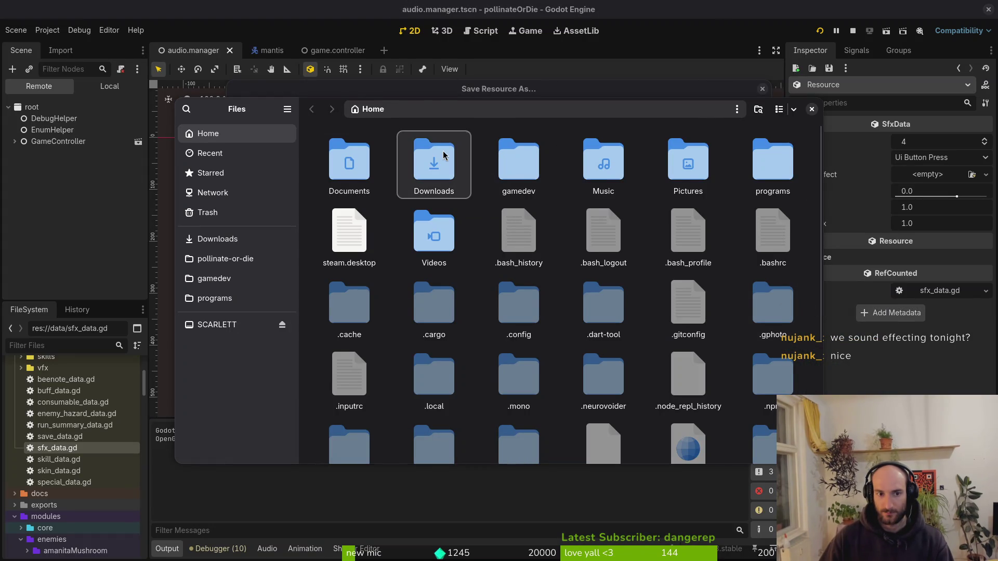
double_click(434, 164)
double_click(517, 156)
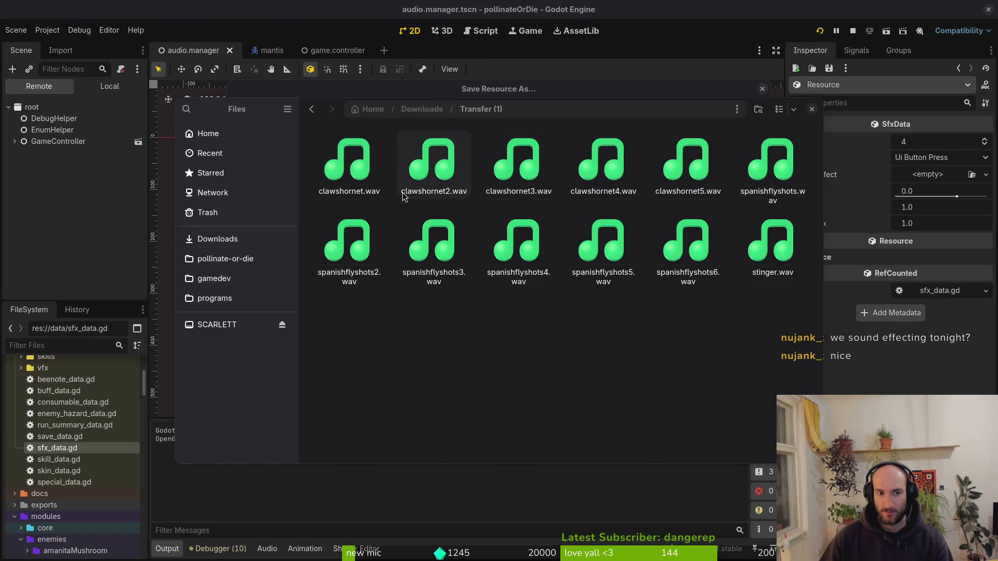
left_click(356, 160)
key("space")
left_click(432, 156)
key("space")
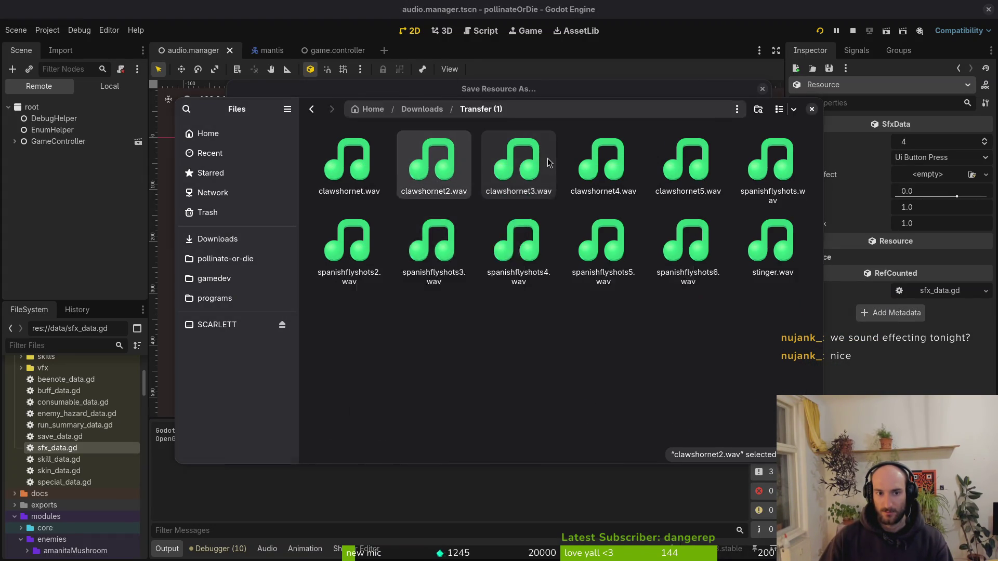
left_click(548, 163)
left_click(603, 161)
key("space")
left_click(655, 187)
key("space")
key("space")
key("space")
key("space")
key("space")
key("space")
key("space")
key("space")
- Preview spanishflyshots2, 3 and 4, replaying spanishflyshots4 several times
left_click(380, 246)
key("space")
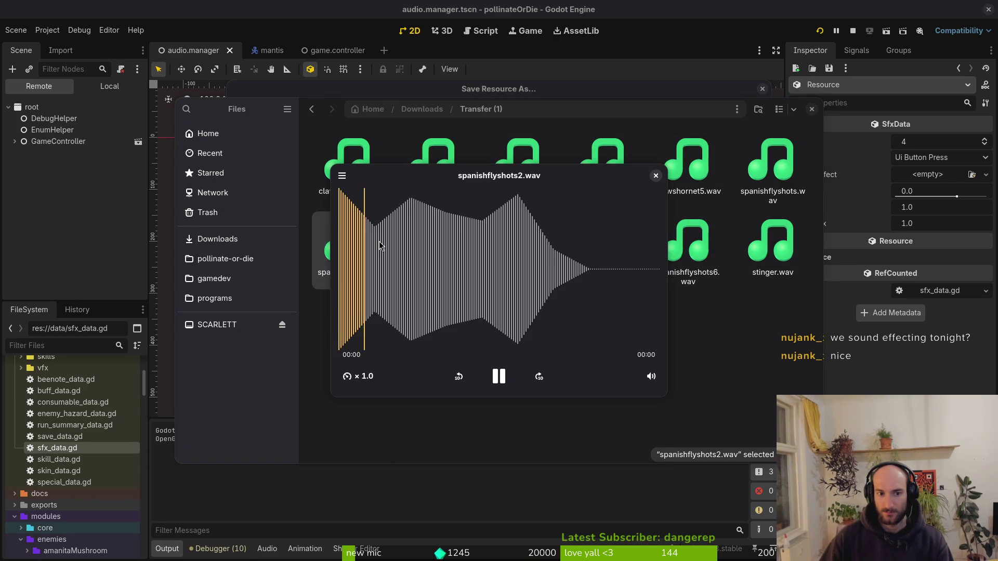
left_click(655, 175)
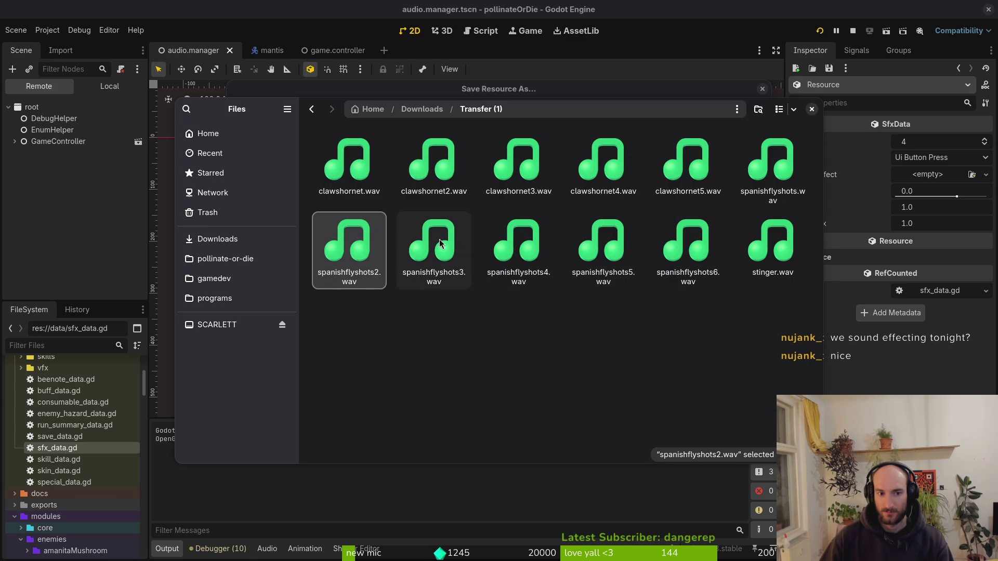
key("Right")
key("space")
left_click(656, 176)
key("Right")
key("space")
left_click(656, 176)
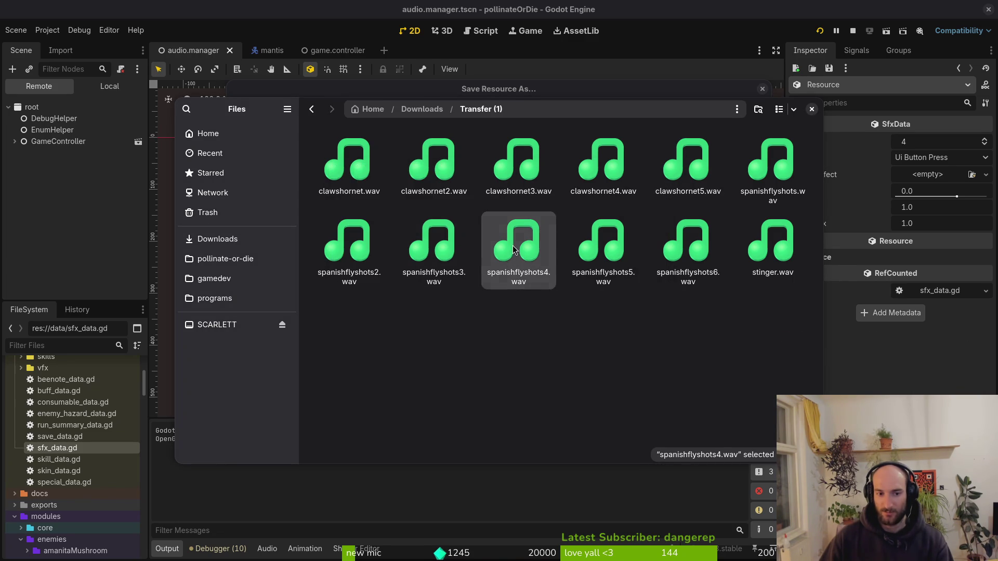
key("space")
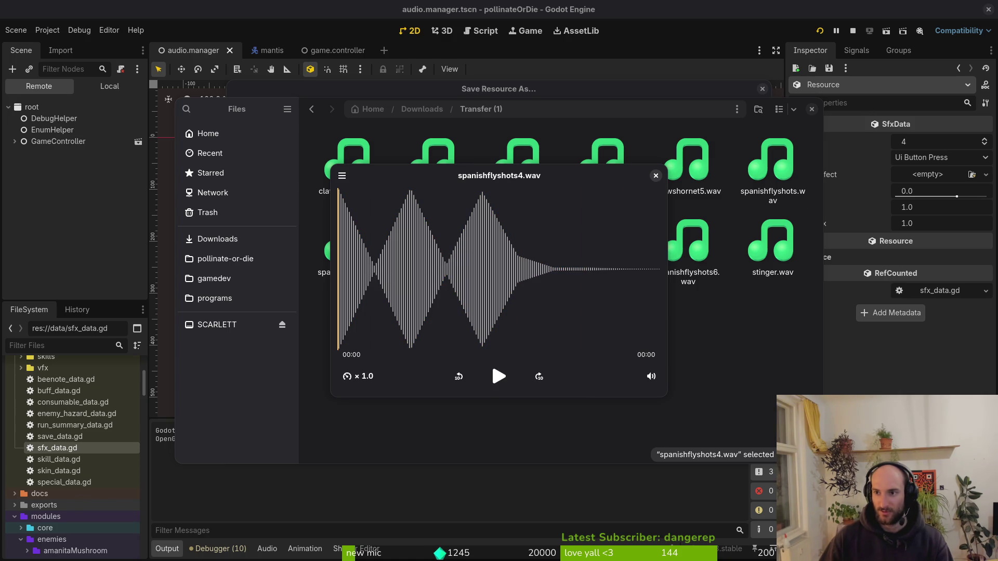
left_click(656, 175)
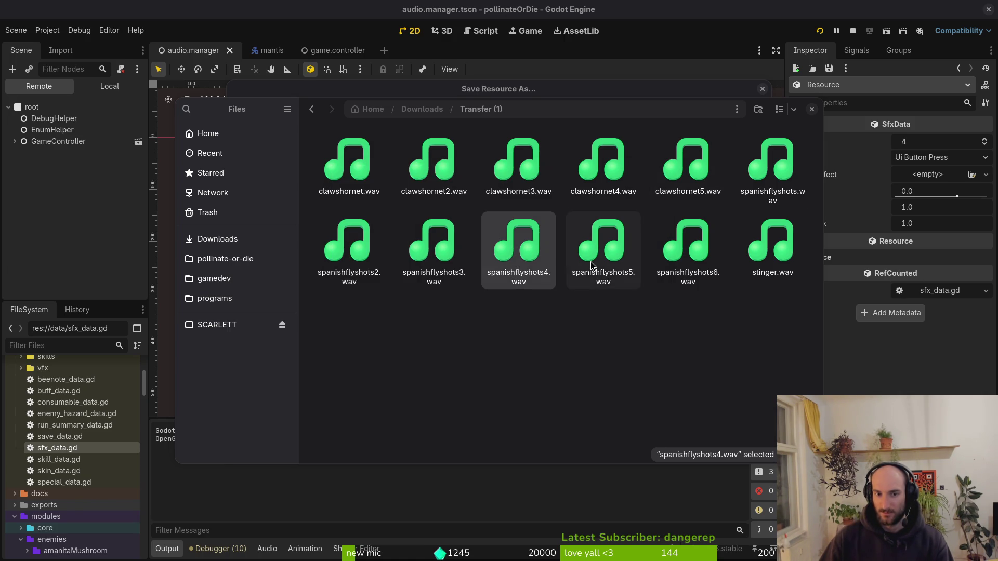
key("space")
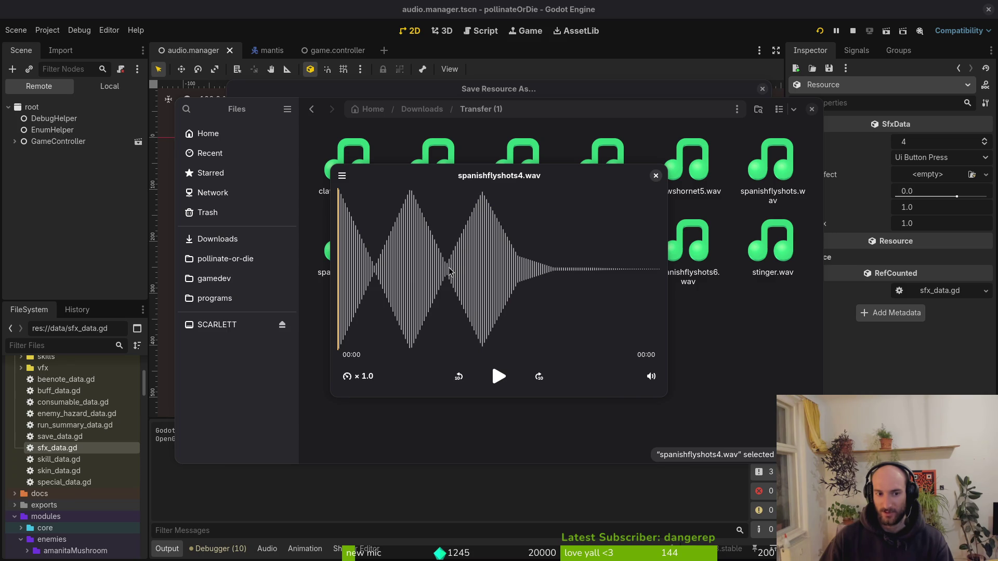
left_click(655, 176)
- Compare spanishflyshots3, spanishflyshots and spanishflyshots2, then close the Files window
left_click(419, 255)
key("space")
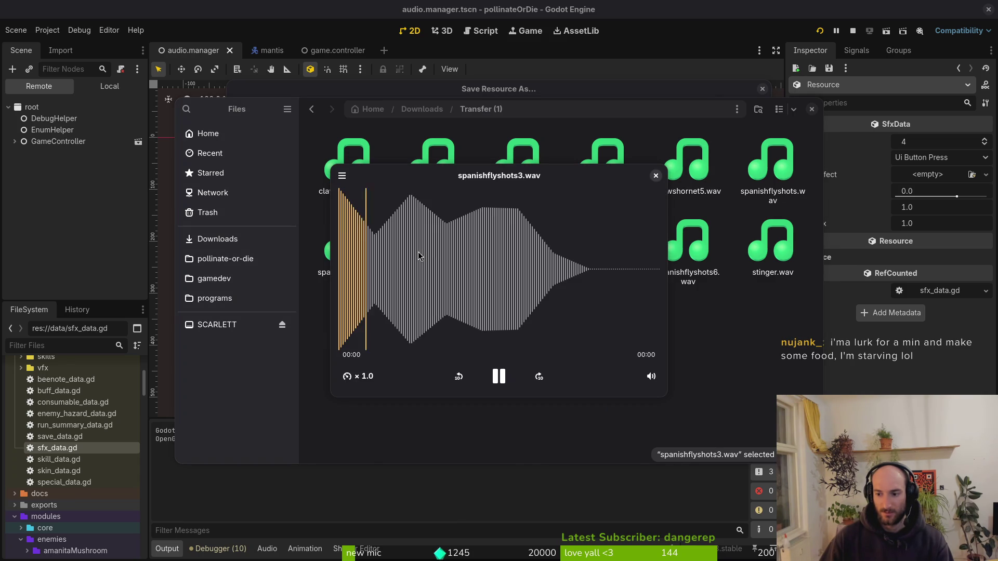
left_click(656, 176)
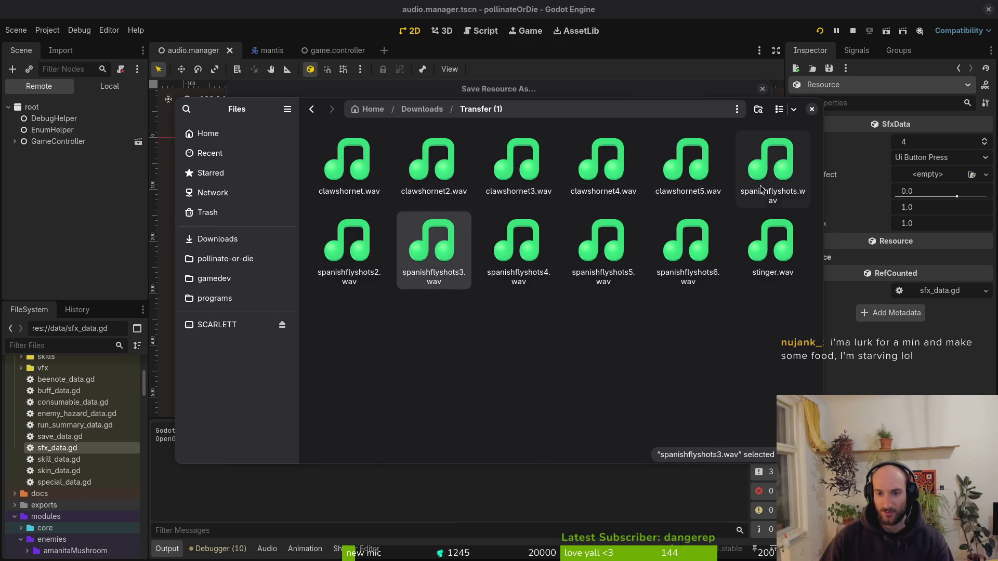
left_click(792, 170)
key("space")
left_click(656, 175)
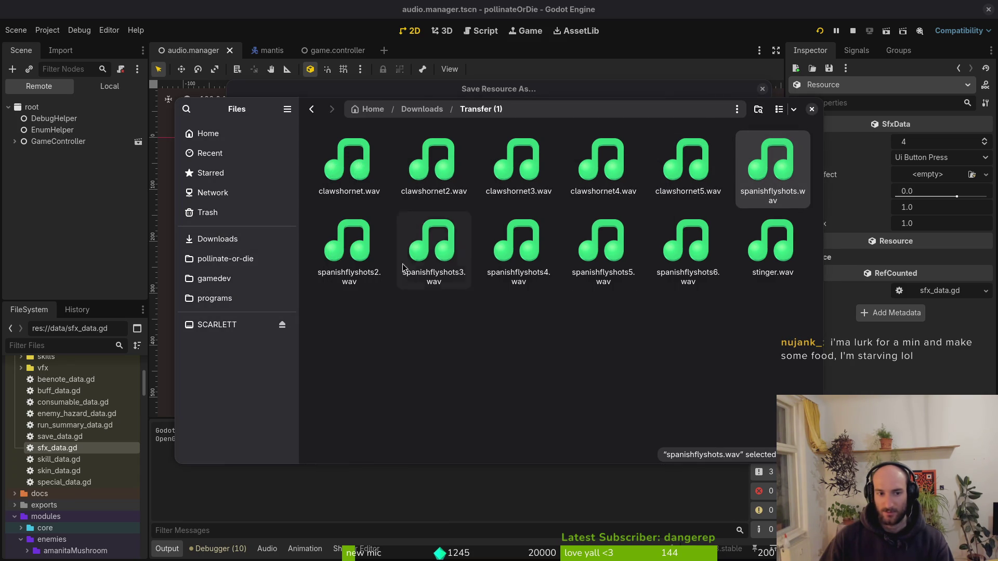
left_click(364, 243)
left_click(364, 243)
key("space")
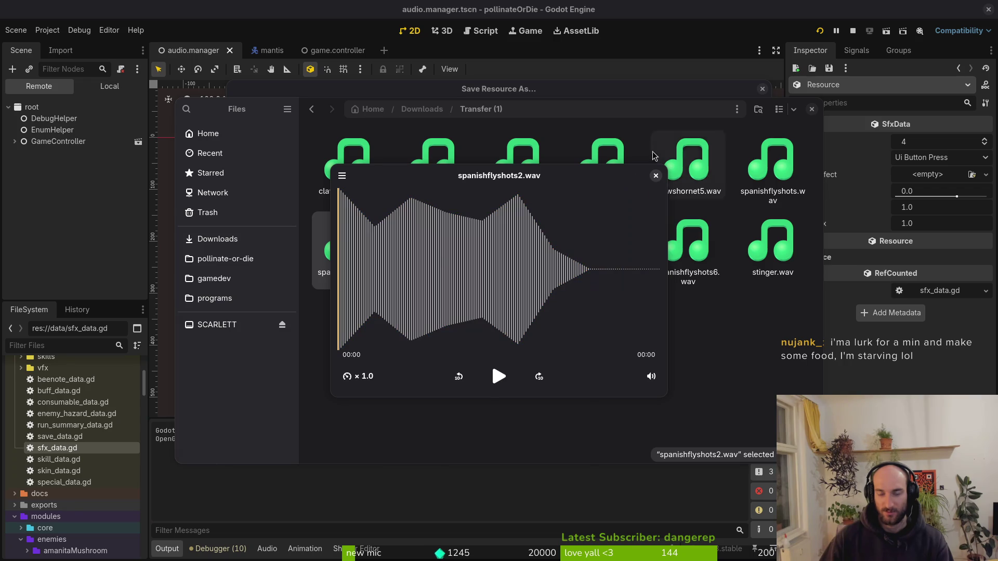
left_click(656, 176)
key("space")
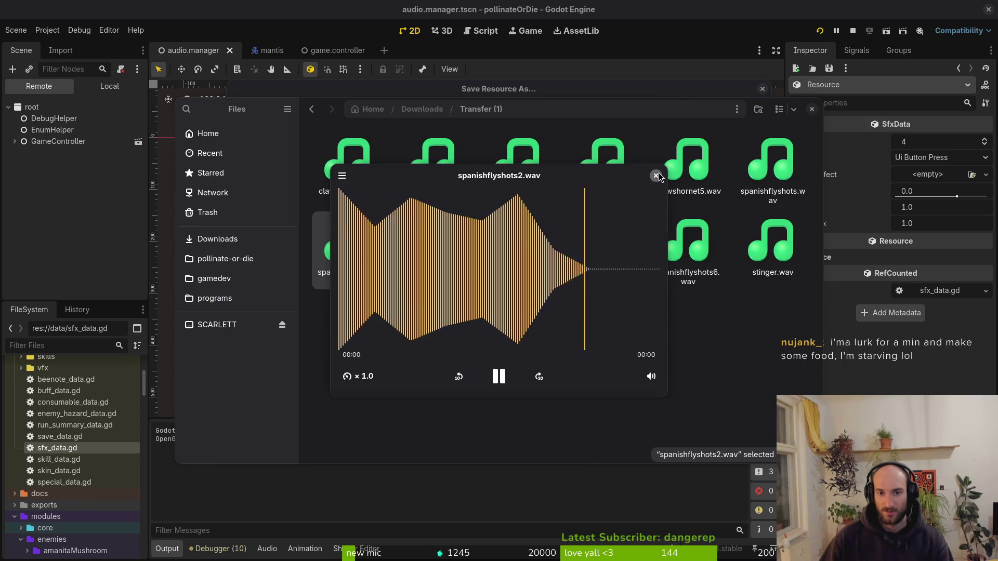
left_click(656, 175)
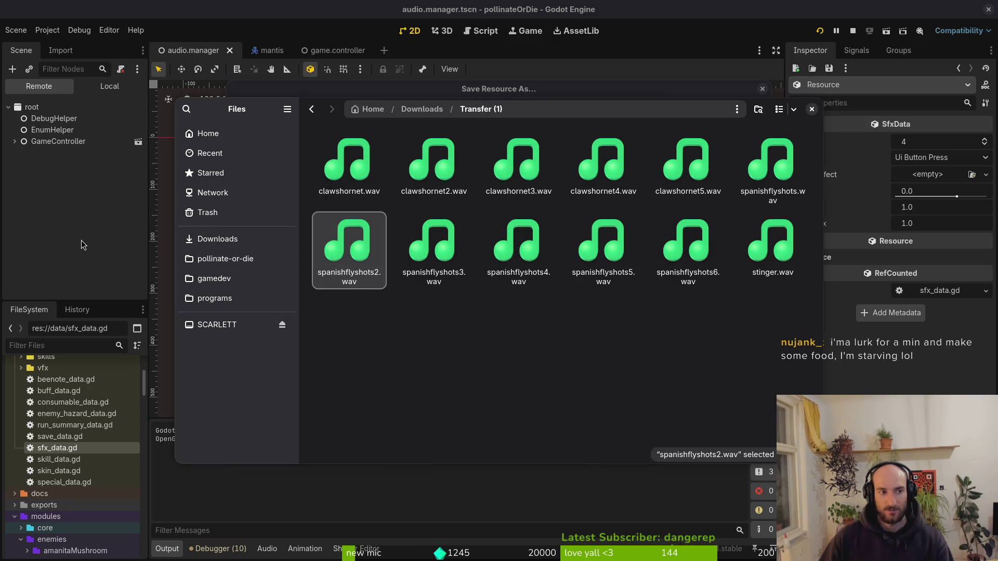
left_click(733, 170)
left_click(821, 109)
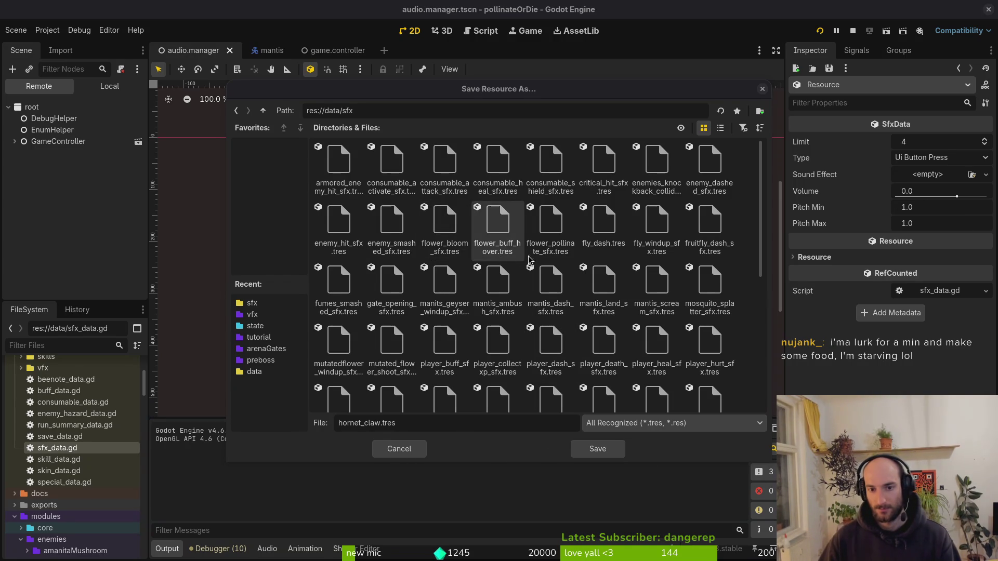
scroll(528, 260, "down", 3)
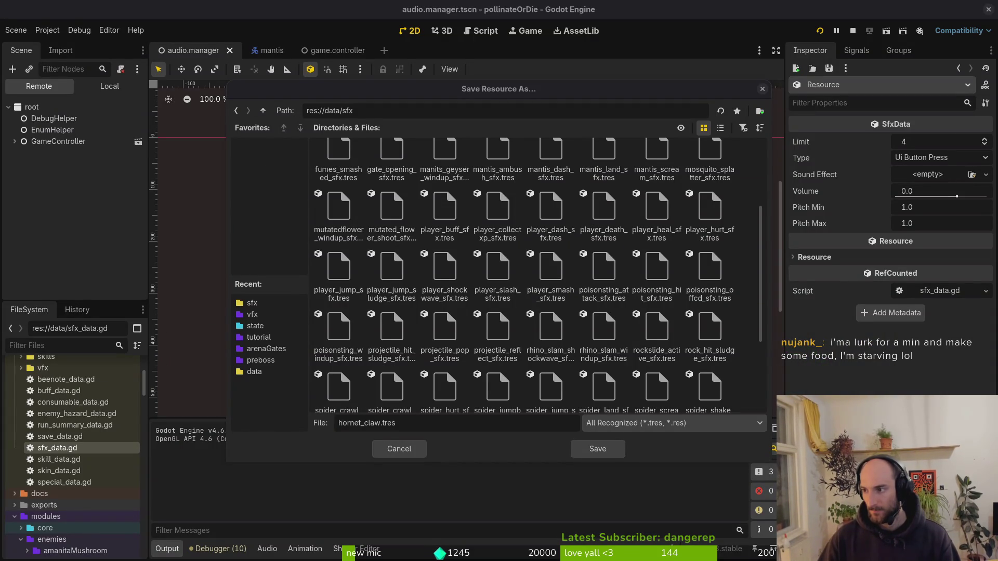
key("alt+Tab")
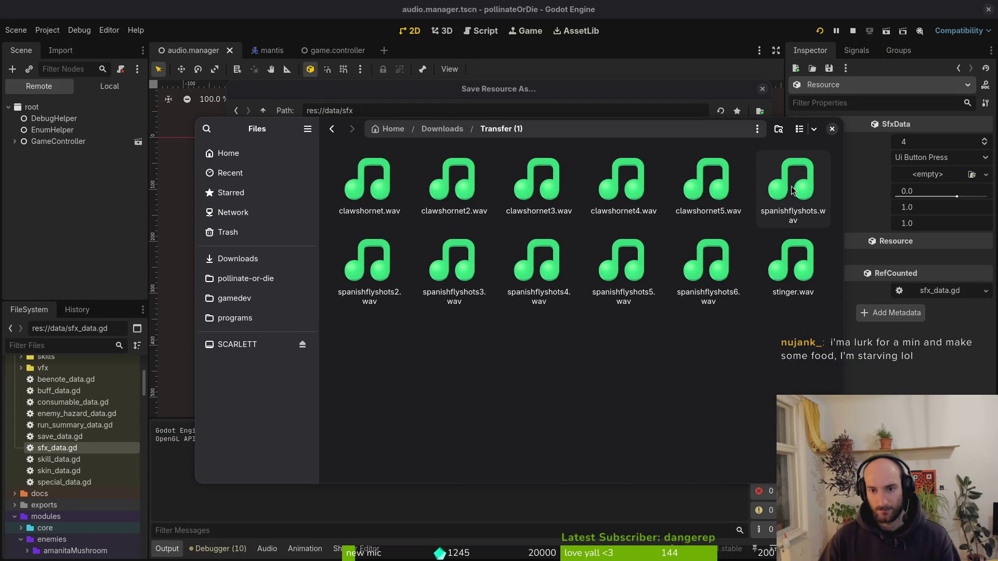
- Preview clawshornet.wav through clawshornet5.wav, then replay clawshornet2.wav
left_click(357, 177)
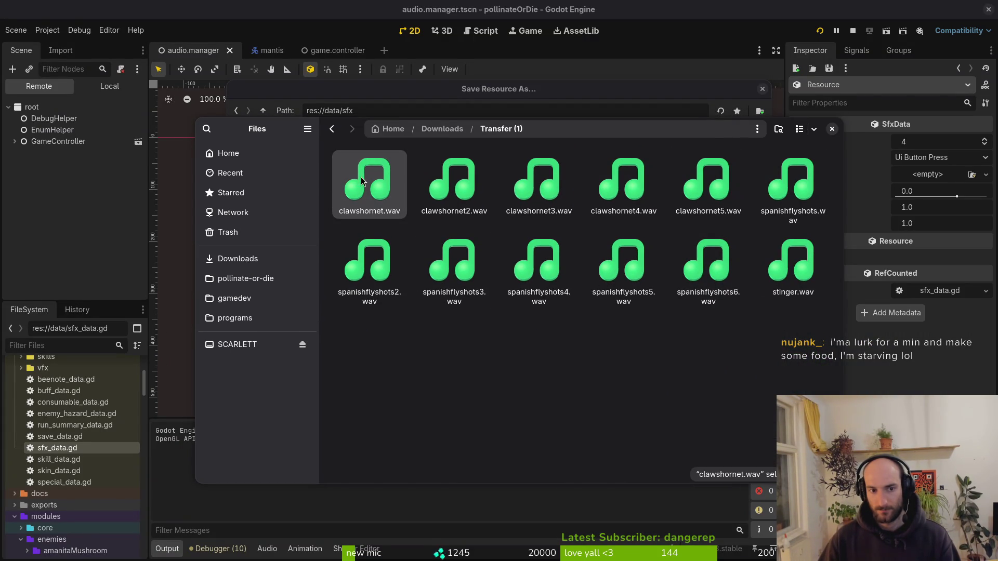
key("space")
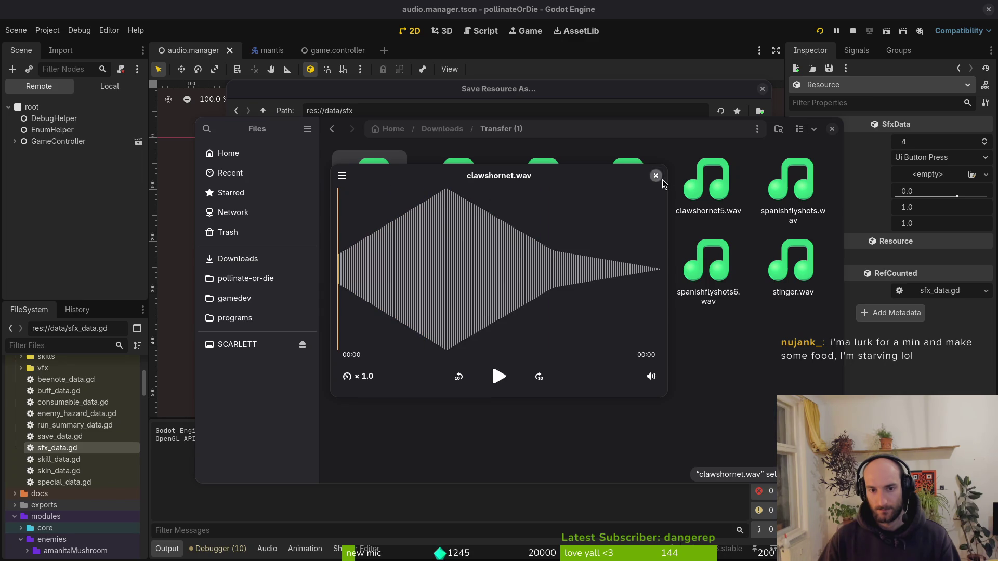
left_click(657, 176)
left_click(435, 174)
key("space")
left_click(655, 176)
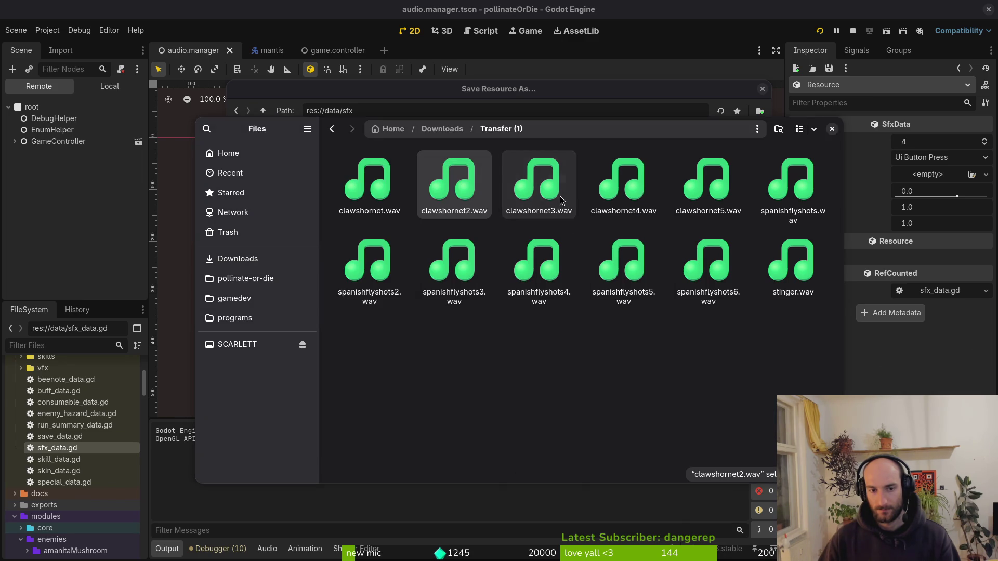
left_click(562, 200)
key("space")
left_click(657, 176)
left_click(639, 182)
key("space")
left_click(656, 176)
left_click(702, 182)
key("space")
left_click(656, 176)
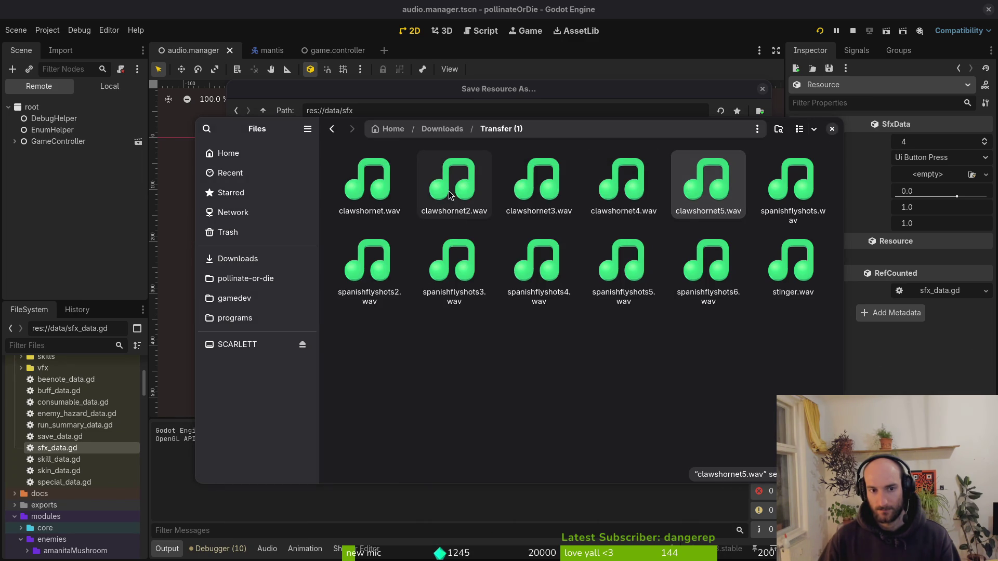
left_click(451, 209)
key("space")
left_click(656, 175)
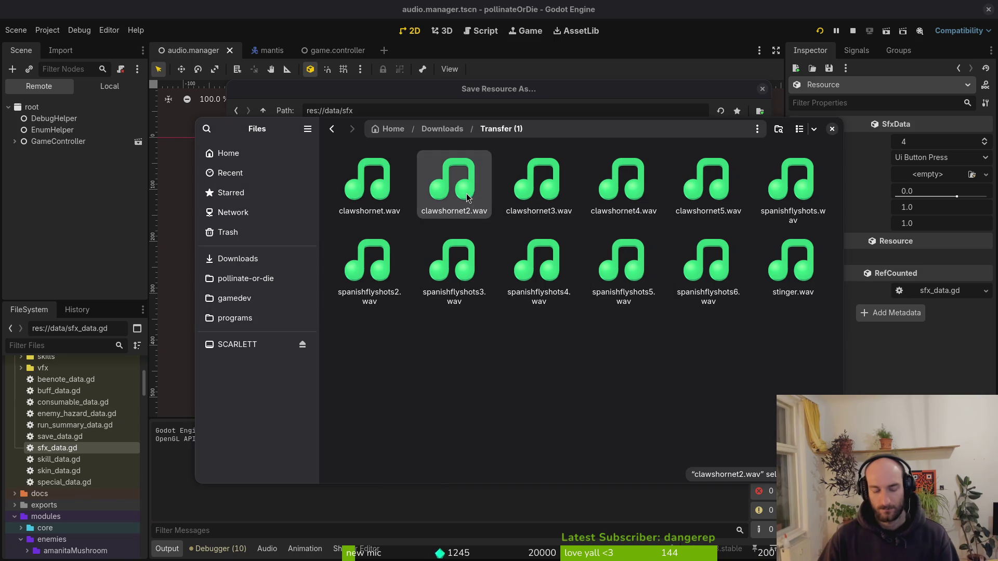
- In pollinate-or-die/assets/audio, rename clawshornet2.wav to hornet_claw_sfx.wav
left_click(255, 280)
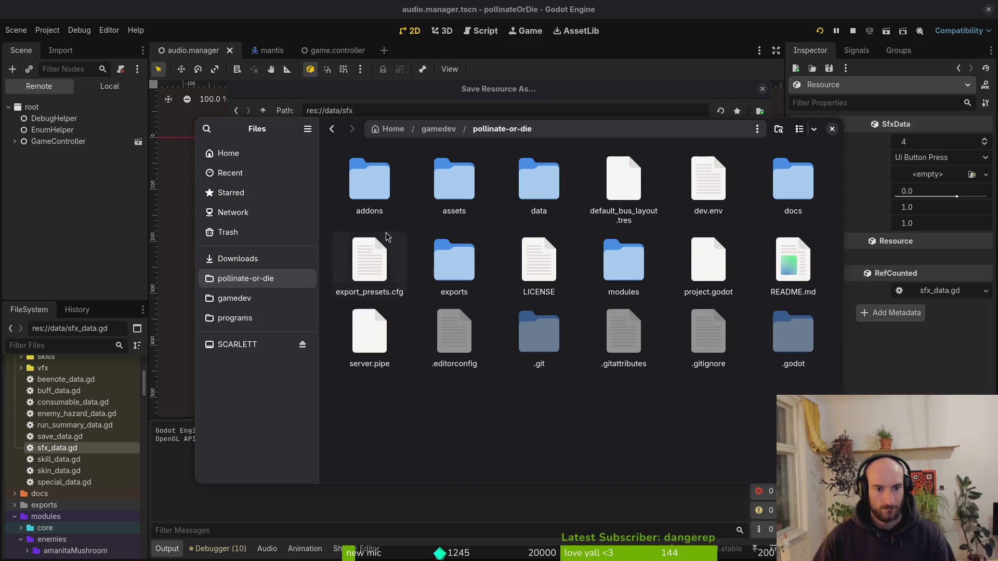
double_click(483, 179)
double_click(529, 182)
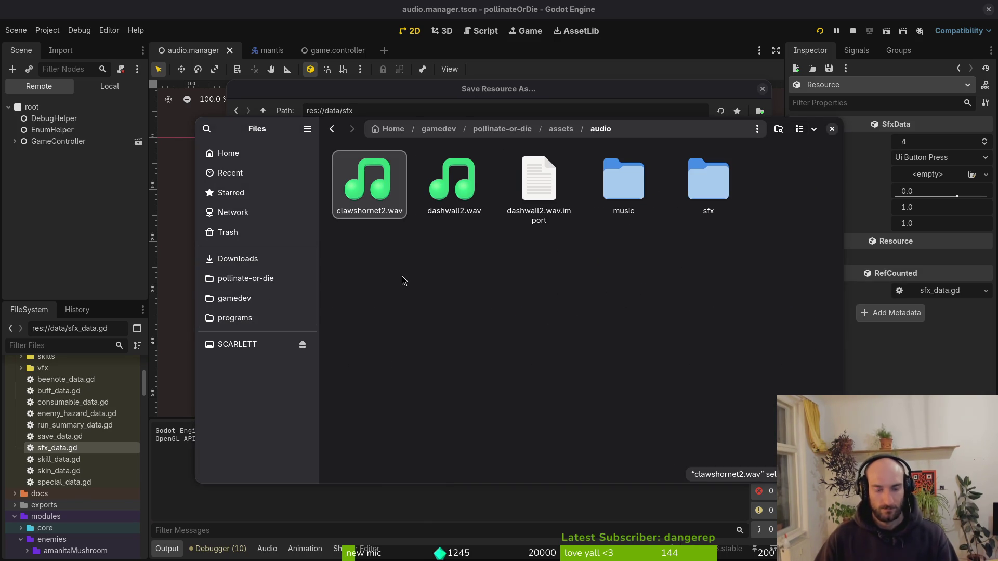
key("F2")
type("hornet_claw.wav")
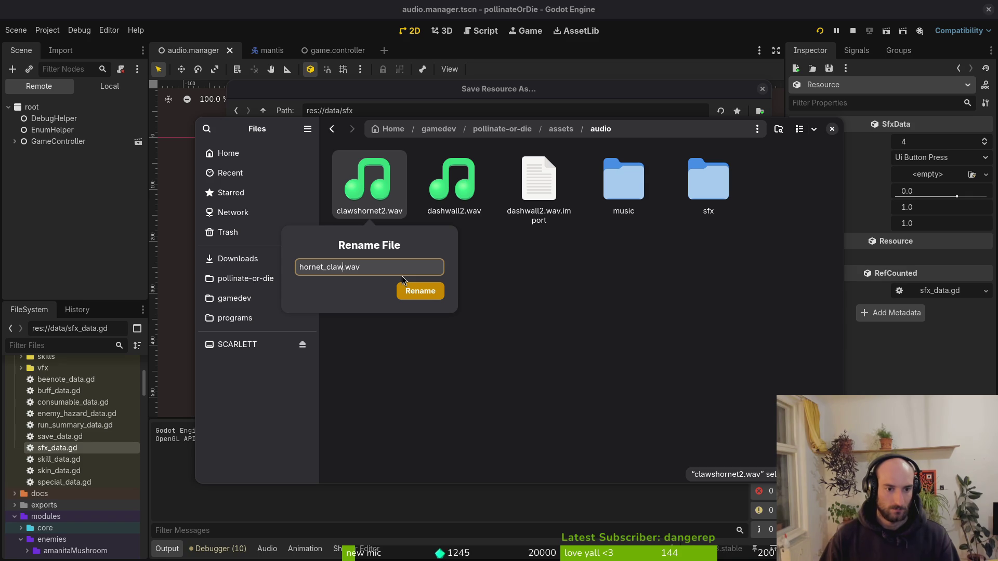
type("x")
key("Return")
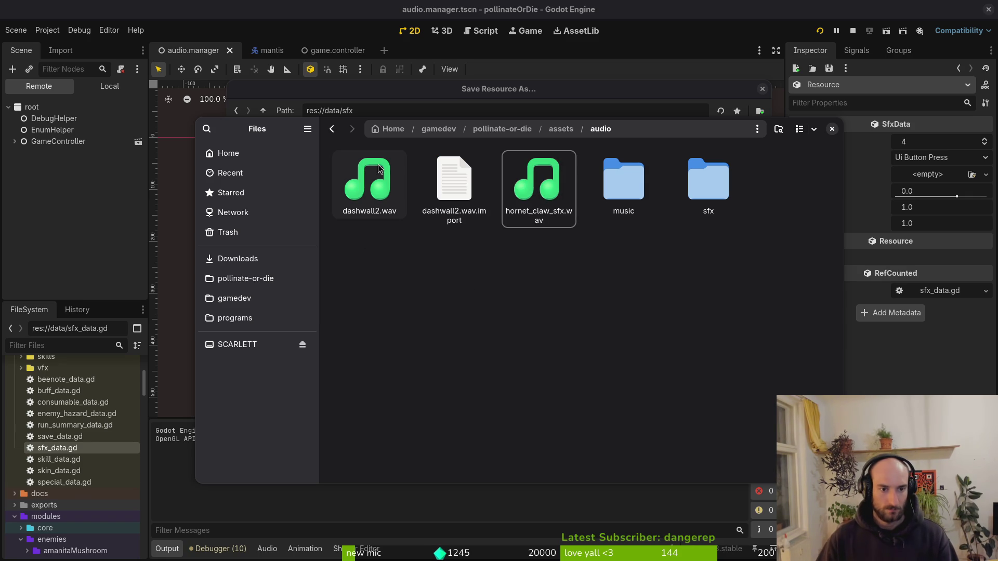
- Play dashwall2.wav twice for comparison before returning to Godot
double_click(378, 182)
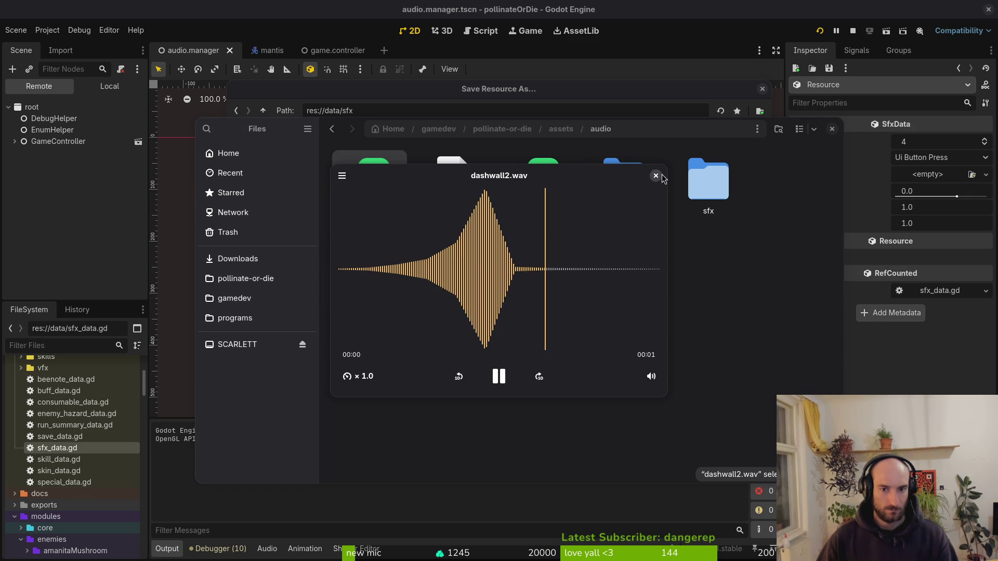
left_click(656, 176)
key("Return")
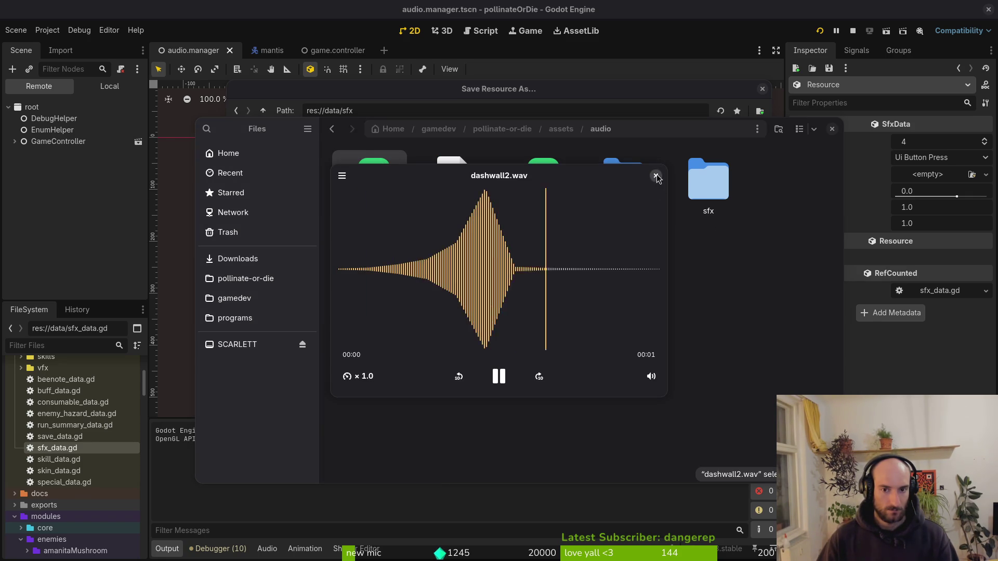
left_click(657, 176)
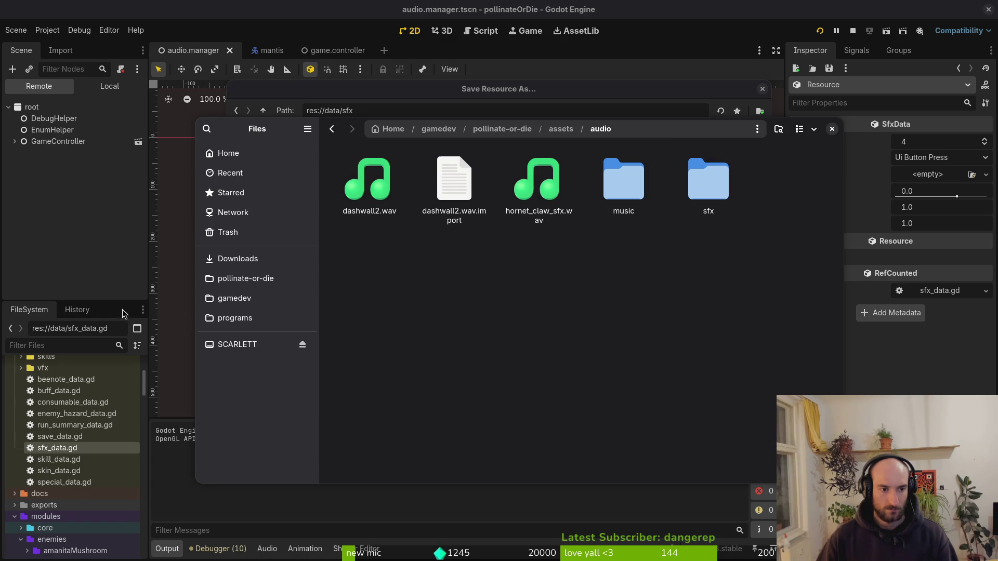
key("alt+Tab")
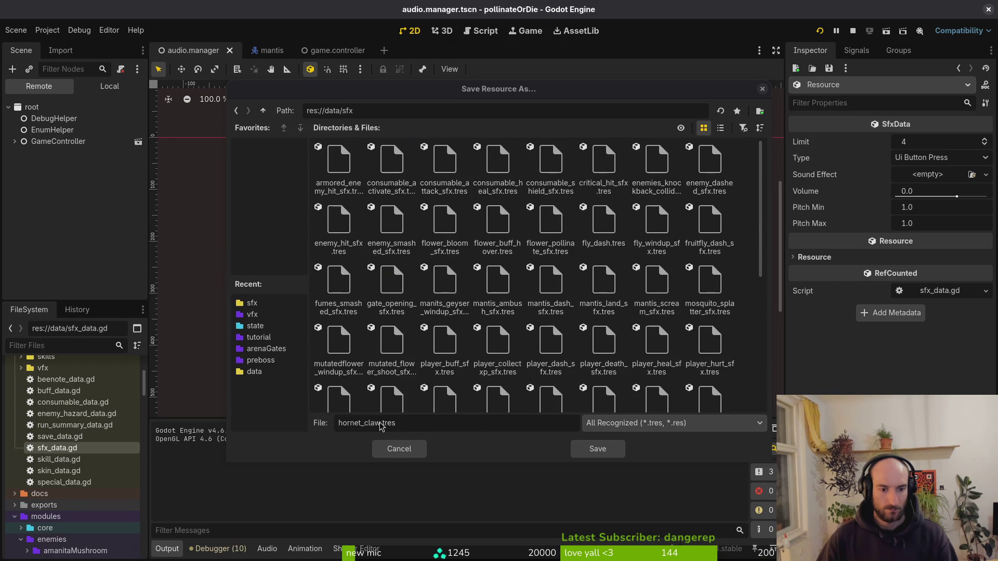
- Append _sfx to the hornet_claw file name and save the resource in res://data/sfx
left_click(381, 423)
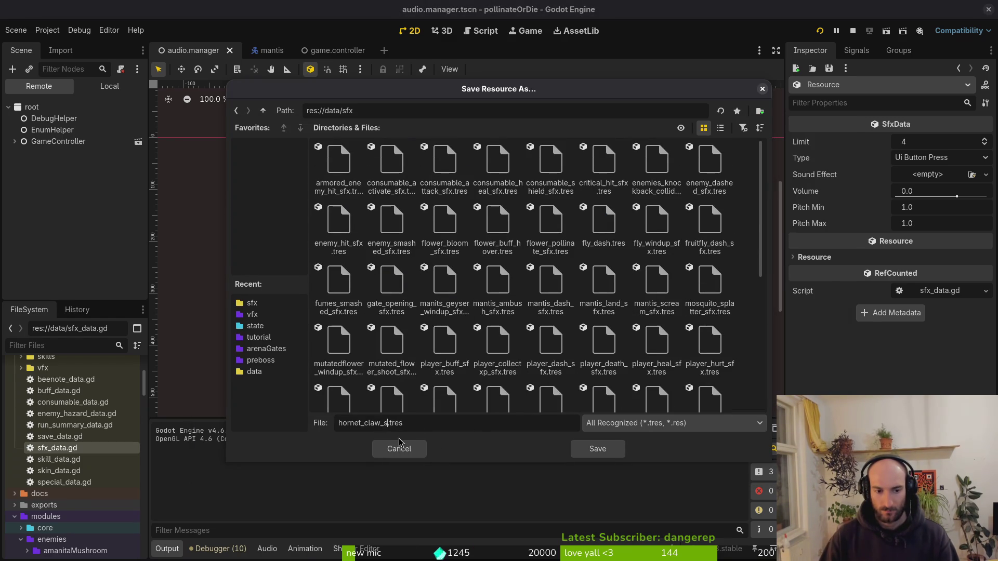
key("Return")
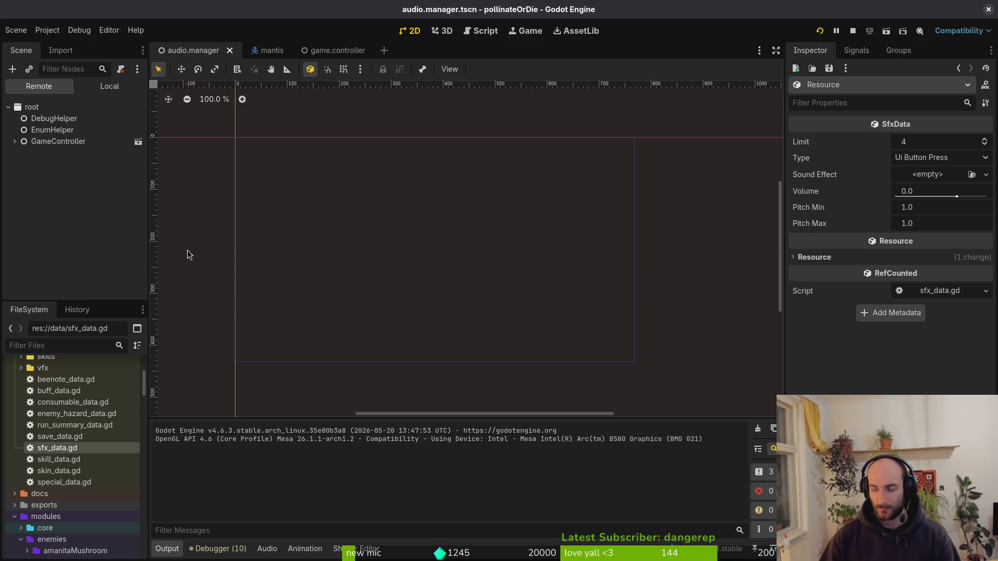
key("alt+Tab")
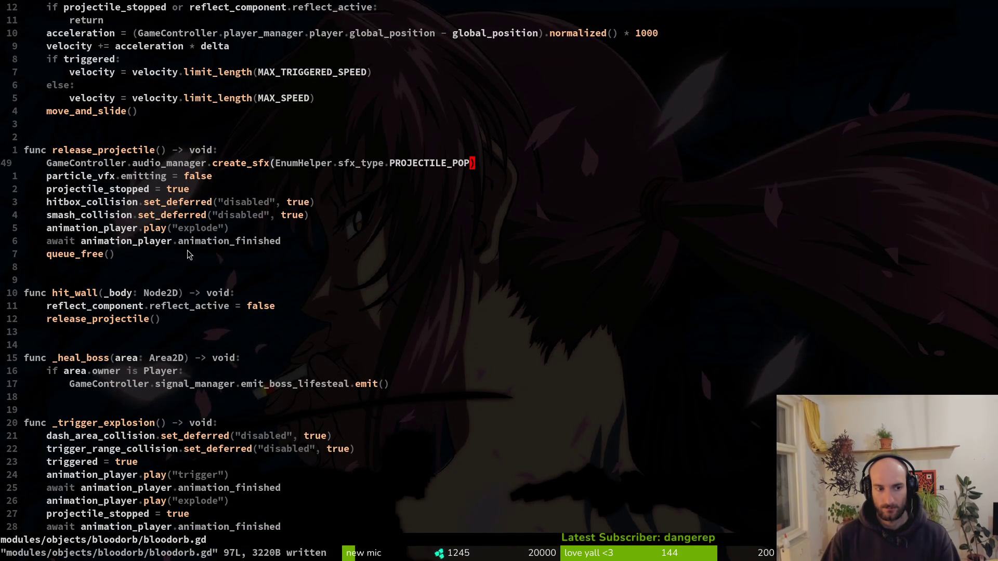
- Find and open enum.helper.gd with the Telescope file finder
key("space")
key("f")
key("f")
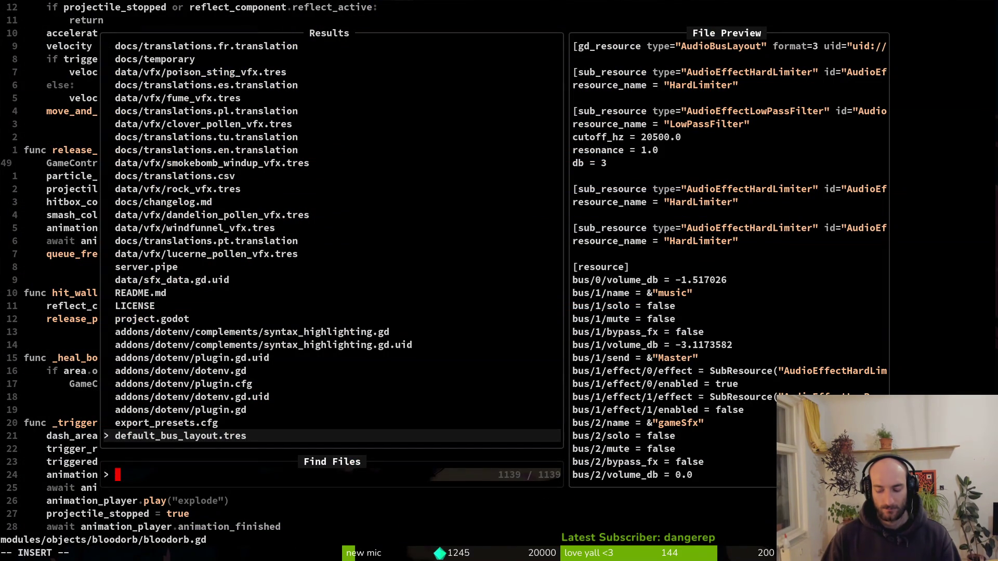
type("enhnhelp")
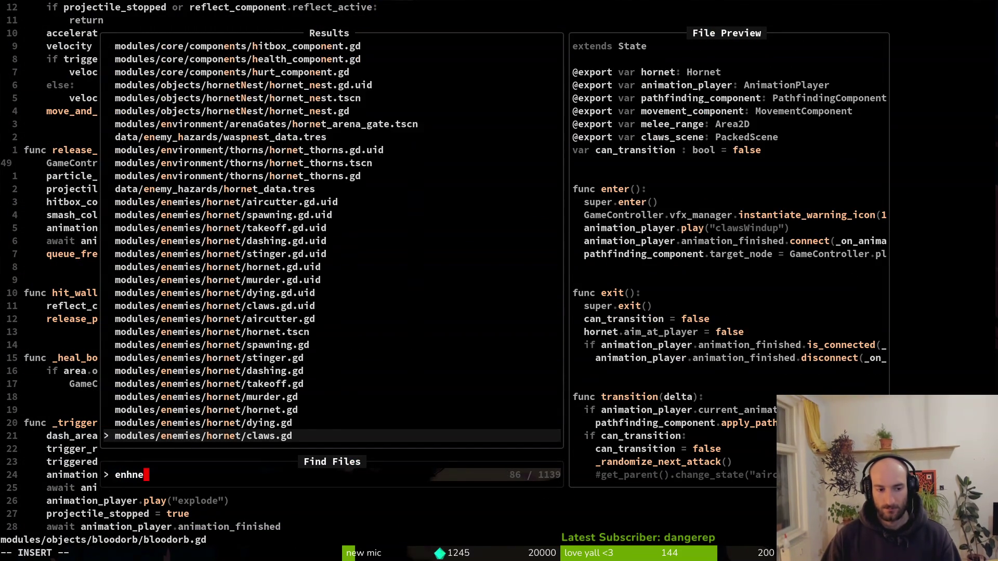
key("BackSpace")
key("BackSpace")
key("BackSpace")
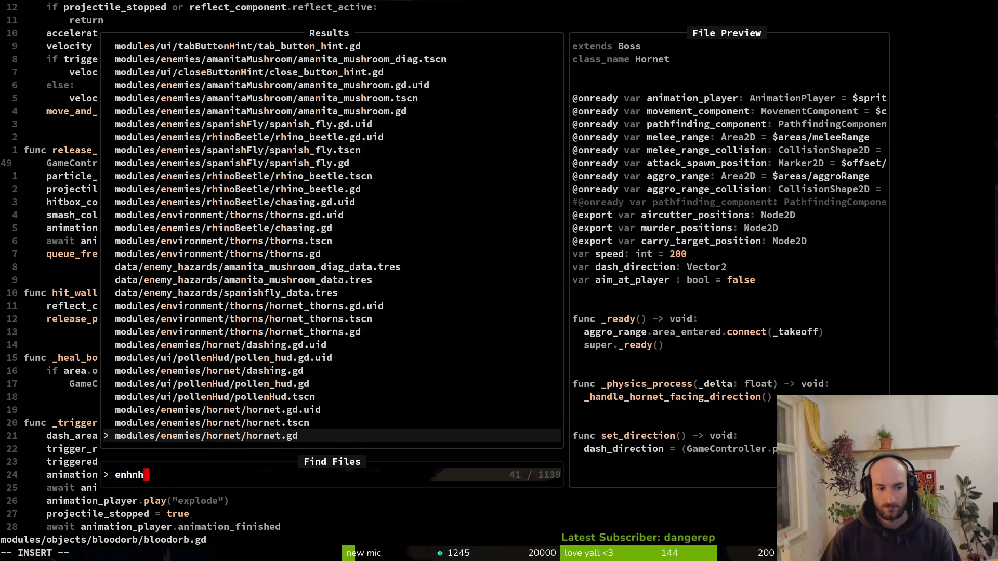
type("i")
key("BackSpace")
type("umhel")
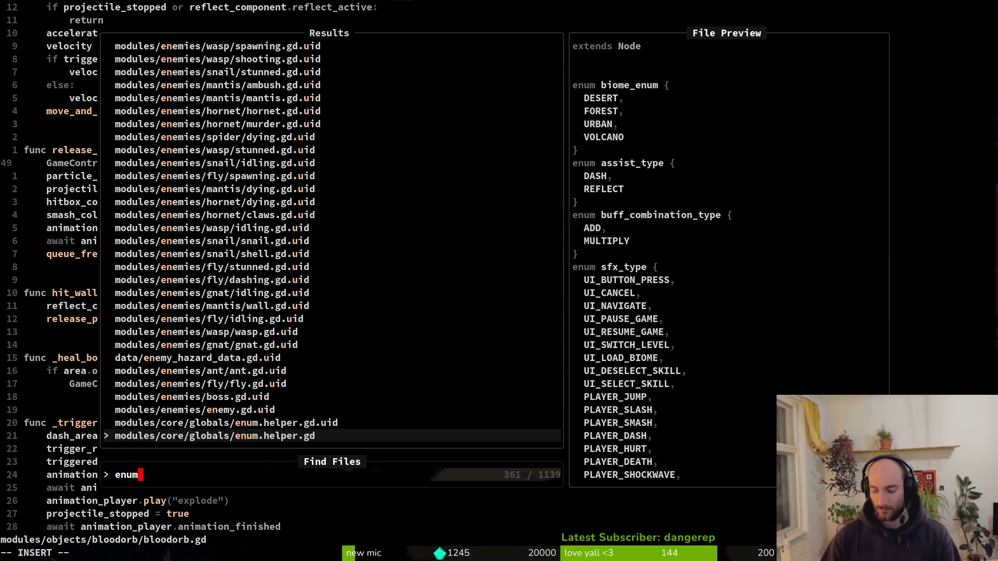
key("Return")
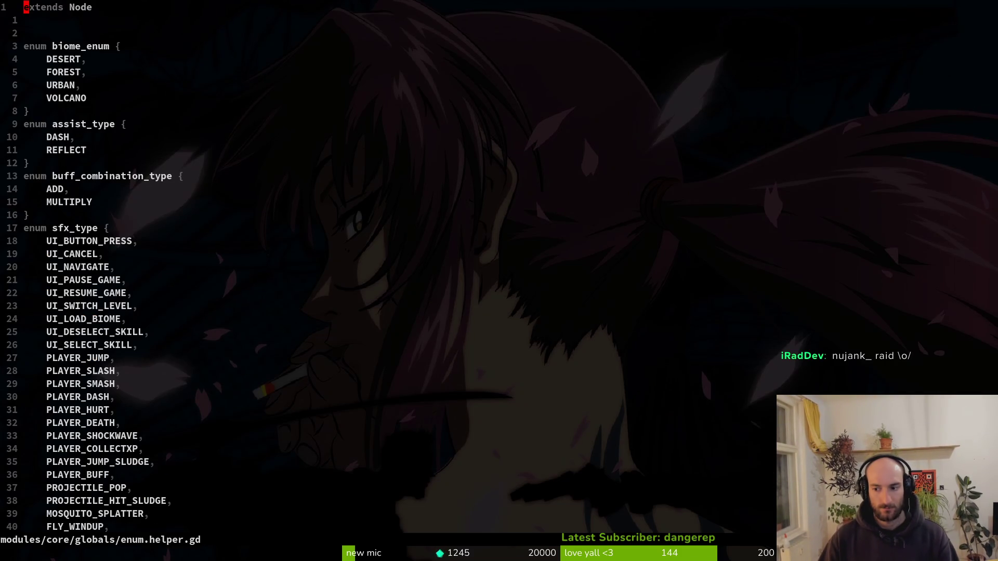
- Add a new line reading HORNET_ below the MANTIS_LAND entry
scroll(280, 323, "down", 5)
scroll(246, 308, "down", 4)
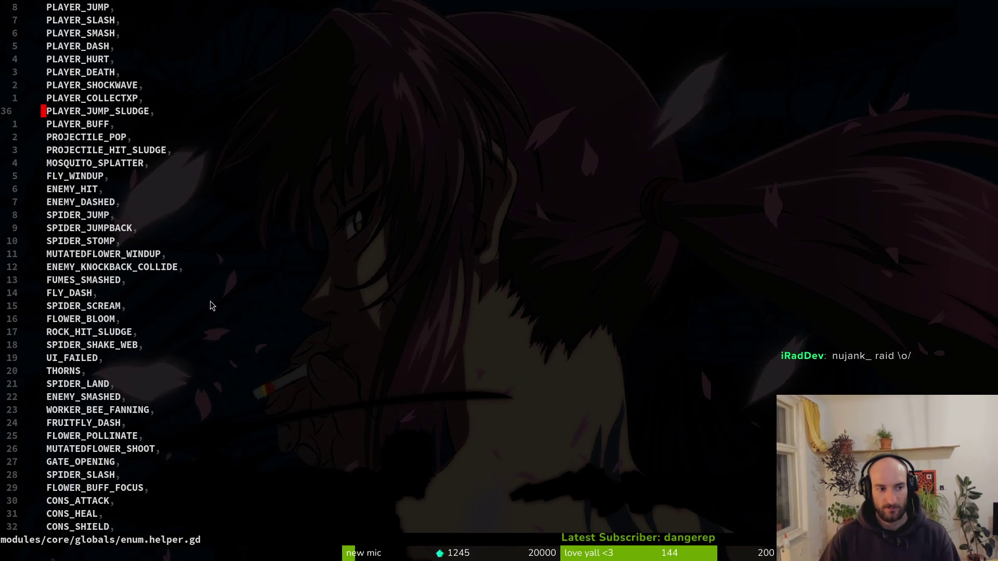
scroll(87, 331, "down", 3)
scroll(90, 239, "down", 4)
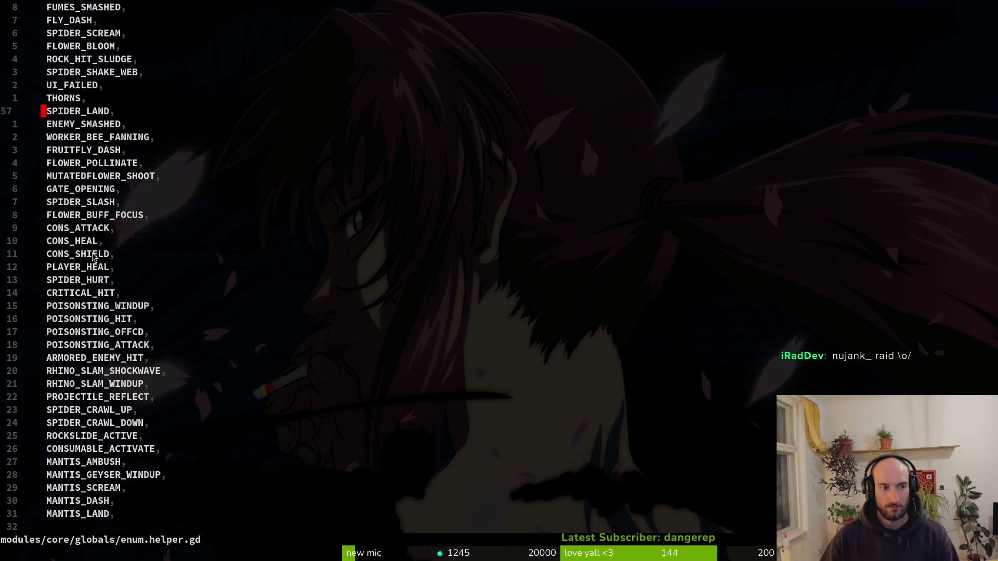
scroll(124, 247, "down", 3)
left_click(130, 397)
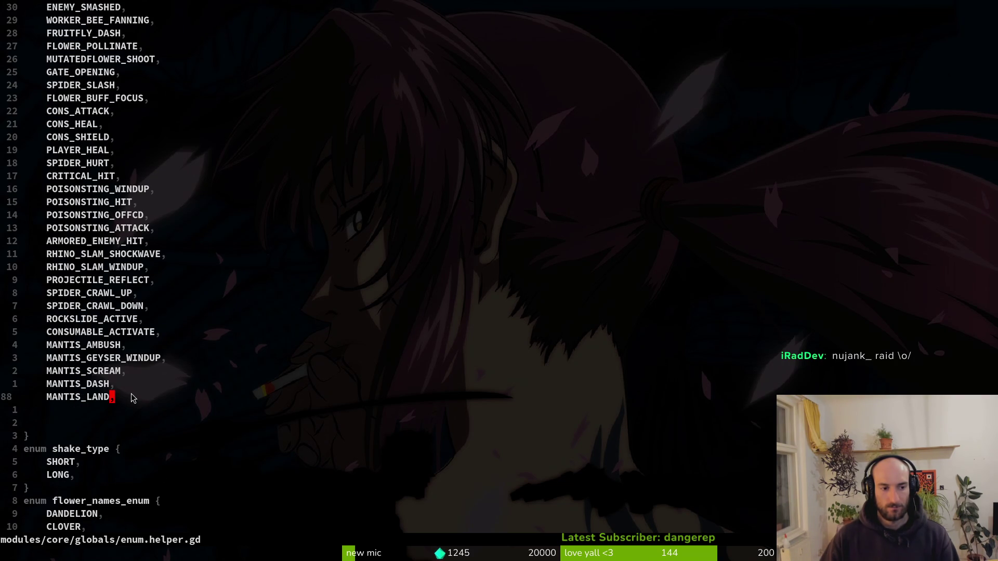
key("o")
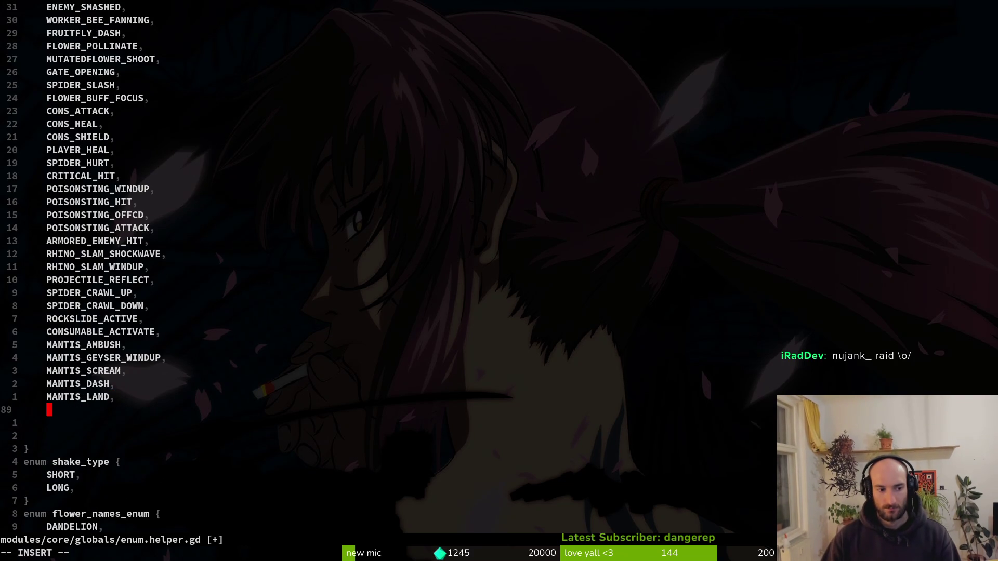
type("HORNET")
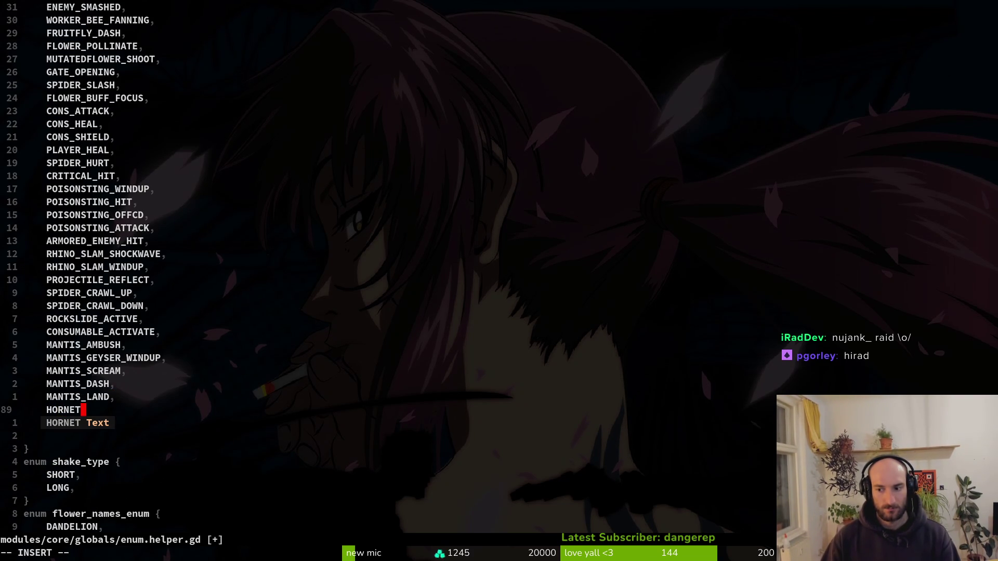
type("_")
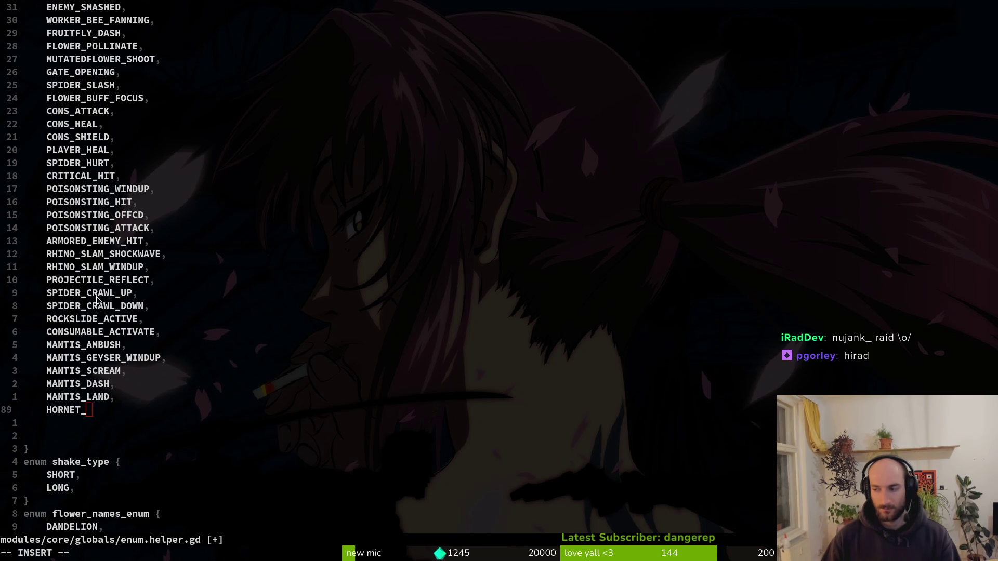
- Open Files and navigate to the downloaded Transfer (1) sound folder
key("super+e")
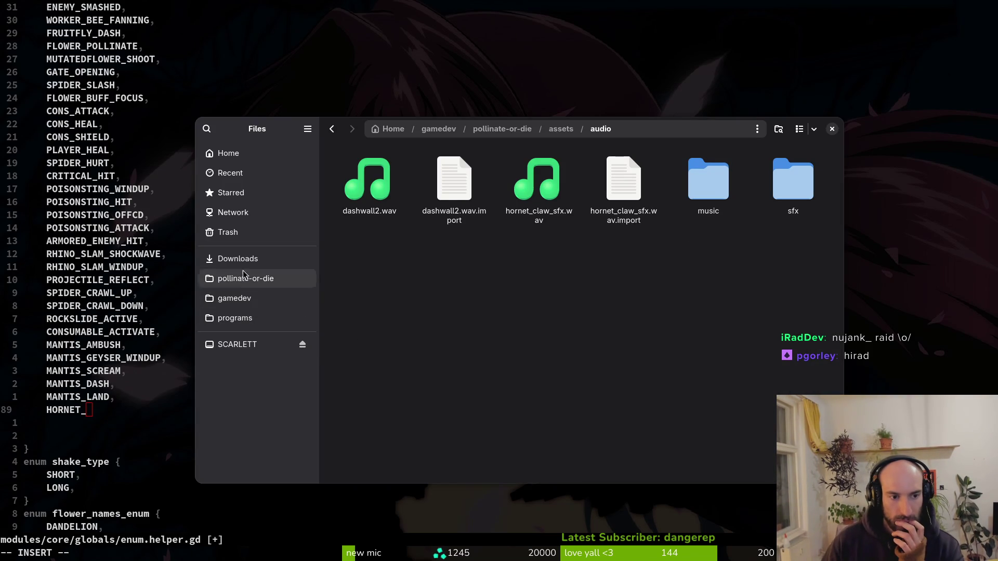
key("alt+Up")
key("alt+Up")
key("alt+Left")
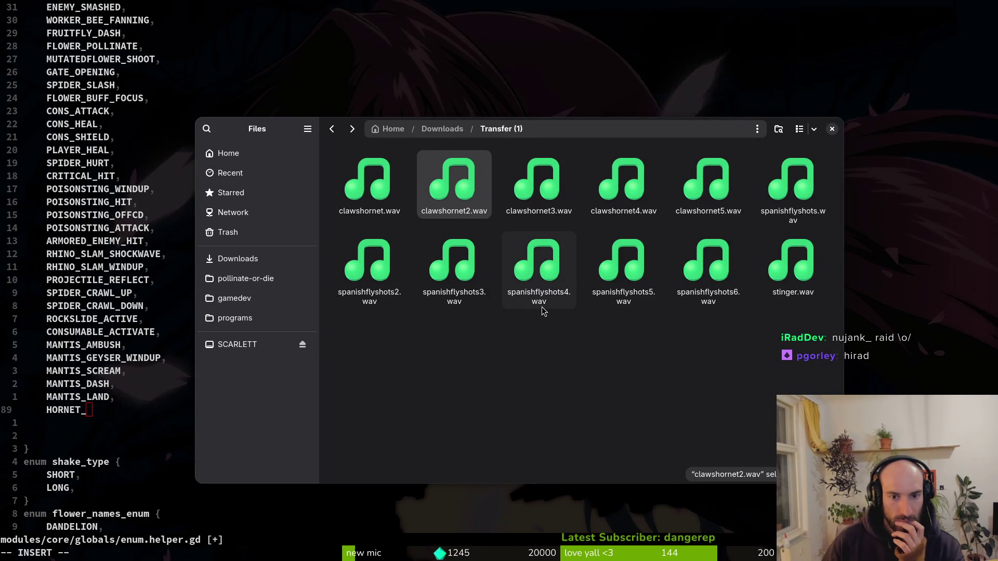
- Preview stinger.wav several times
left_click(788, 273)
key("space")
key("space")
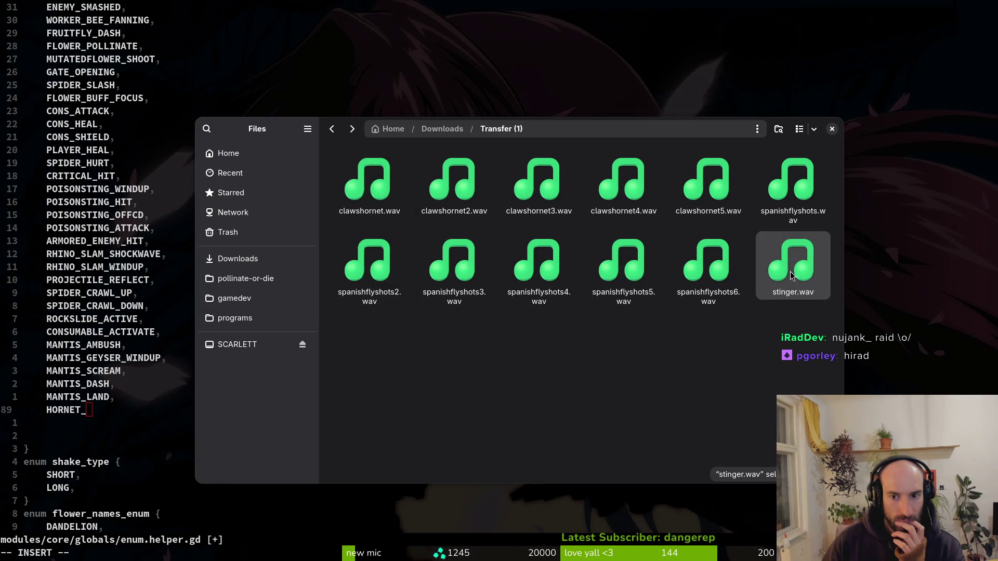
key("space")
key("space")
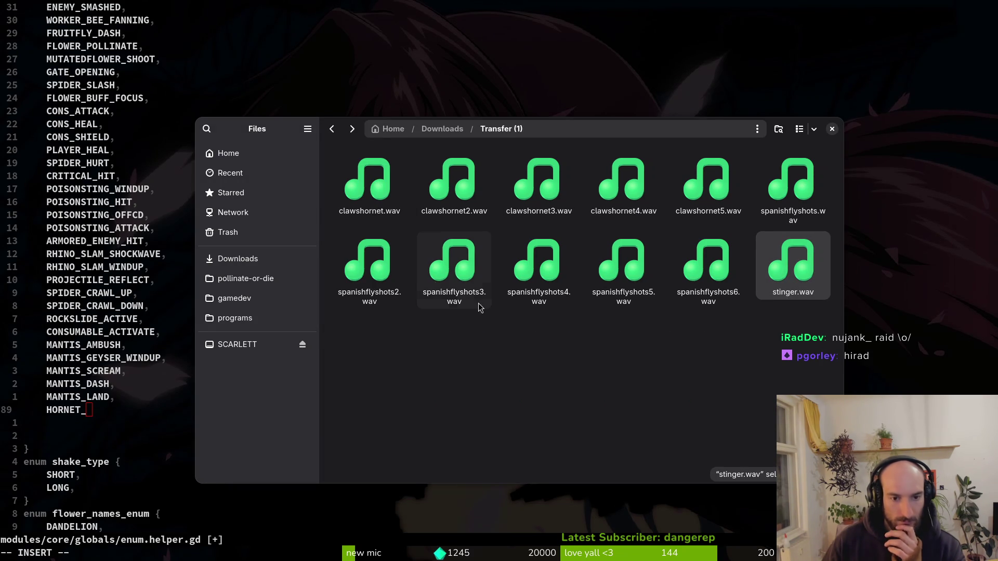
key("space")
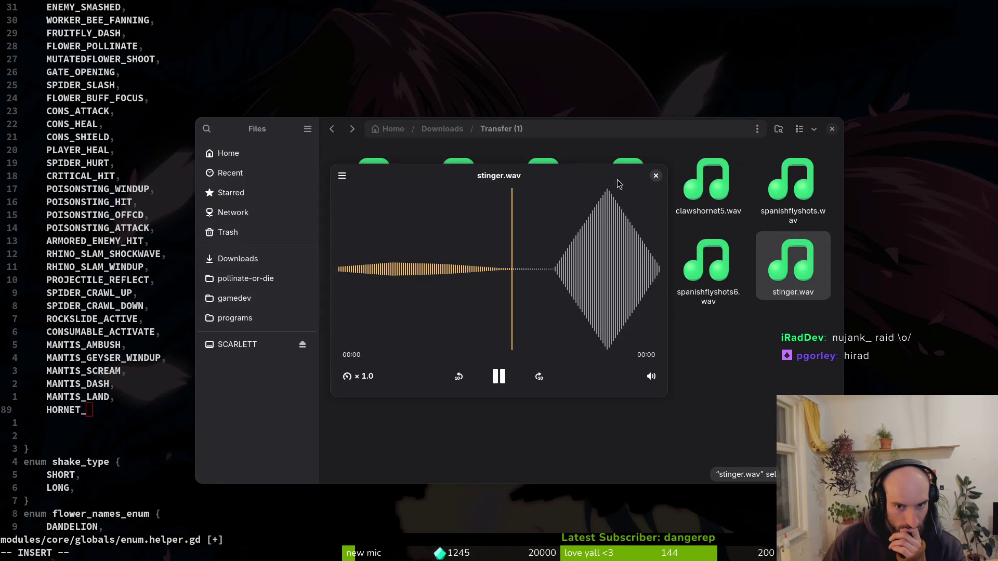
key("space")
key("space")
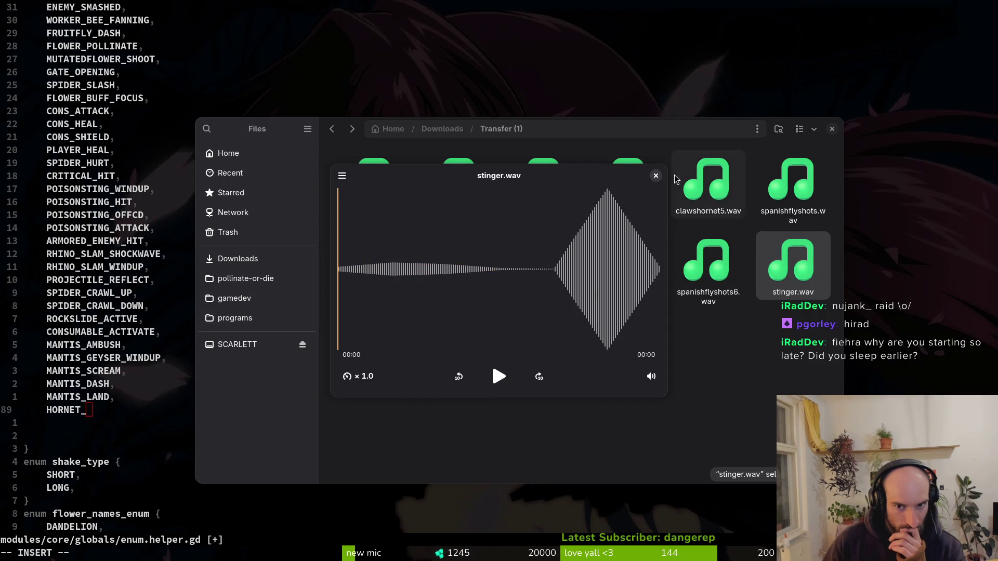
key("space")
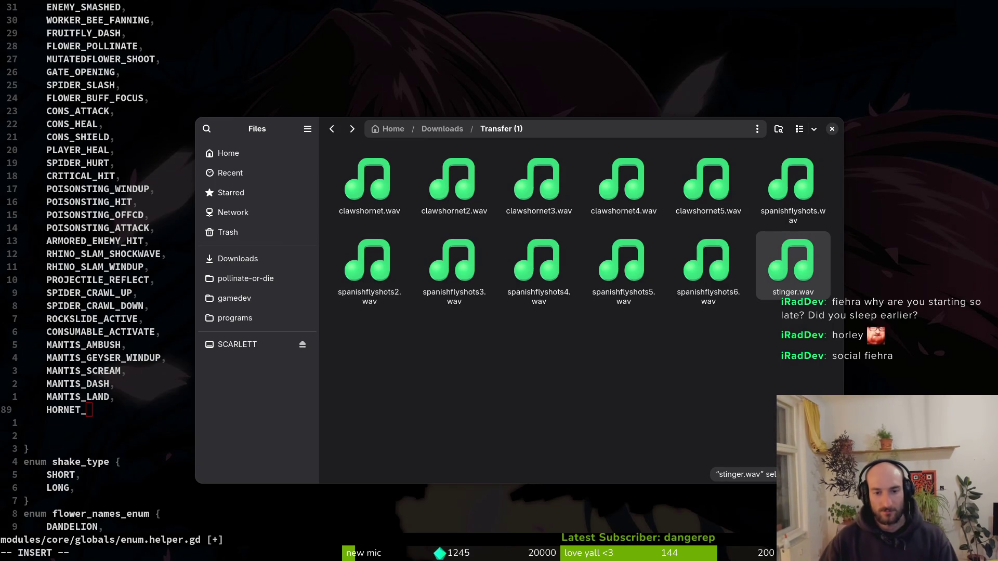
- Compare the spanishflyshots6 and spanishflyshots2 clips
key("Left")
key("space")
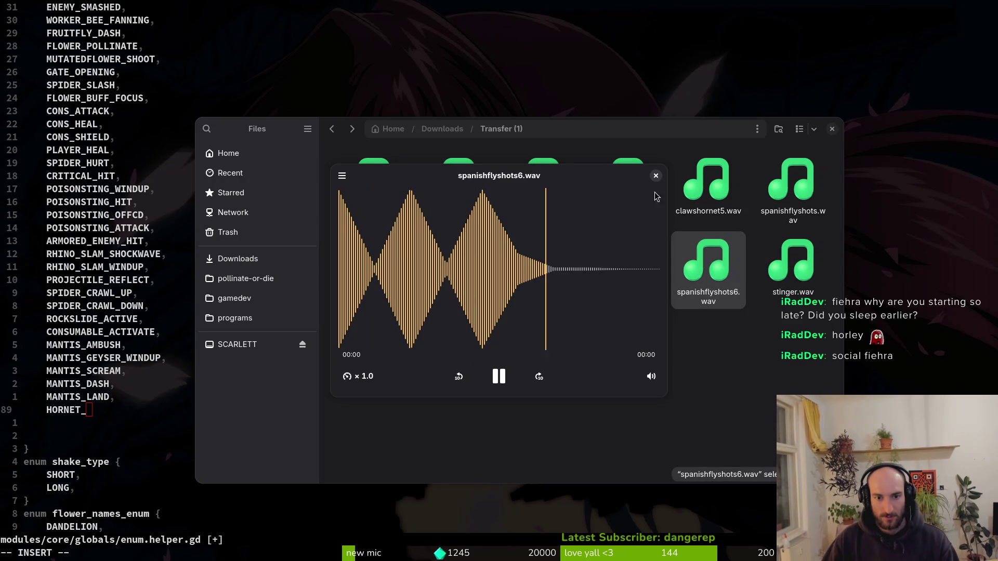
key("space")
key("Left")
key("Left")
key("Left")
key("space")
key("space")
key("Right")
key("Right")
key("Right")
key("space")
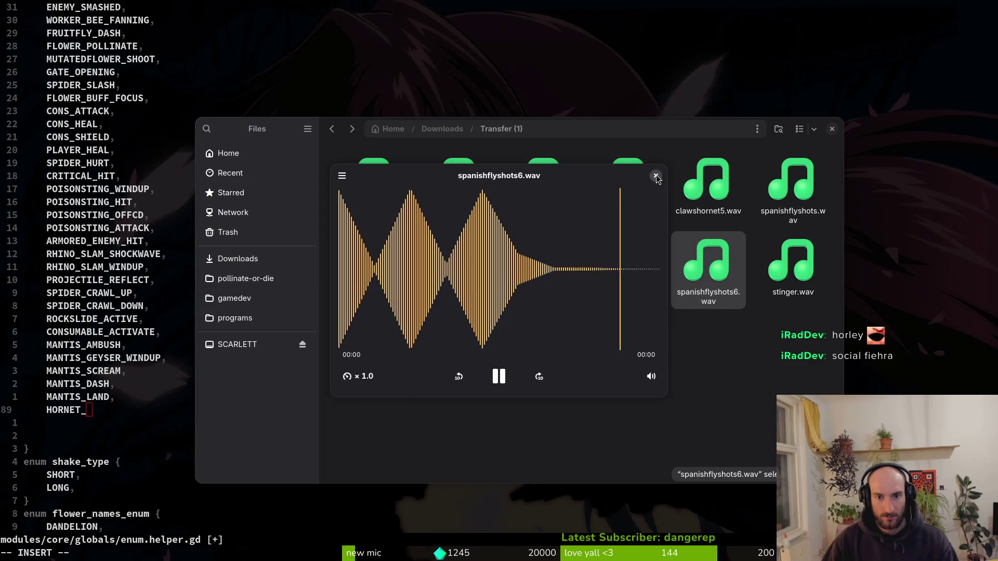
key("space")
key("Right")
key("space")
- Preview spanishflyshots4, spanishflyshots5, clawshornet5 and spanishflyshots, then go up to Downloads
key("space")
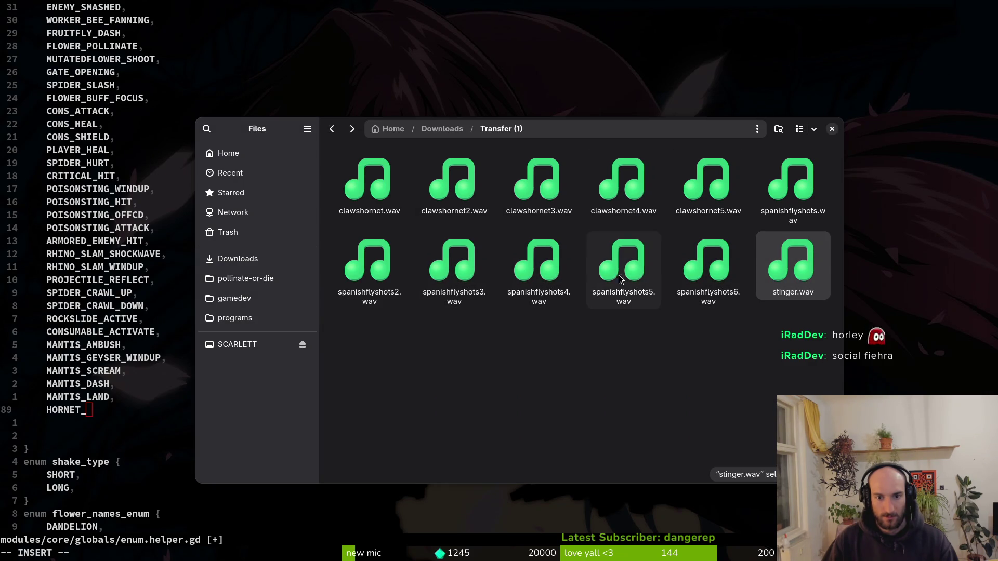
left_click(539, 260)
key("space")
left_click(656, 177)
key("Right")
key("space")
left_click(656, 177)
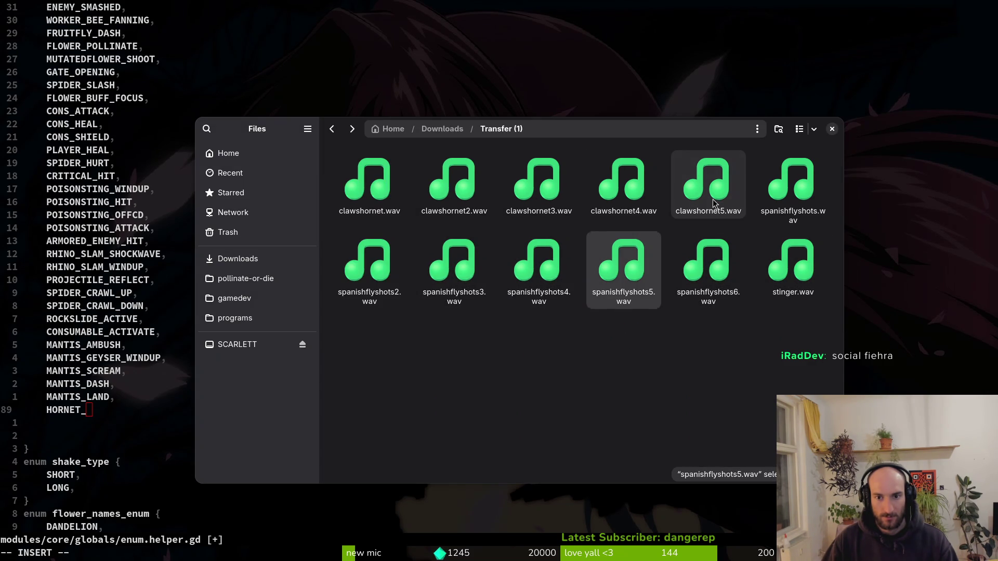
left_click(714, 203)
key("space")
left_click(656, 176)
key("Right")
key("space")
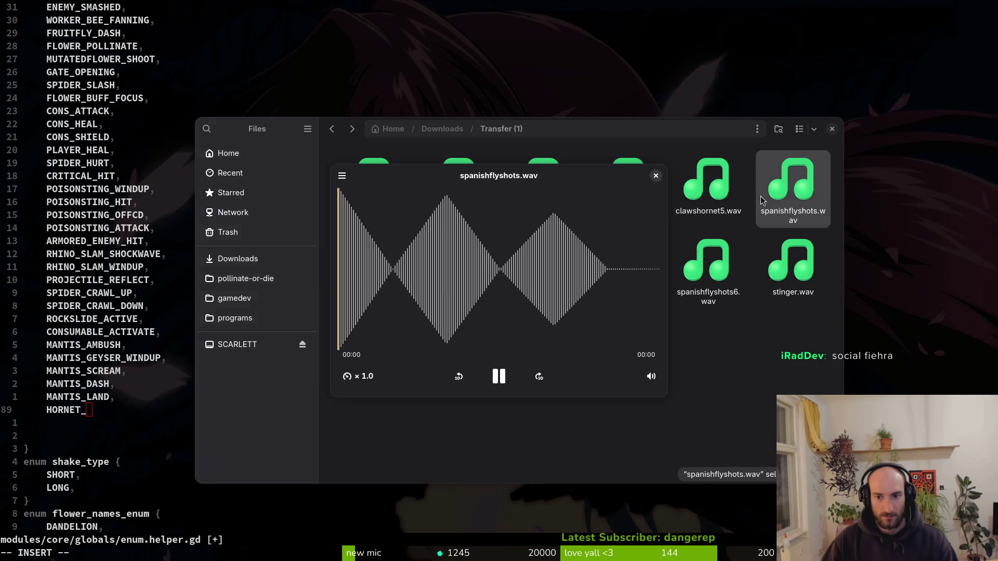
left_click(656, 176)
key("alt+Up")
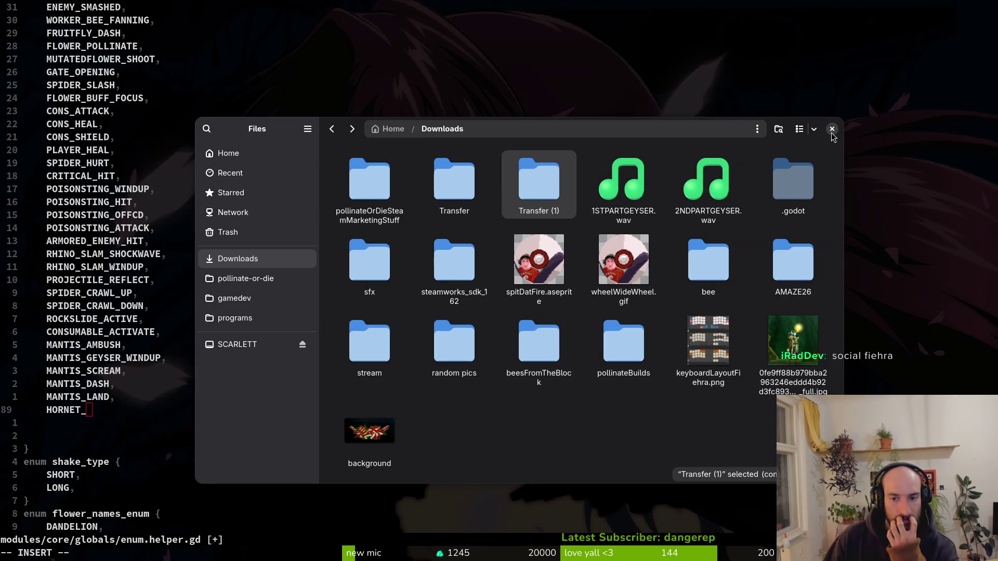
- Find spanishflyshots2.wav in the Transfer (1) folder, preview it, and select it
left_click(414, 241)
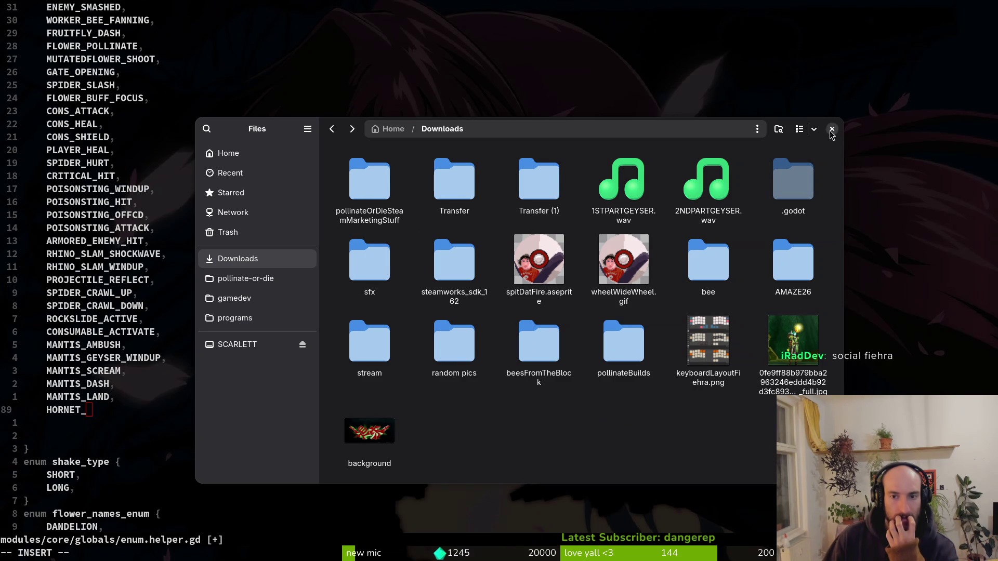
left_click(540, 185)
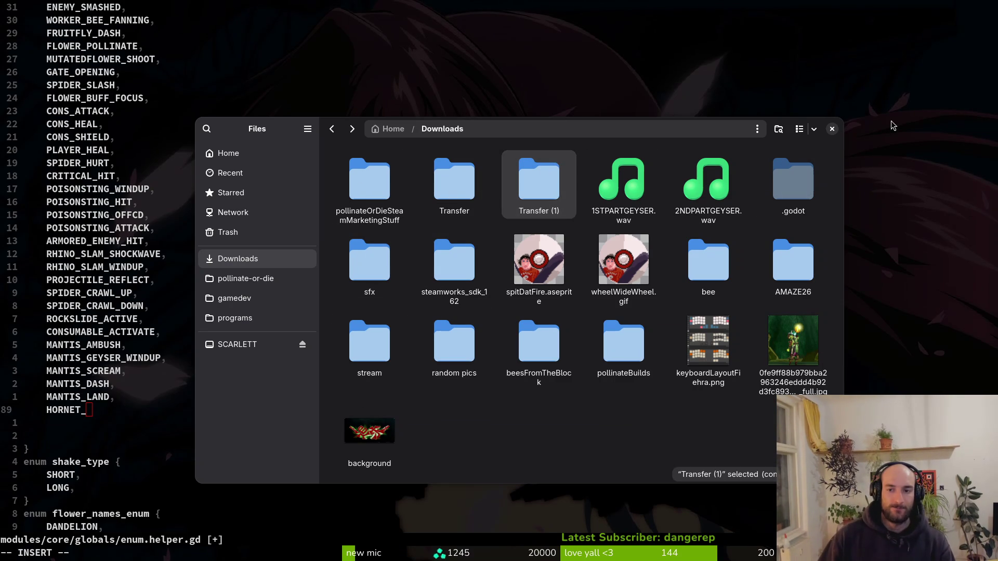
double_click(544, 178)
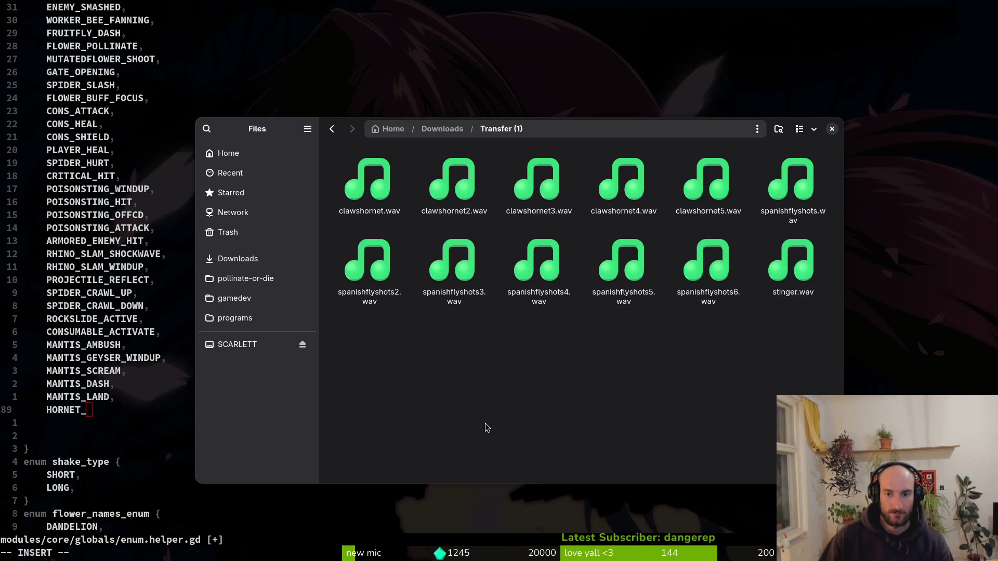
left_click(356, 260)
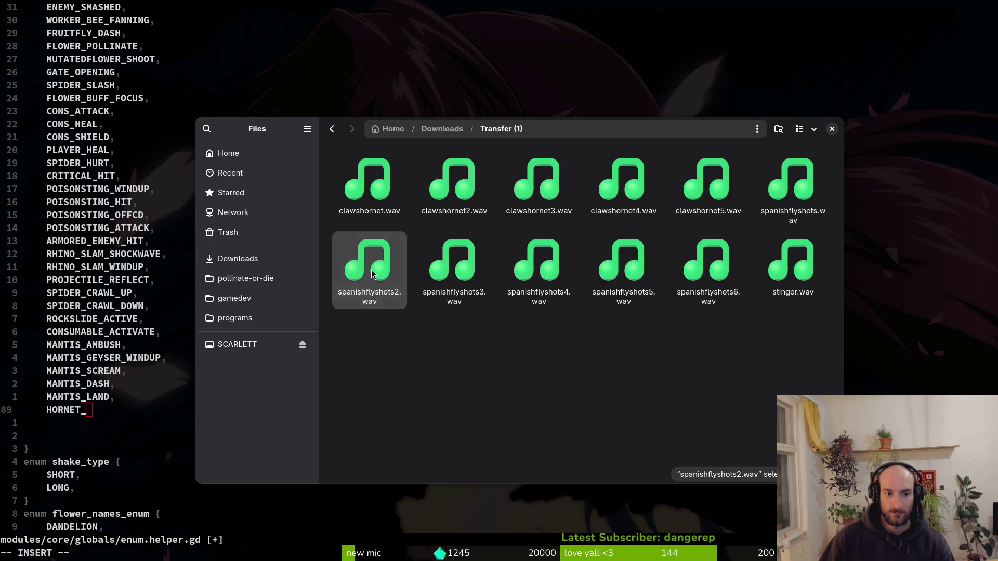
key("space")
key("space")
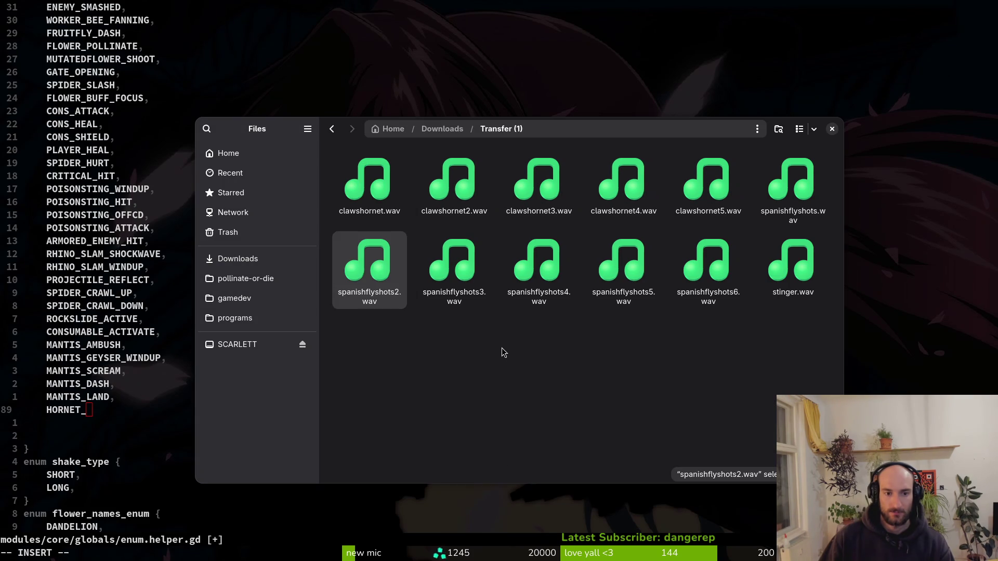
left_click(530, 350)
left_click(370, 291)
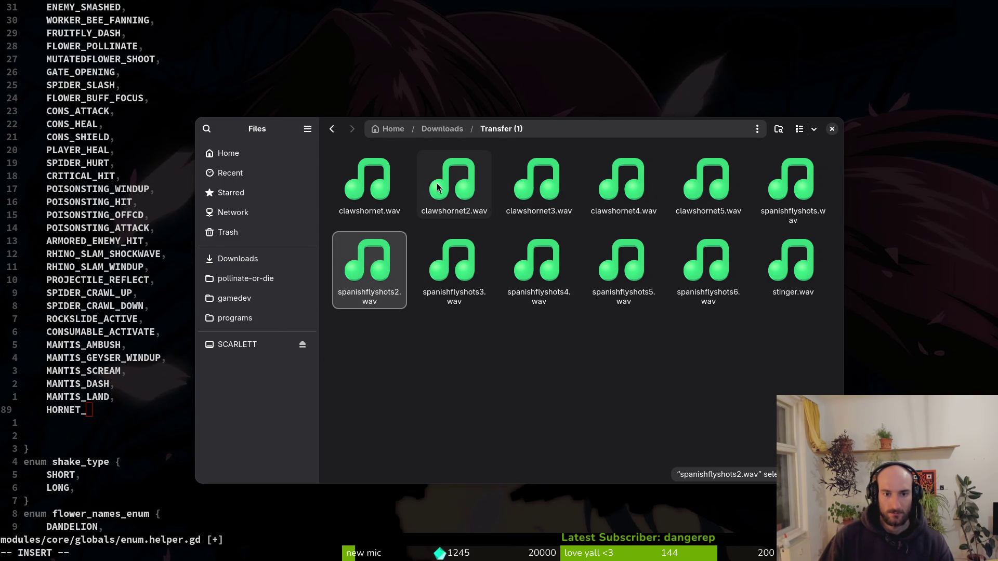
- Paste the sound into pollinate-or-die's assets/audio folder and rename it spanish_fly_shoot.wav
left_click(238, 259)
left_click(245, 278)
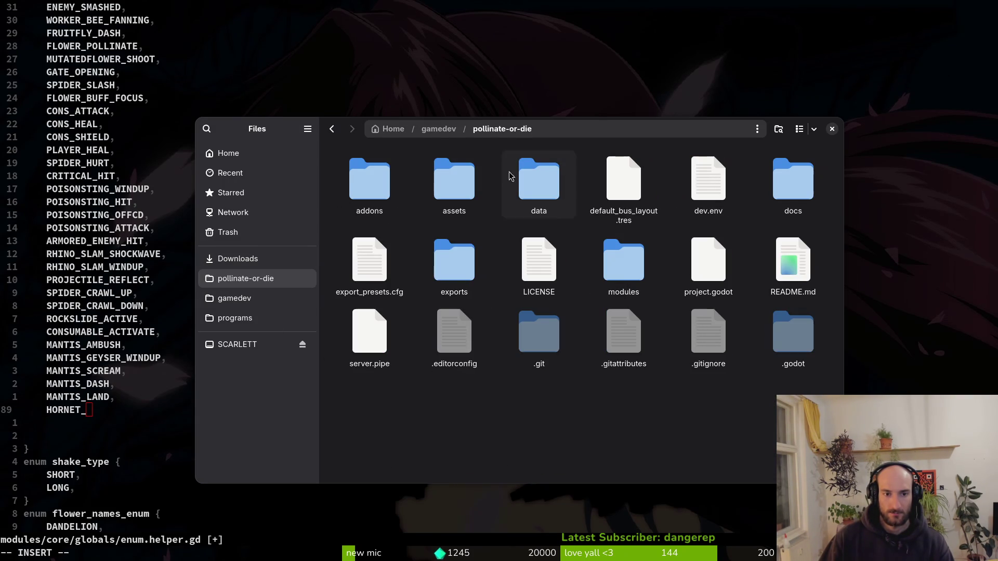
double_click(441, 171)
double_click(540, 179)
key("ctrl+v")
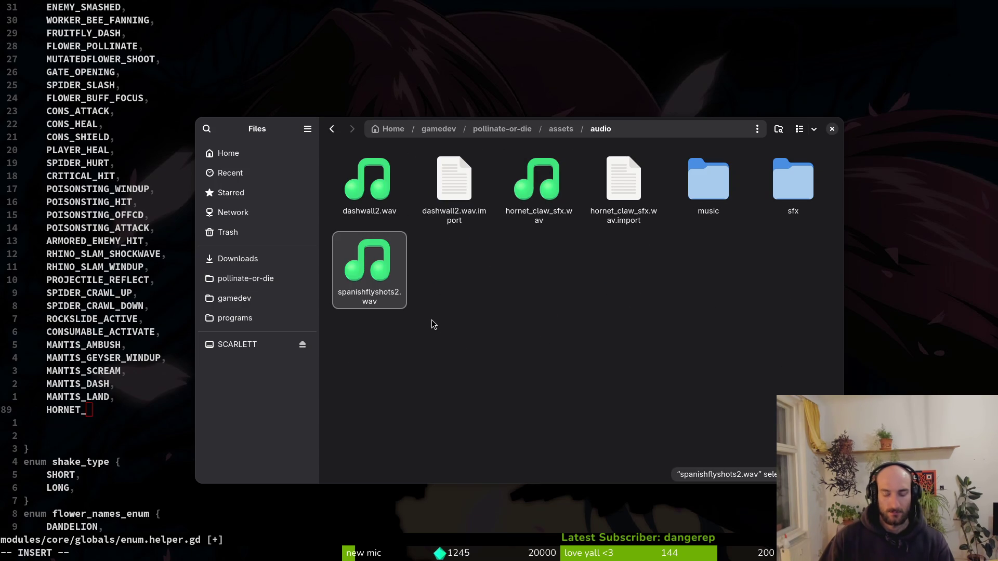
key("F2")
type("spanish_fly_shoot")
key("Return")
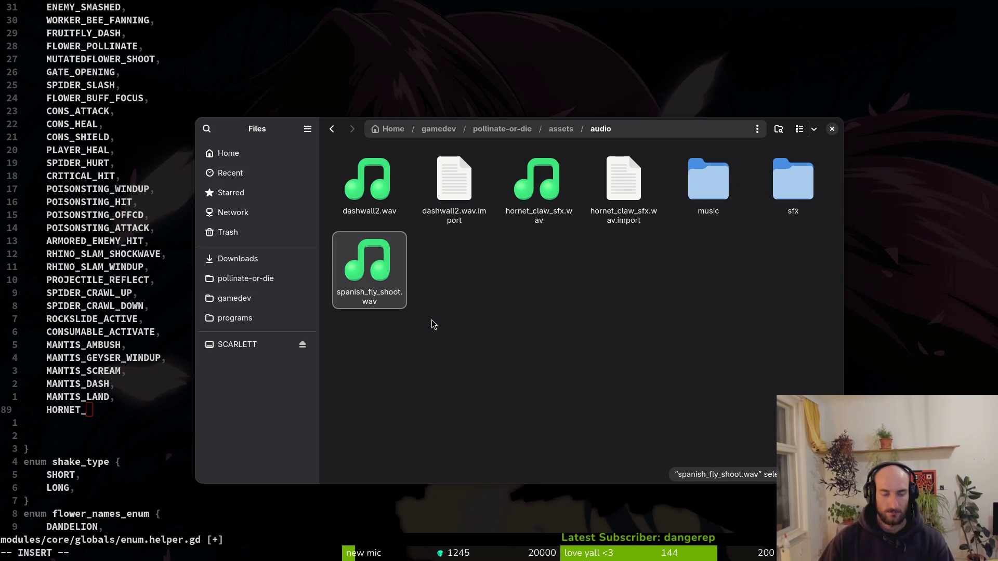
- Rename the file to spanish_fly_shoot_sfx.wav and close the file manager
left_click(432, 325)
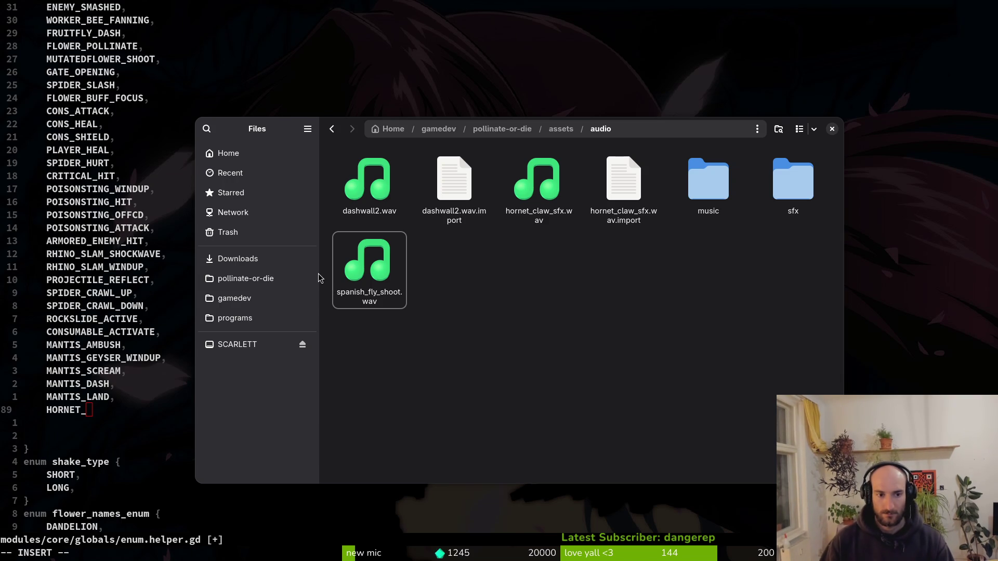
left_click(392, 275)
key("F2")
key("Right")
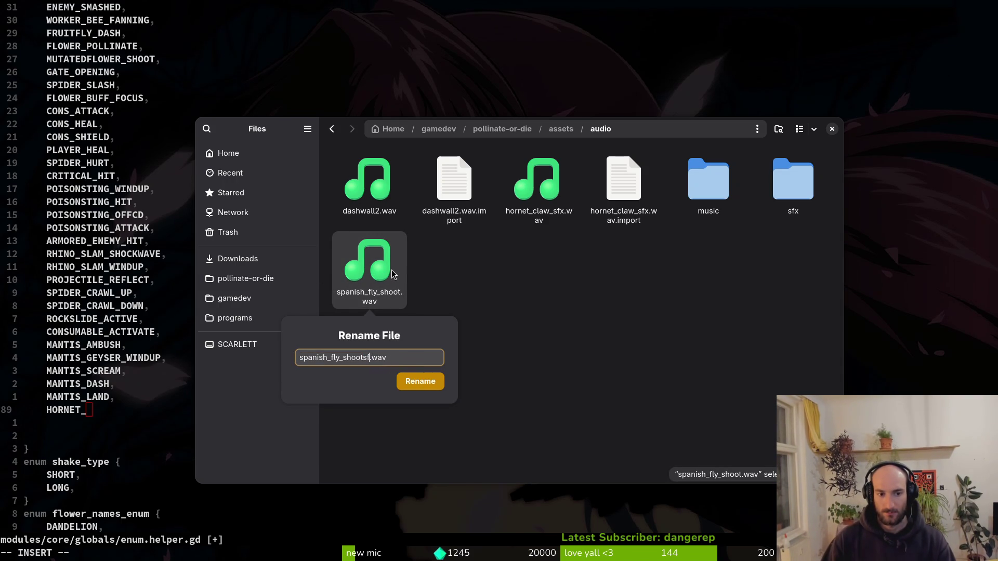
type("sfx")
key("Return")
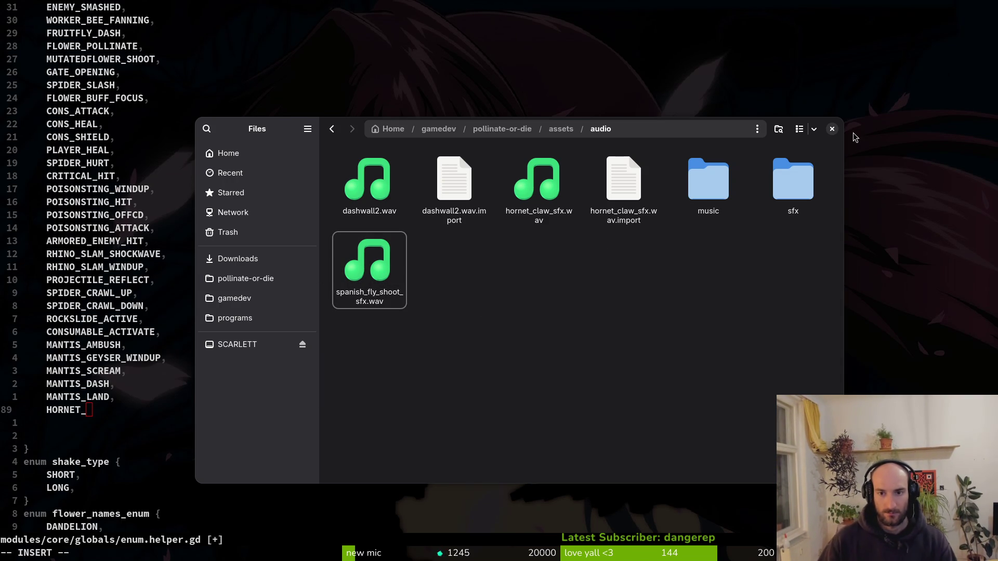
left_click(832, 128)
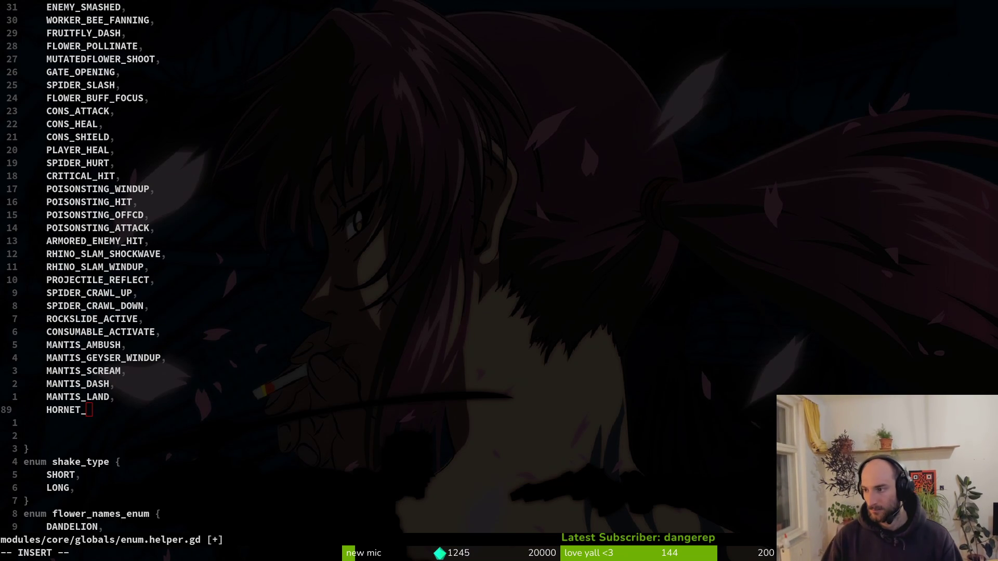
- Resume the paused Mantis level, steer the bee briefly, then close the game window
key("alt+Tab")
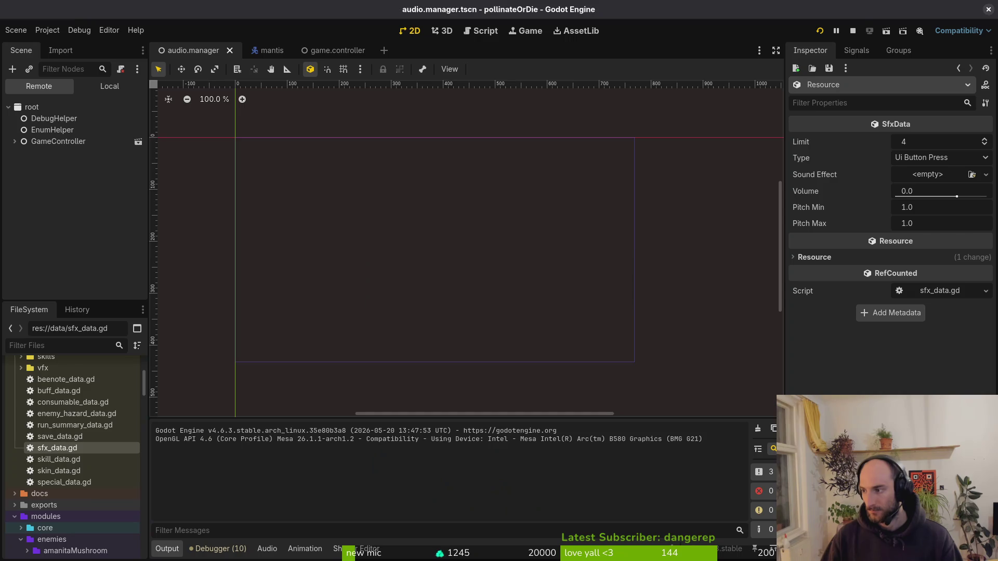
key("alt+Tab")
left_click(528, 208)
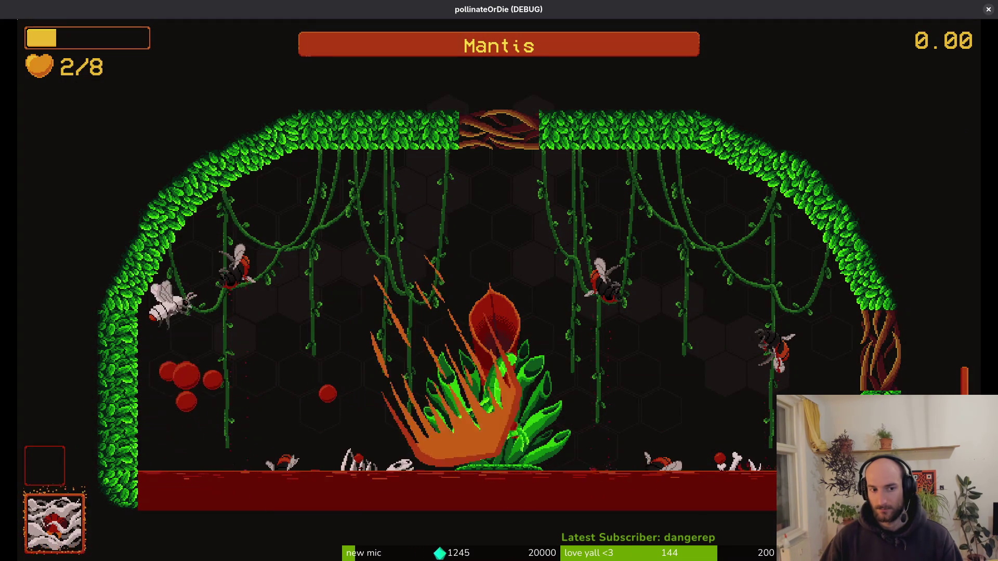
key("s")
key("d")
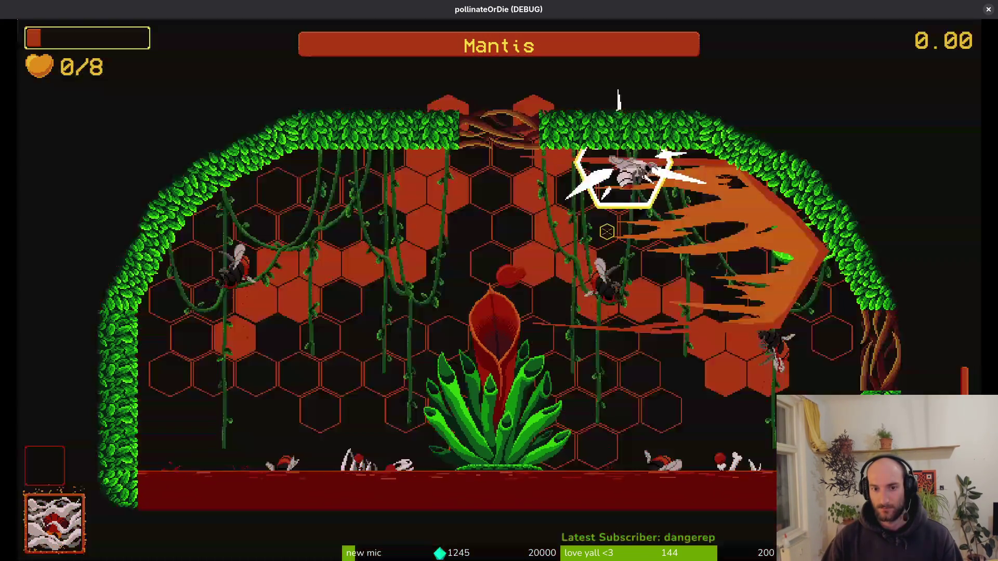
left_click(989, 9)
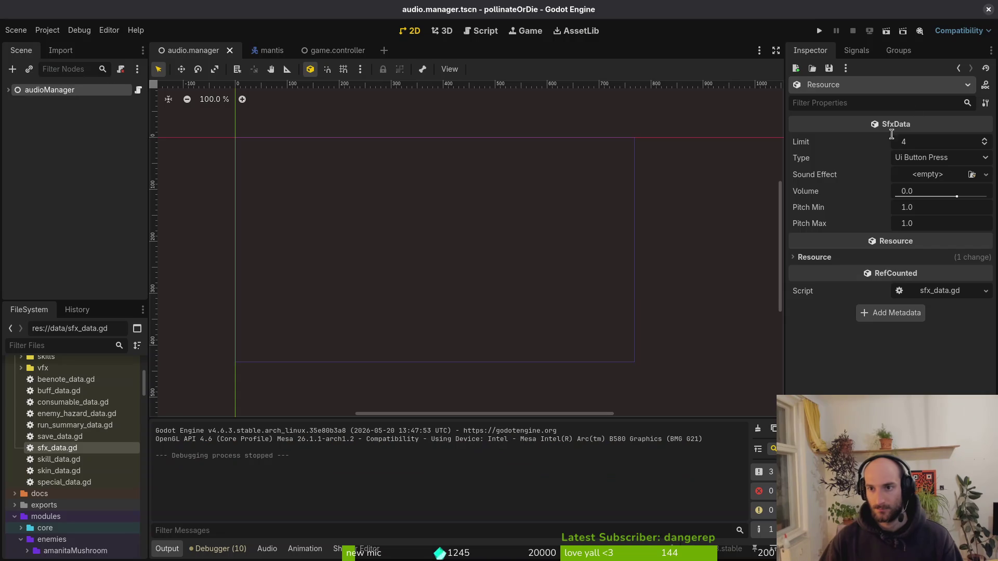
key("alt+Tab")
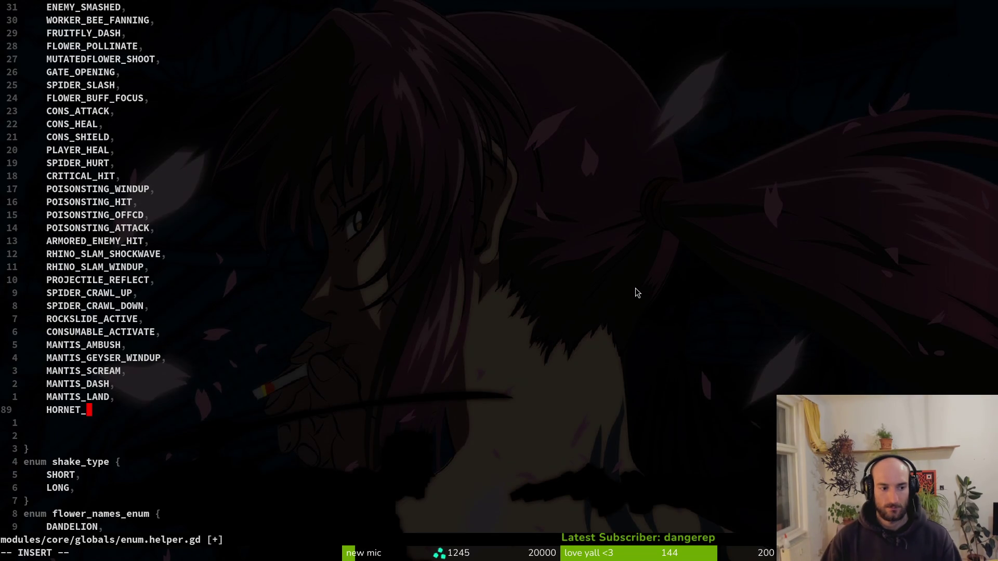
- Add SPANISHFLY_SHOOT after HORNET_CLAW in the sfx_type enum and save with :w
type("CLAW,")
key("Return")
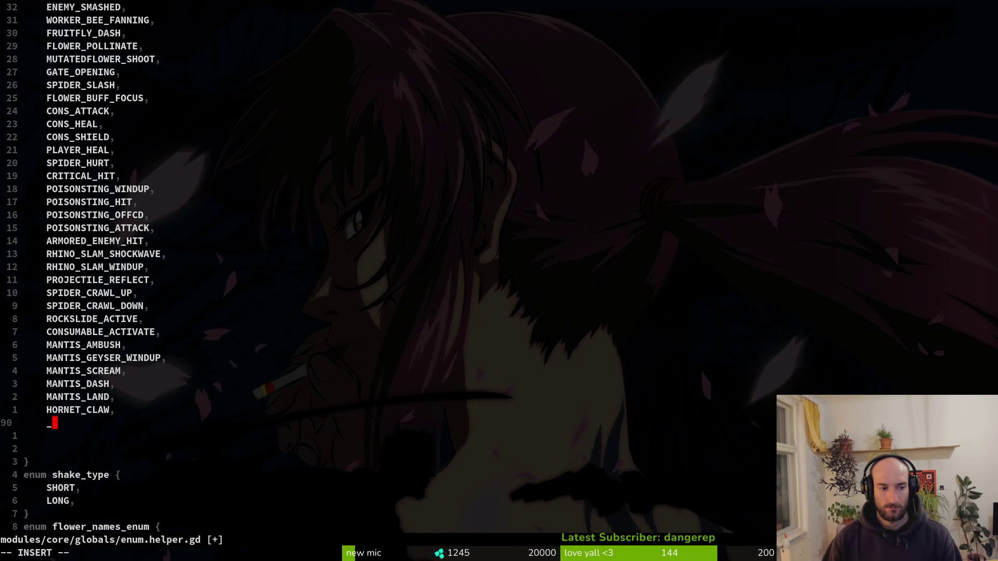
type("SPANISH_FLY_")
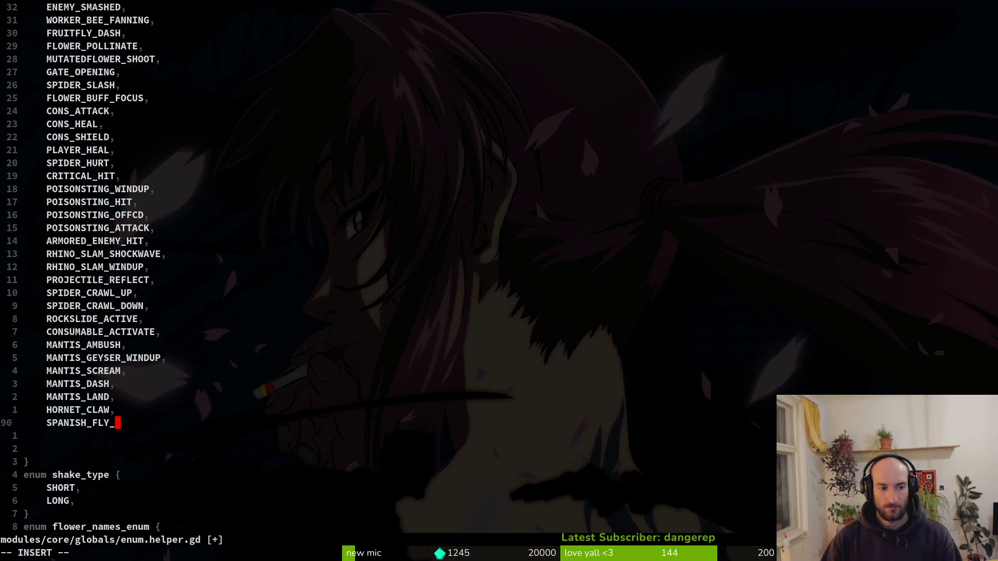
key("BackSpace")
key("BackSpace")
key("BackSpace")
type("F")
type("_")
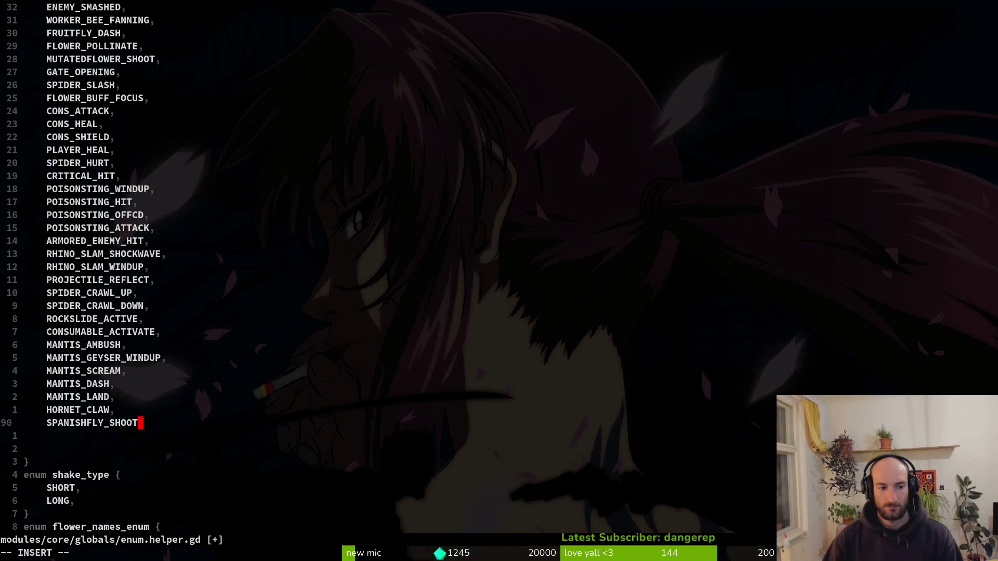
type(",")
key("Escape")
type(":w")
key("Return")
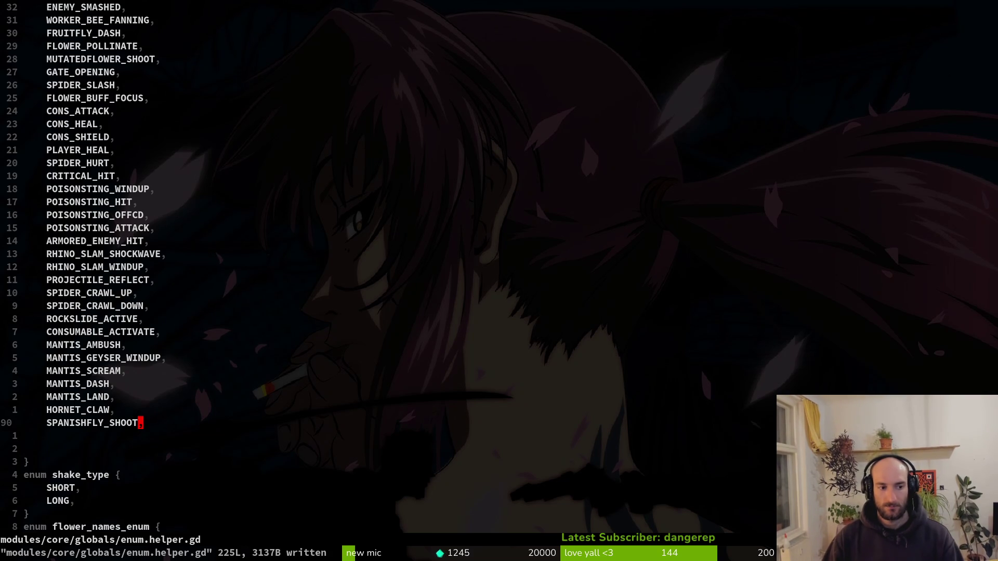
- Scroll through the enum entries to review the new SPANISHFLY_SHOOT line
key("ctrl+o")
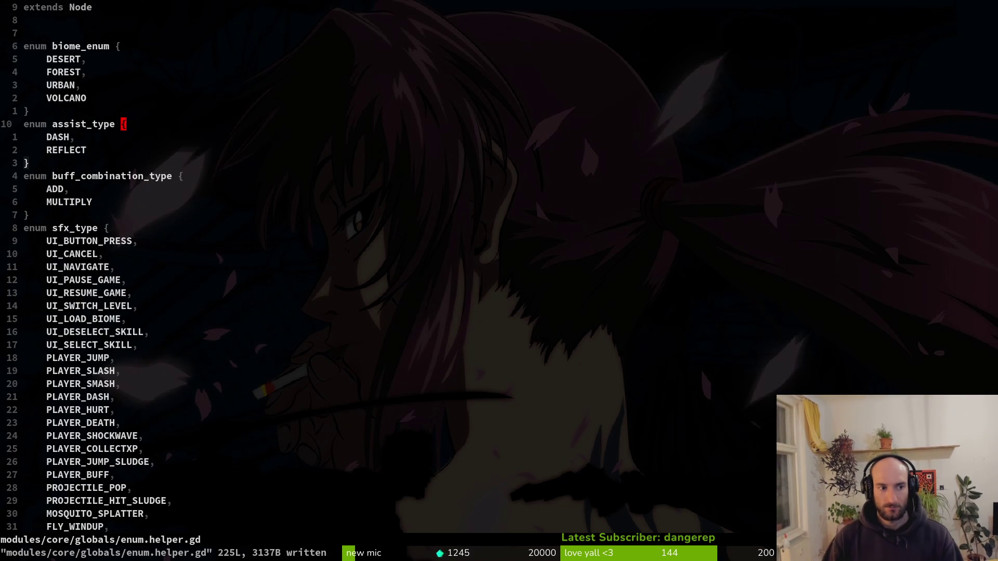
key("ctrl+d")
key("ctrl+d")
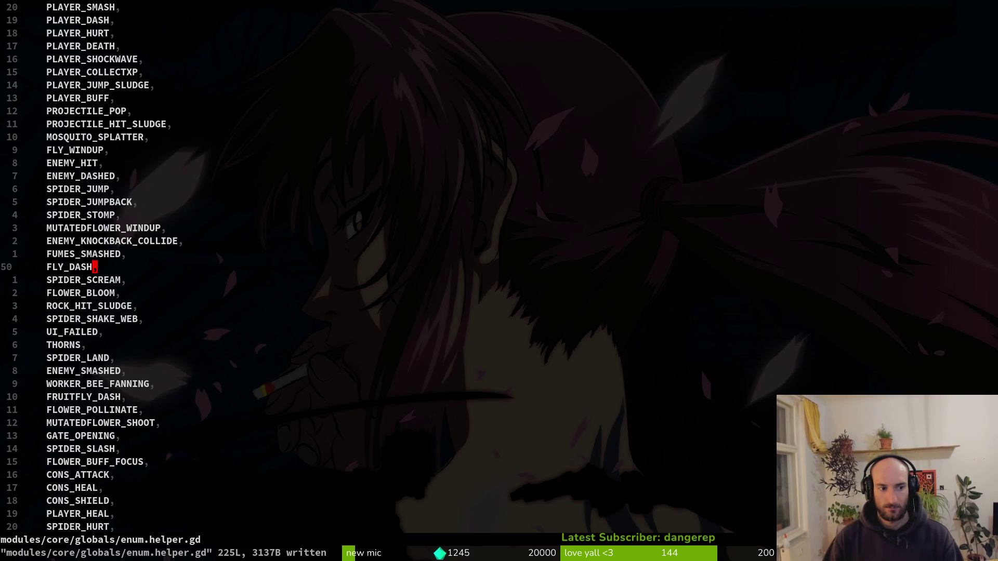
key("ctrl+d")
key("ctrl+d")
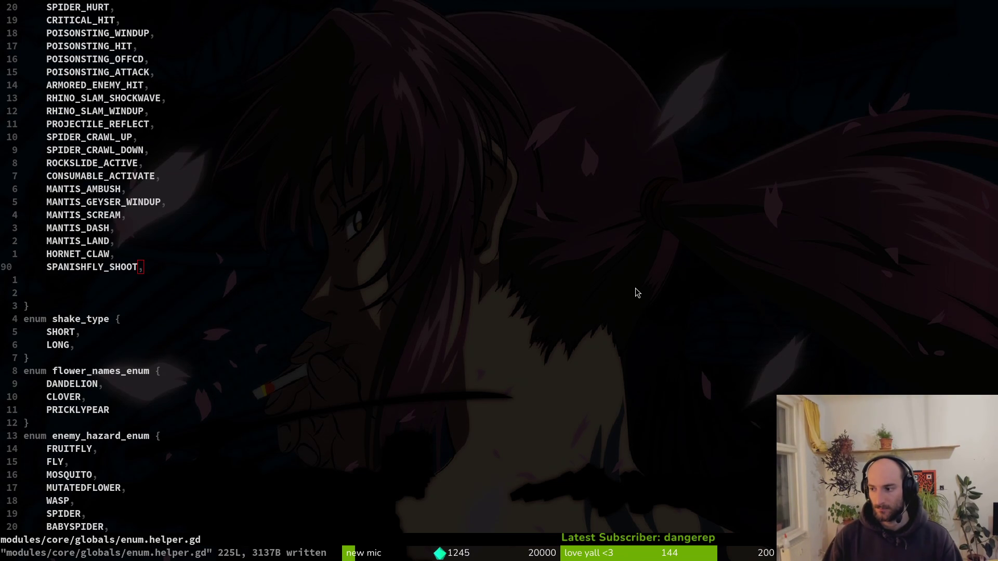
key("alt+Tab")
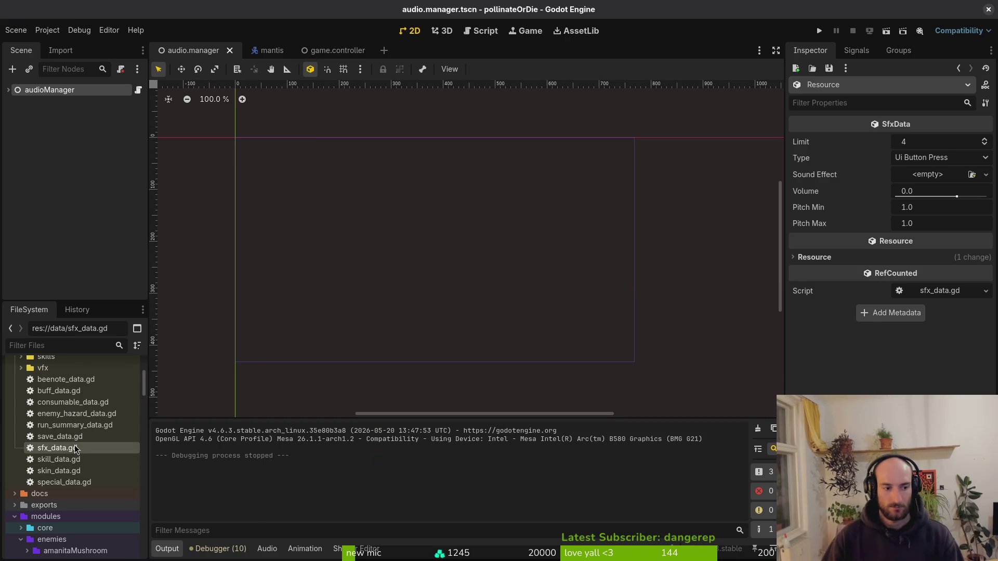
- Reload the current project so the new sound types become available
right_click(75, 448)
key("Escape")
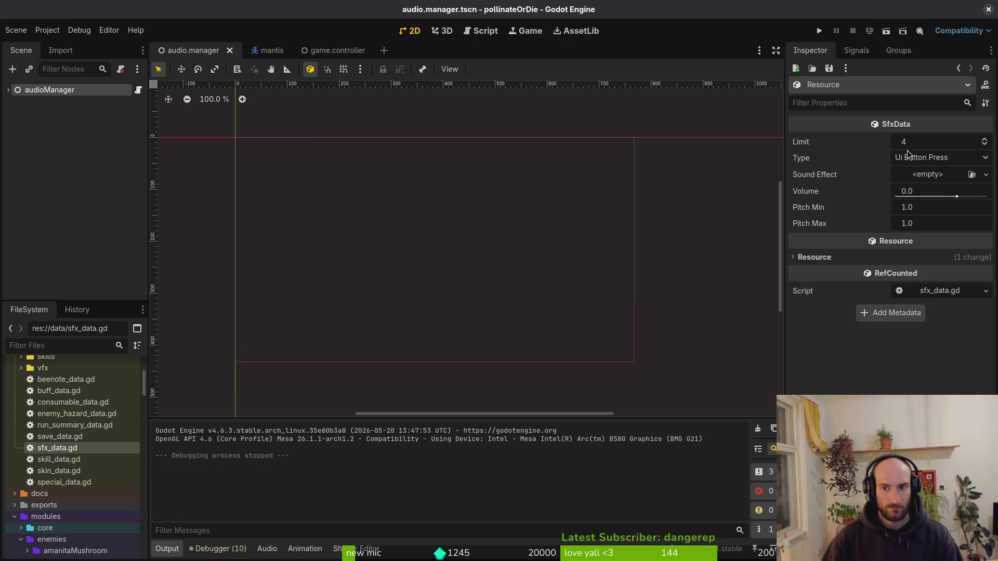
left_click(907, 153)
scroll(914, 159, "down", 5)
left_click(828, 381)
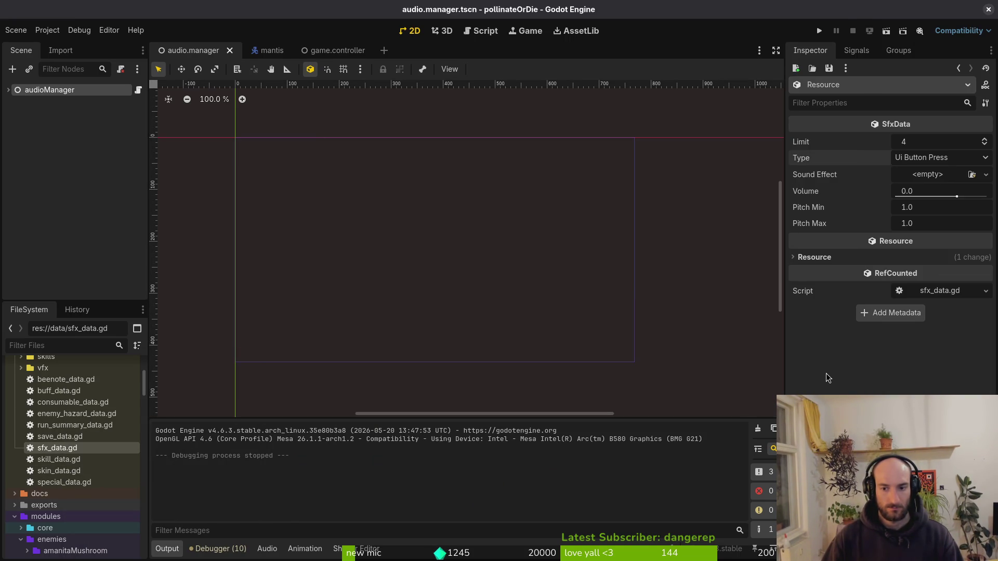
left_click(59, 34)
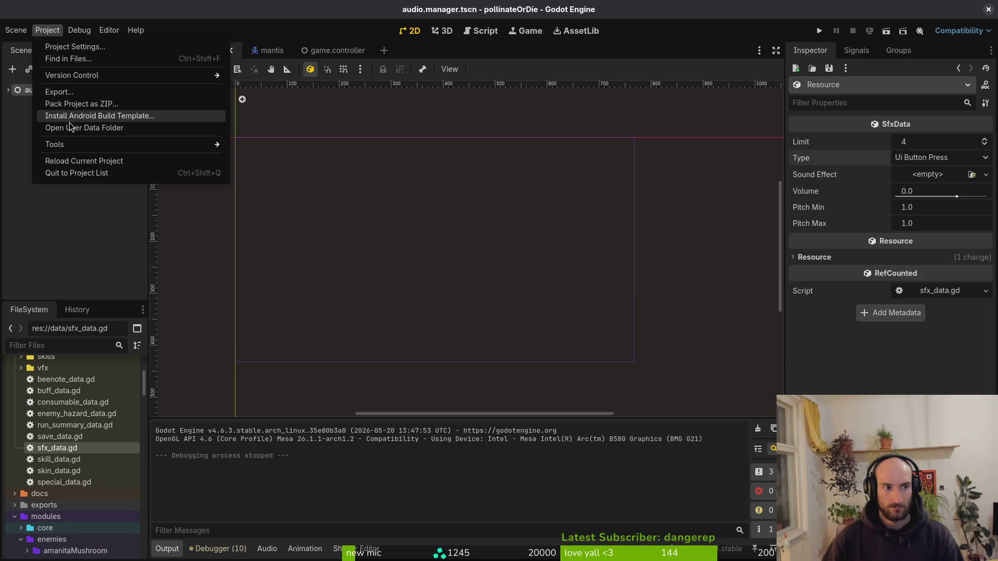
left_click(84, 161)
key("F5")
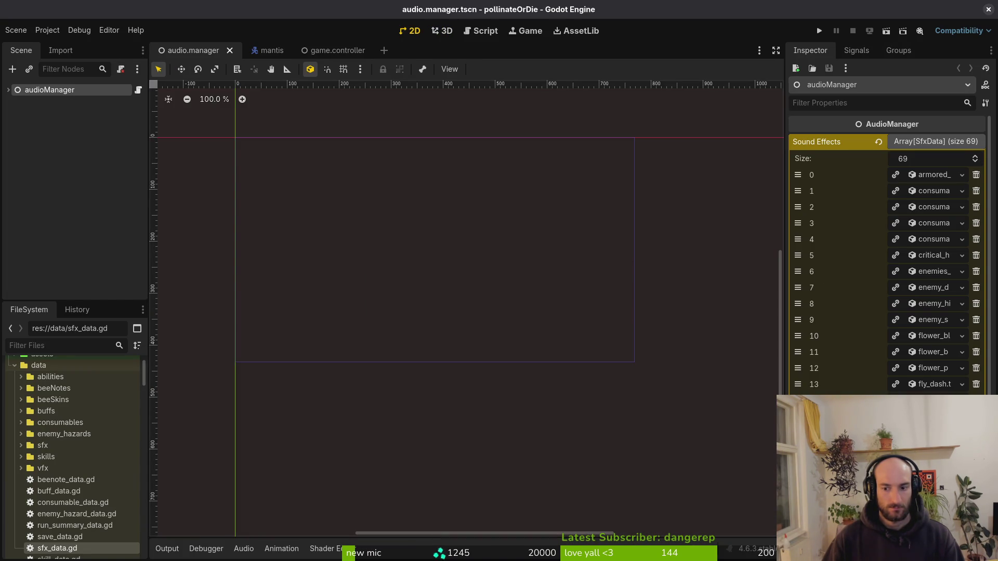
- Expand the sfx folder in FileSystem and select hornet_claw_sfx.tres
scroll(68, 489, "down", 5)
scroll(89, 432, "up", 4)
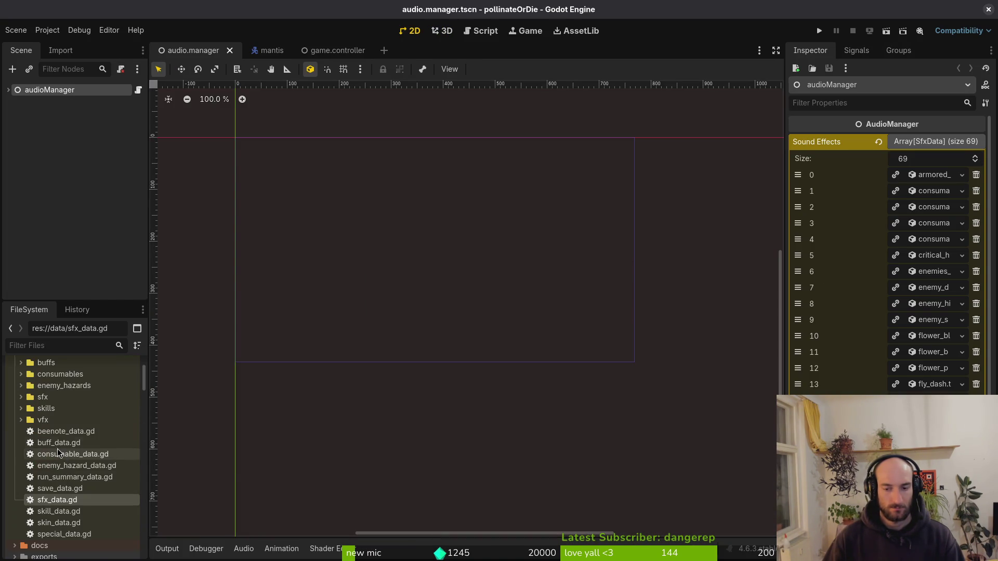
double_click(43, 397)
scroll(78, 451, "down", 5)
scroll(76, 451, "down", 5)
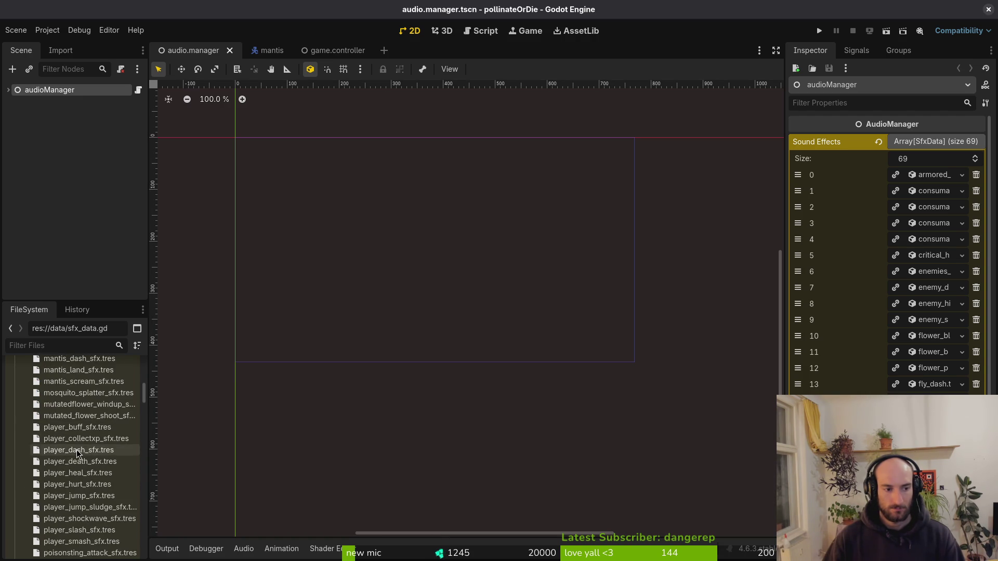
scroll(76, 441, "up", 4)
left_click(76, 398)
- Set Type to Hornet Claw, Quick Load hornet_claw_sfx.wav as the Sound Effect, and save
left_click(923, 174)
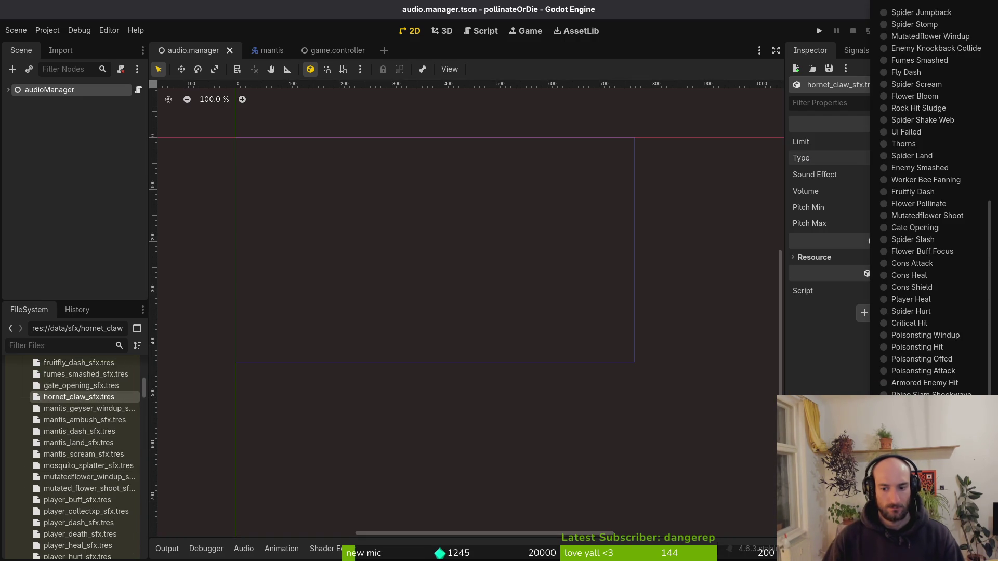
left_click(909, 166)
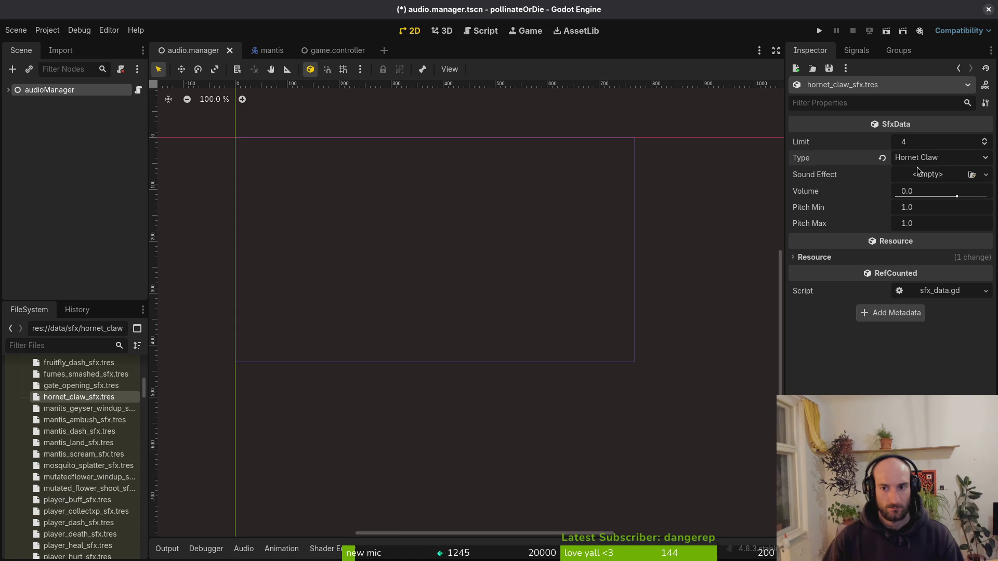
left_click(918, 172)
left_click(900, 342)
type("c")
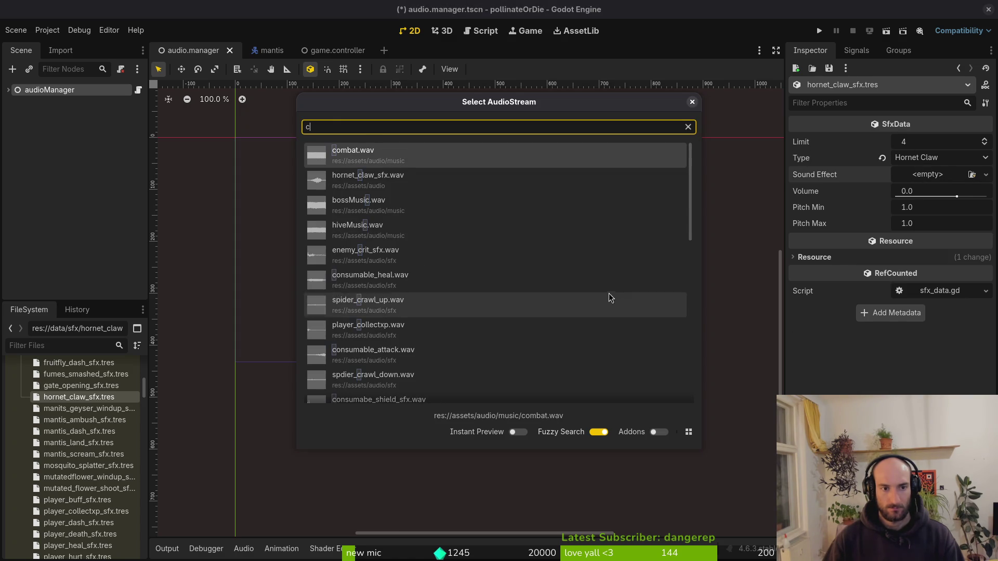
double_click(541, 180)
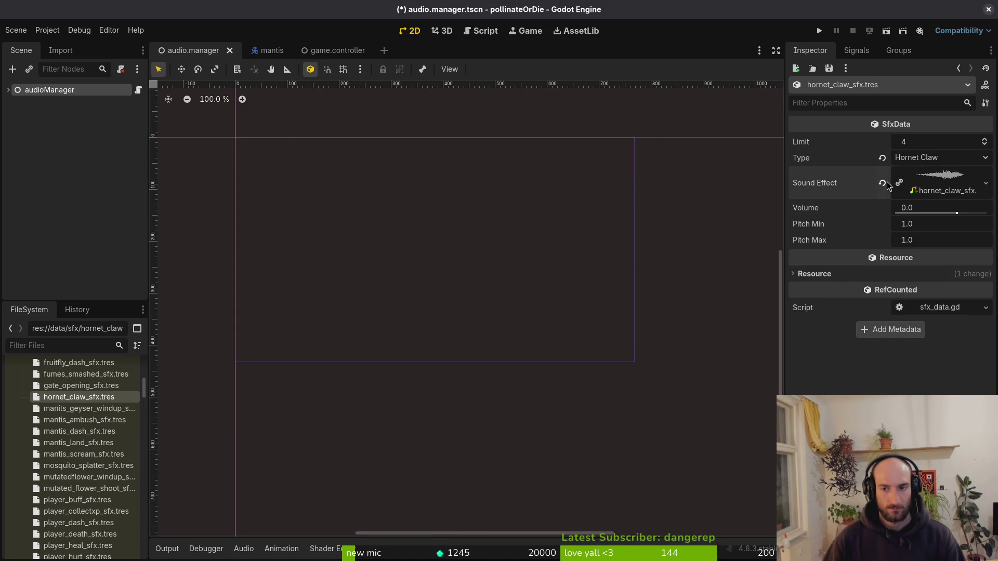
key("ctrl+s")
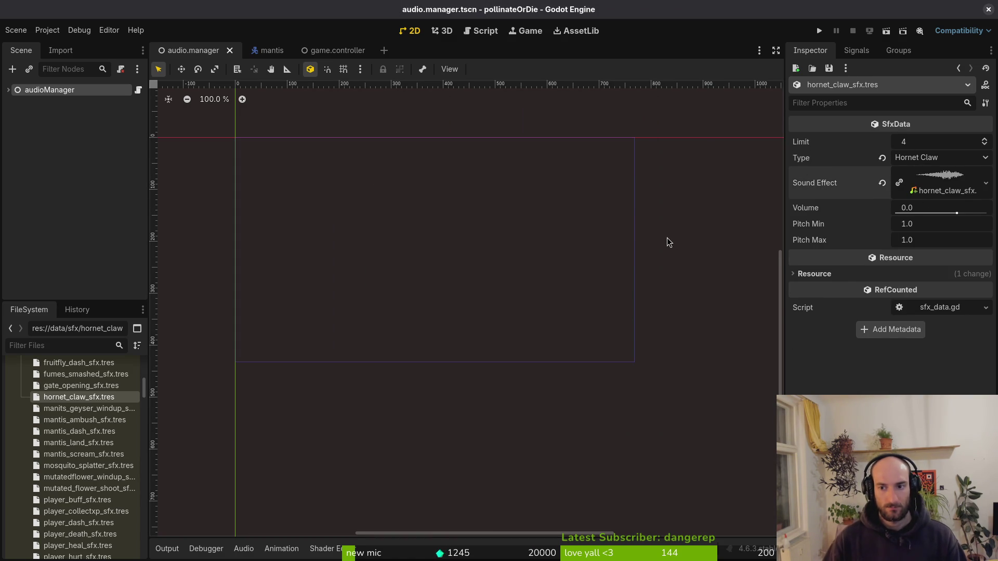
- Preview the hornet claw sound, save, and show audioManager's Sound Effects array
left_click(941, 179)
left_click(799, 246)
left_click(68, 131)
key("ctrl+s")
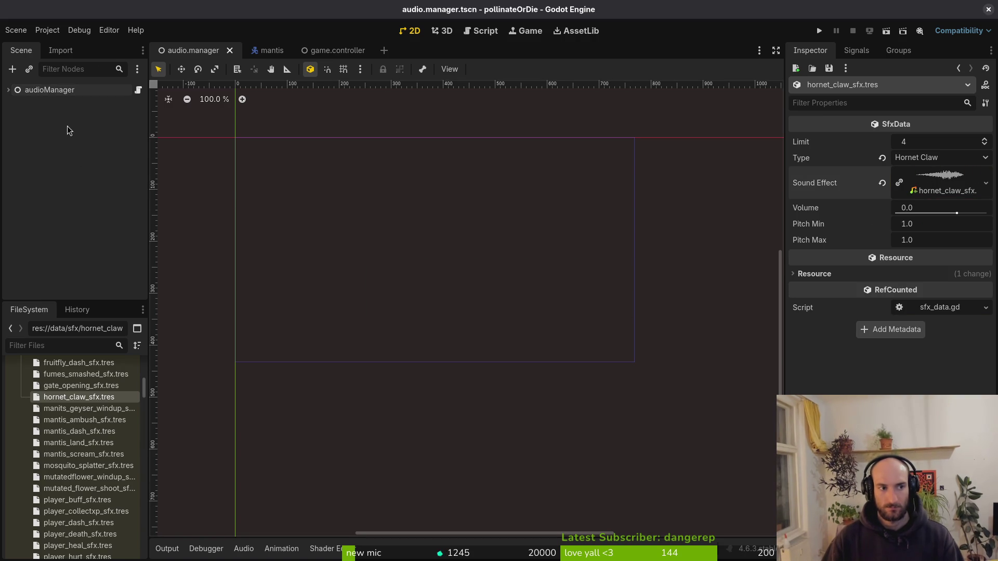
left_click(8, 90)
left_click(50, 90)
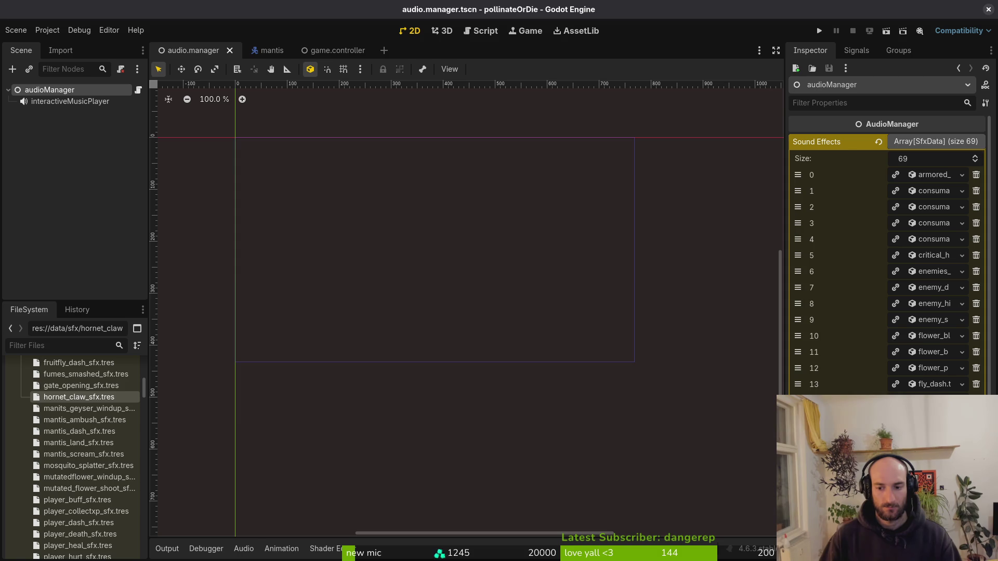
- Drag hornet_claw_sfx.tres onto Add Element on the last Sound Effects page
scroll(884, 281, "down", 5)
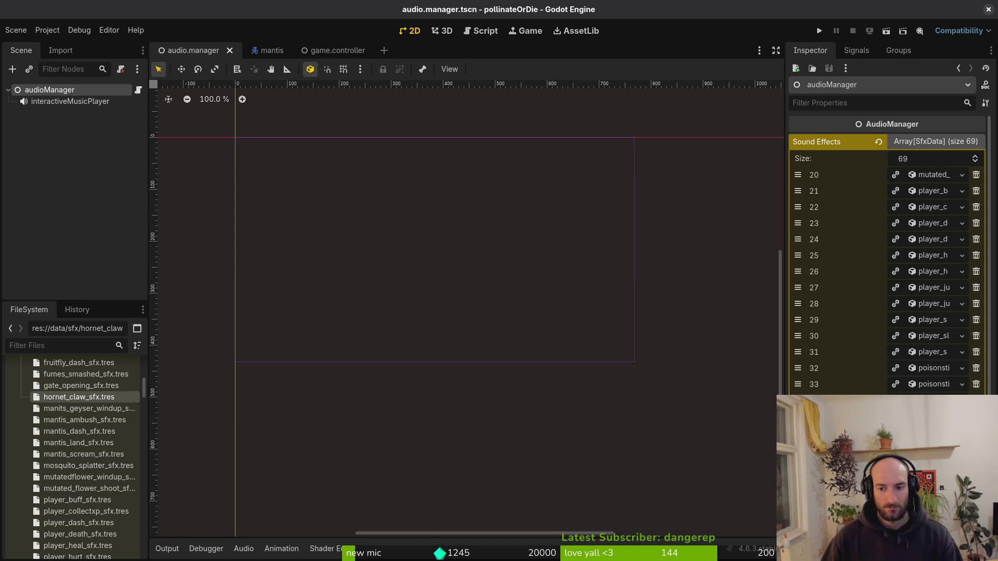
left_click(937, 515)
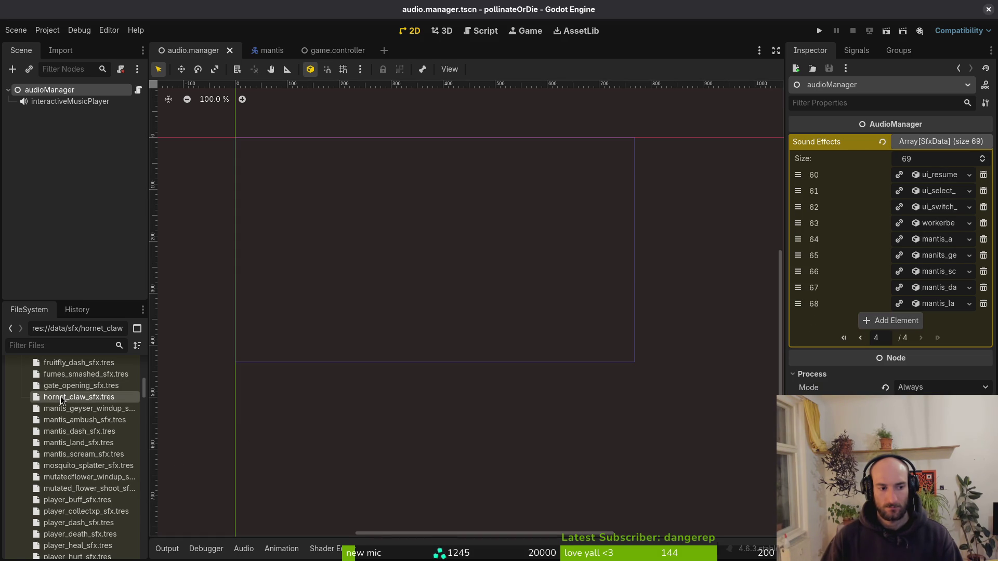
mouse_move(62, 398)
left_mouse_down()
mouse_move(427, 432)
mouse_move(895, 324)
left_mouse_up()
- Collapse the sfx folder and bring up the actions for sfx_data.gd
scroll(20, 409, "up", 5)
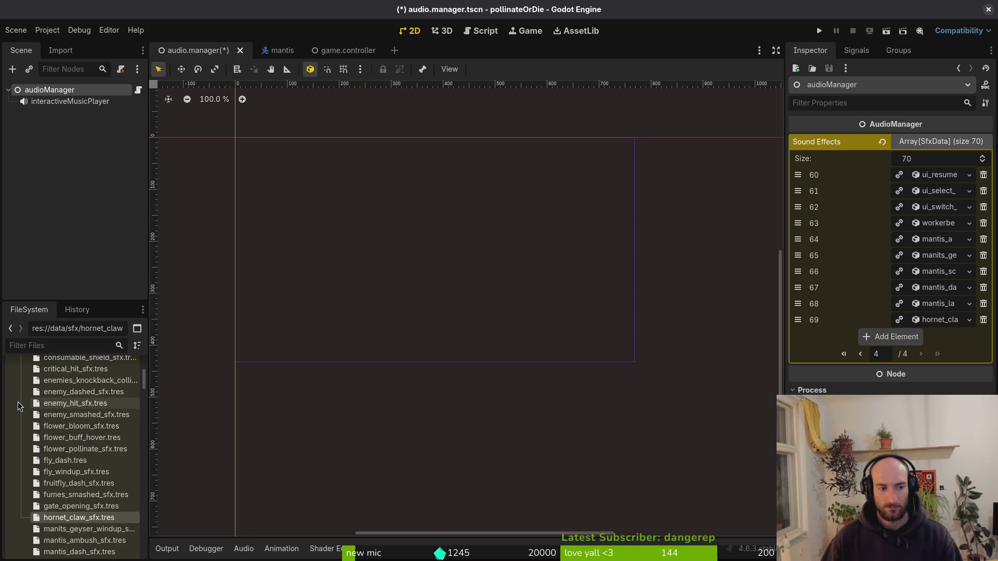
scroll(20, 408, "up", 5)
left_click(21, 487)
scroll(52, 472, "down", 3)
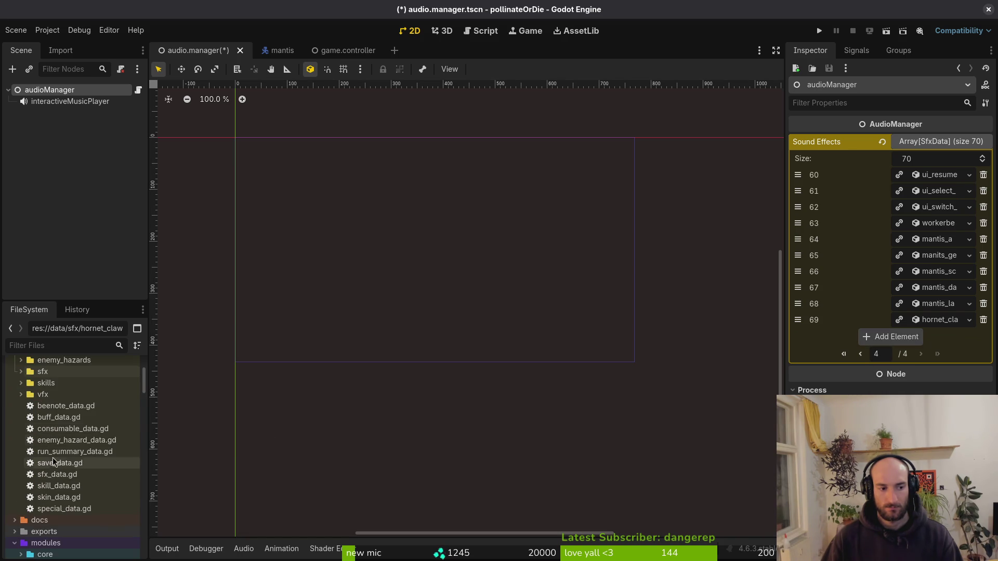
left_click(57, 475)
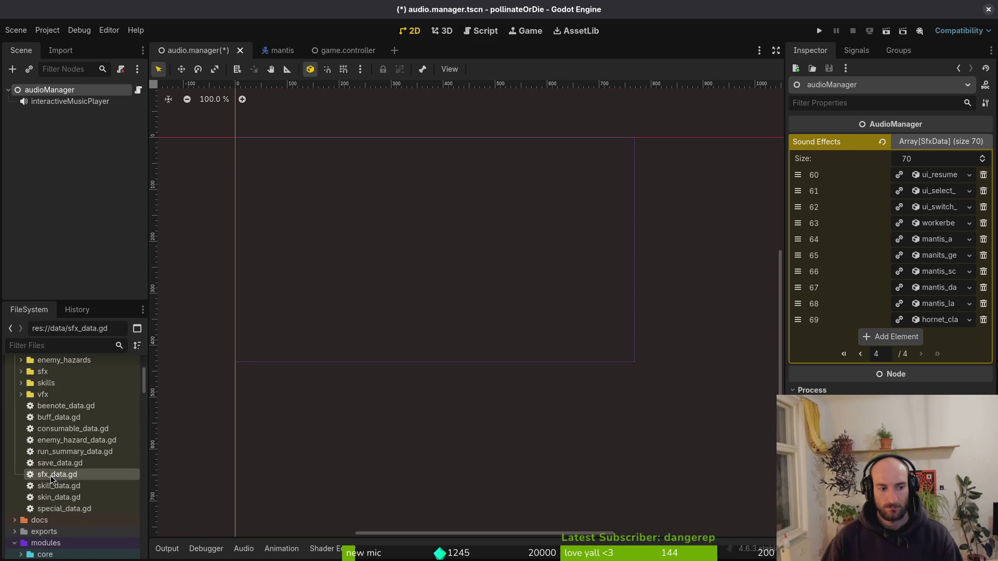
right_click(54, 478)
- Create an SfxData resource saved as spanishfly_shoot_sfx.tres, then move it into data/sfx
mouse_move(134, 408)
left_click(281, 440)
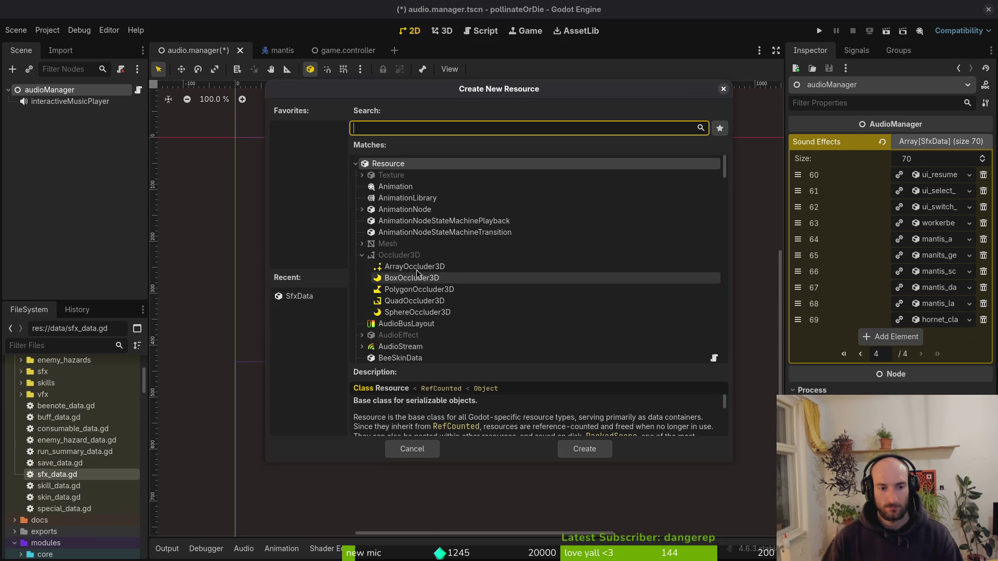
type("an")
key("Escape")
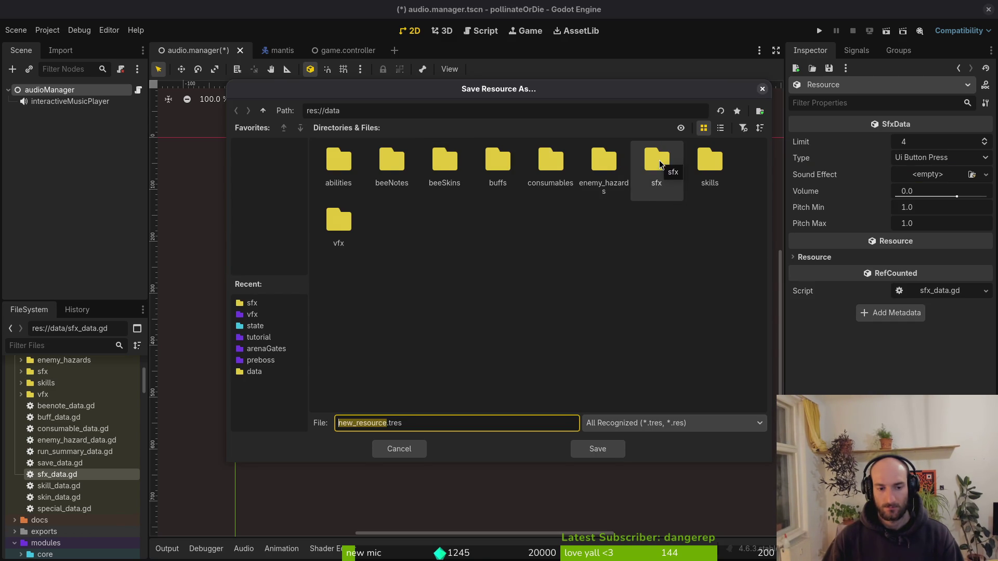
type("spanis")
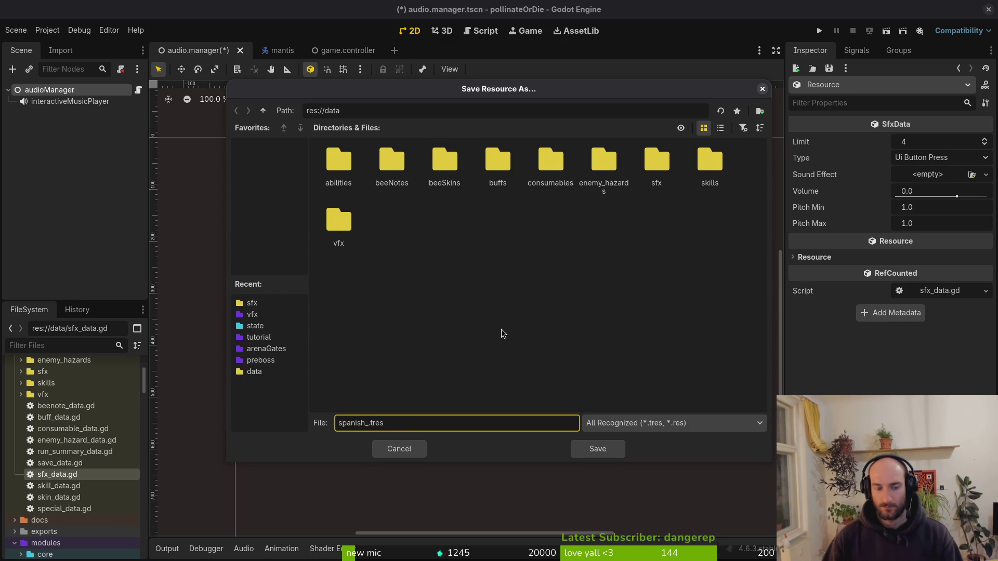
type("hfly_shoot_s")
type("fx")
key("Return")
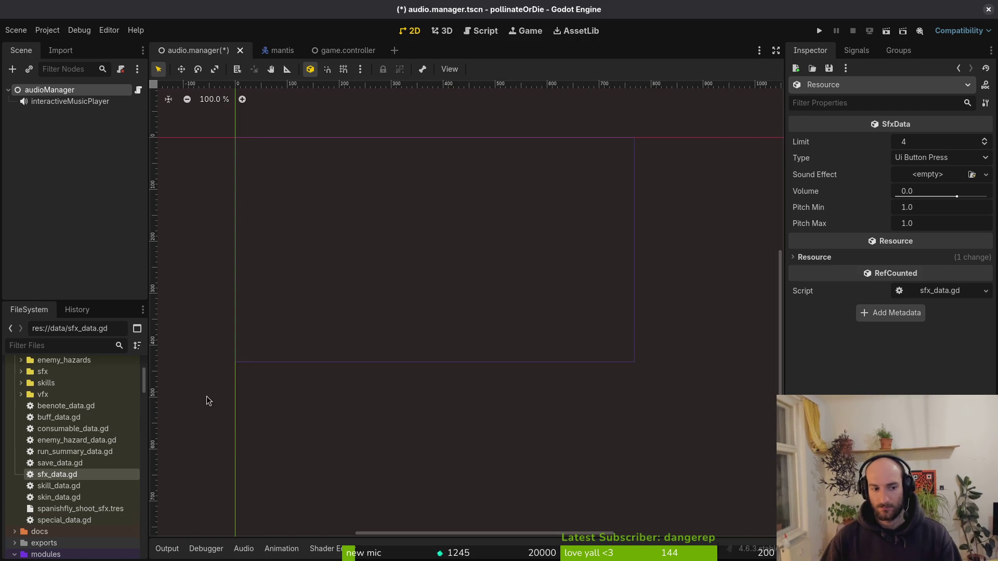
mouse_move(70, 508)
left_mouse_down()
mouse_move(68, 388)
mouse_move(69, 463)
mouse_move(68, 450)
left_mouse_up()
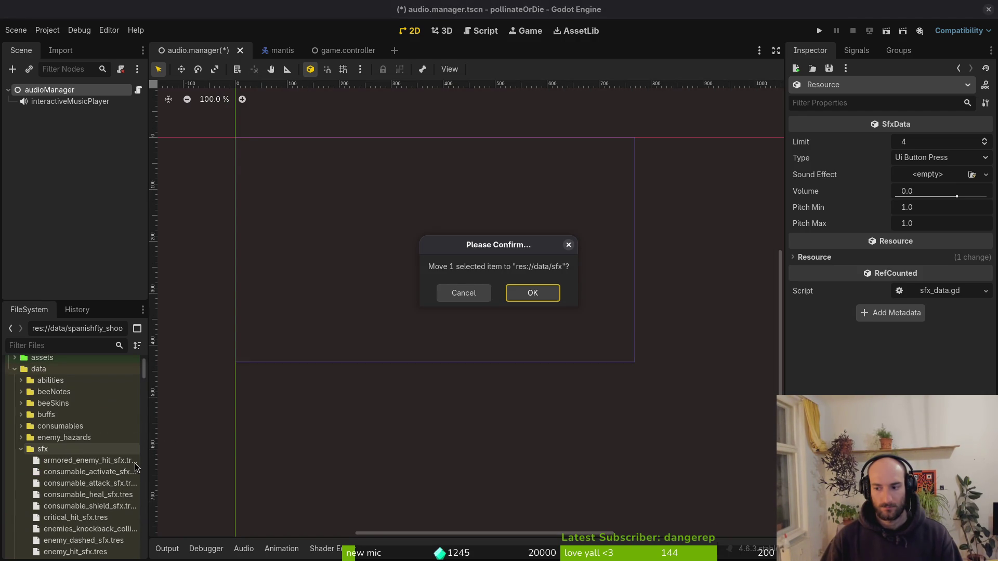
left_click(531, 293)
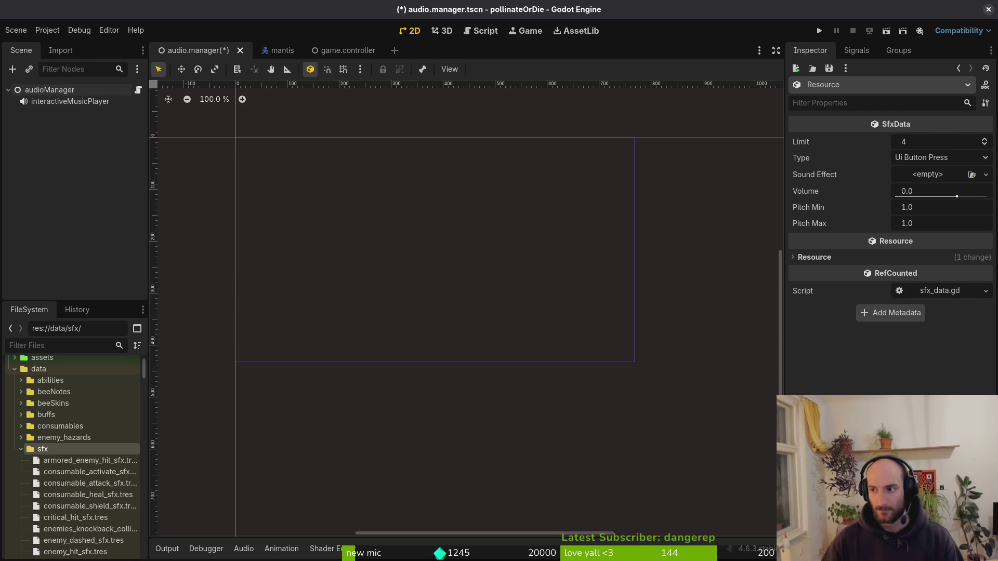
- Set Type to Spanishfly Shoot, Quick Load spanish_fly_shoot_sfx.wav as the Sound Effect, and save
left_click(916, 157)
scroll(931, 312, "down", 5)
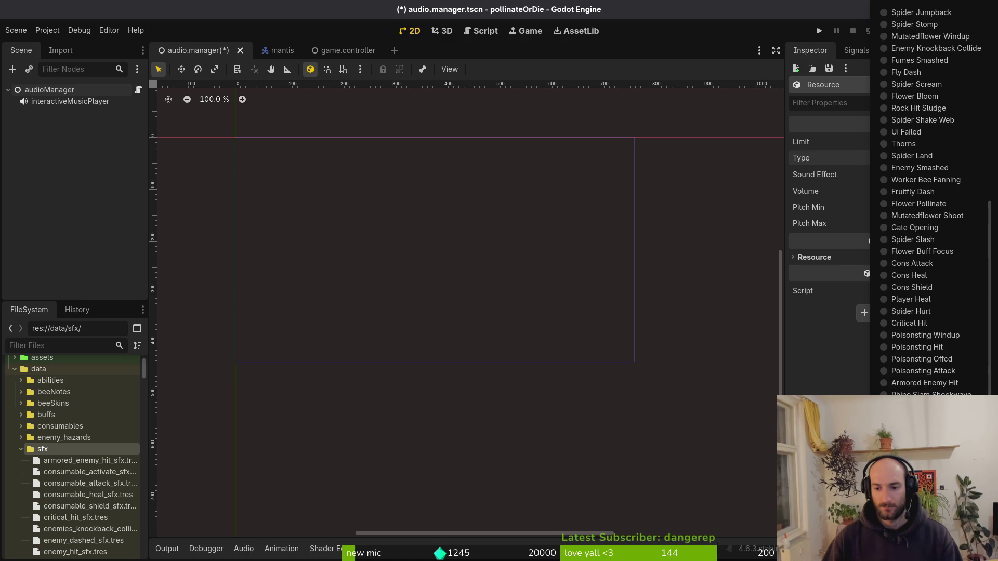
left_click(889, 377)
left_click(937, 174)
left_click(930, 347)
type("s")
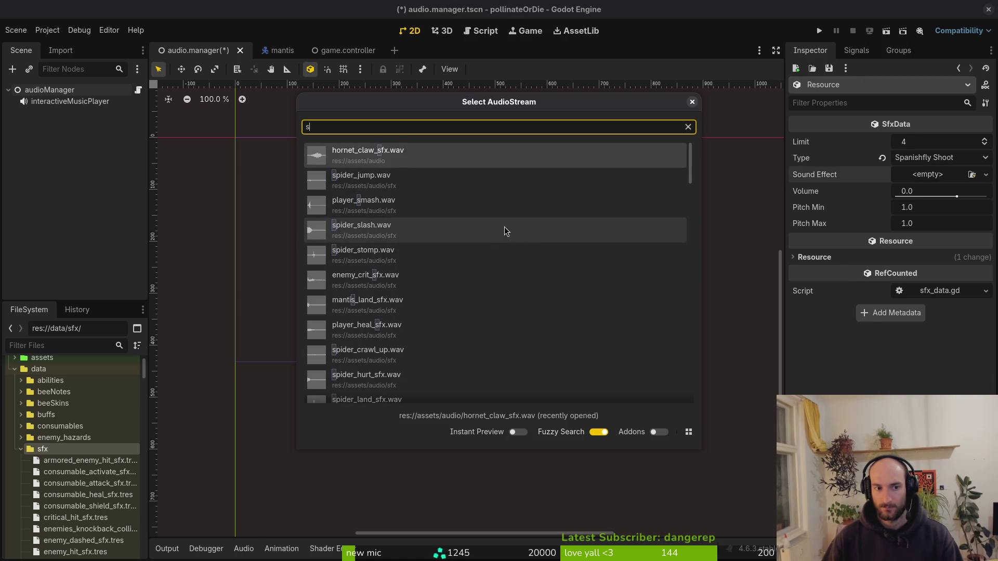
type("pa")
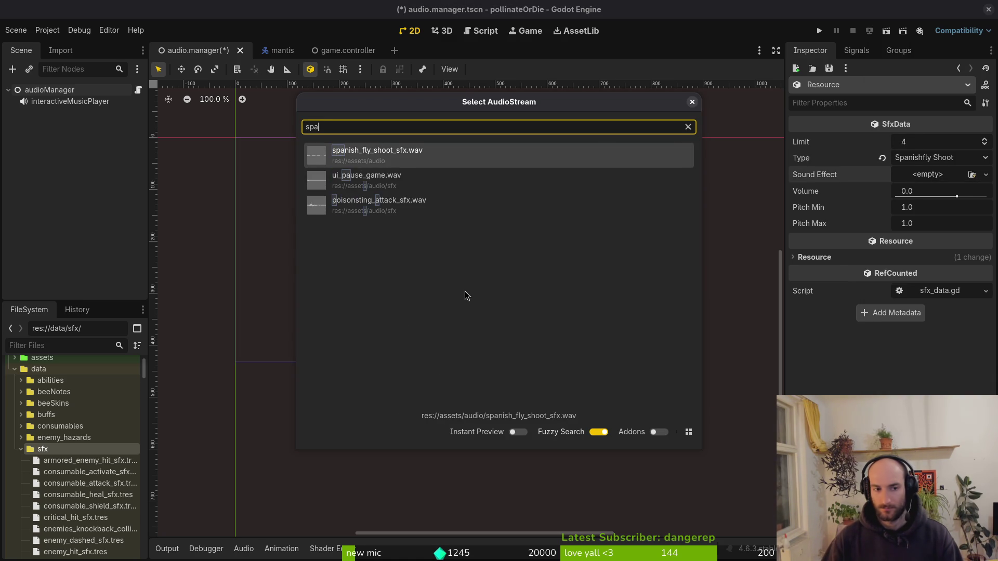
double_click(413, 151)
key("ctrl+s")
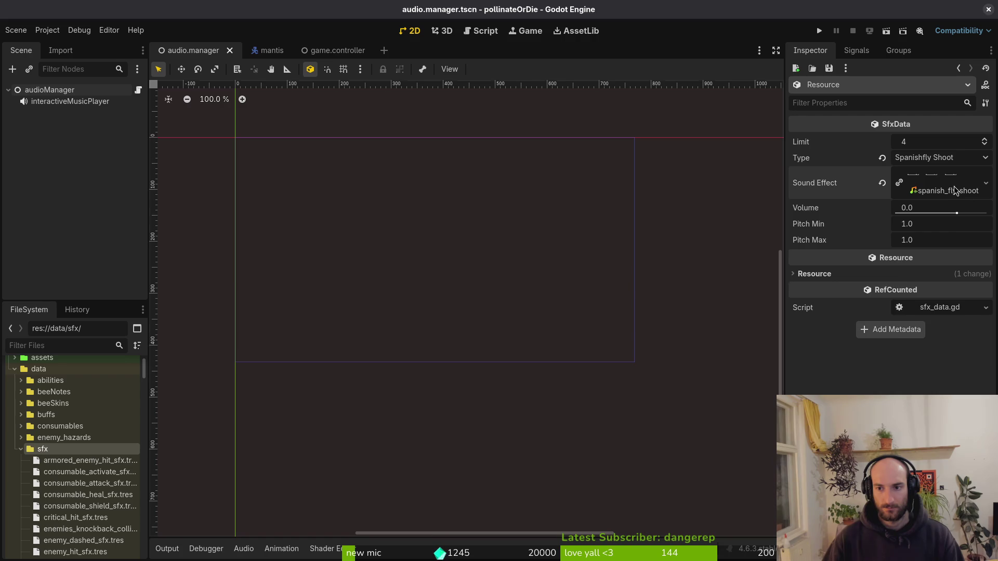
- Preview the spanish fly sound, set its Volume to 6.0, and save
left_click(957, 191)
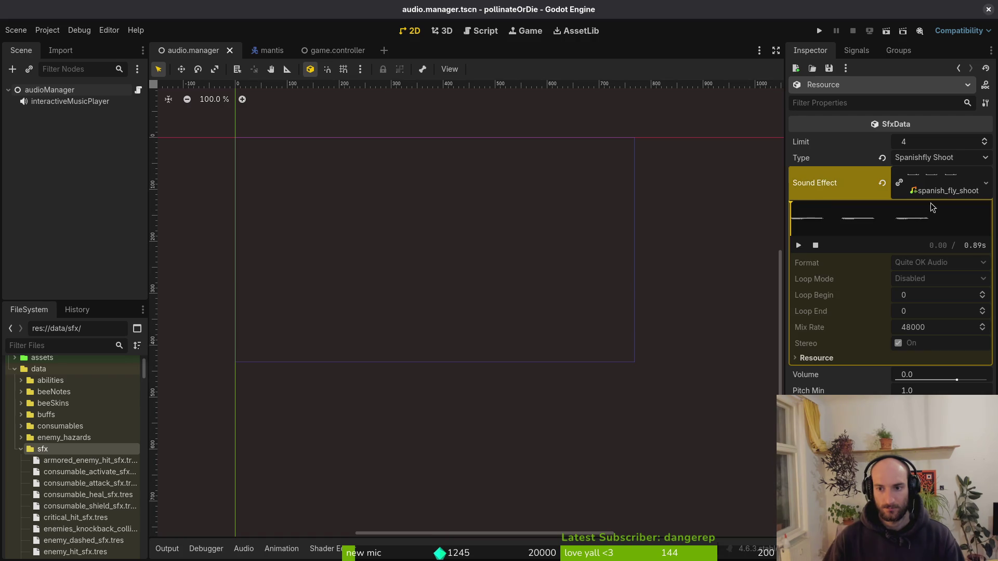
left_click(799, 247)
left_click(799, 246)
left_click(950, 378)
type("10")
key("Return")
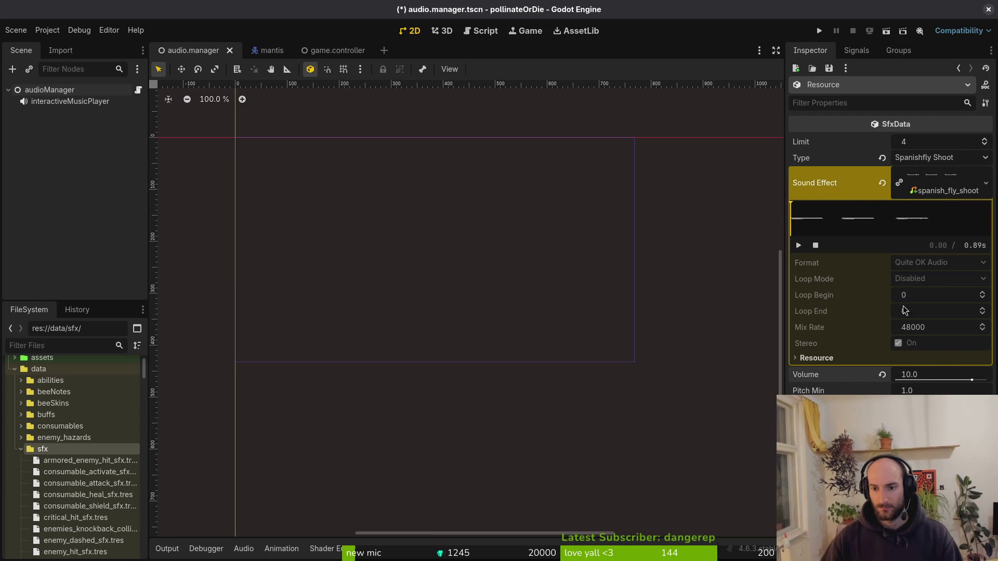
left_click(917, 376)
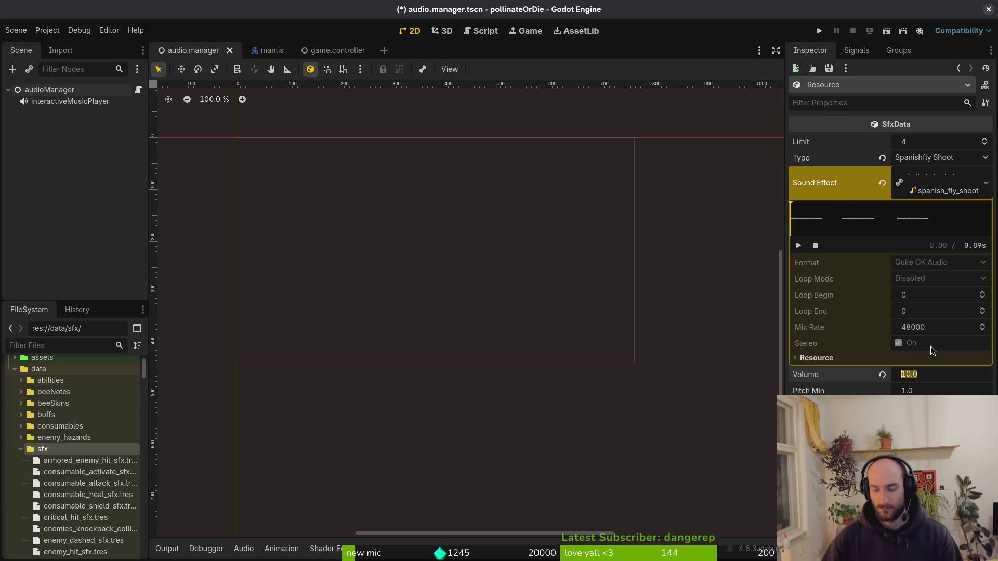
type("6")
key("Return")
key("ctrl+s")
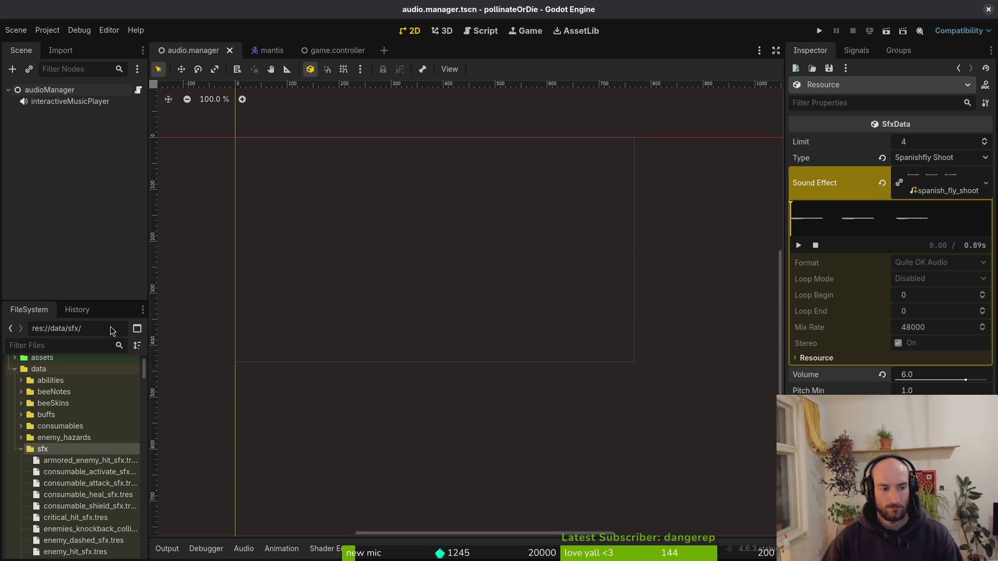
- Collapse and re-expand the sfx folder to browse its files
left_click(21, 450)
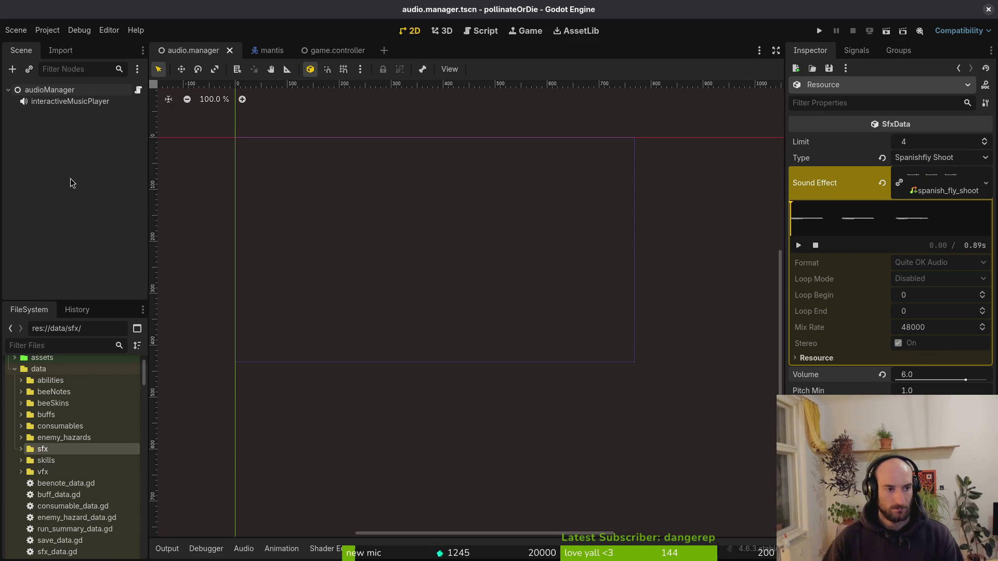
left_click(22, 452)
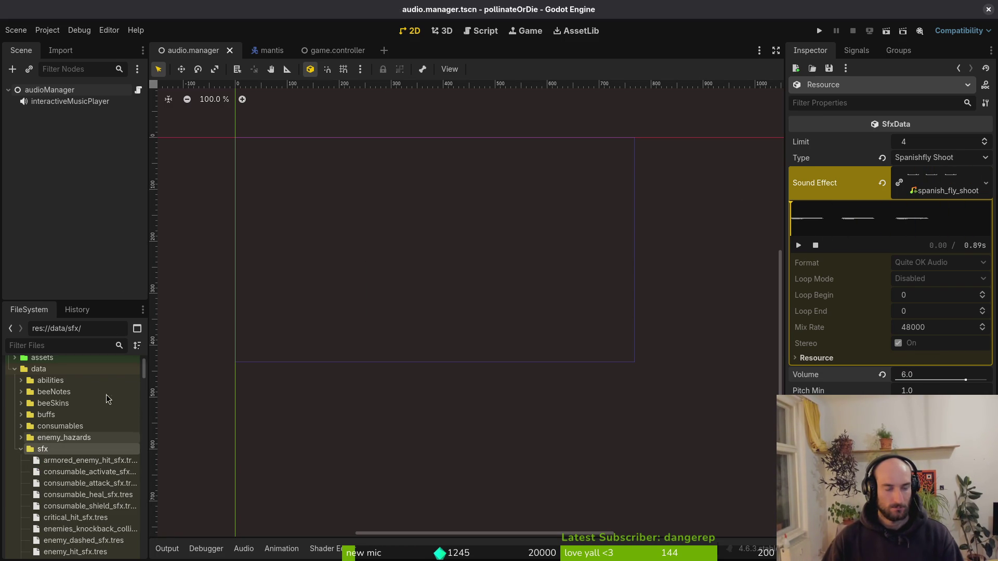
scroll(97, 485, "down", 5)
scroll(98, 485, "down", 5)
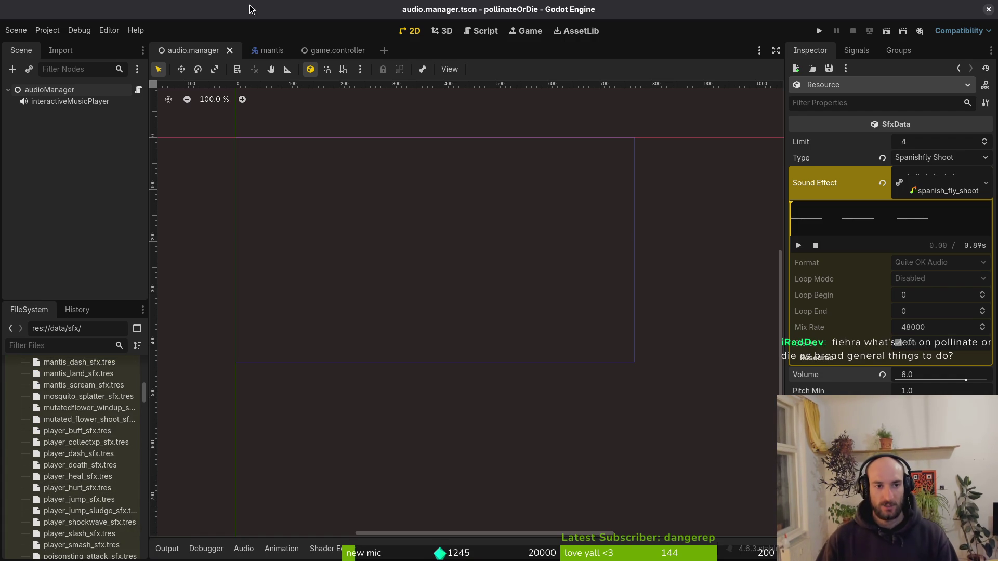
- Visit the game.controller scene, select hornet_claw_sfx.tres, then return to audio.manager
left_click(305, 54)
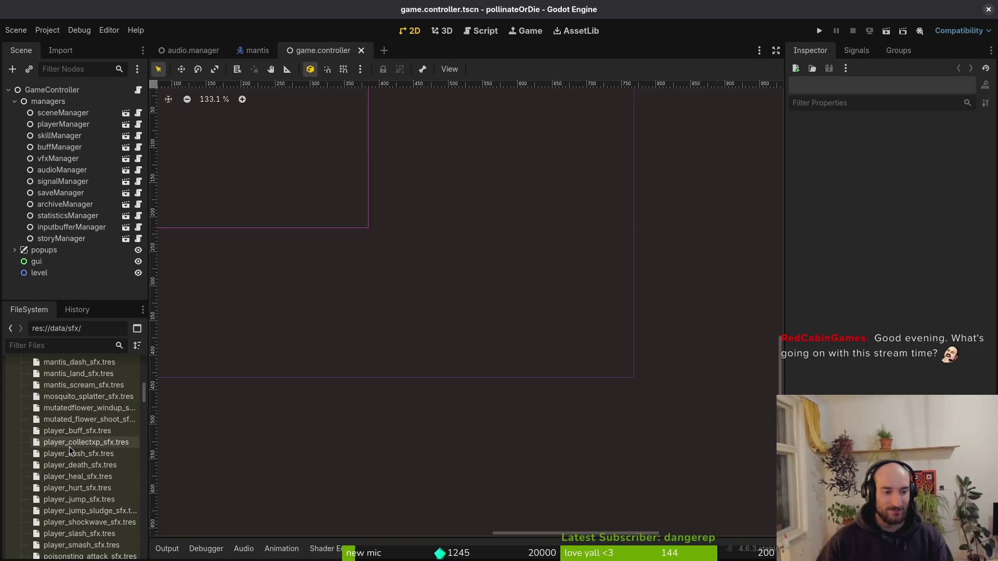
scroll(67, 440, "up", 3)
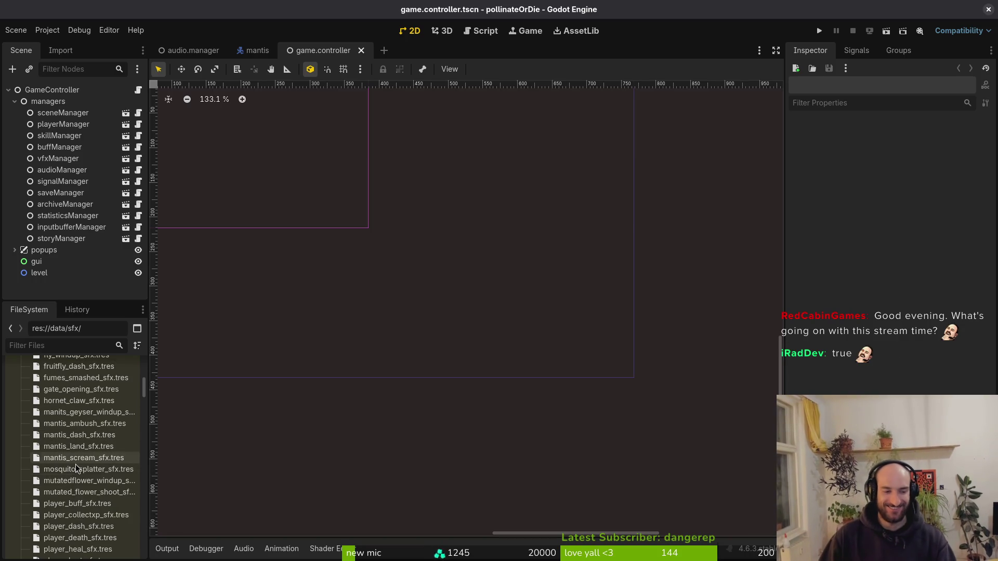
scroll(76, 466, "up", 2)
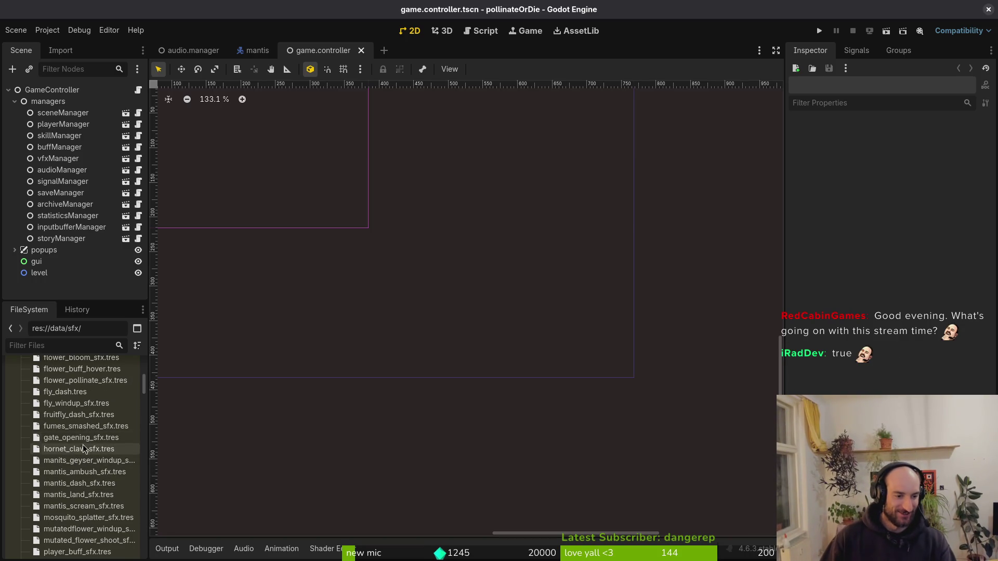
left_click(79, 449)
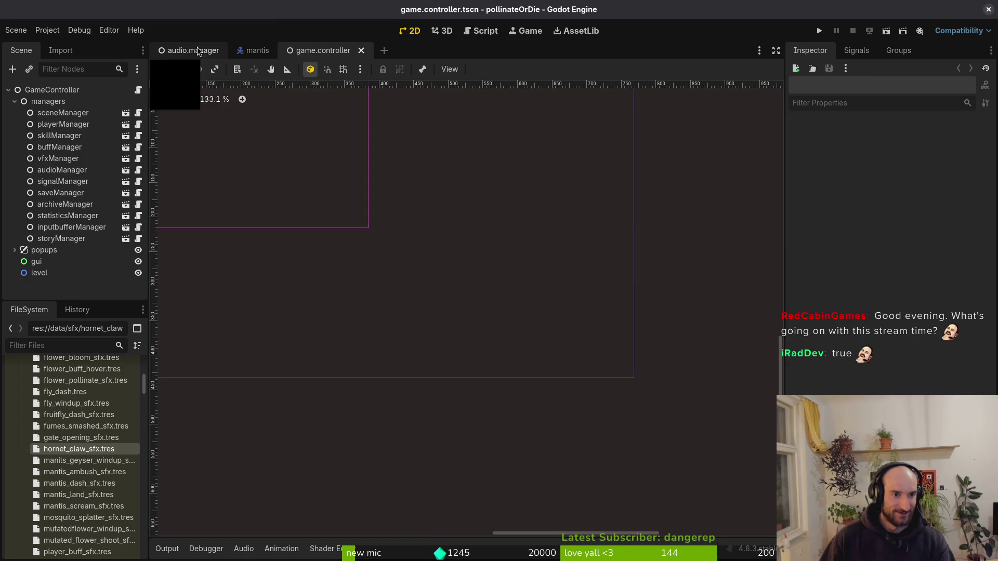
left_click(201, 50)
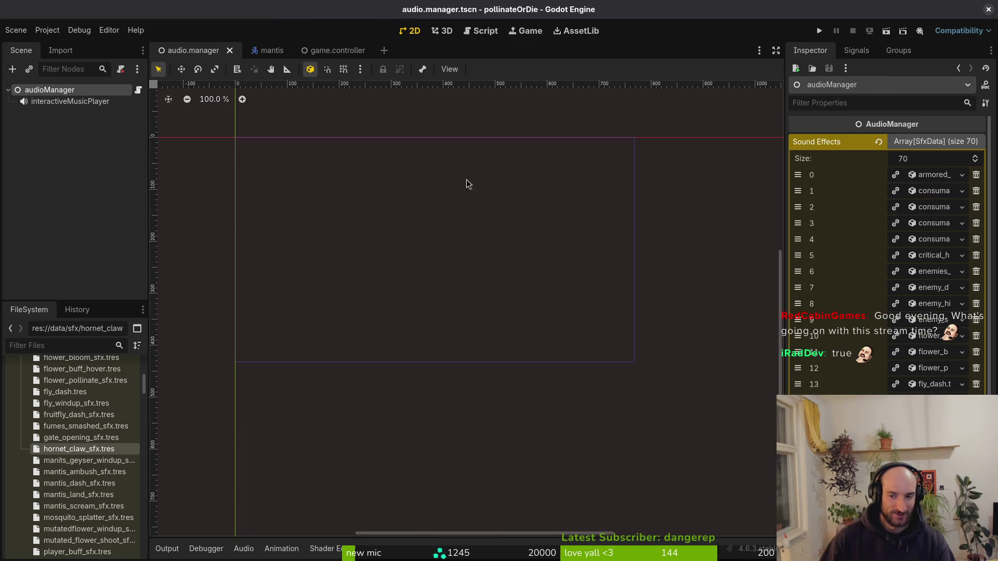
- Drag spanishfly_shoot_sfx.tres onto Add Element as entry 70, then inspect and collapse it
scroll(884, 260, "down", 10)
left_click(884, 260)
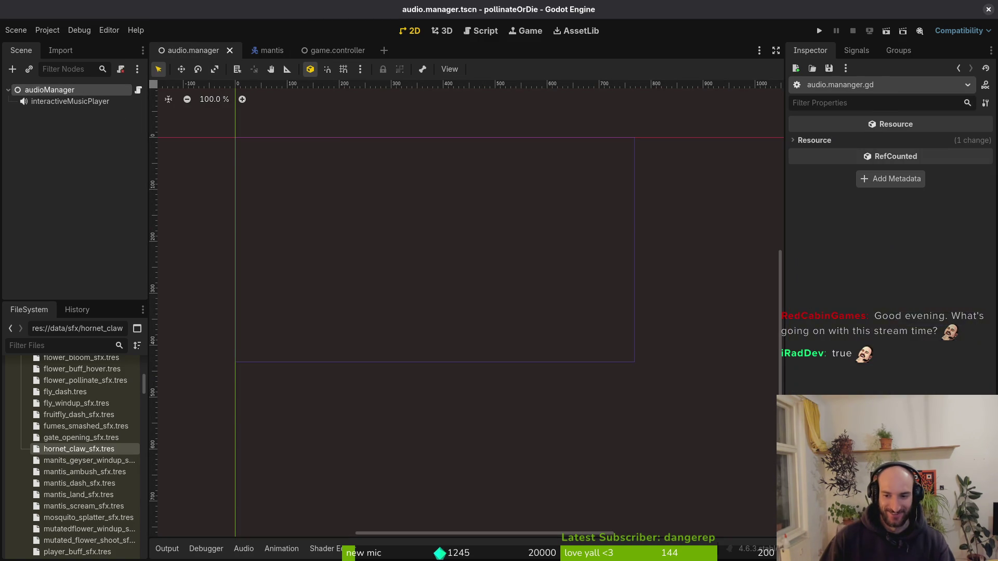
left_click(49, 90)
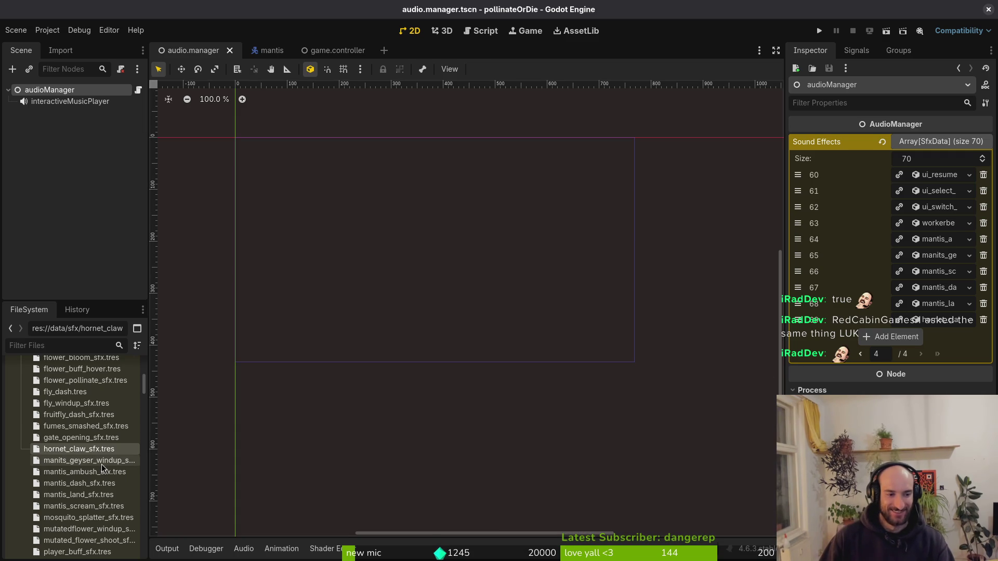
scroll(98, 463, "down", 8)
scroll(96, 458, "down", 3)
mouse_move(71, 496)
left_mouse_down()
mouse_move(912, 307)
mouse_move(895, 338)
left_mouse_up()
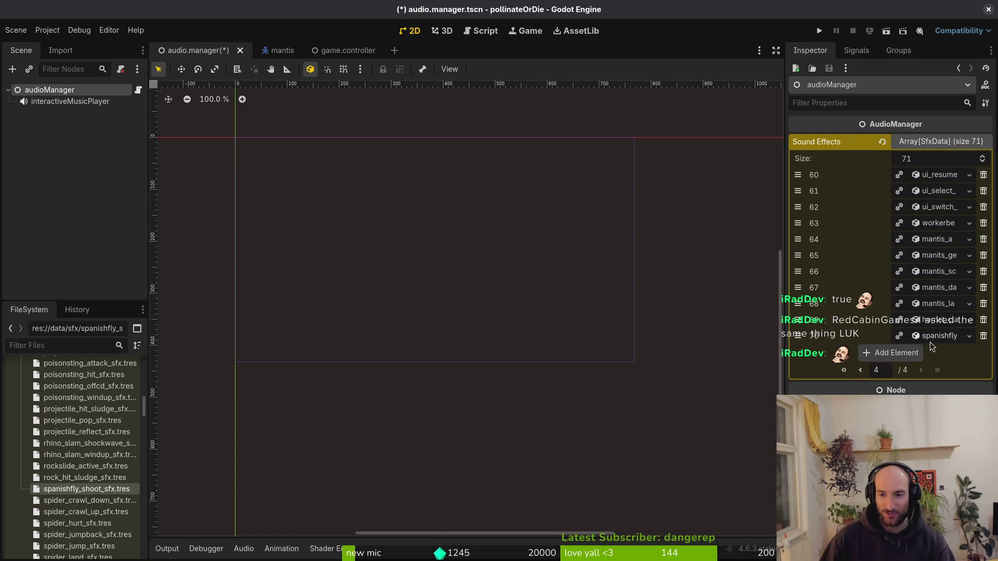
left_click(928, 337)
scroll(928, 377, "down", 5)
scroll(927, 380, "up", 5)
left_click(930, 342)
- Save the audio.manager scene, then review the sound effect enum list in enum.helper.gd
key("ctrl+s")
key("alt+Tab")
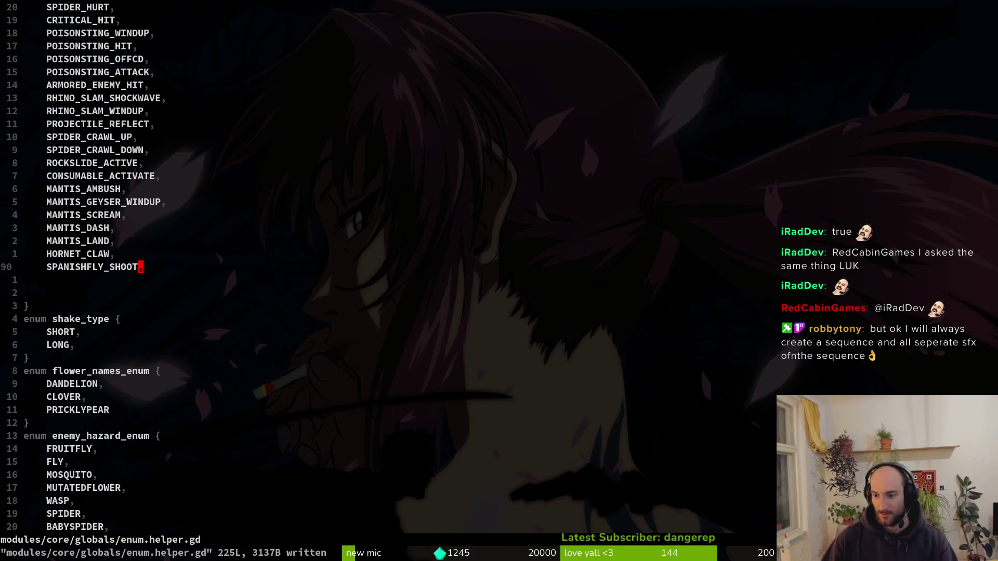
left_click(72, 283)
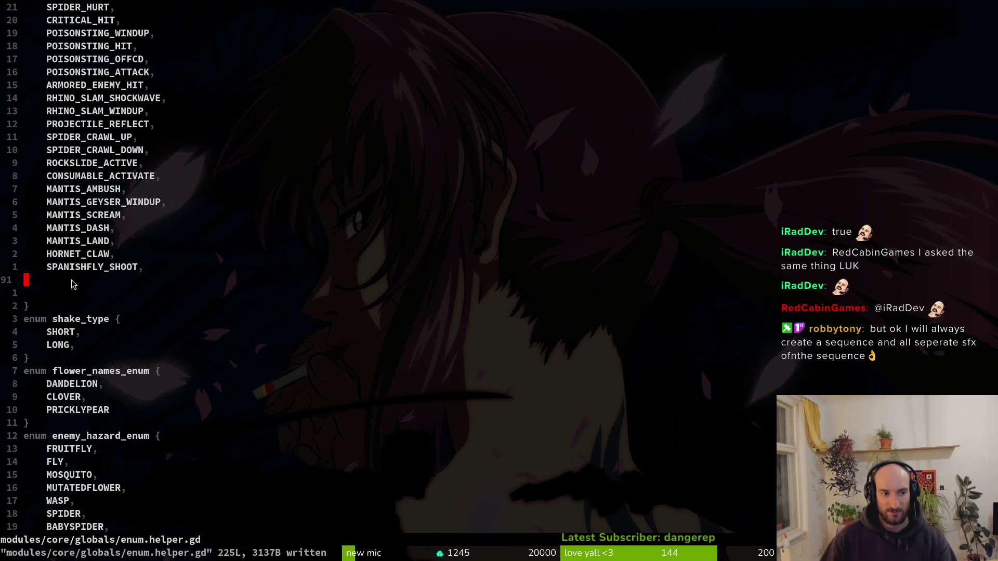
left_click(149, 269)
left_click(145, 276)
scroll(119, 233, "up", 8)
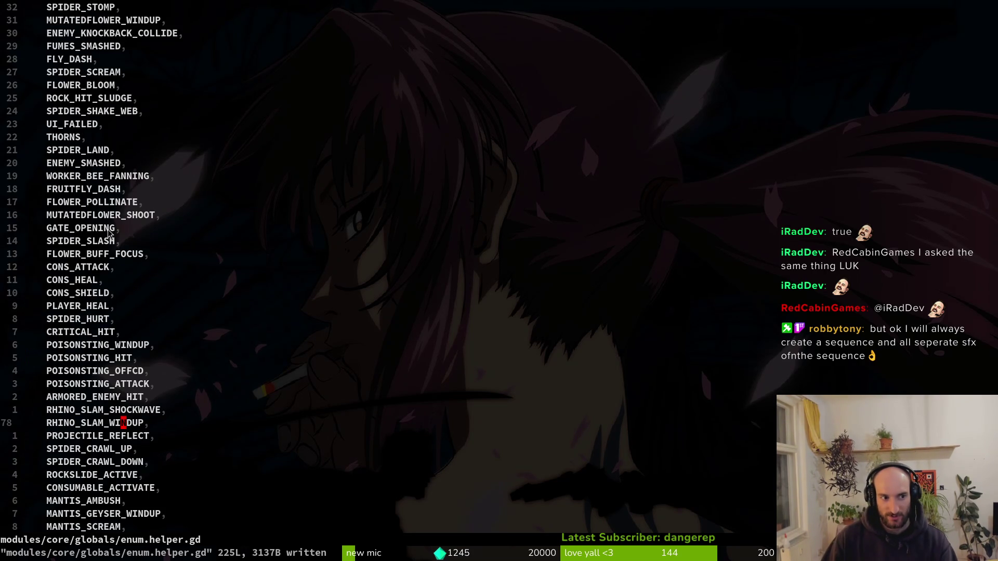
key("alt+Tab")
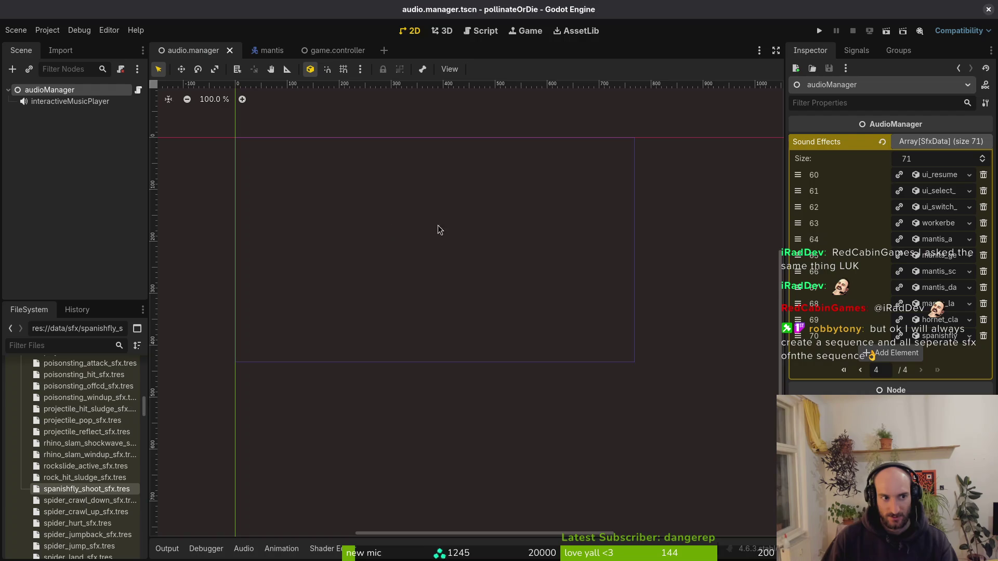
- Expand Sound Effects elements 70, 69 and 68 (Mantis Land, limit 4), then show the Import panel
left_click(924, 208)
left_click(924, 208)
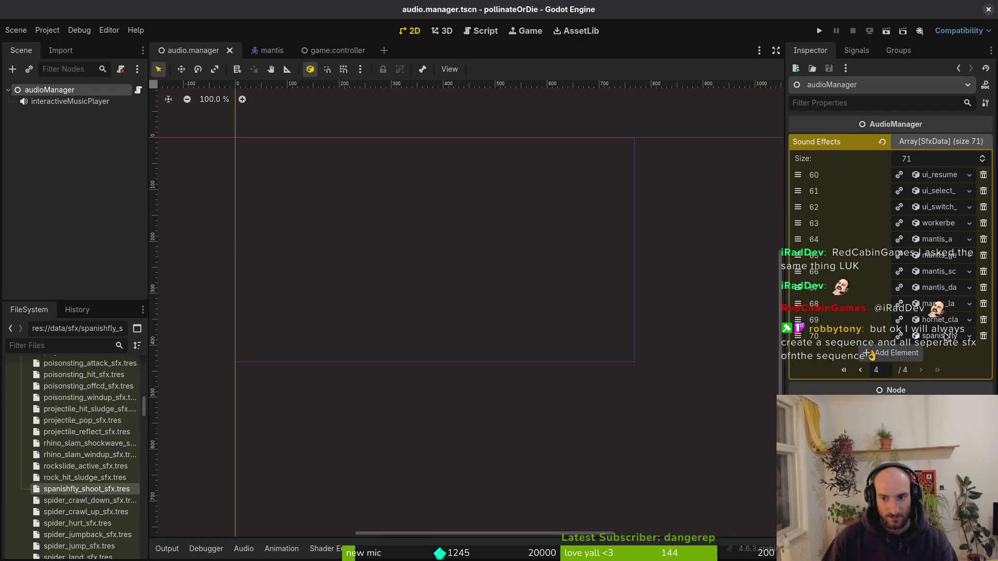
left_click(941, 336)
left_click(935, 333)
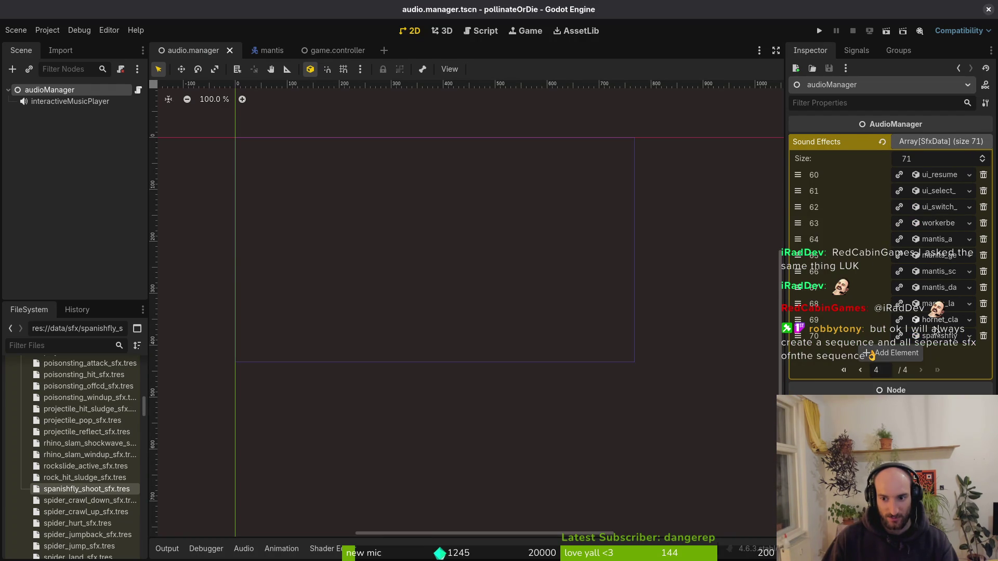
left_click(937, 323)
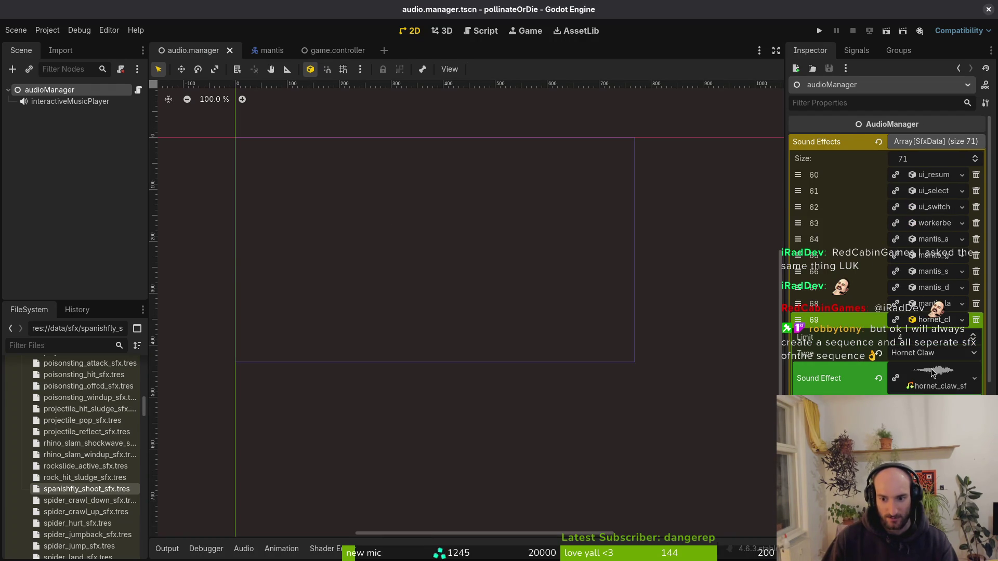
left_click(934, 303)
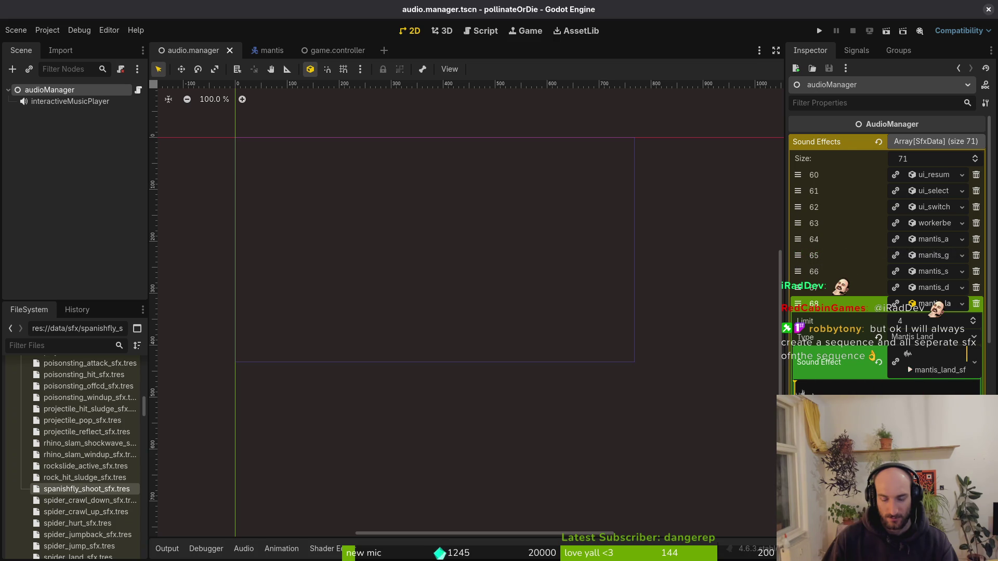
left_click(59, 52)
scroll(57, 427, "up", 15)
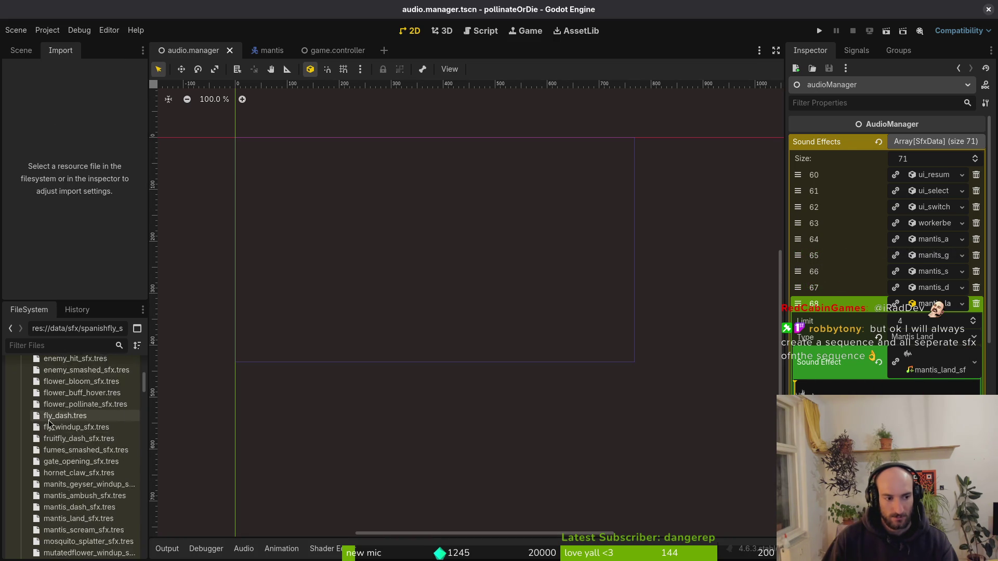
- Browse to assets/audio/sfx and switch on Trim in mantis_land_sfx.wav's import settings
left_click(21, 492)
left_click(15, 400)
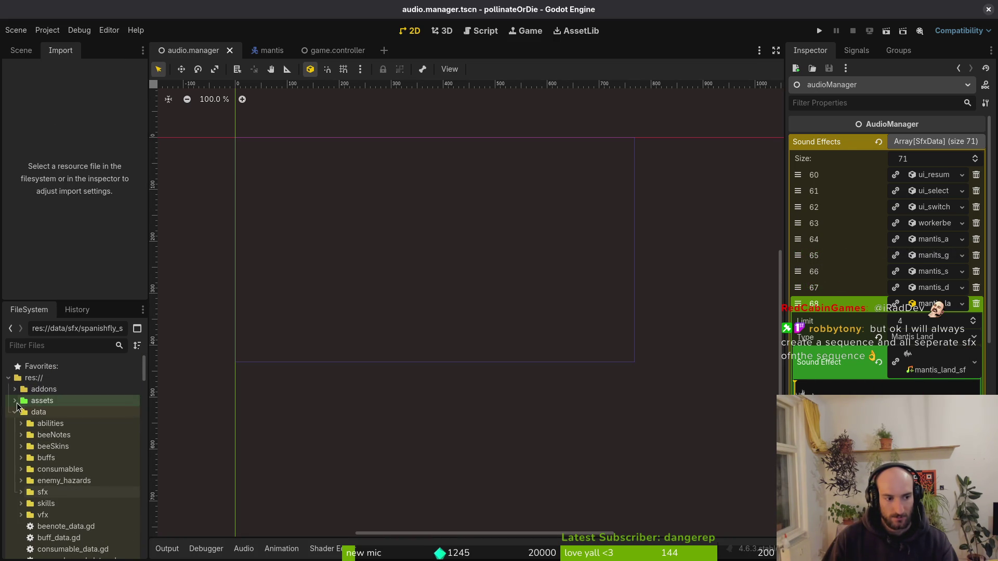
left_click(21, 424)
left_click(27, 447)
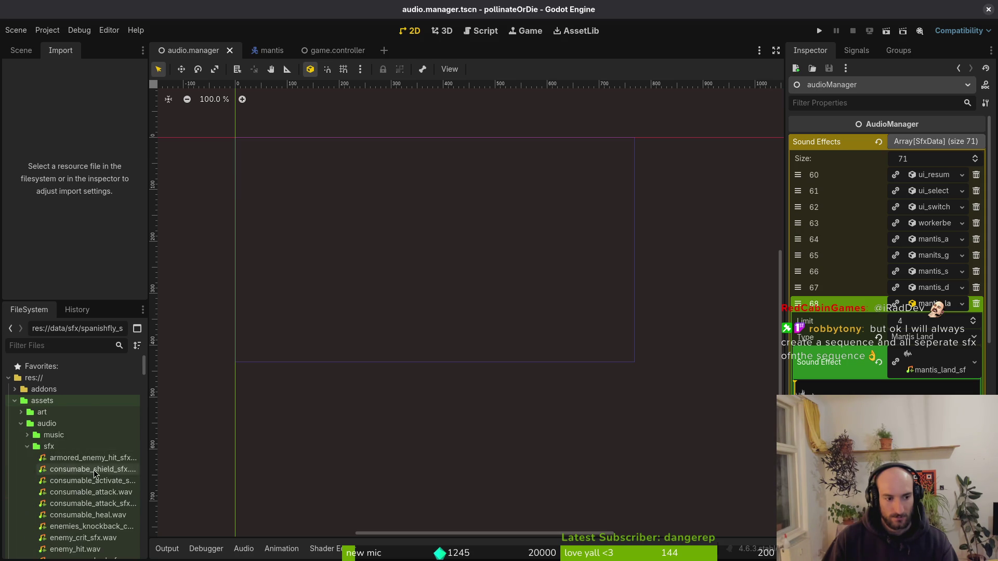
scroll(77, 427, "down", 10)
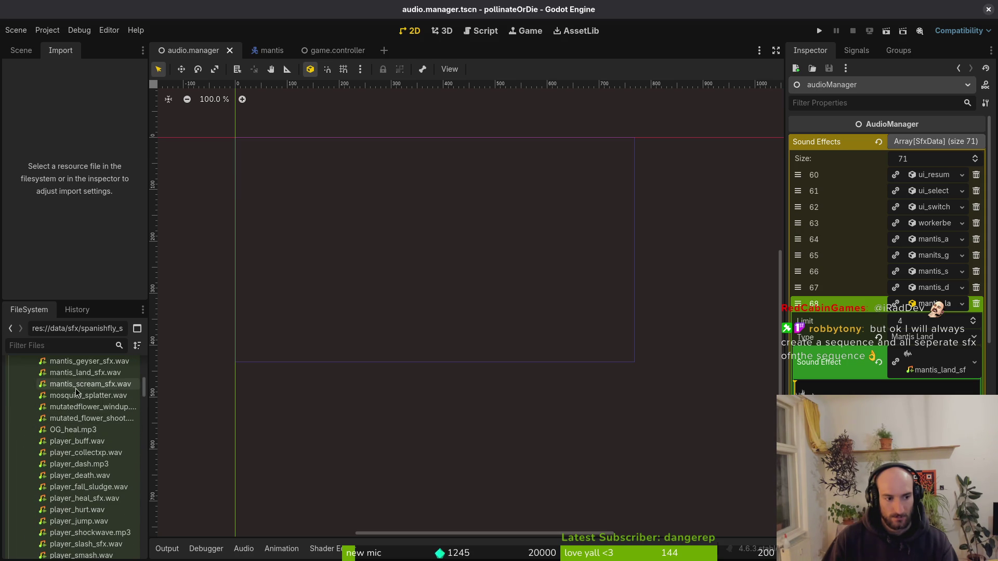
left_click(81, 378)
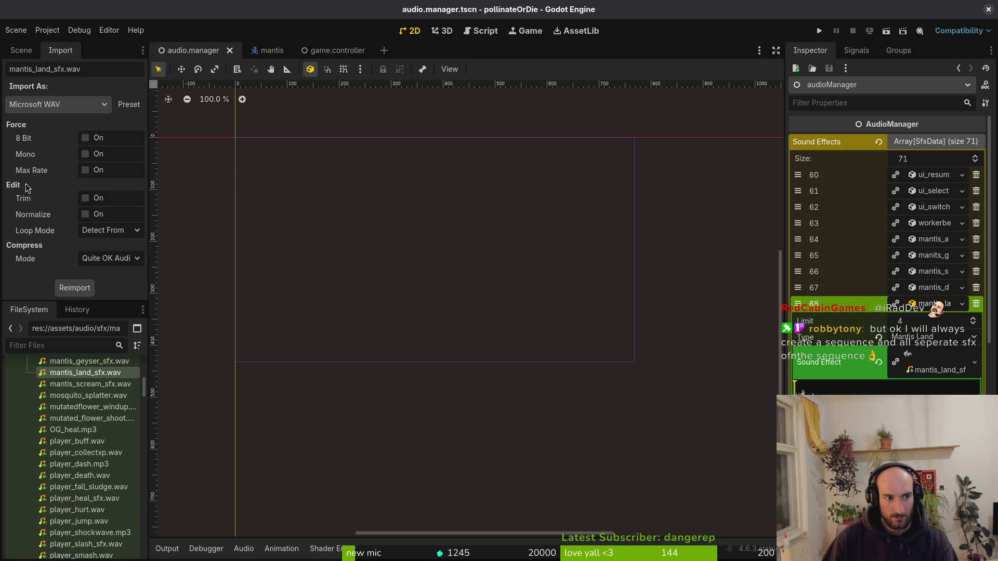
left_click(87, 200)
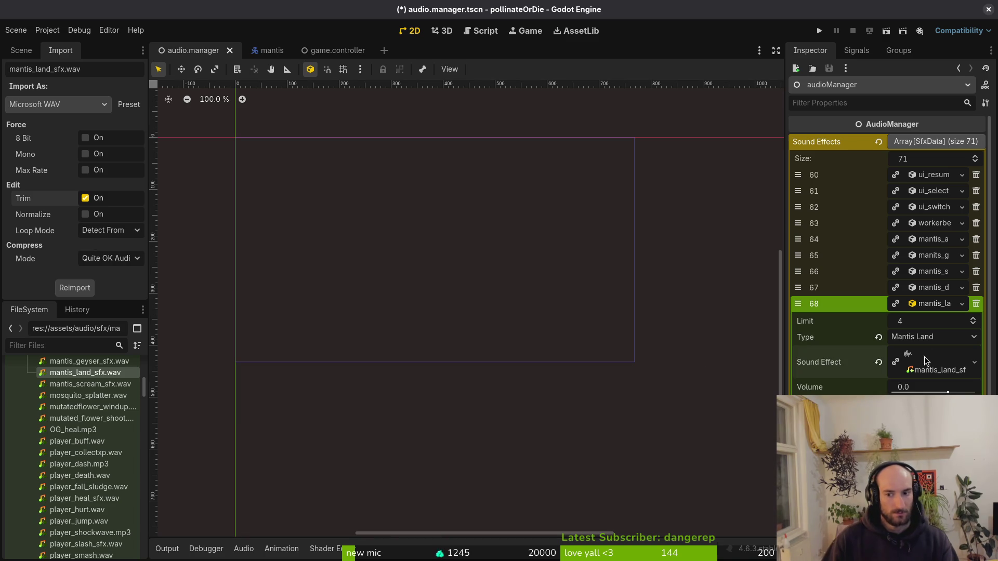
- Play dashwall2.wav twice from the Mantis Dash entry (element 67), then select mantis_scream_sfx.wav
left_click(939, 307)
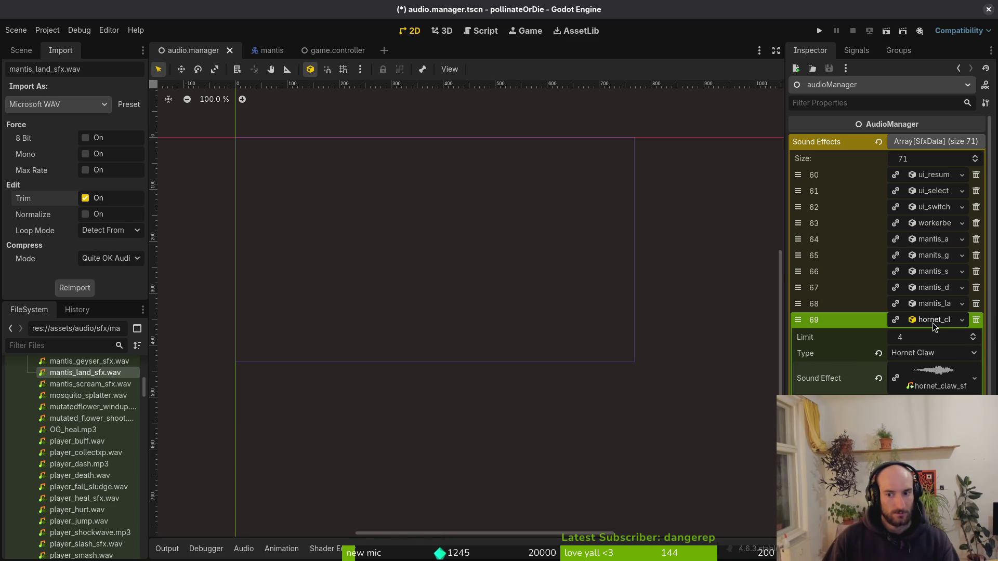
left_click(935, 322)
left_click(940, 291)
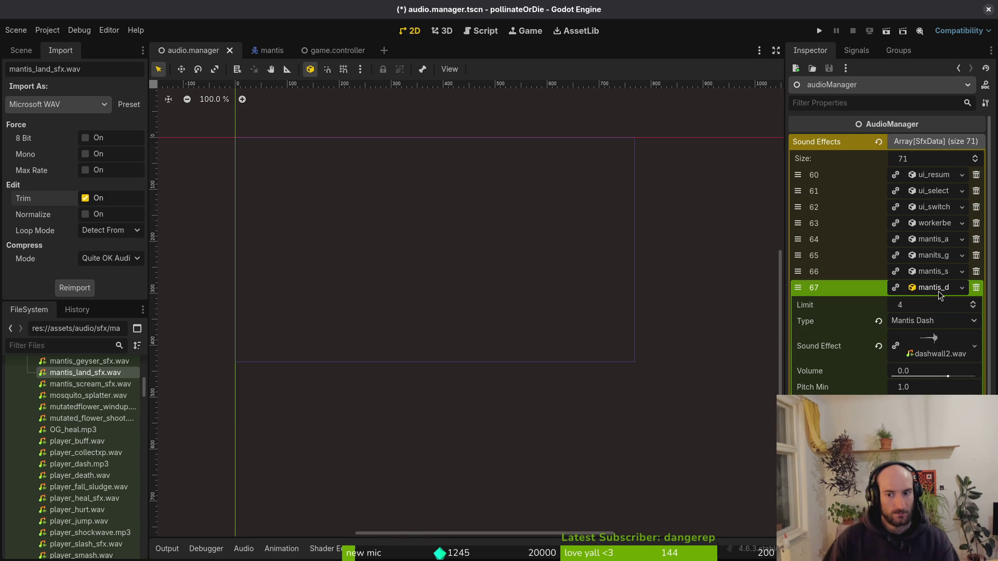
left_click(940, 346)
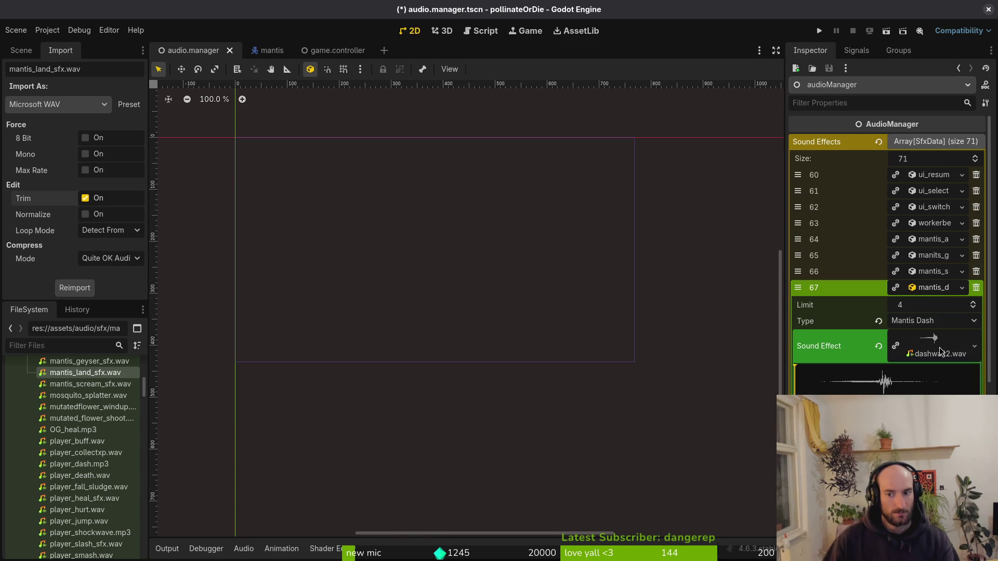
left_click(909, 353)
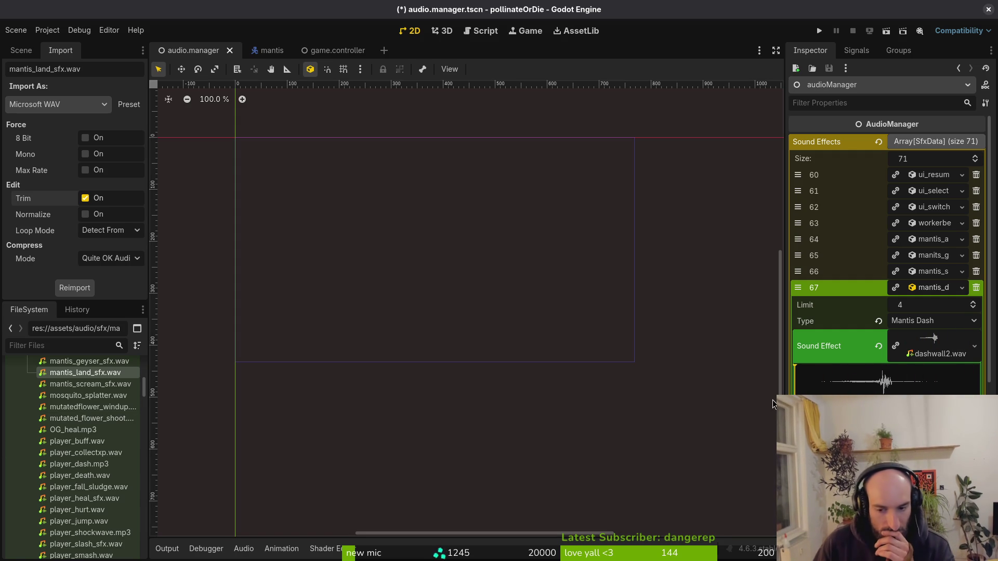
left_click(907, 348)
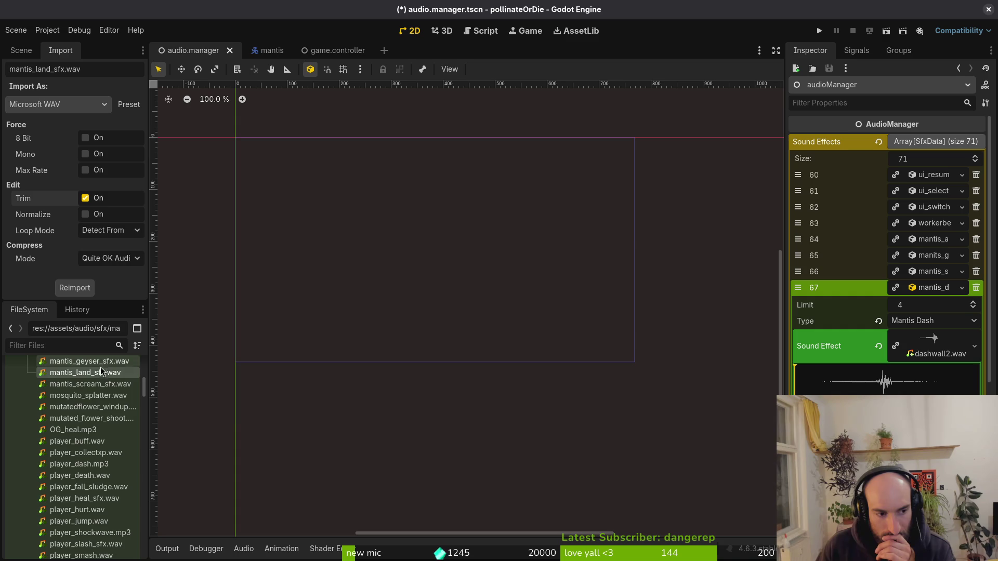
scroll(91, 409, "up", 1)
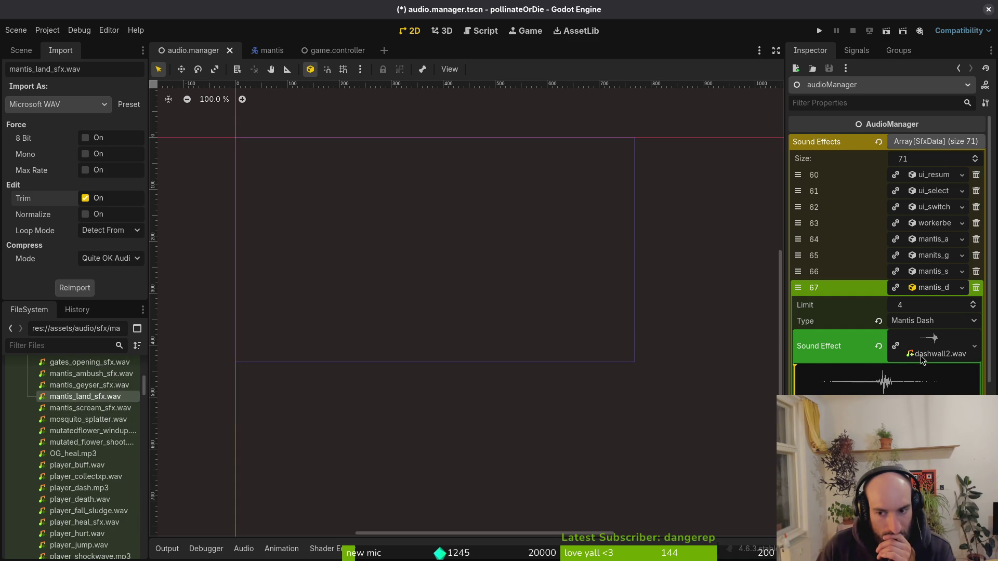
left_click(88, 408)
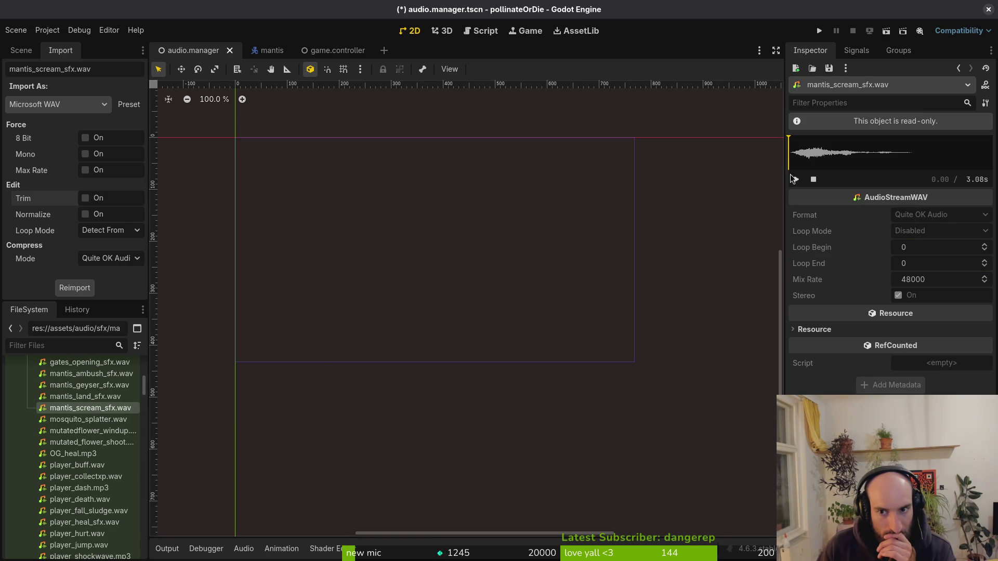
- Play mantis_scream_sfx.wav, reimport it with Trim on, then return to the audio.manager scene
left_click(797, 180)
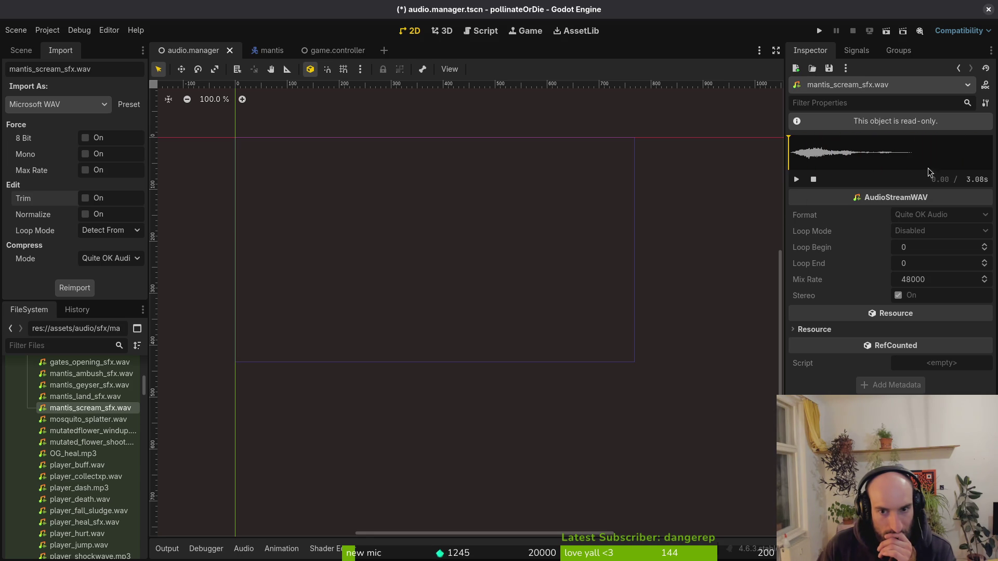
left_click(85, 199)
left_click(74, 288)
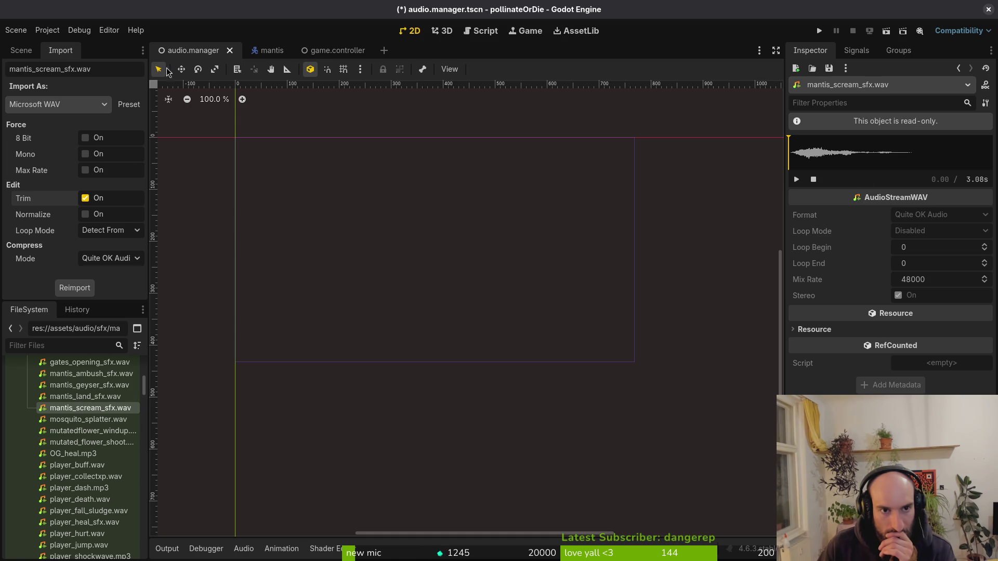
left_click(332, 48)
left_click(190, 49)
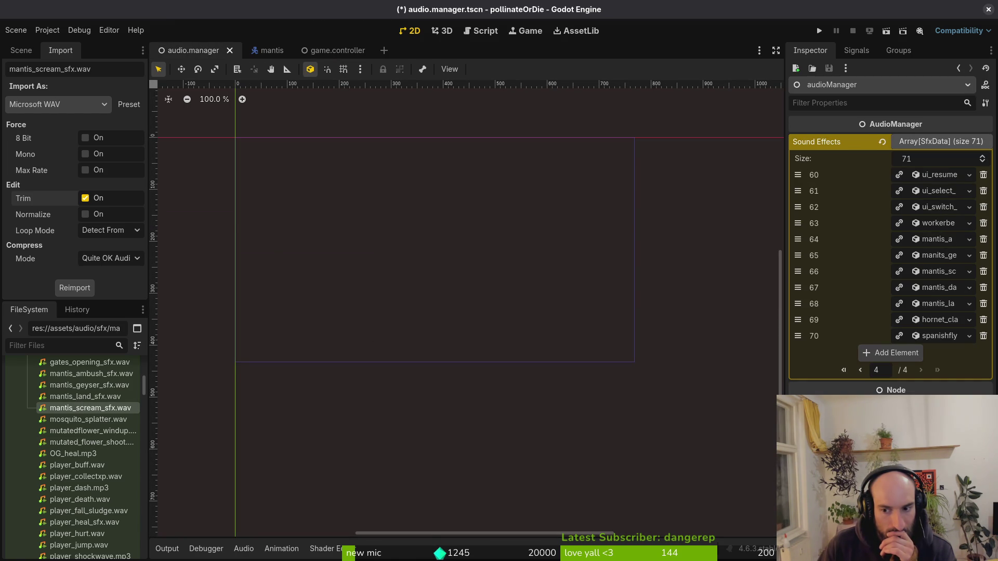
- Open Sound Effects entry 66, keep its type Mantis Scream, and view its waveform
left_click(936, 275)
left_click(936, 277)
left_click(937, 275)
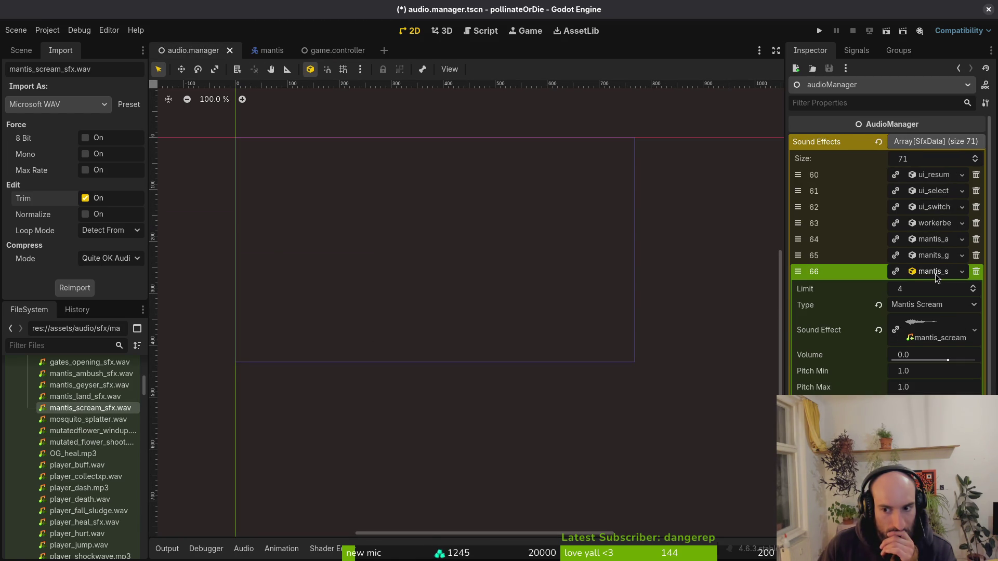
left_click(935, 305)
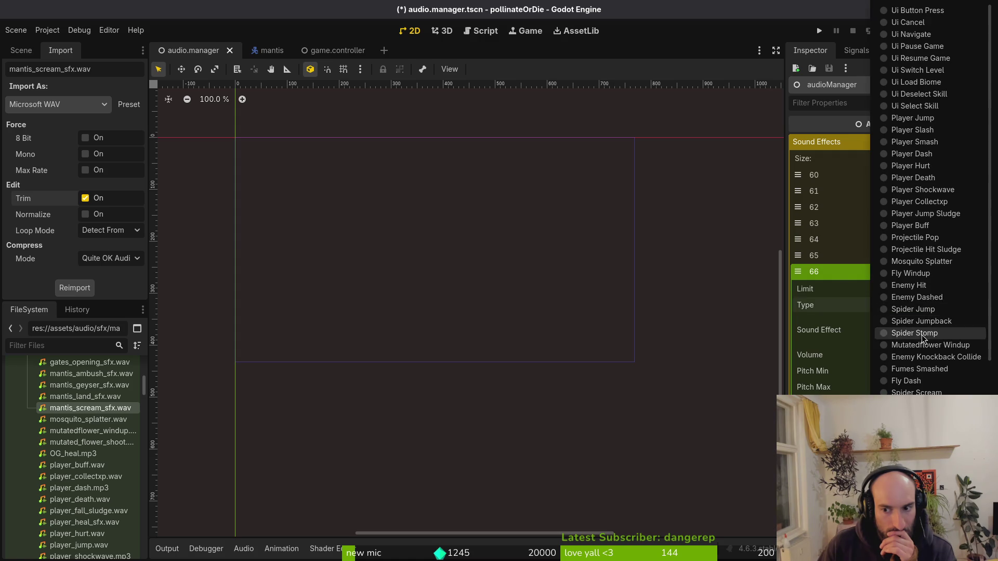
left_click(824, 287)
left_click(934, 338)
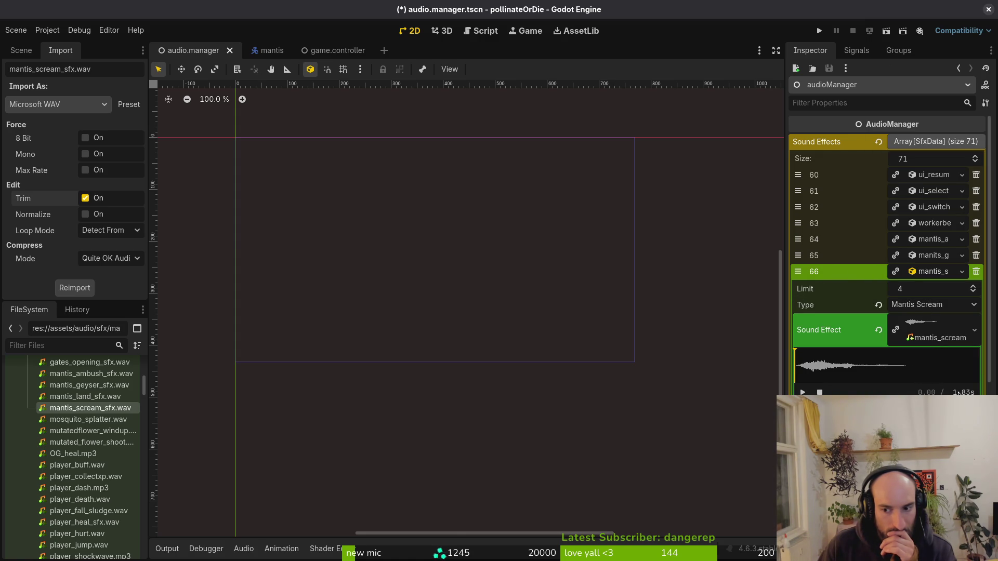
left_click(931, 323)
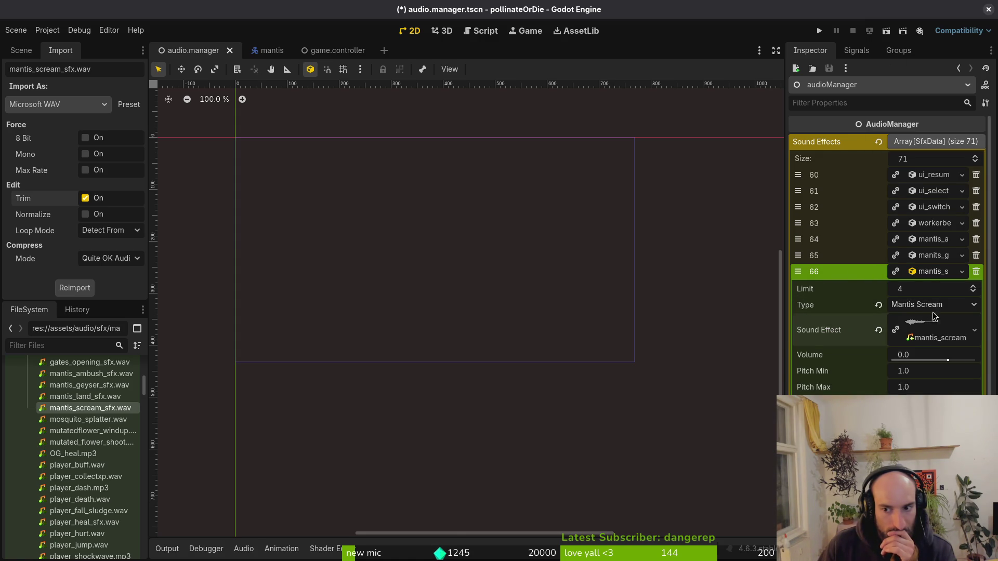
- Recheck entry 66's mantis_scream waveform, now 1.8 s long, and collapse the entry
left_click(930, 277)
left_click(930, 276)
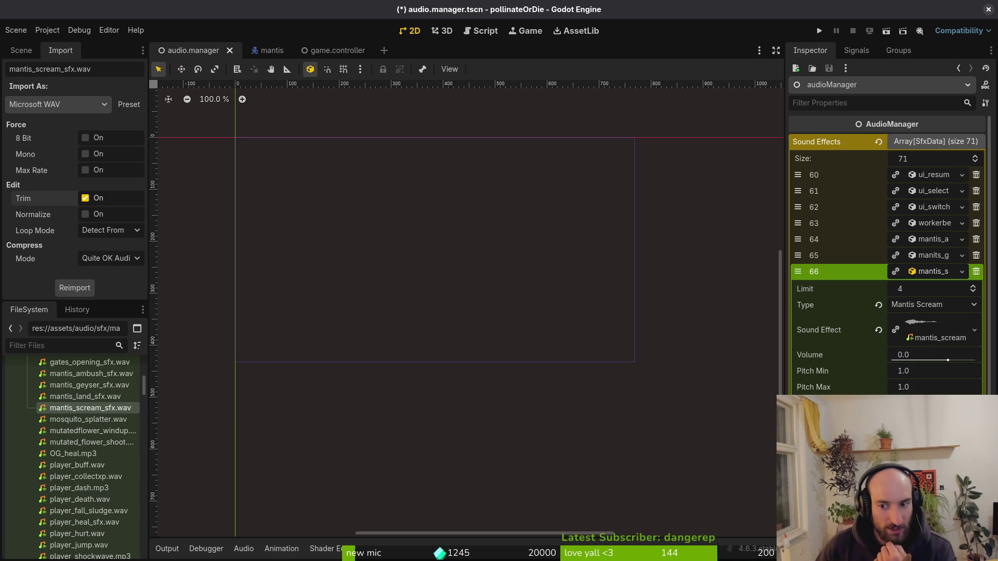
left_click(944, 337)
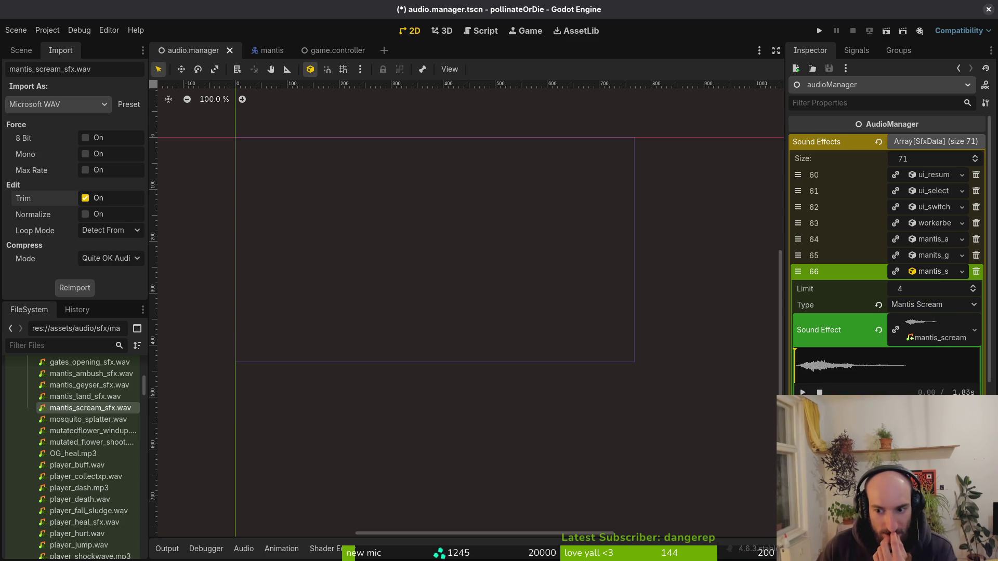
left_click(944, 333)
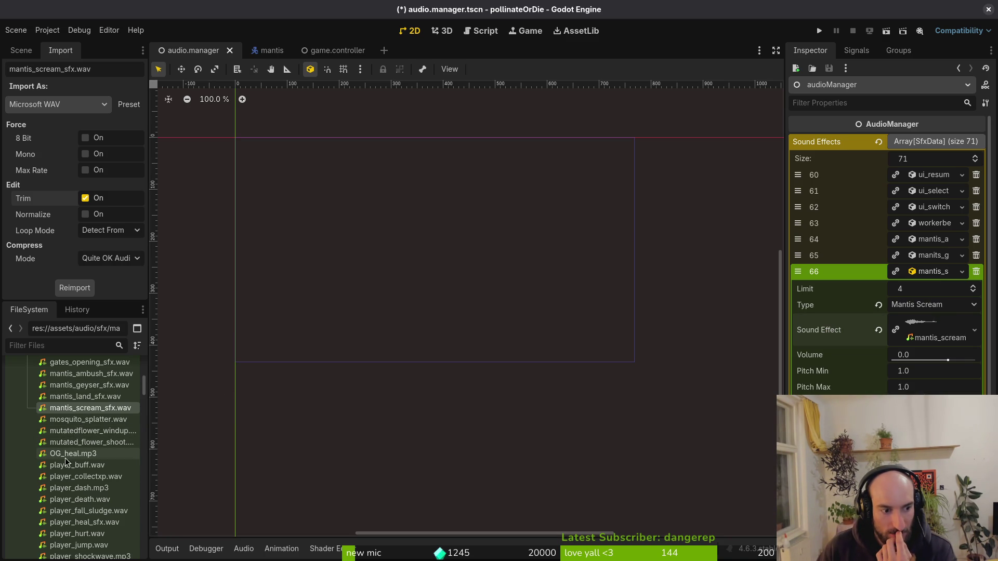
mouse_move(71, 456)
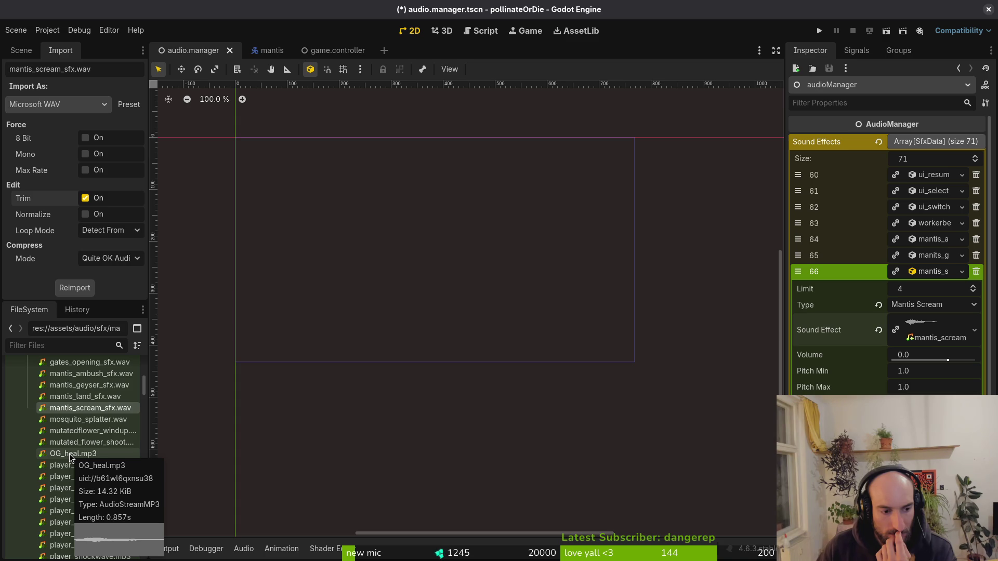
mouse_move(91, 409)
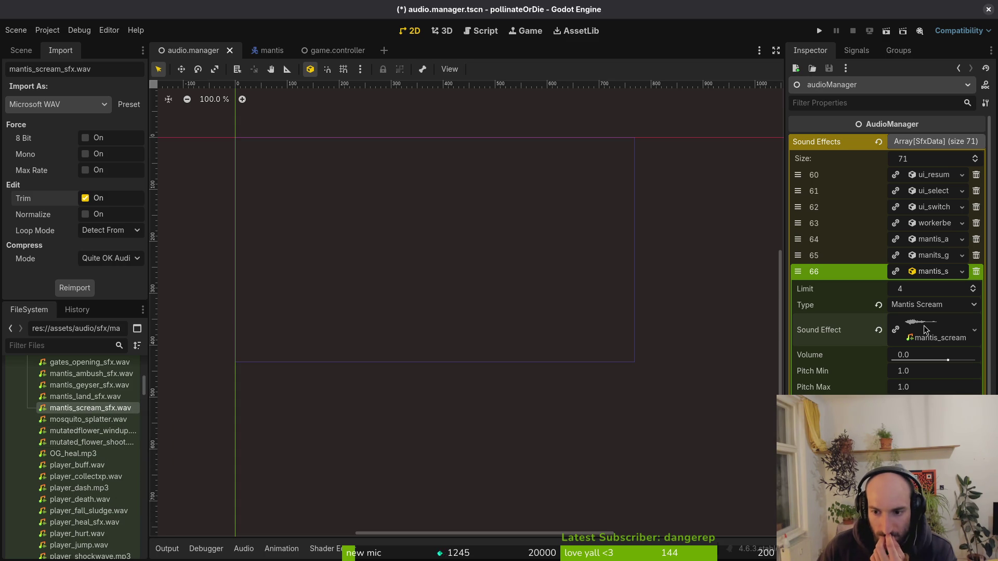
left_click(931, 268)
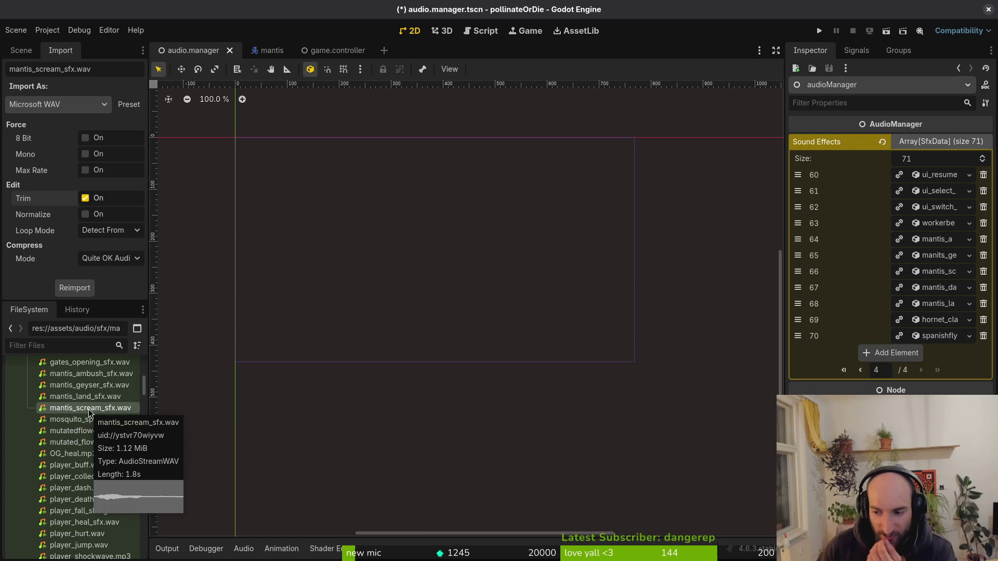
- Show mantis_land_sfx.wav's import settings and bring up the workspace overview
scroll(89, 413, "up", 2)
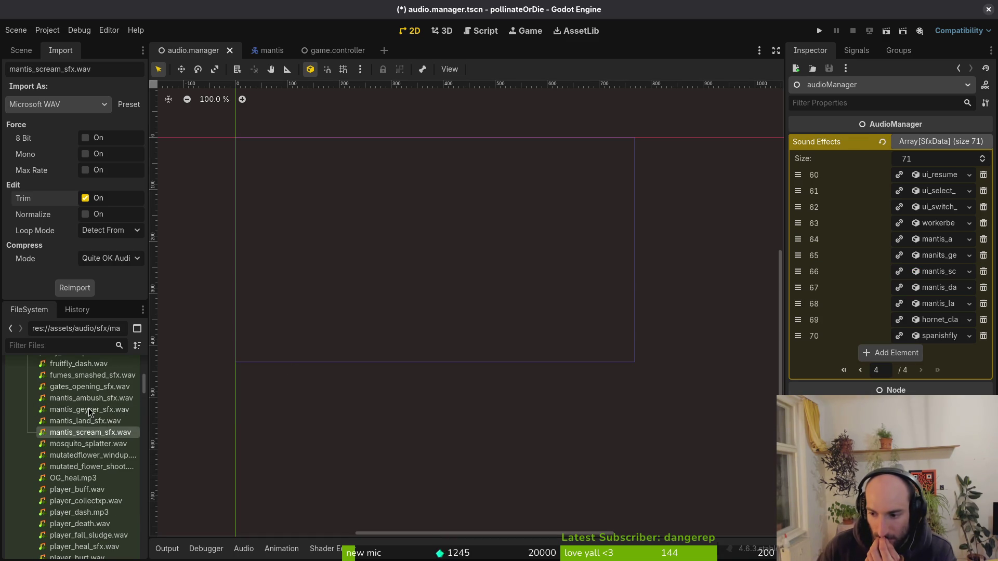
left_click(87, 422)
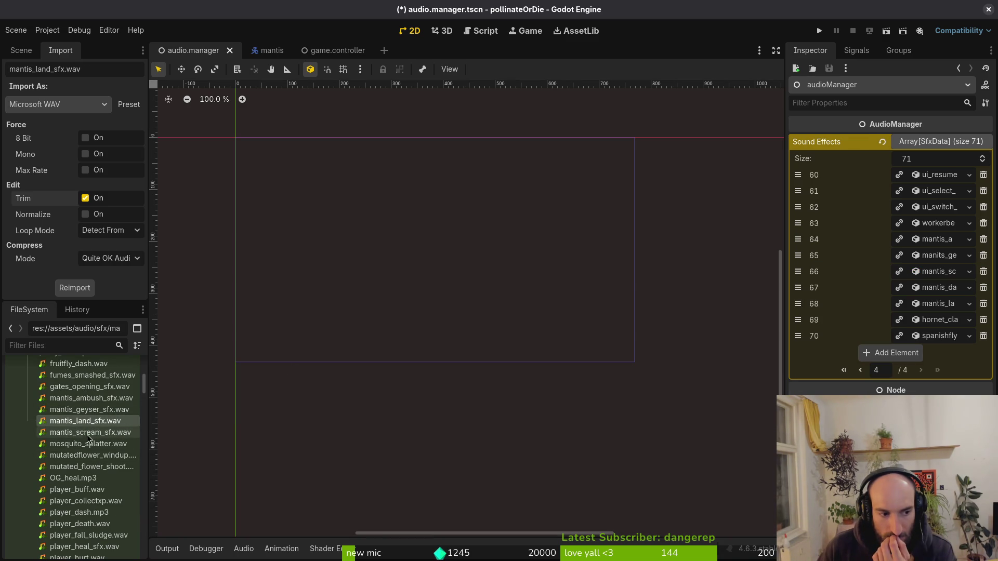
mouse_move(91, 423)
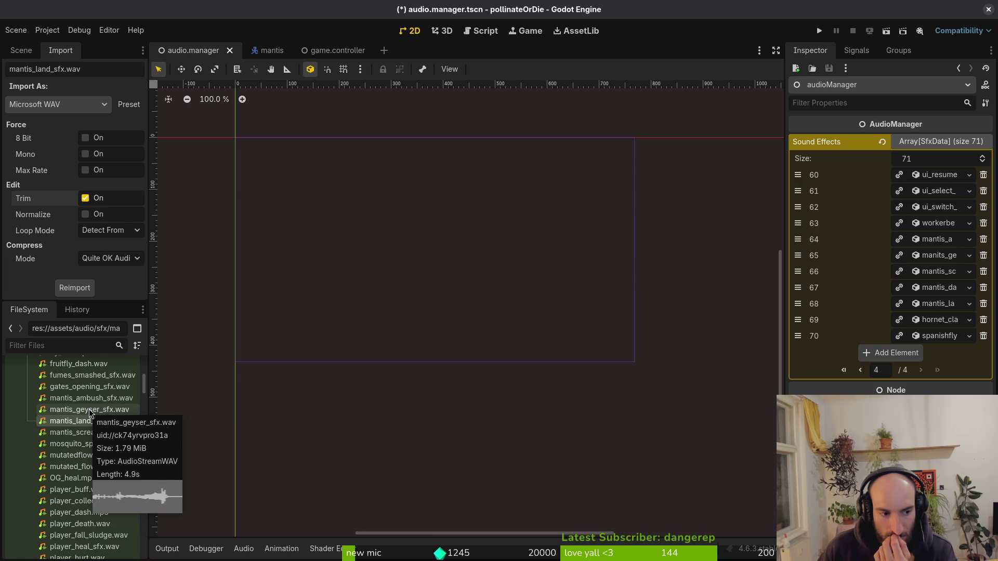
key("super")
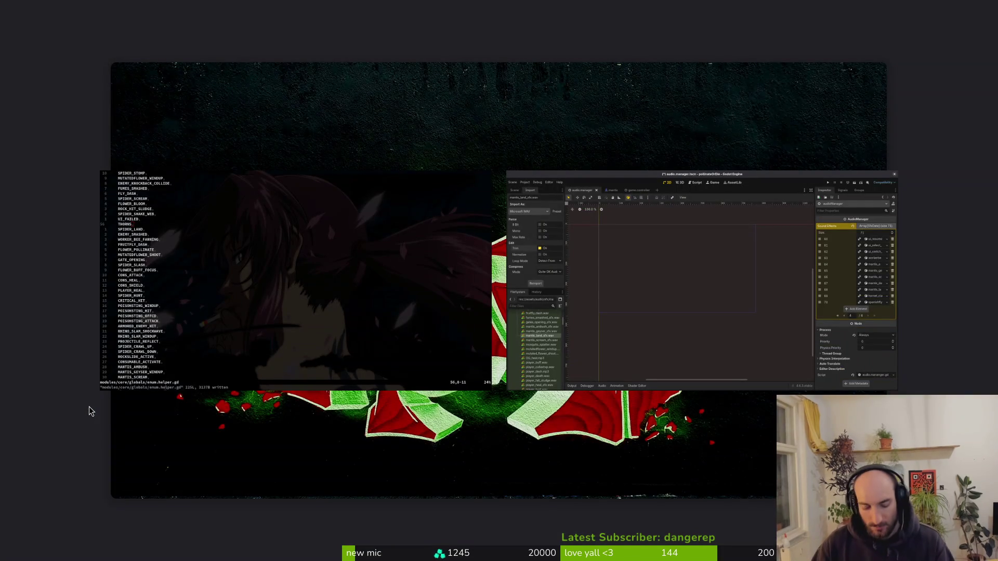
- In Files, open Downloads and look at clawshornet.wav inside Transfer (1)
key("super")
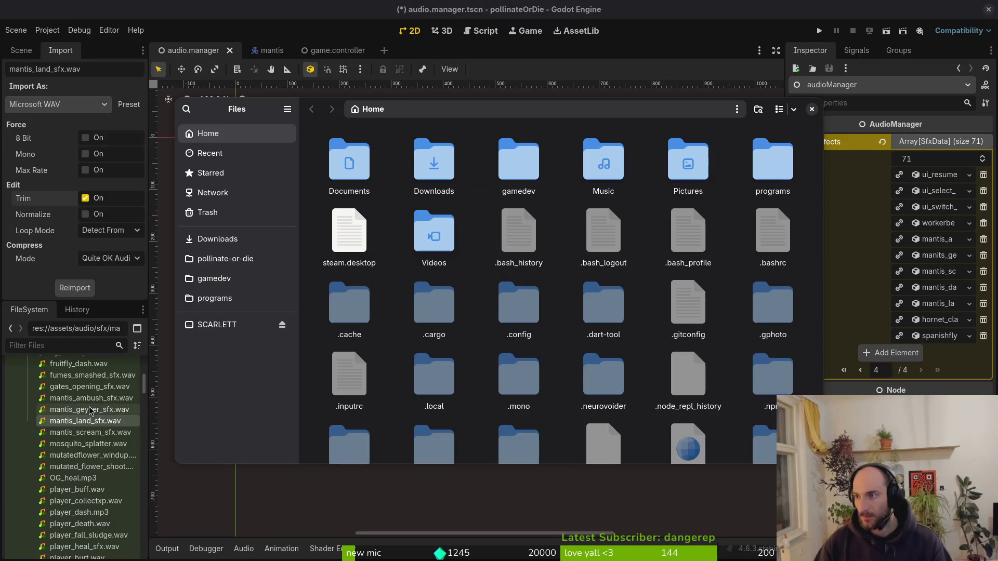
left_click(254, 240)
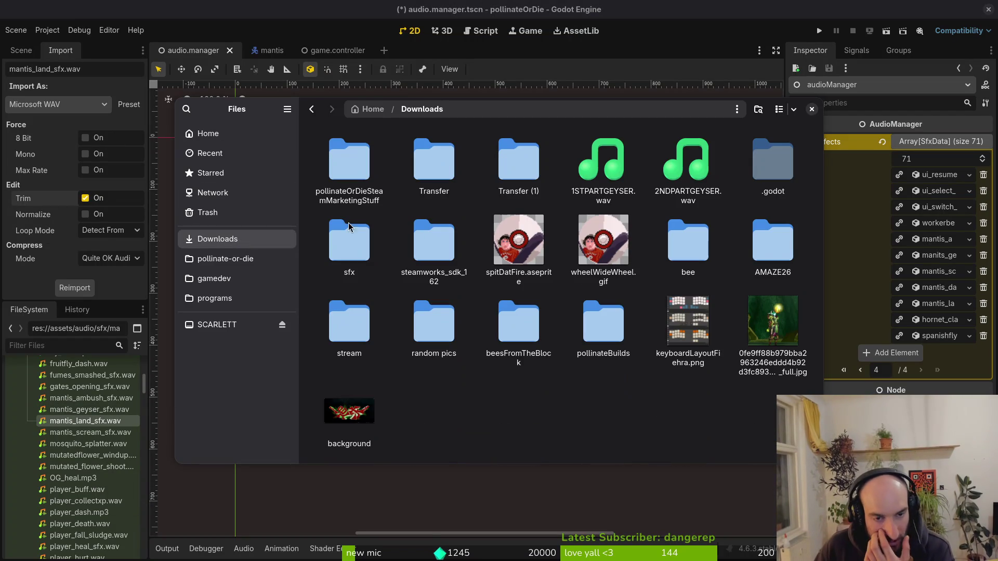
double_click(502, 164)
left_click(343, 177)
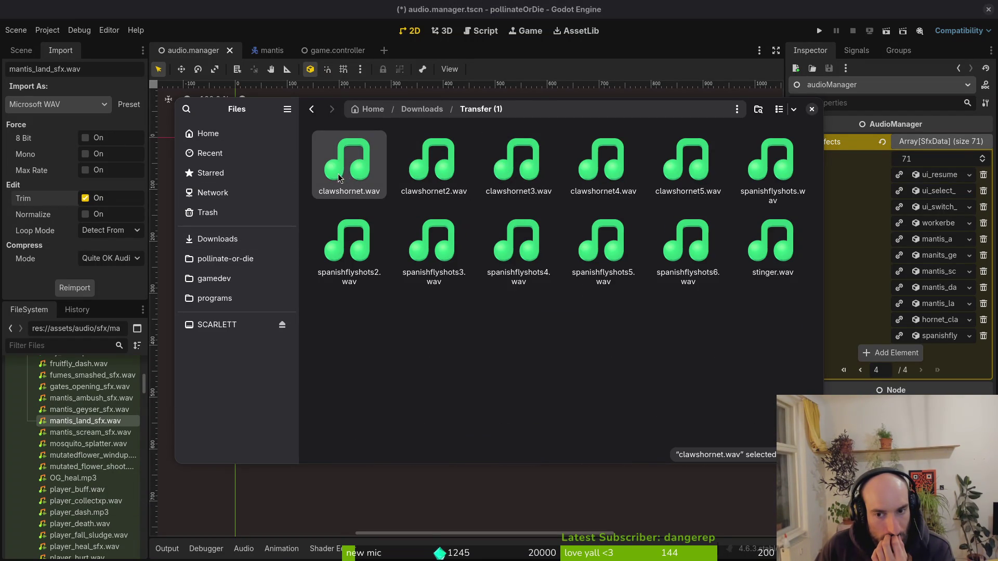
key("alt+Left")
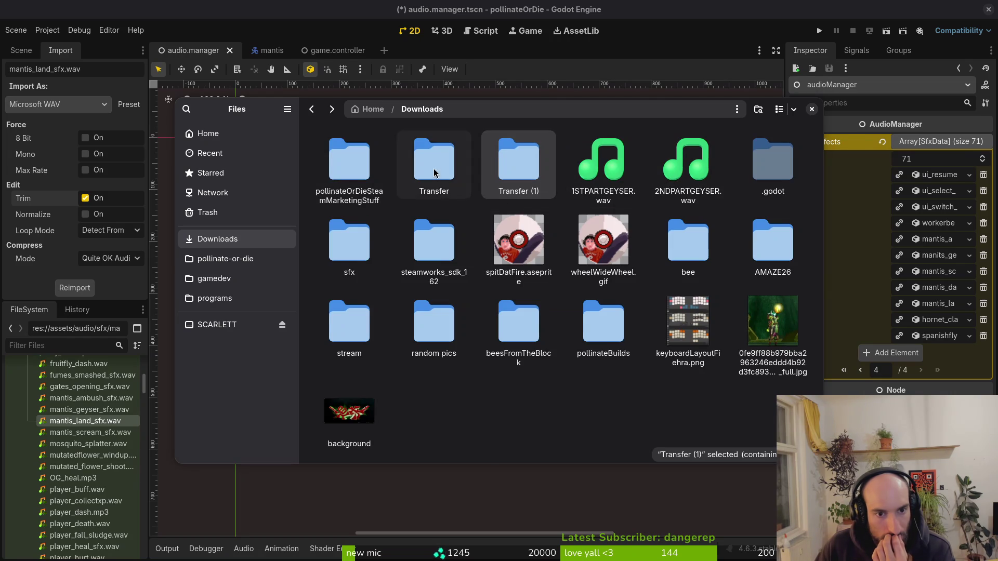
- Check the Transfer folder, then open the Downloads sfx folder
double_click(440, 181)
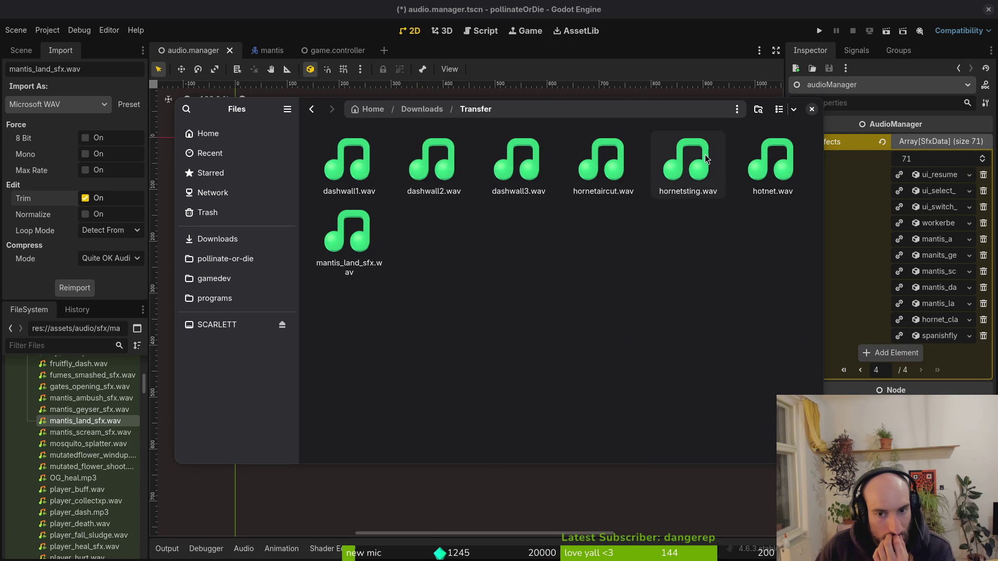
key("alt+Left")
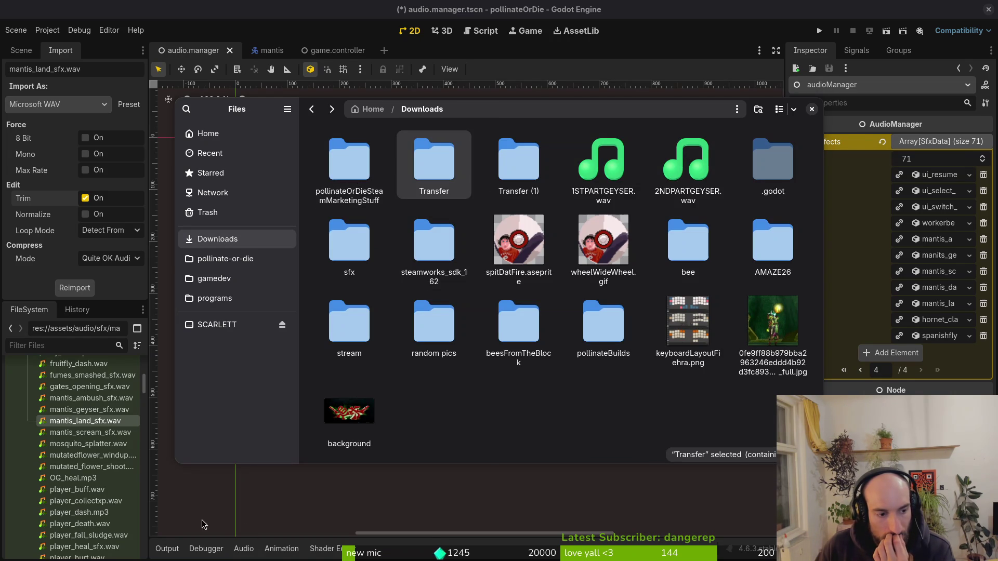
left_click(98, 411)
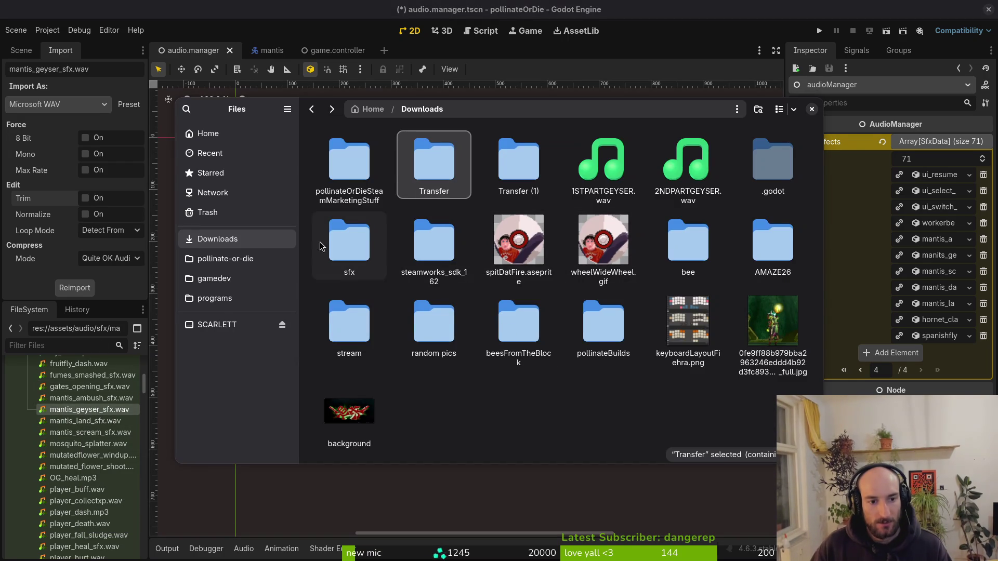
double_click(346, 242)
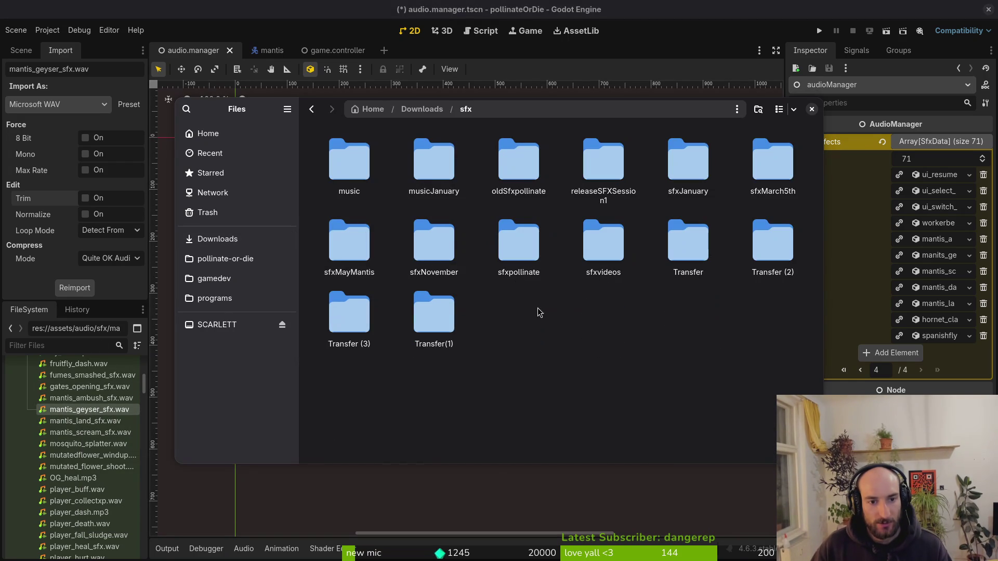
- Audition boucleambloopmantis, mushroomspore, orbingcenter1 and orbingcenter2 in sfxMayMantis, then reselect mantis_land_sfx.wav in Godot
double_click(318, 241)
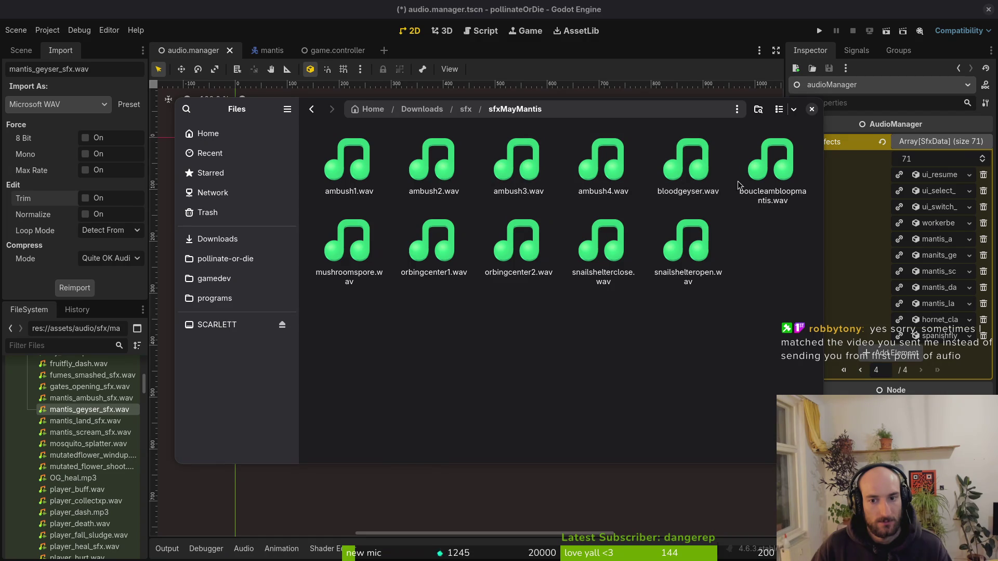
double_click(784, 173)
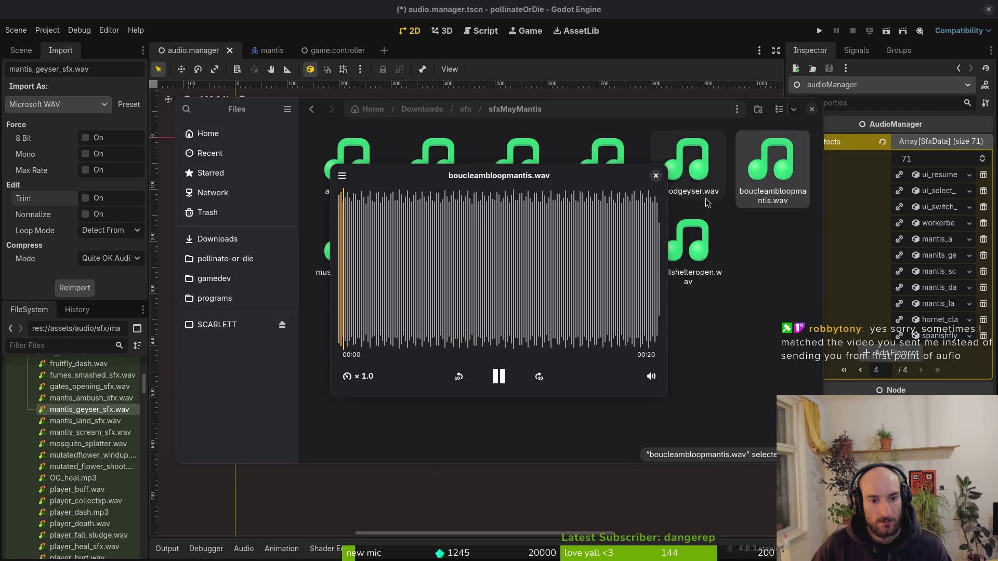
left_click(657, 177)
double_click(773, 177)
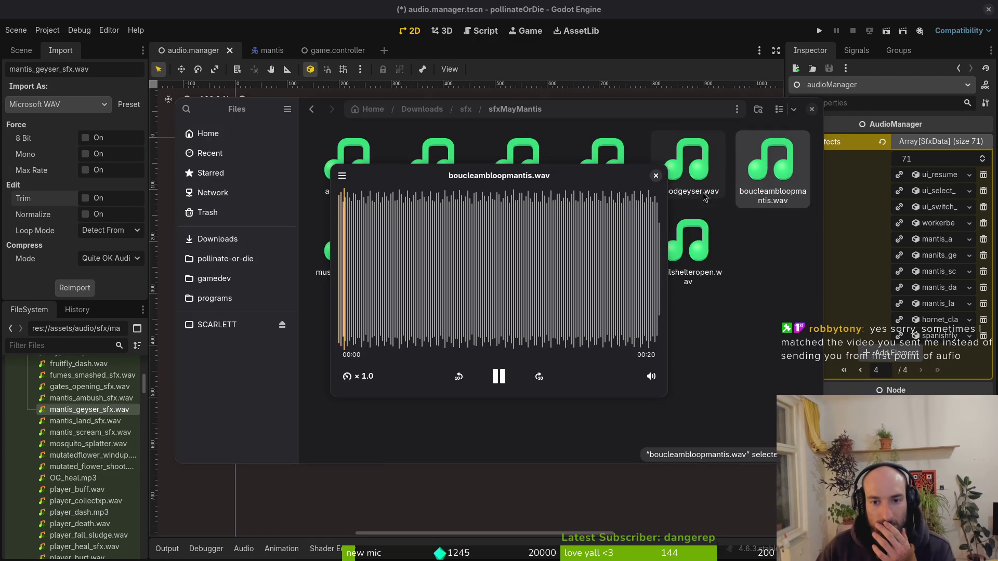
key("Escape")
double_click(374, 276)
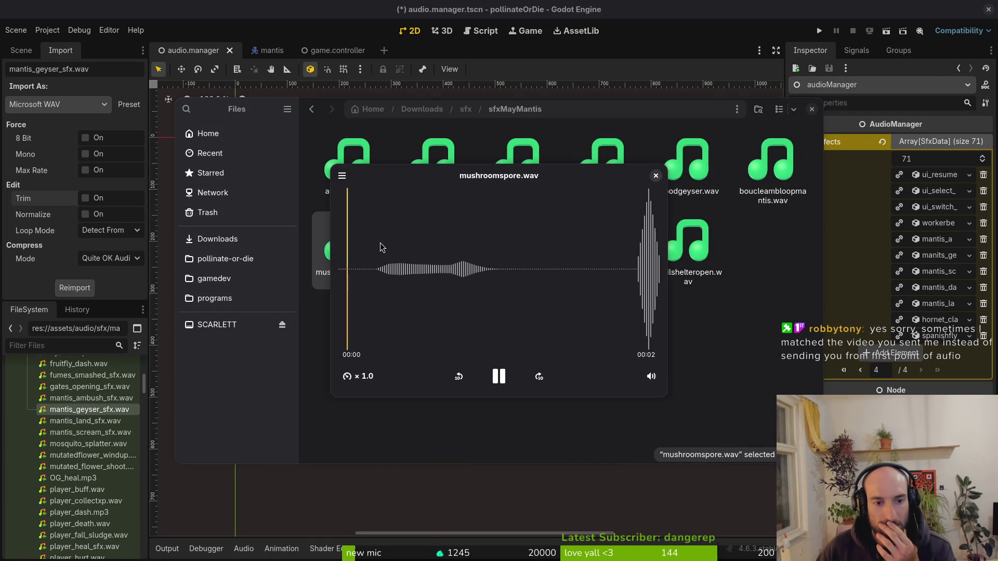
left_click(659, 178)
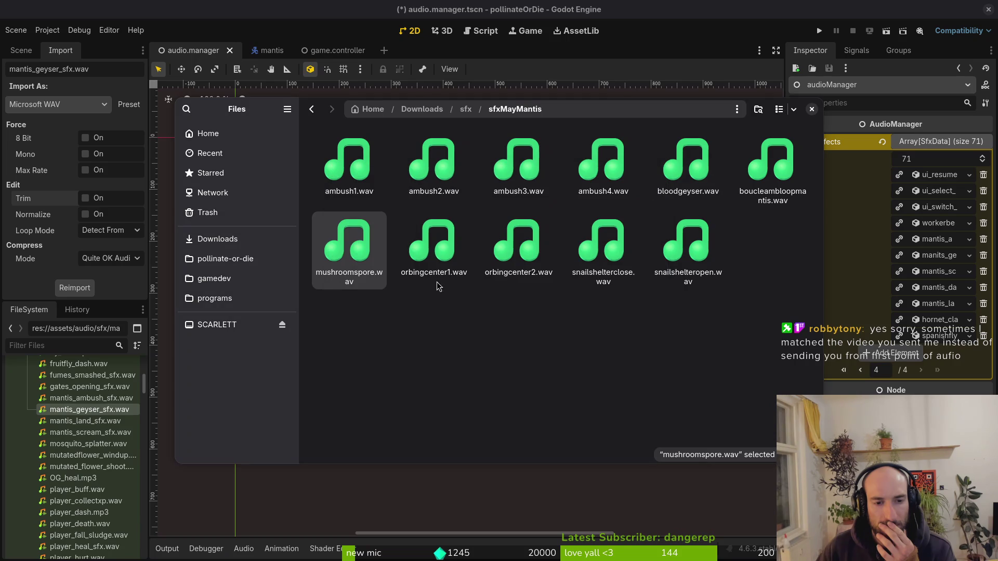
double_click(424, 253)
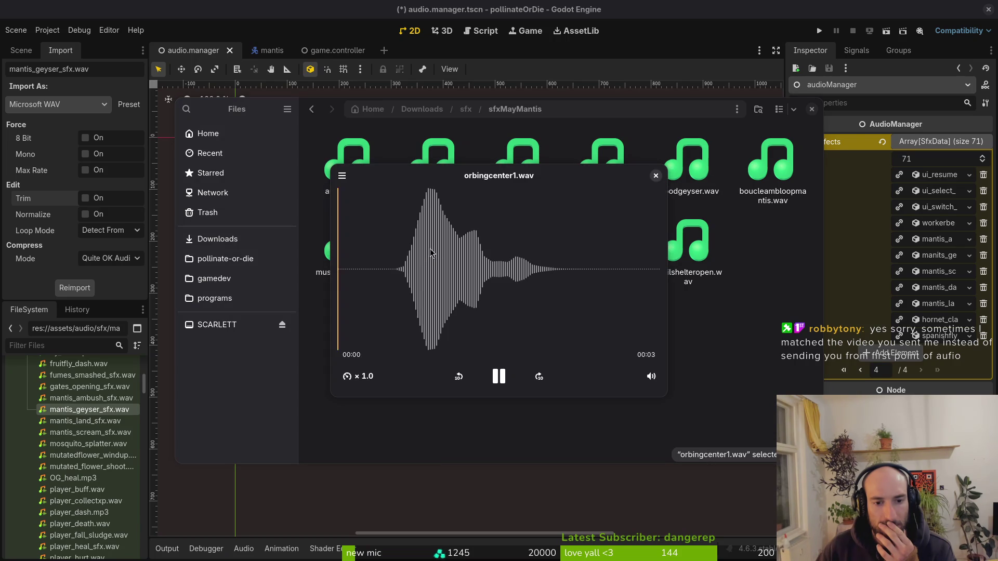
left_click(658, 179)
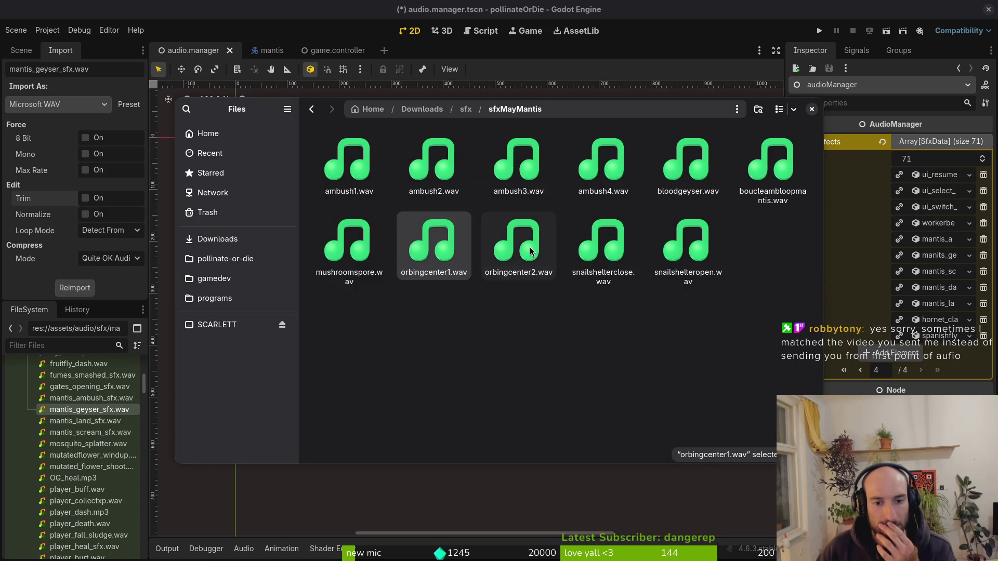
double_click(530, 251)
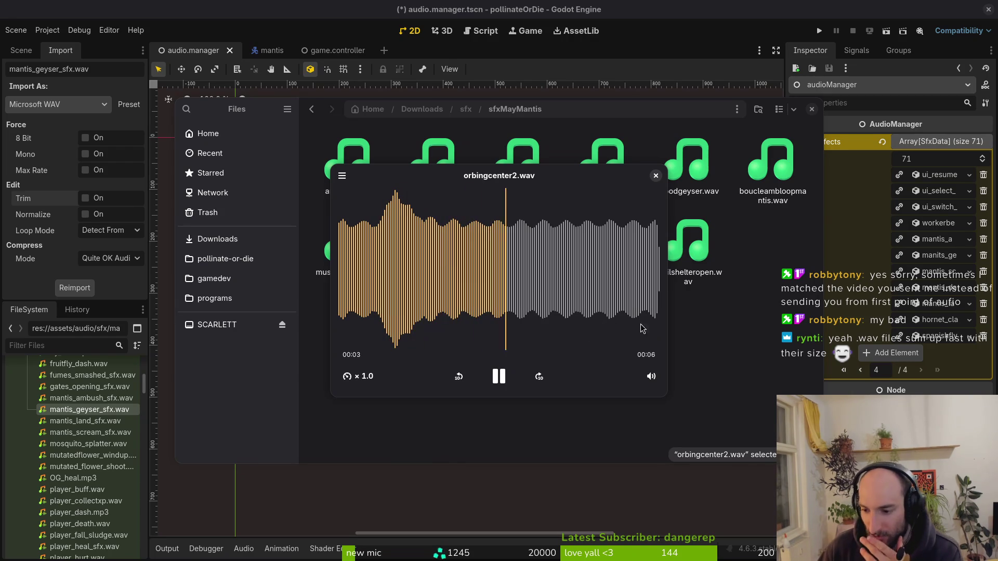
left_click(656, 175)
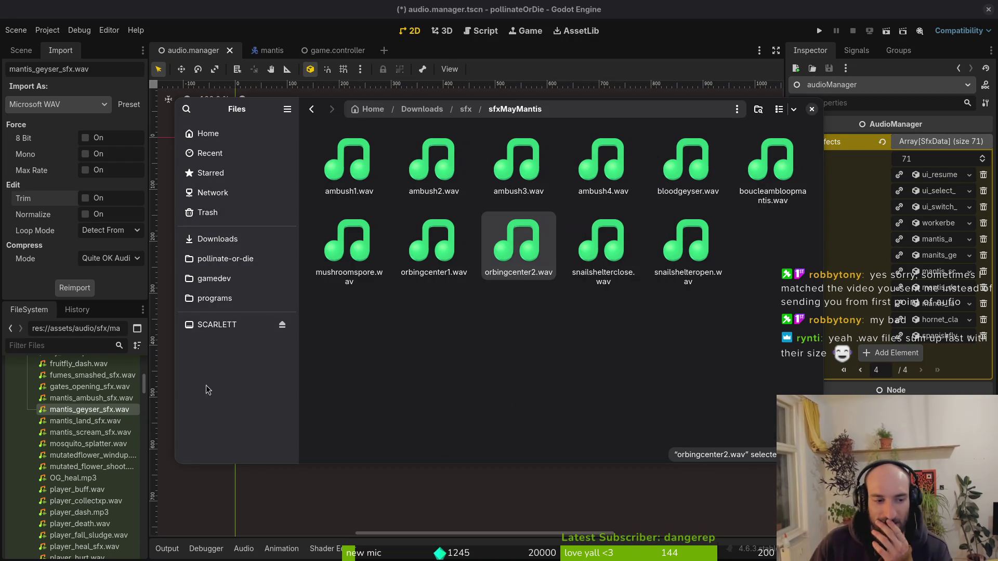
left_click(98, 423)
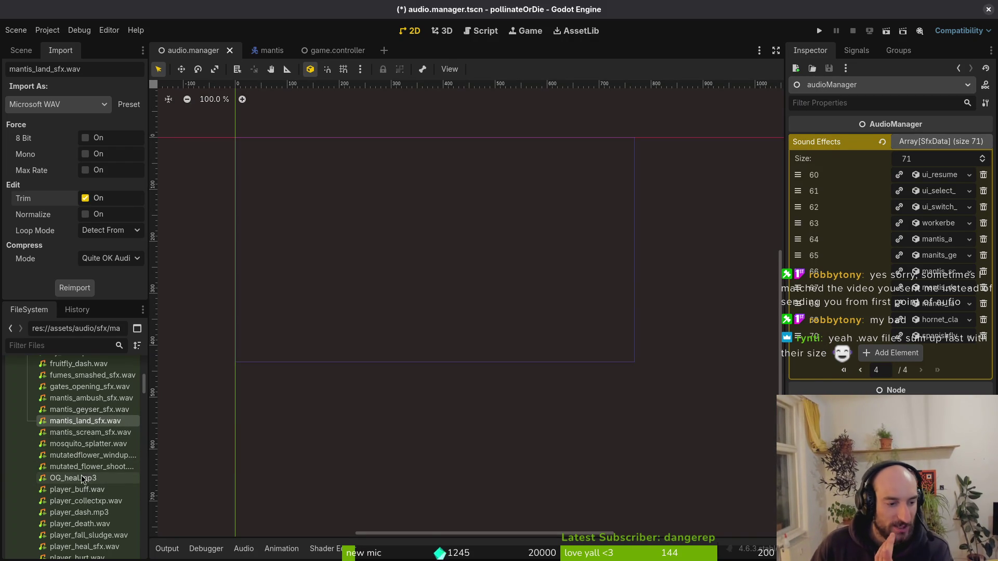
scroll(81, 482, "down", 2)
mouse_move(113, 397)
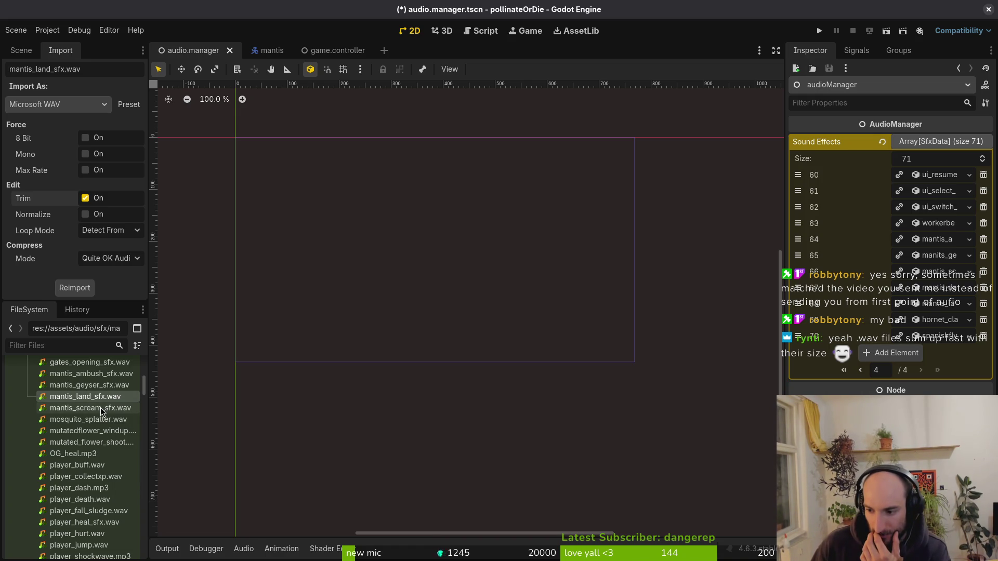
scroll(96, 412, "up", 5)
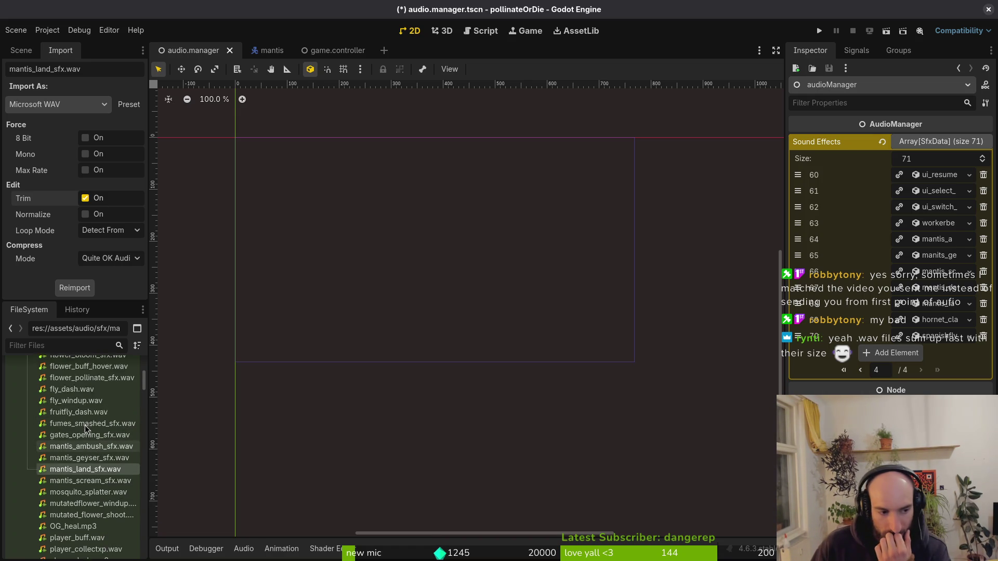
mouse_move(89, 414)
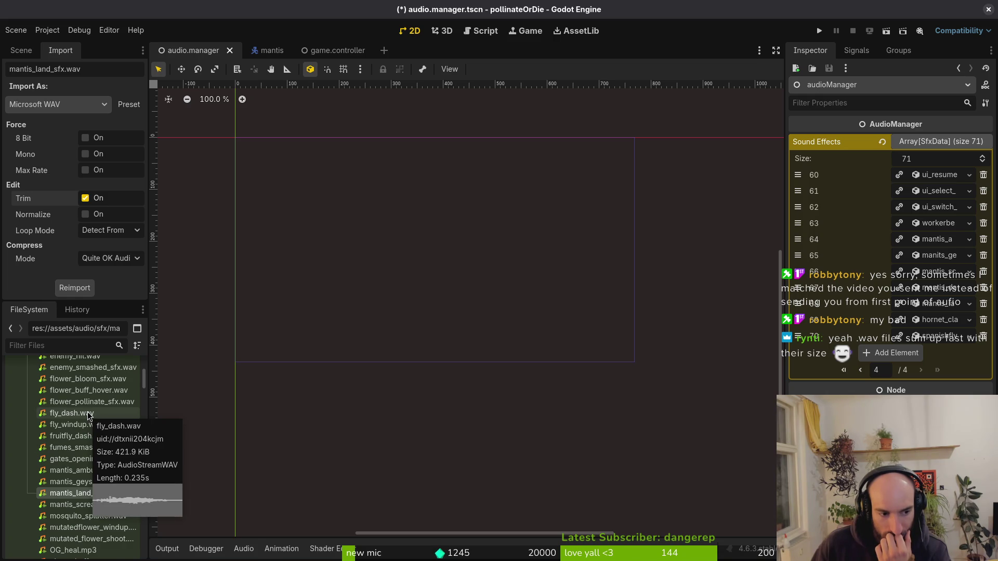
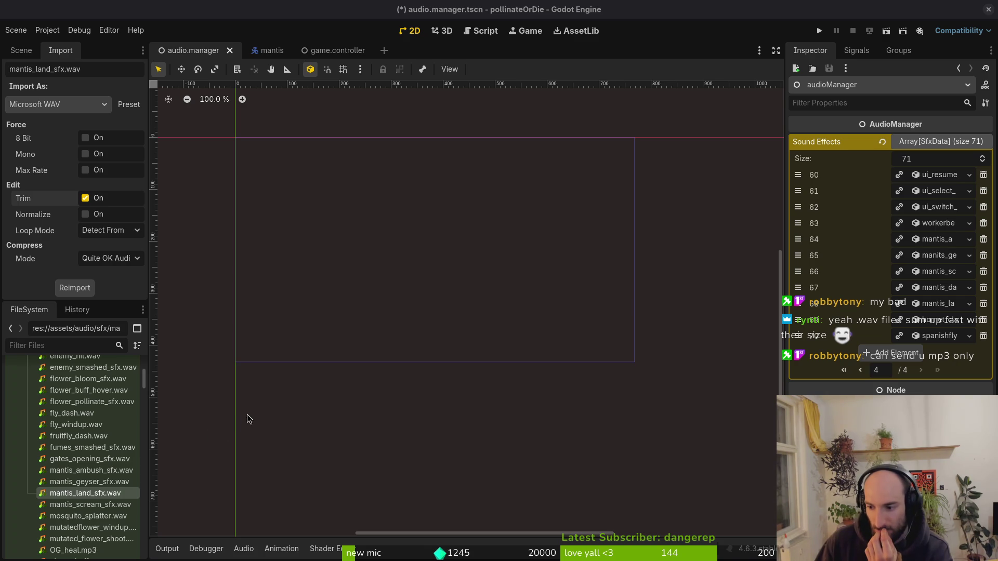
- Audition mantis_land_sfx, mantis_geyser_sfx and fruitfly_dash and check their import settings
left_click(83, 485)
double_click(79, 492)
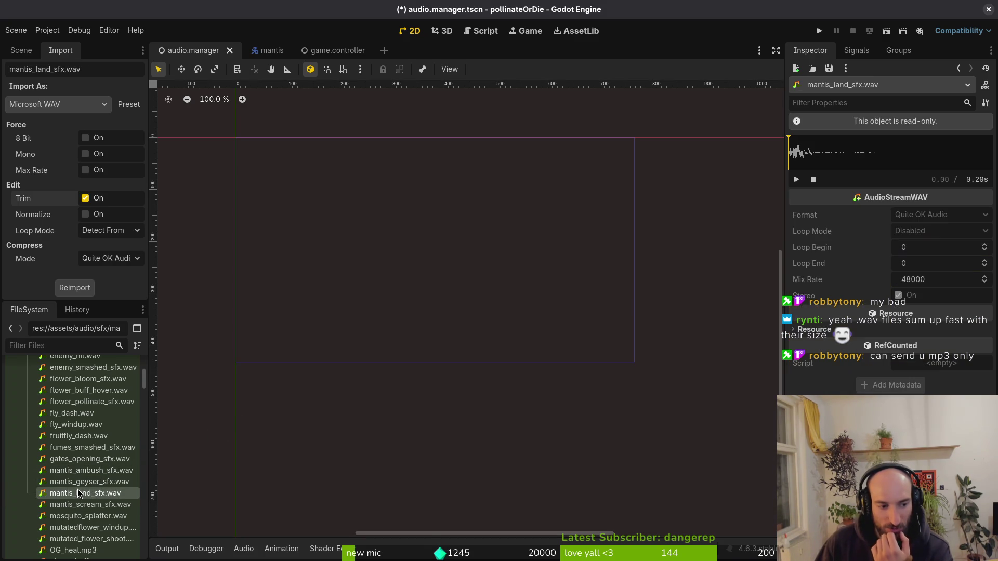
left_click(83, 482)
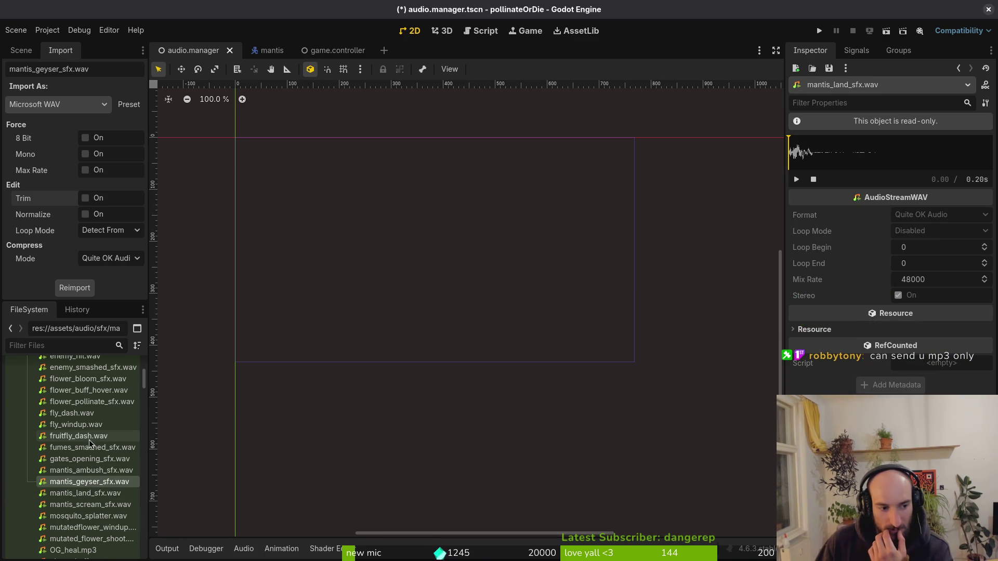
mouse_move(89, 441)
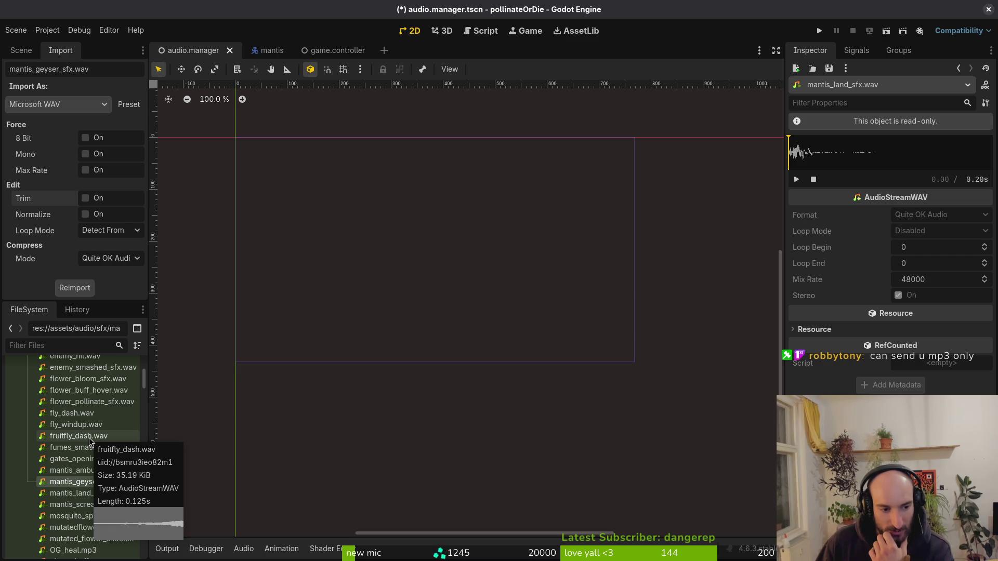
left_click(90, 439)
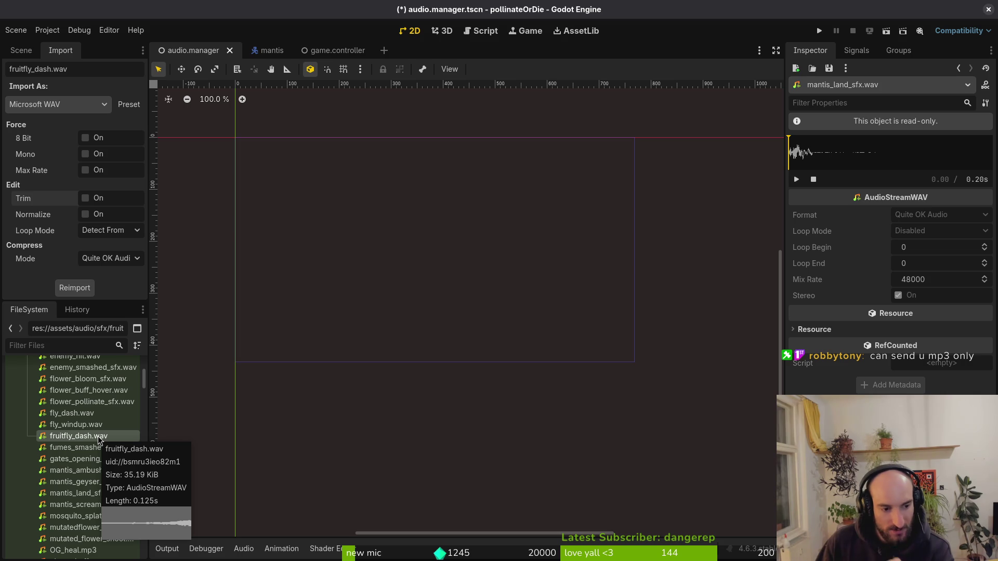
mouse_move(90, 484)
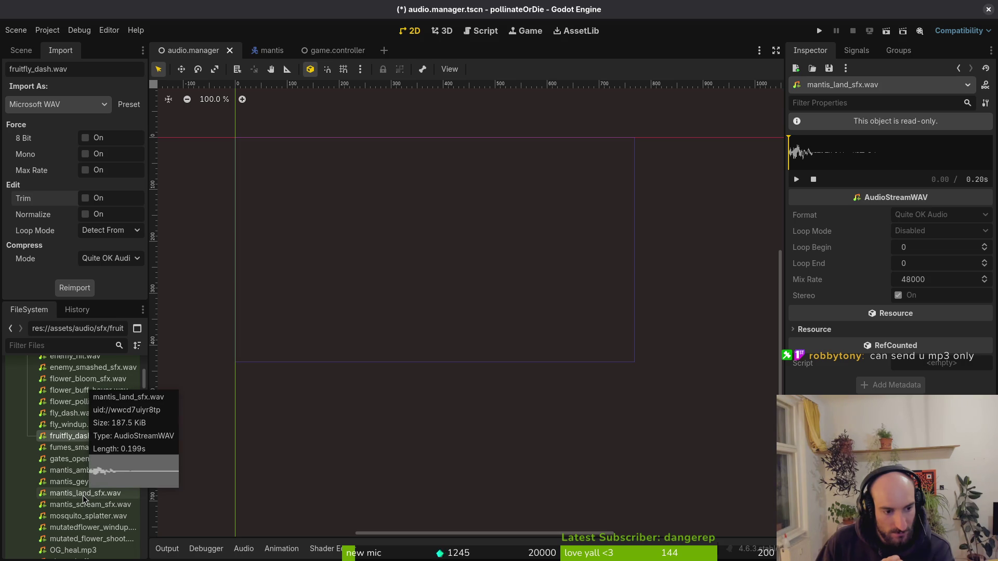
left_click(85, 498)
mouse_move(98, 437)
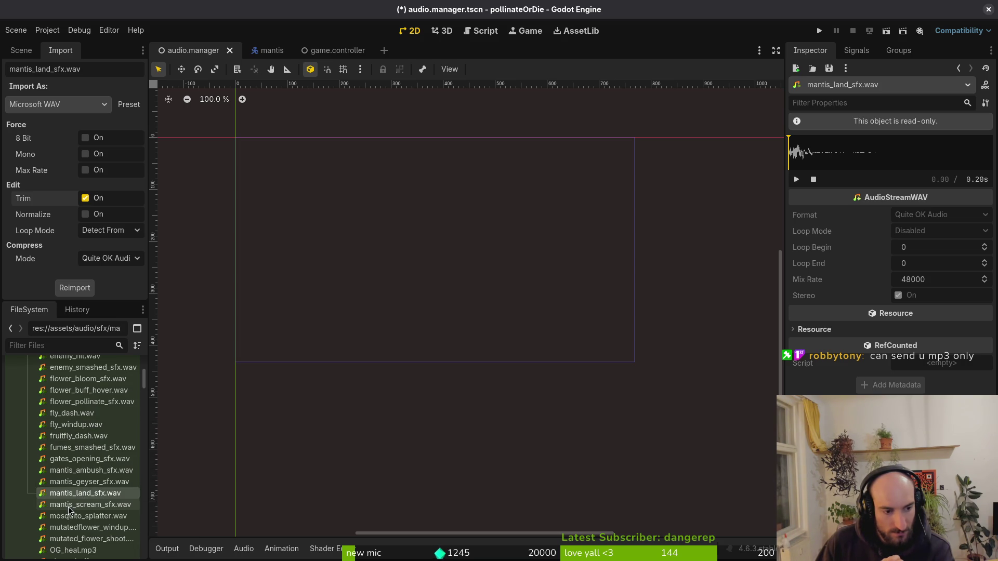
mouse_move(74, 491)
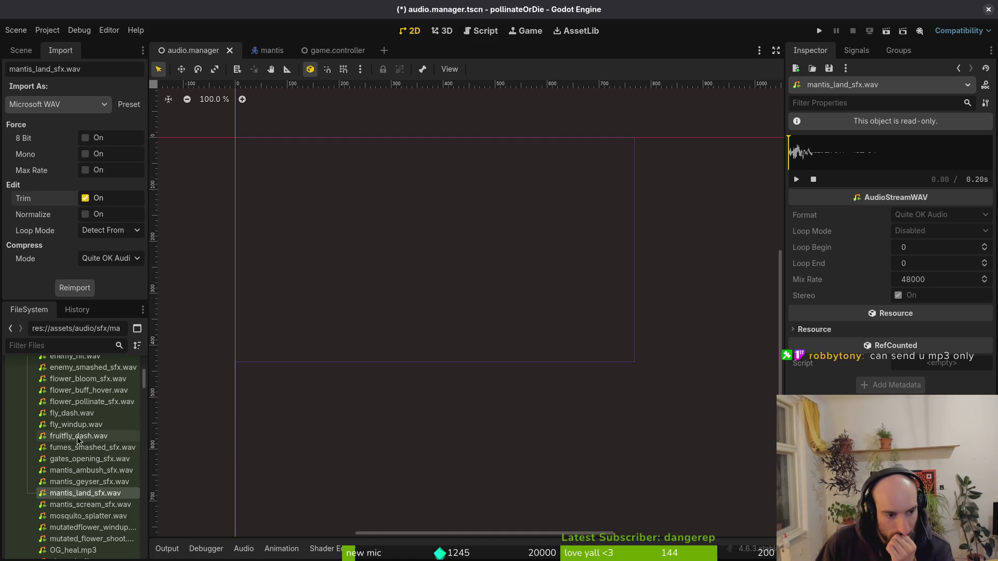
- Preview fly_windup.wav three times, then reimport it
left_click(79, 425)
double_click(79, 424)
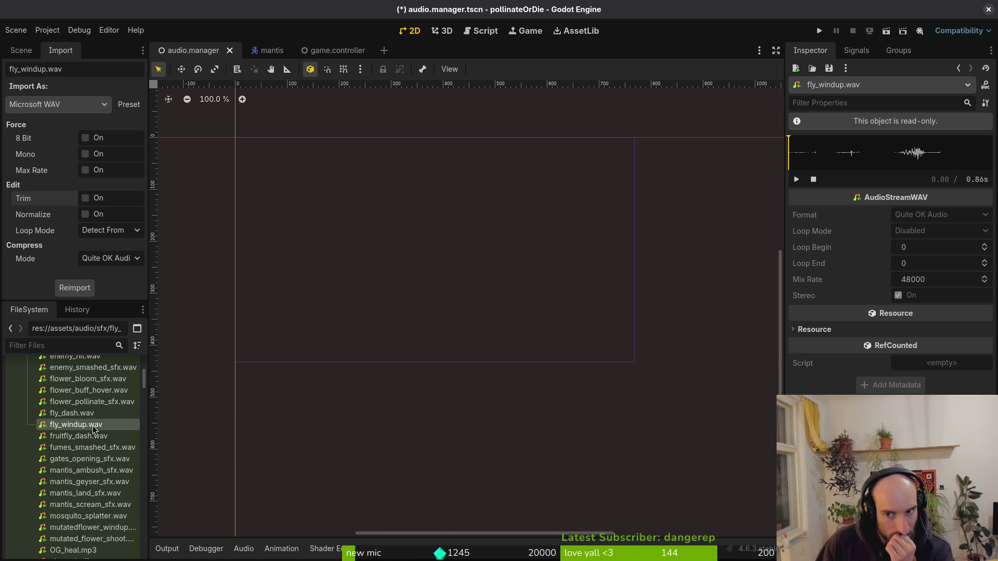
left_click(796, 179)
left_click(796, 180)
left_click(797, 179)
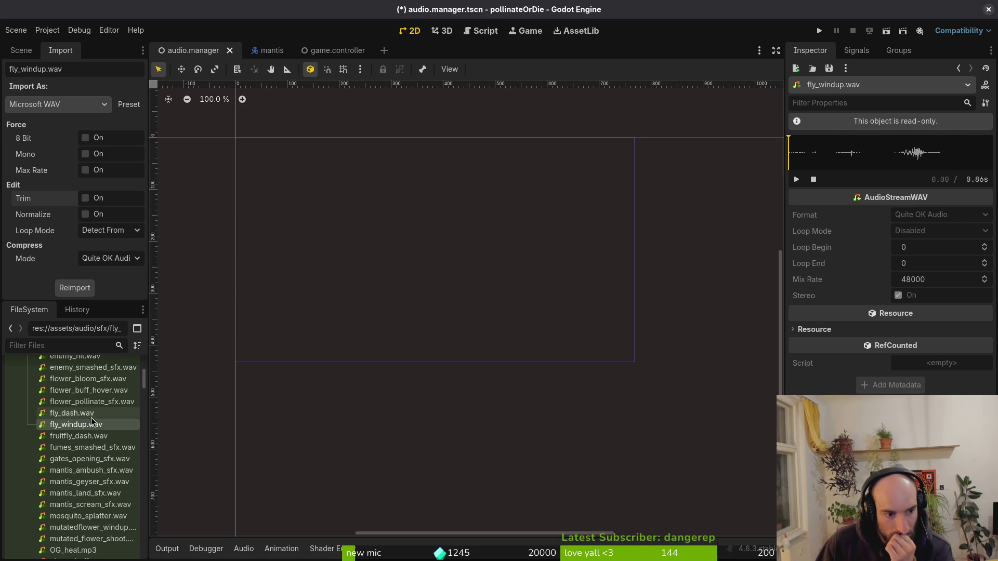
left_click(73, 290)
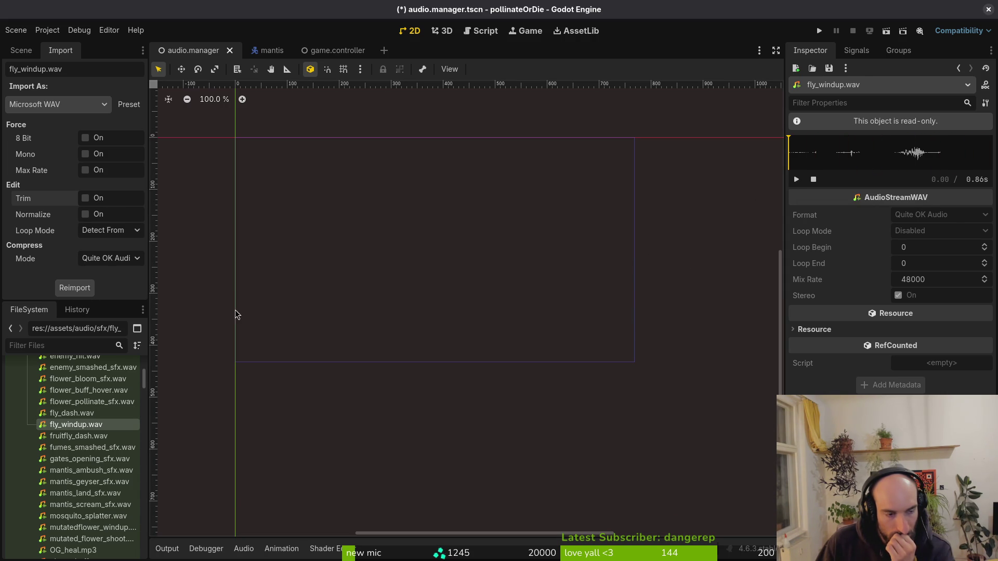
- Reselect fly_windup.wav, then view mantis_ambush_sfx.wav's import settings
left_click(73, 413)
left_click(93, 426)
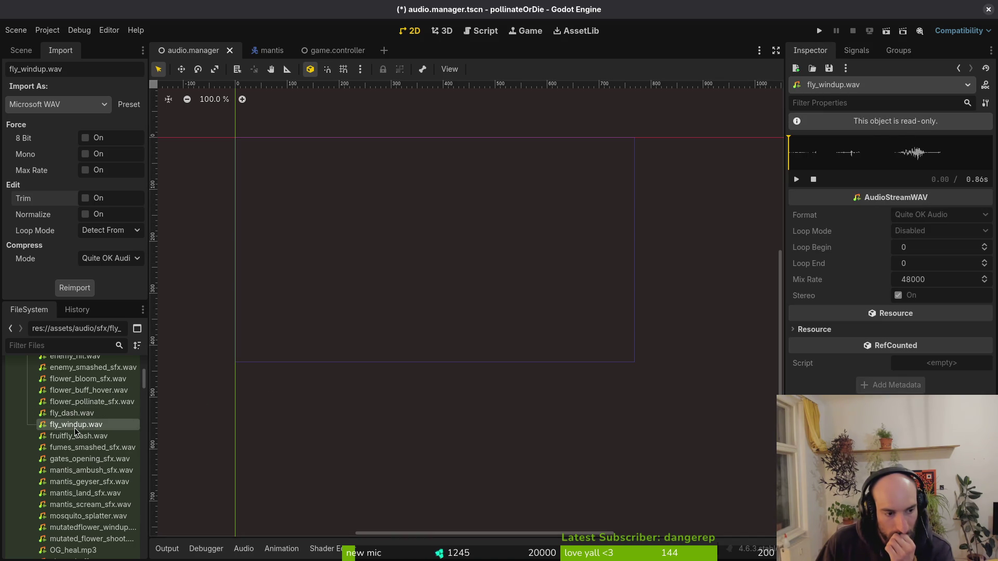
mouse_move(73, 429)
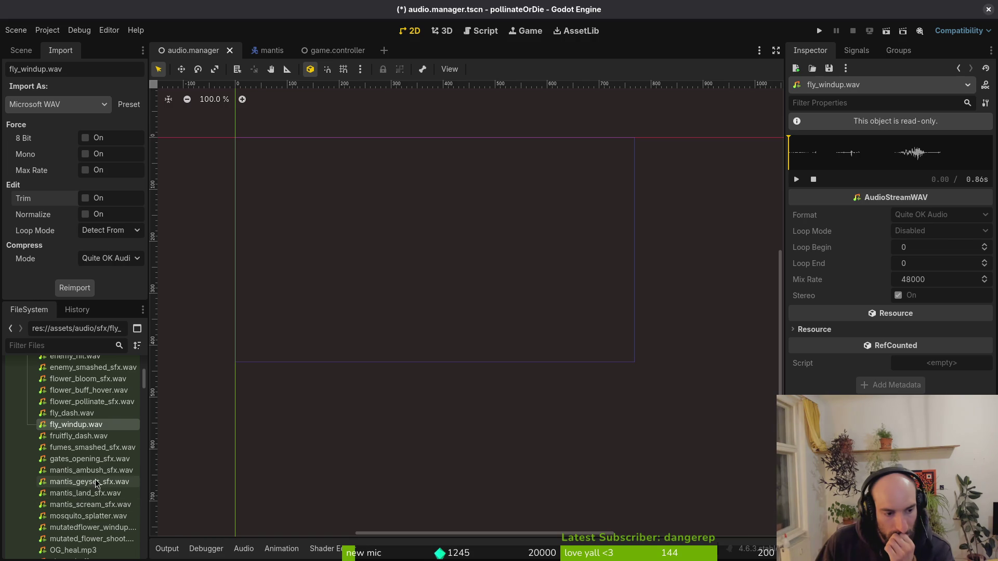
left_click(78, 470)
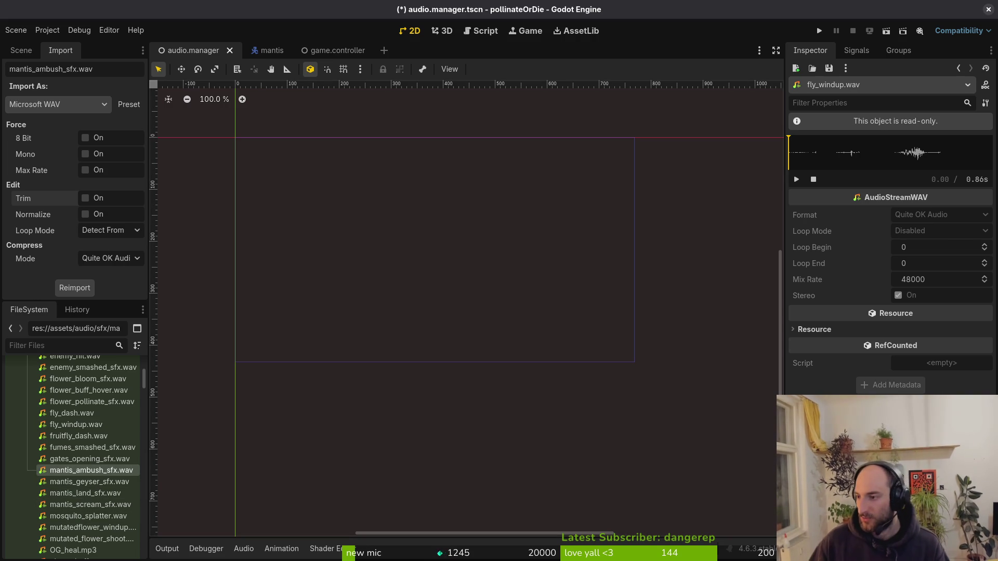
key("alt+Tab")
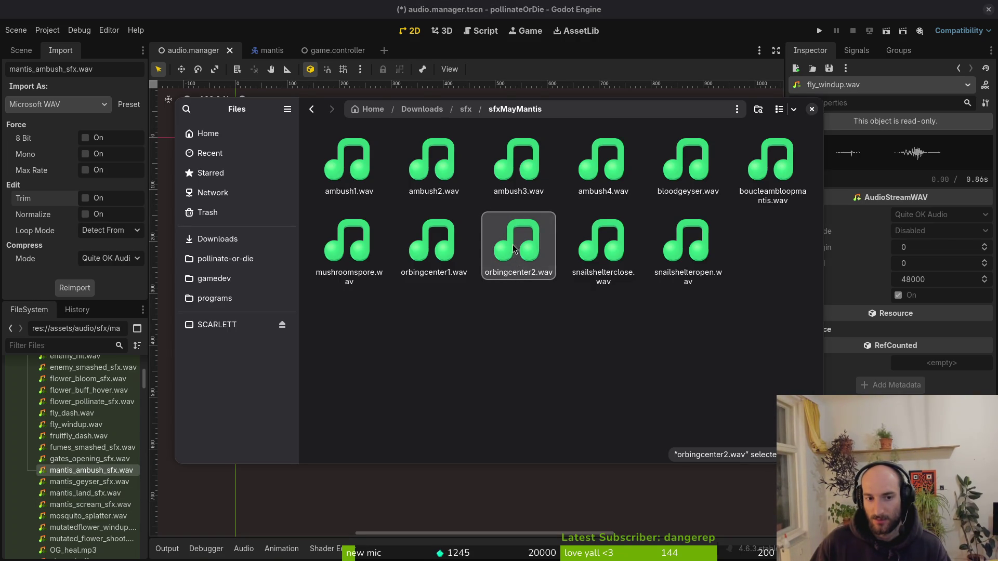
- Preview orbingcenter2.wav and orbingcenter1.wav in the sfxMayMantis folder
key("space")
left_click(659, 178)
left_click(429, 225)
key("space")
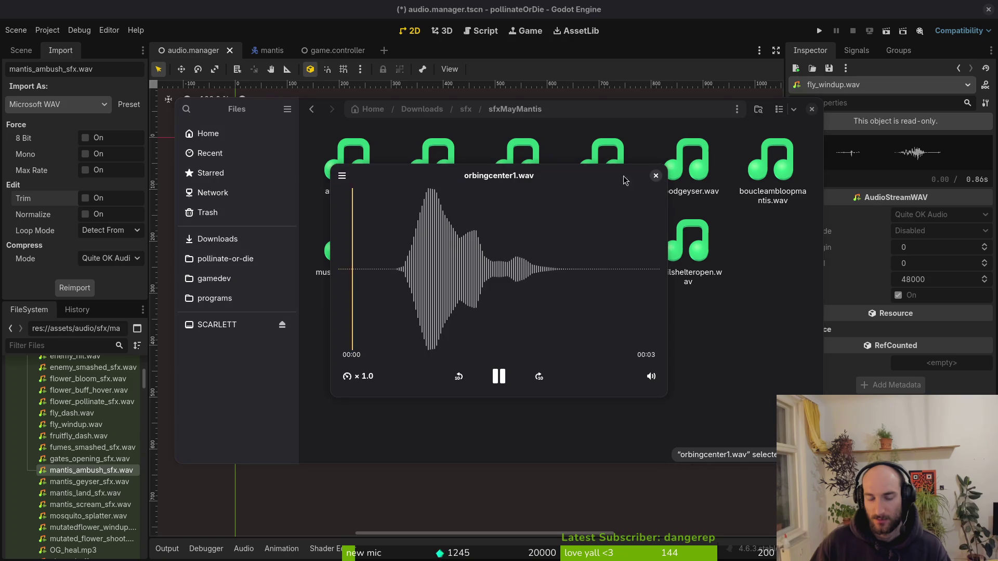
left_click(651, 178)
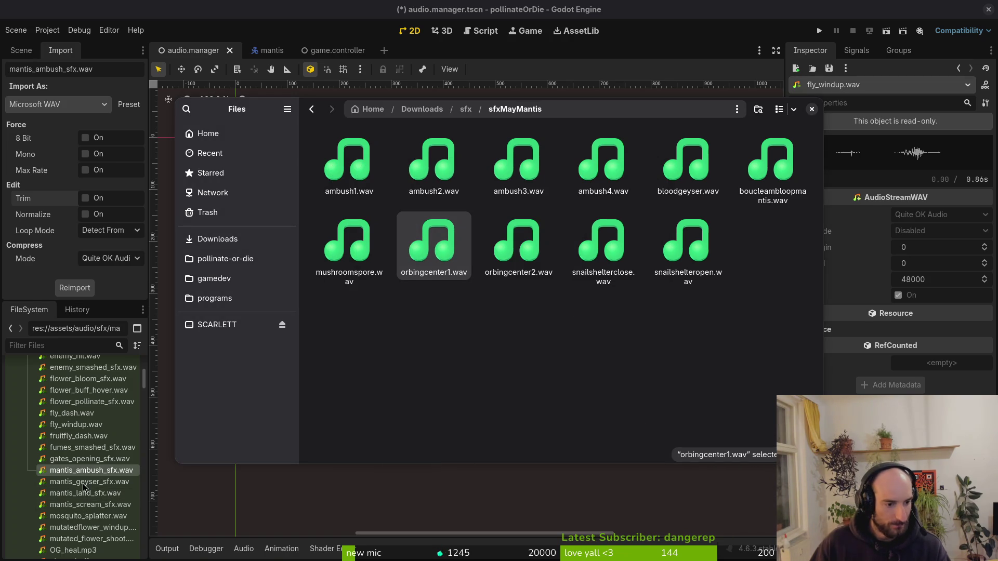
- Select mantis_scream_sfx.wav in Godot and end back in the Godot editor
left_click(98, 505)
mouse_move(97, 508)
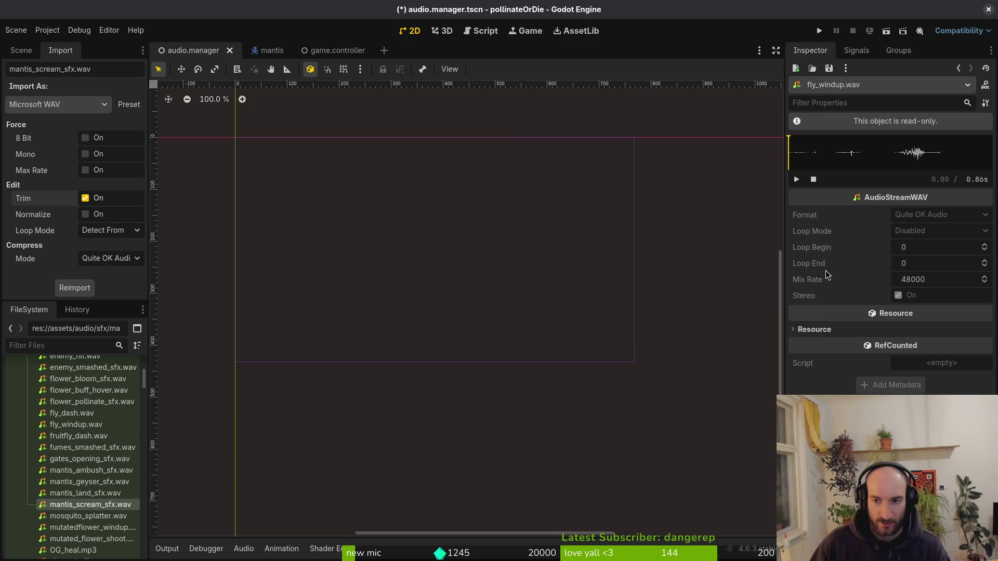
key("alt+Tab")
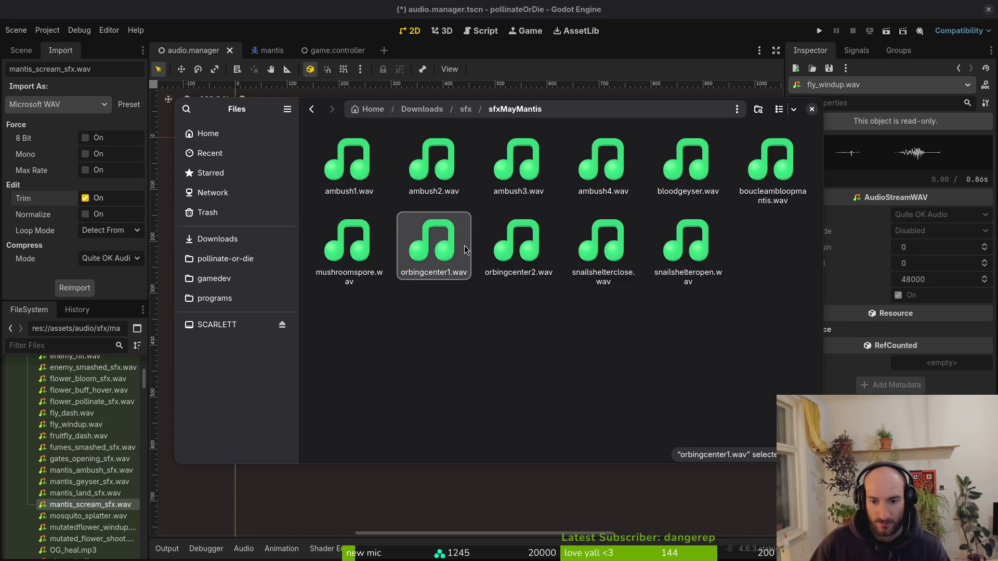
key("alt+Tab")
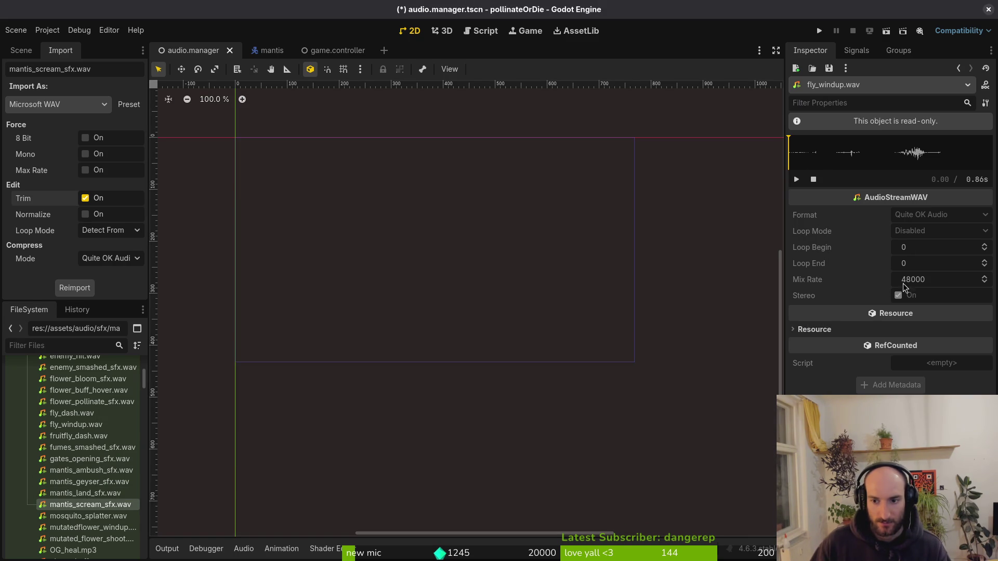
- Inspect mantis_scream_sfx.wav (Trim on, Quite OK Audio, 48000 Hz) and scroll down to the ui_ files
left_click(97, 507)
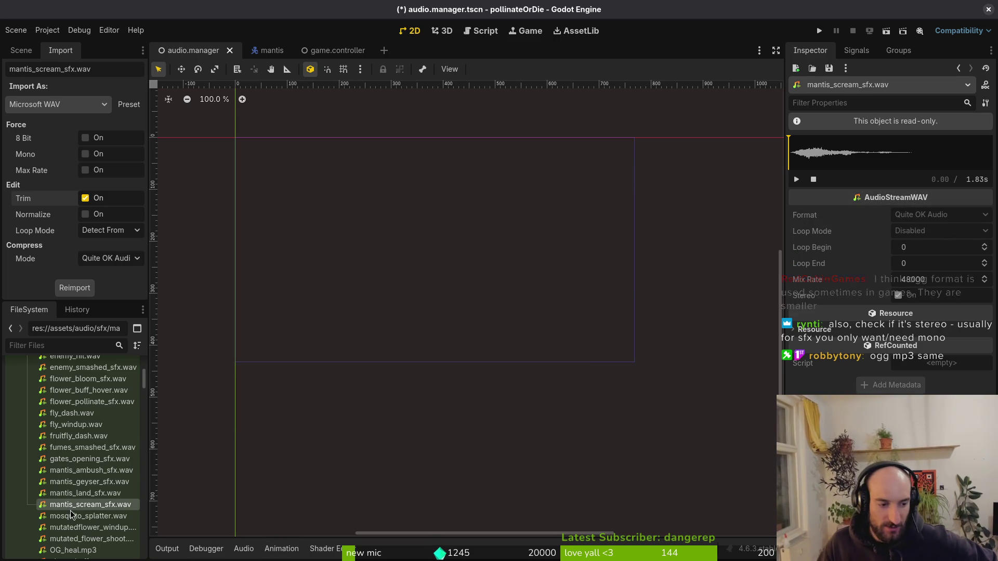
mouse_move(91, 508)
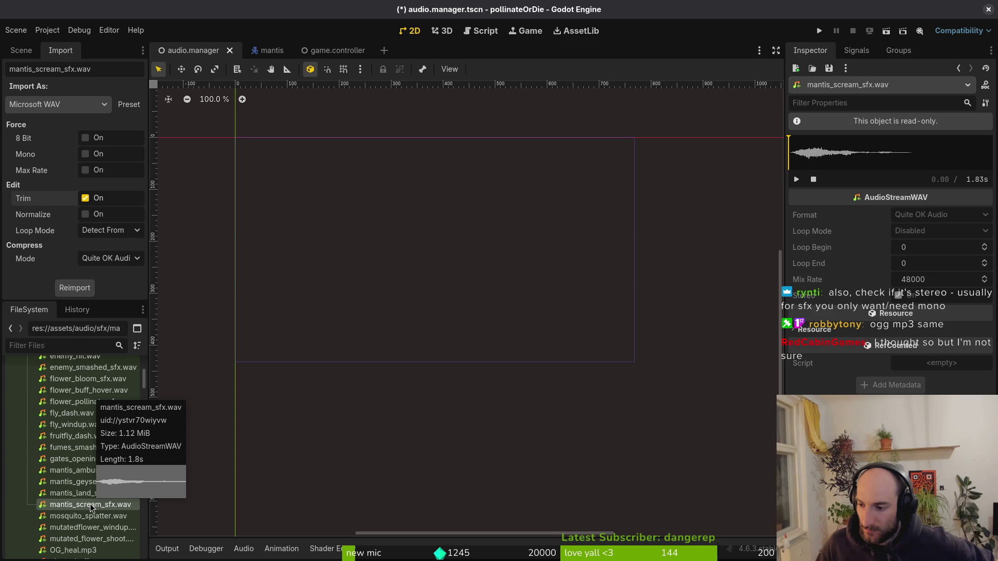
mouse_move(89, 486)
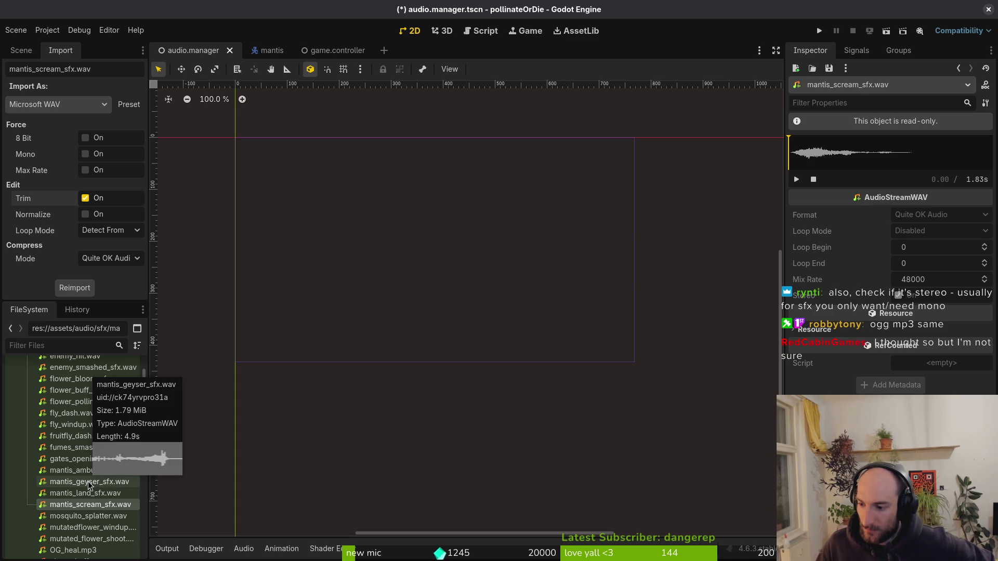
scroll(86, 487, "down", 3)
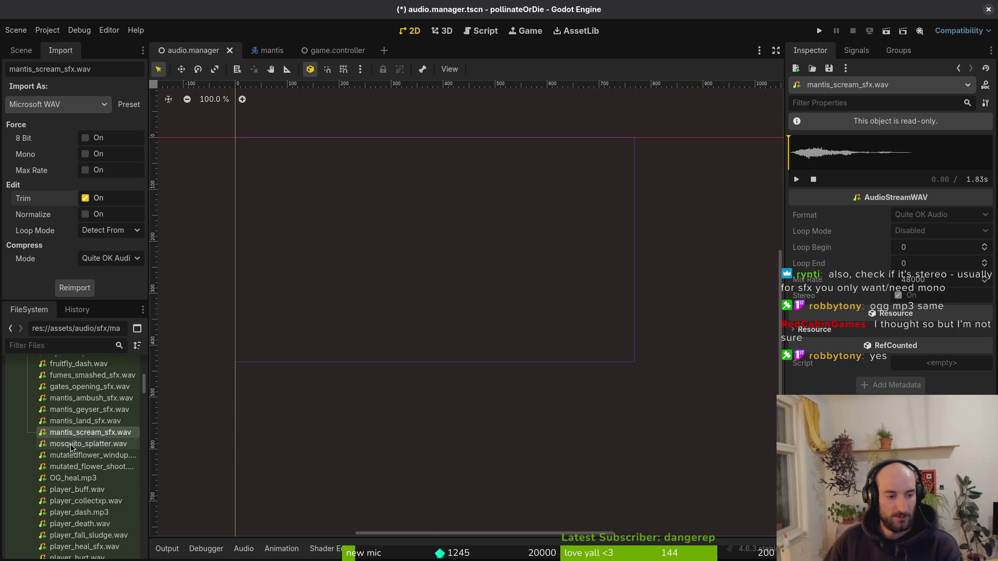
mouse_move(78, 452)
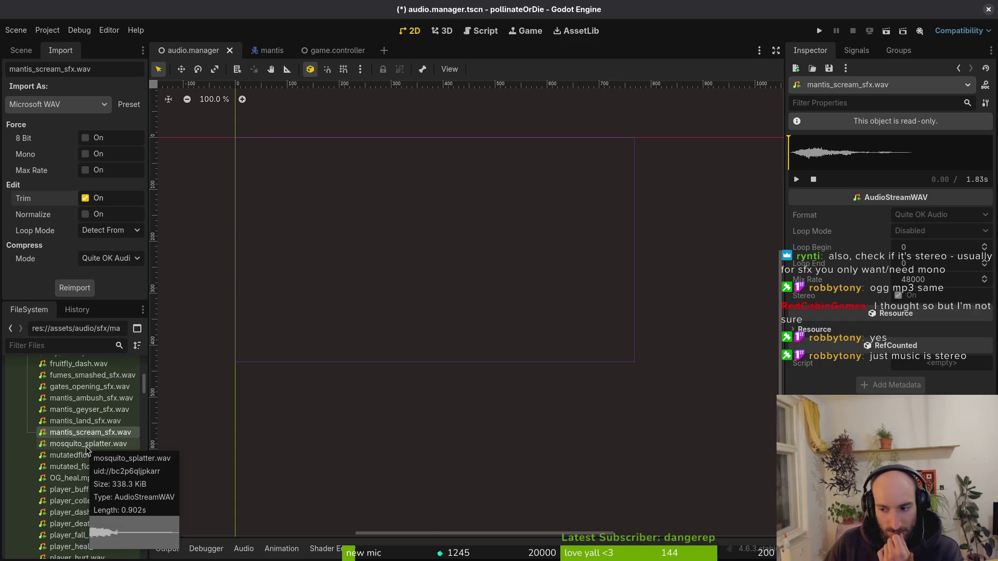
scroll(78, 493, "down", 10)
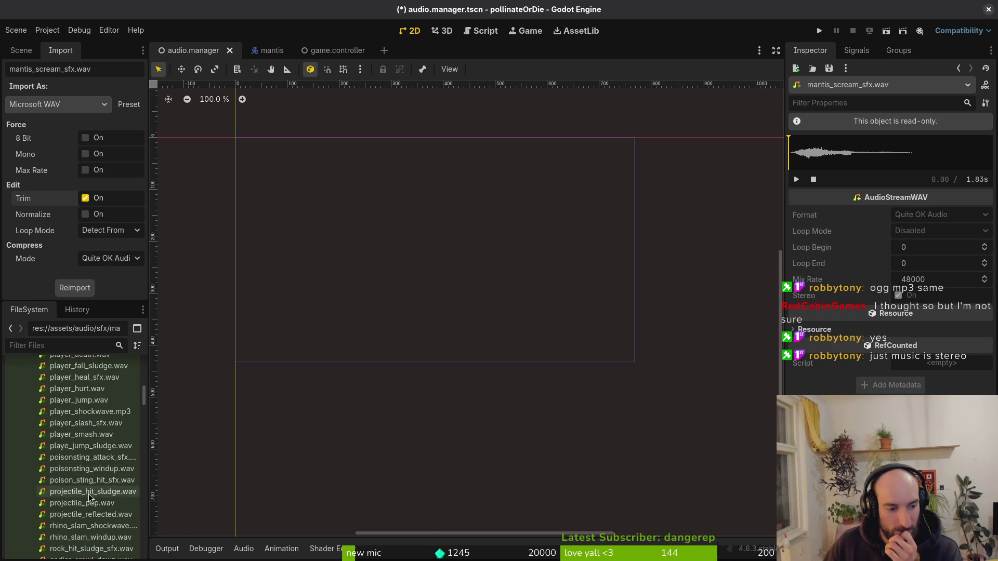
scroll(84, 520, "down", 4)
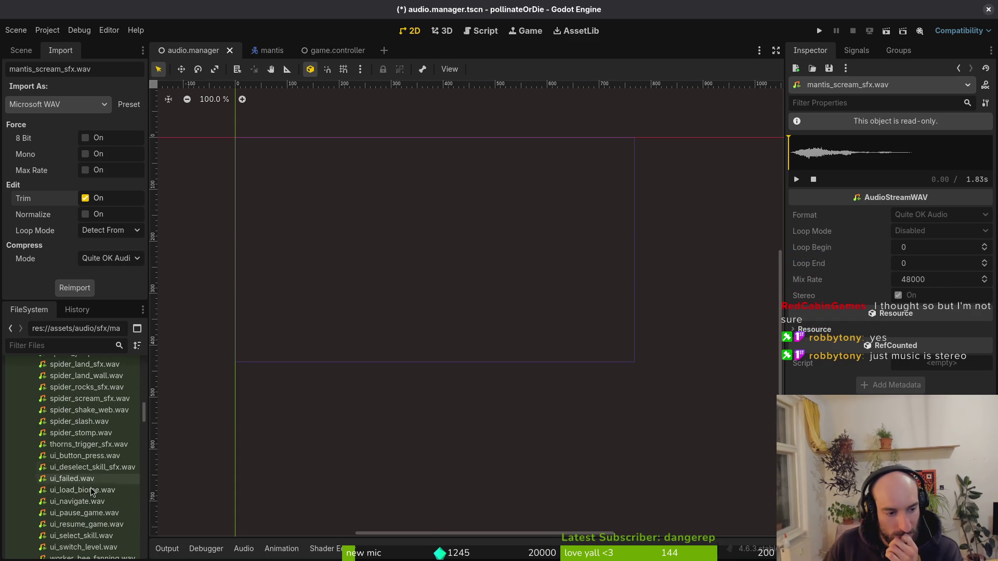
mouse_move(89, 485)
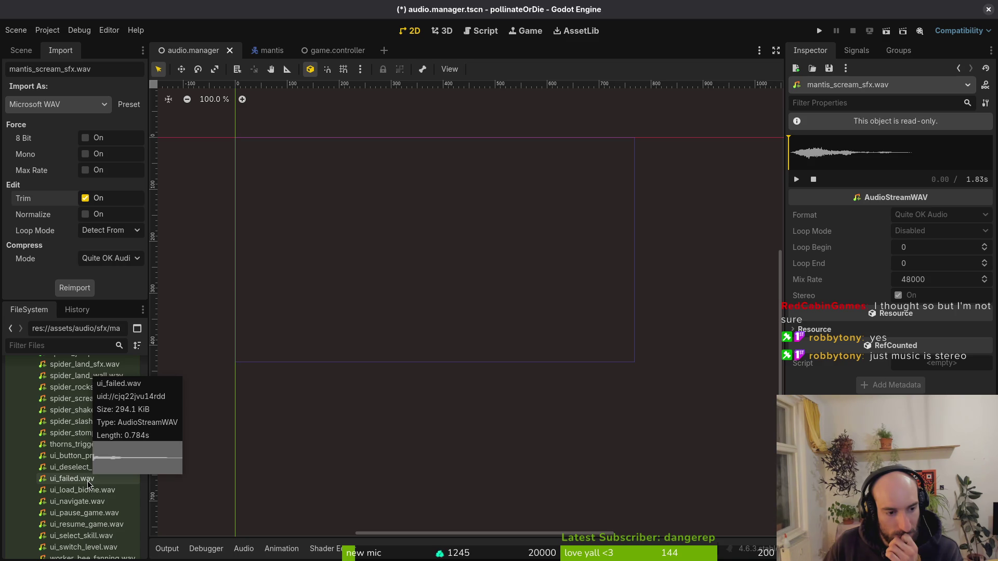
- Audition ui_failed.wav twice, then select the audioManager node in the Scene tree
left_click(88, 485)
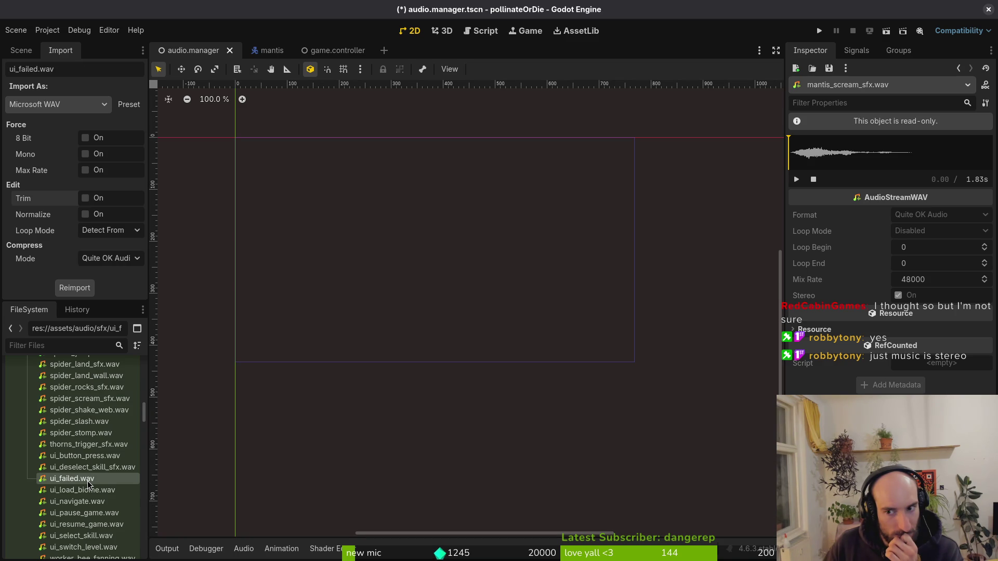
left_click(796, 179)
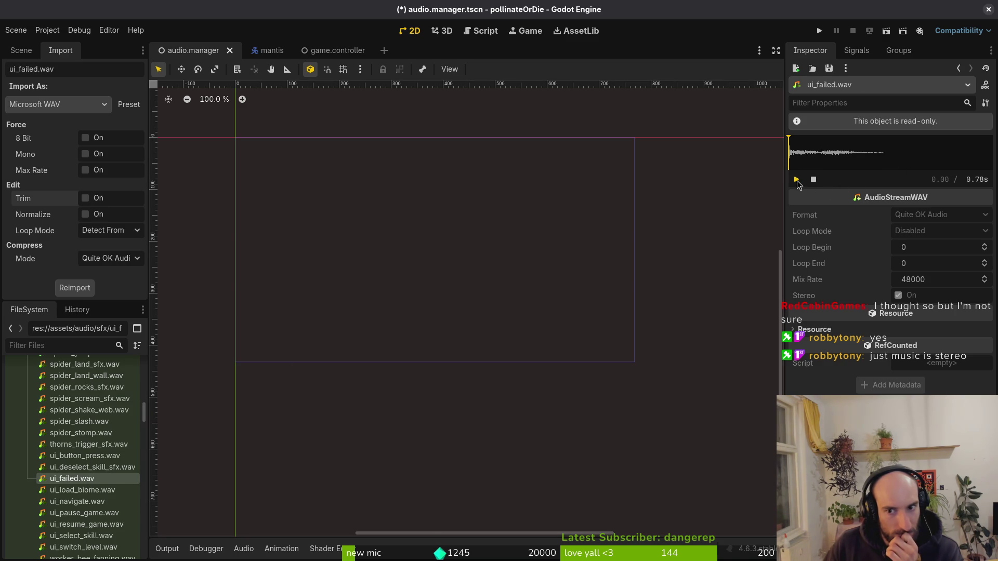
left_click(797, 180)
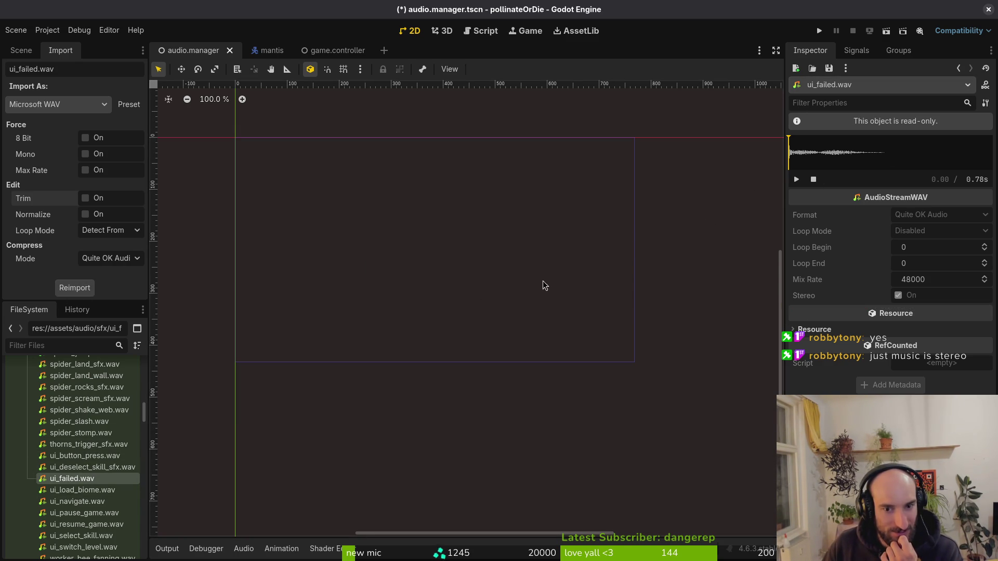
mouse_move(86, 485)
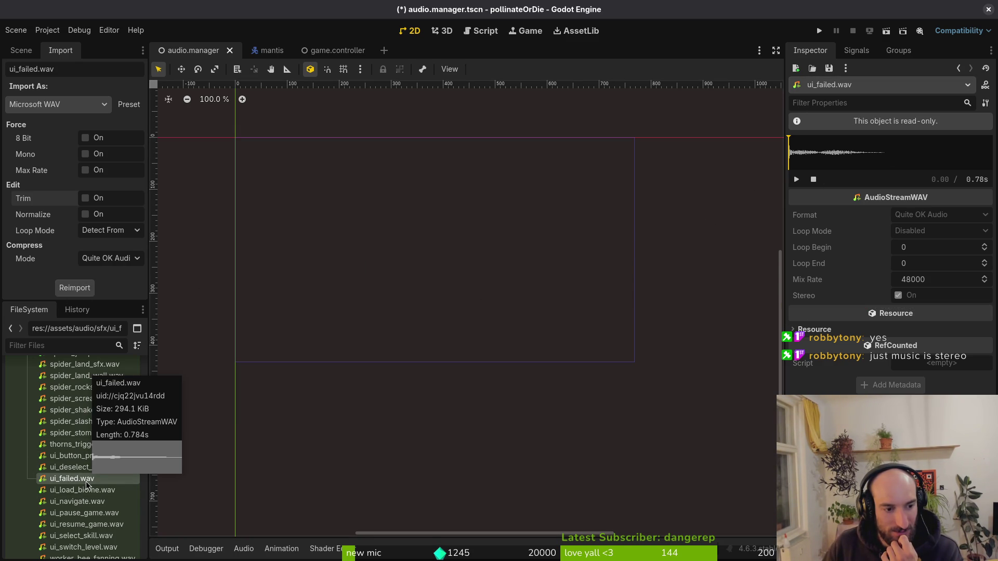
key("Up")
key("Up")
key("Down")
key("Down")
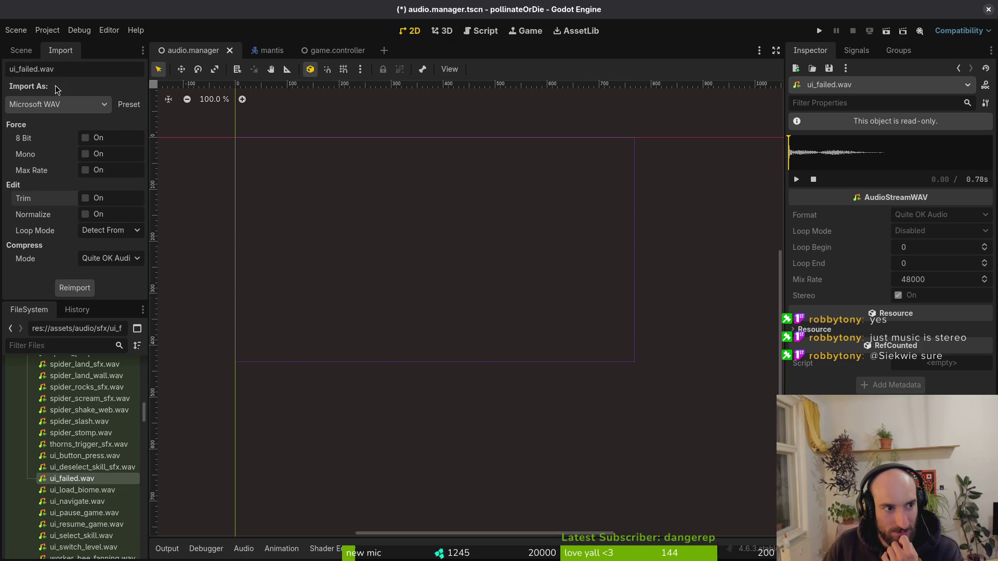
left_click(20, 51)
left_click(48, 90)
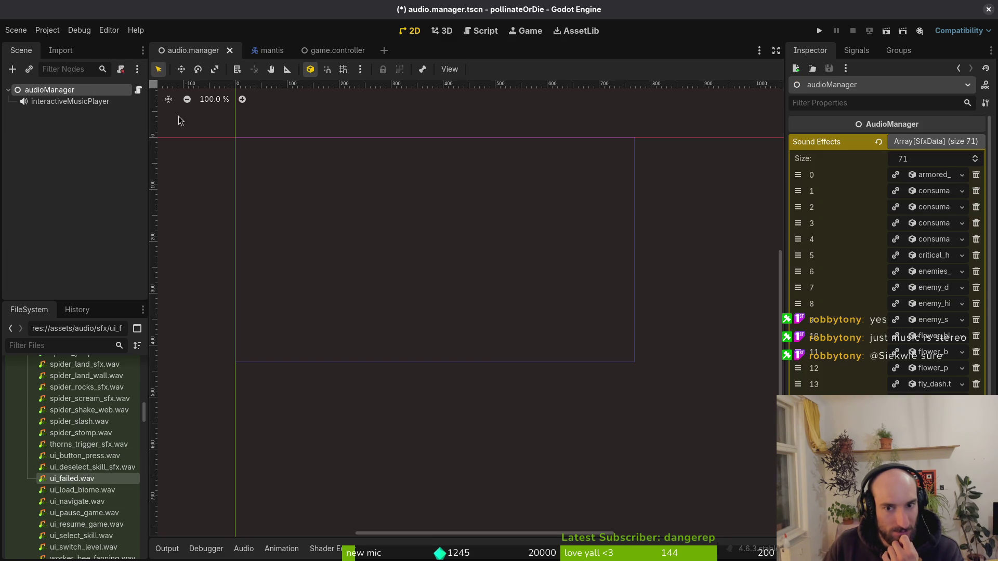
- Expand Sound Effects entry 56 and preview its ui_failed sound
scroll(884, 281, "down", 5)
scroll(884, 281, "down", 5)
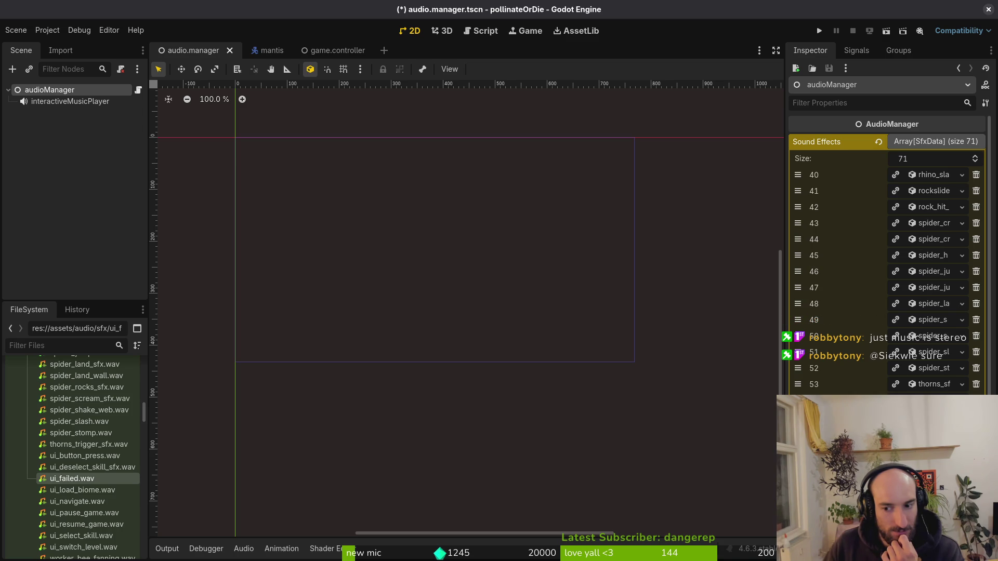
left_click(931, 432)
scroll(931, 433, "down", 3)
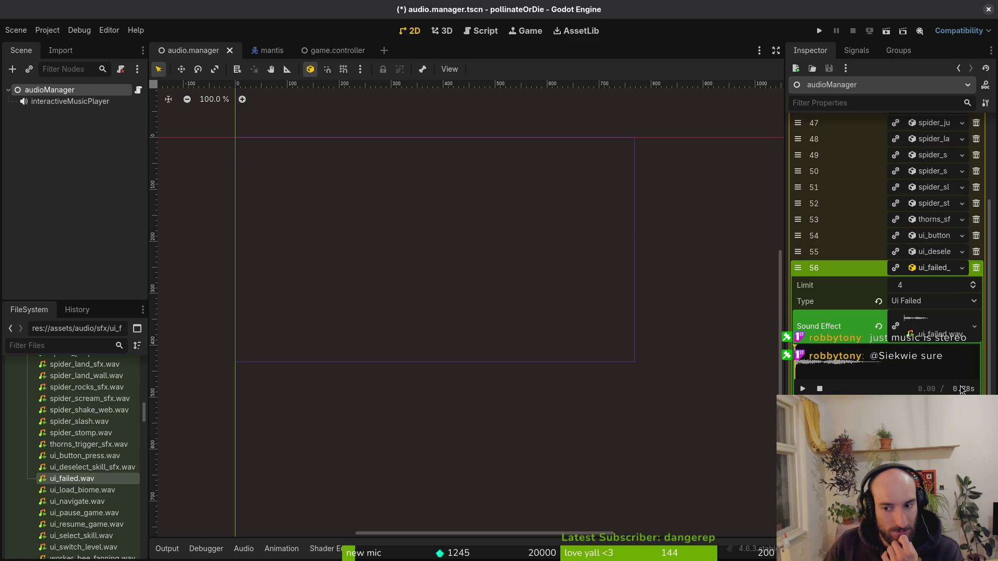
left_click(802, 389)
left_click(802, 389)
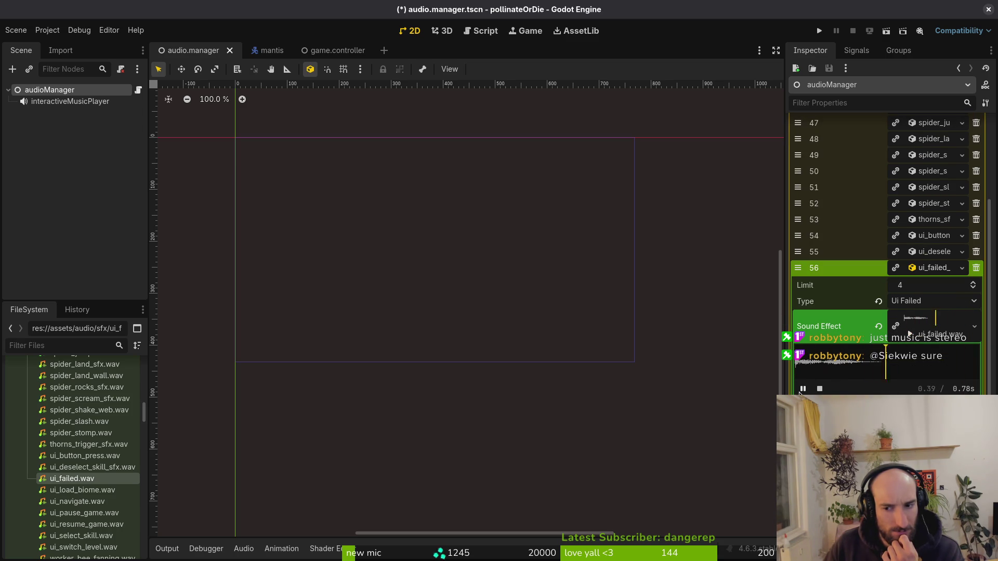
- Turn on Trim in ui_failed.wav's import settings, then reopen audioManager entry 56
left_click(93, 479)
left_click(60, 50)
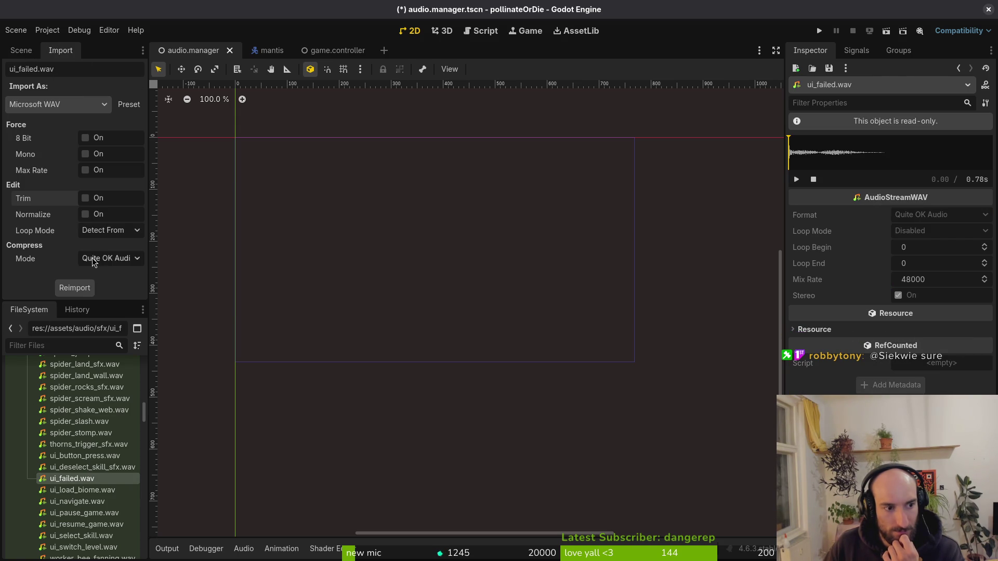
left_click(85, 198)
left_click(25, 52)
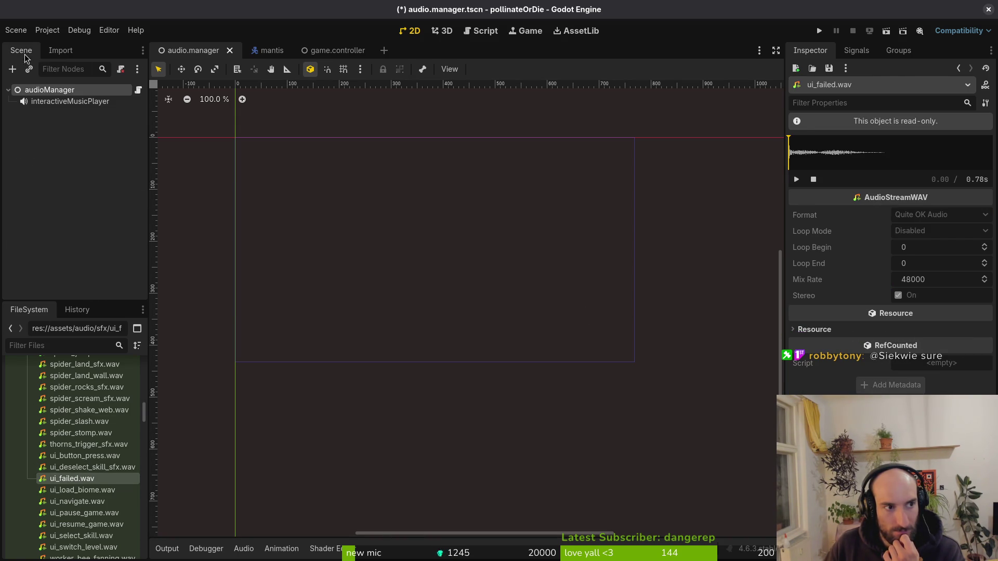
left_click(48, 91)
double_click(917, 374)
left_click(935, 310)
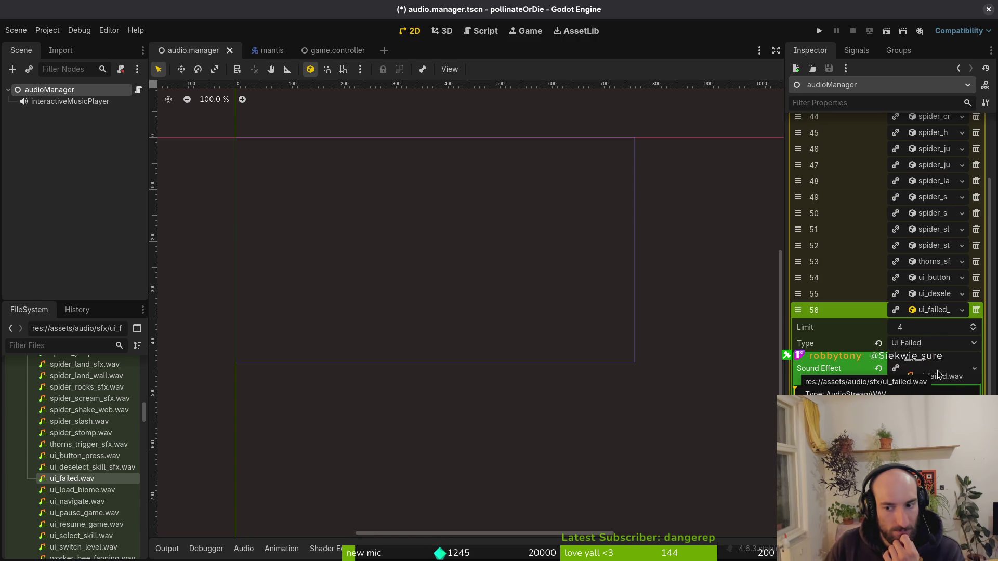
- Reselect ui_failed.wav in the FileSystem and scroll the list back up
left_click(85, 468)
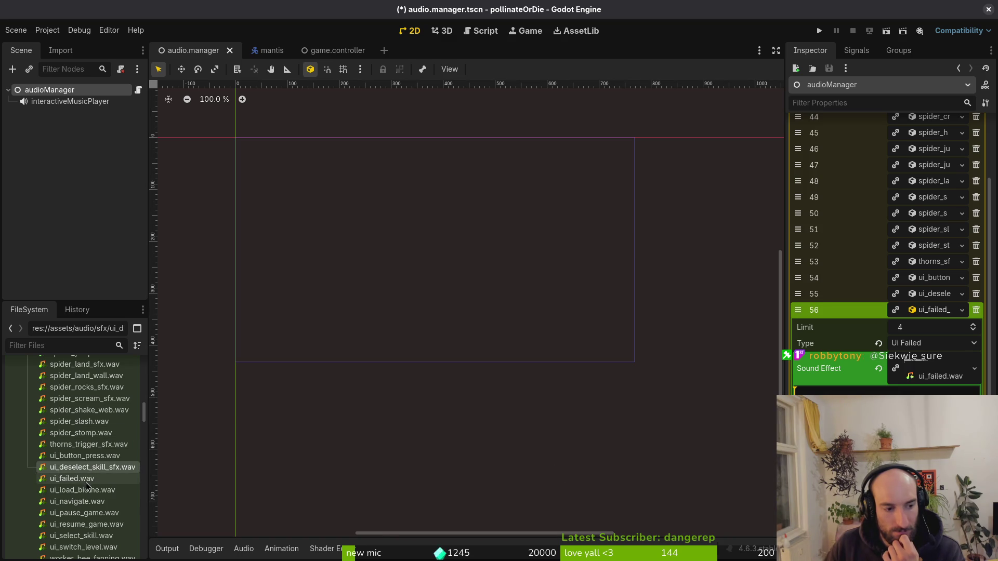
mouse_move(81, 481)
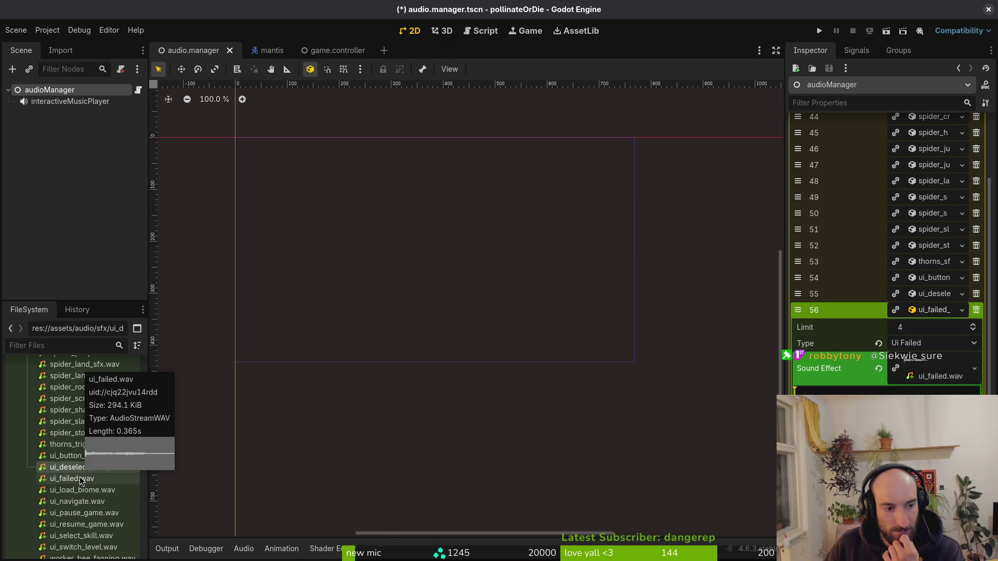
left_click(81, 482)
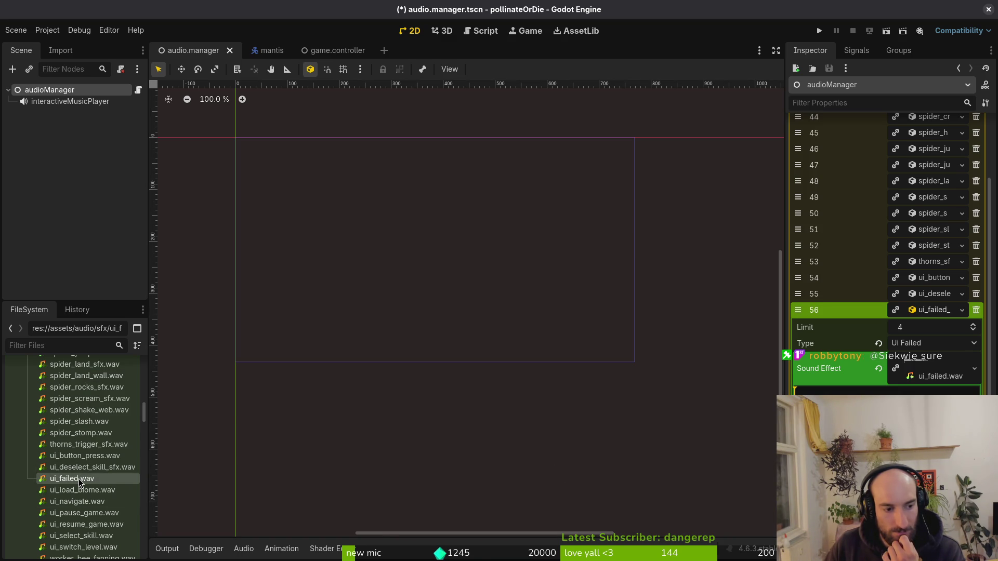
mouse_move(81, 483)
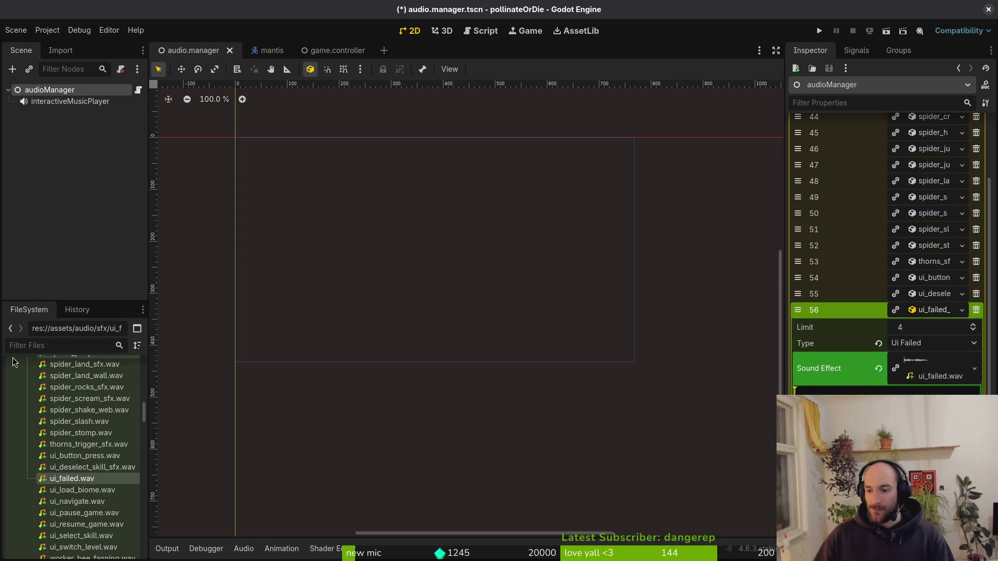
mouse_move(27, 402)
scroll(67, 458, "up", 10)
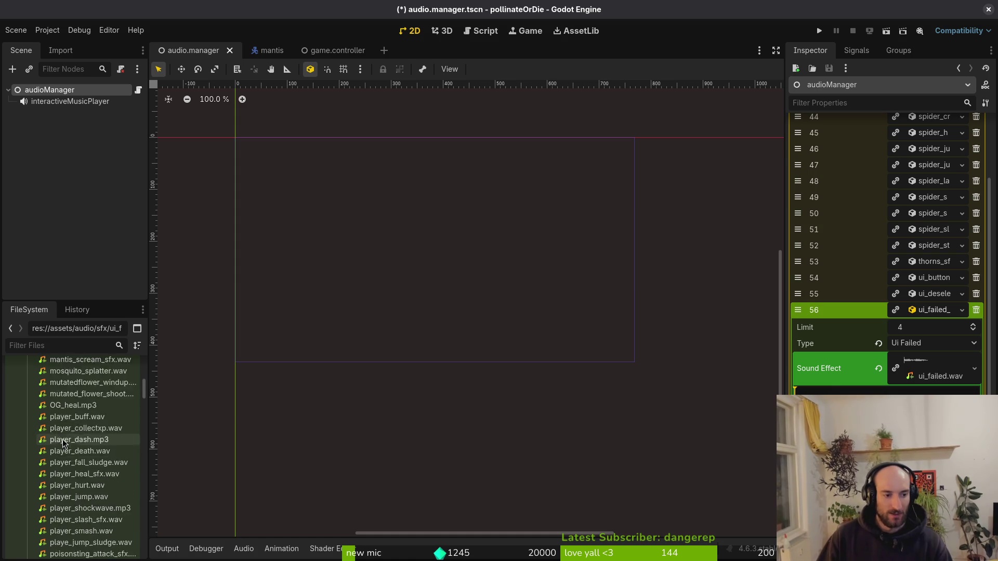
scroll(68, 463, "up", 3)
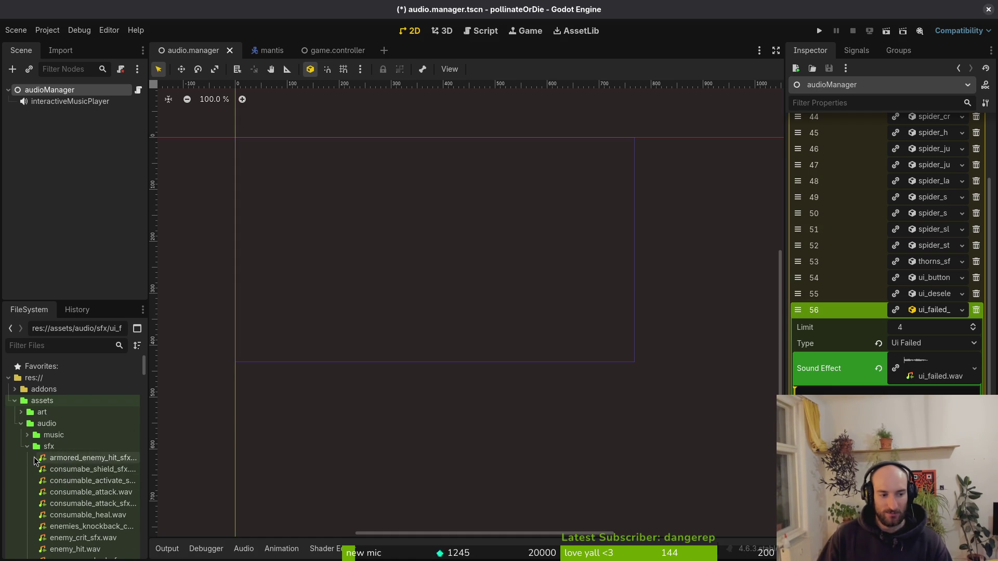
key("alt+Tab")
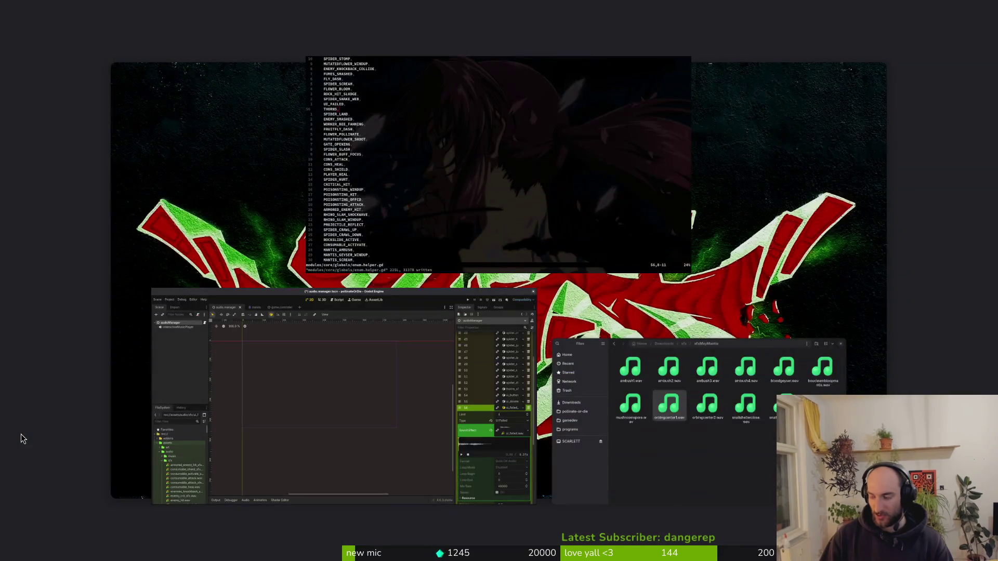
- Go to pollinate-or-die/assets/audio and view the sfx folder's properties
left_click(225, 258)
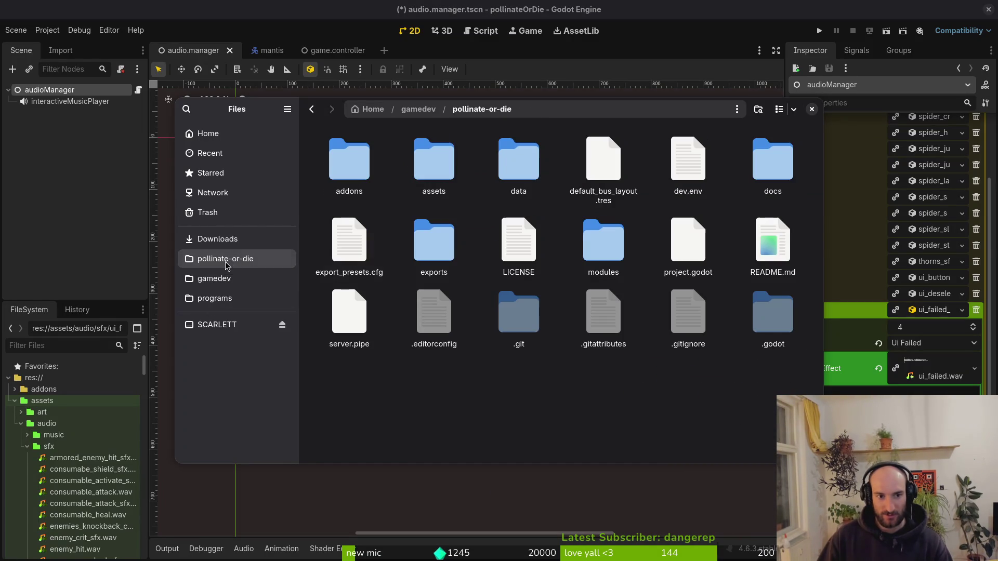
double_click(426, 170)
double_click(519, 159)
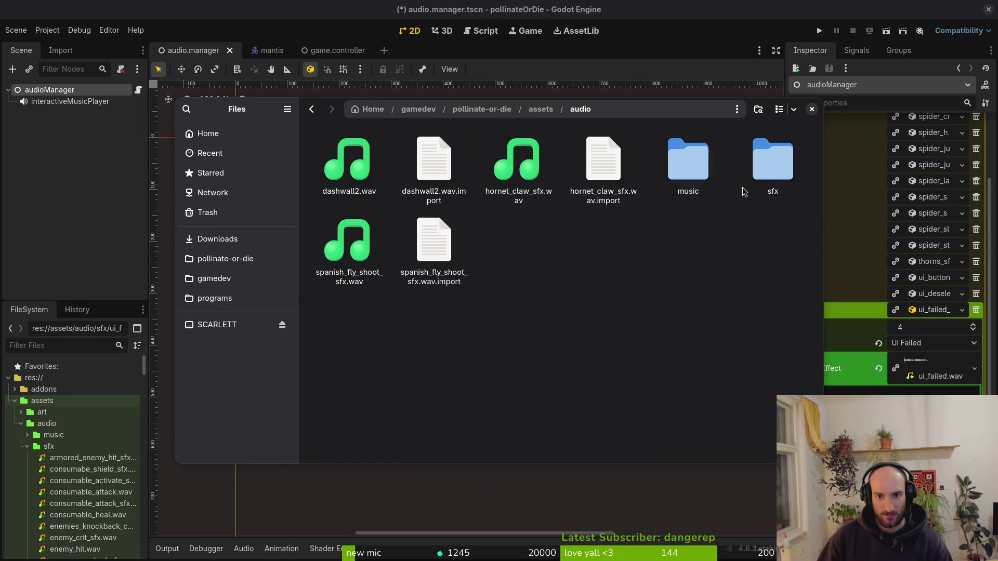
right_click(770, 165)
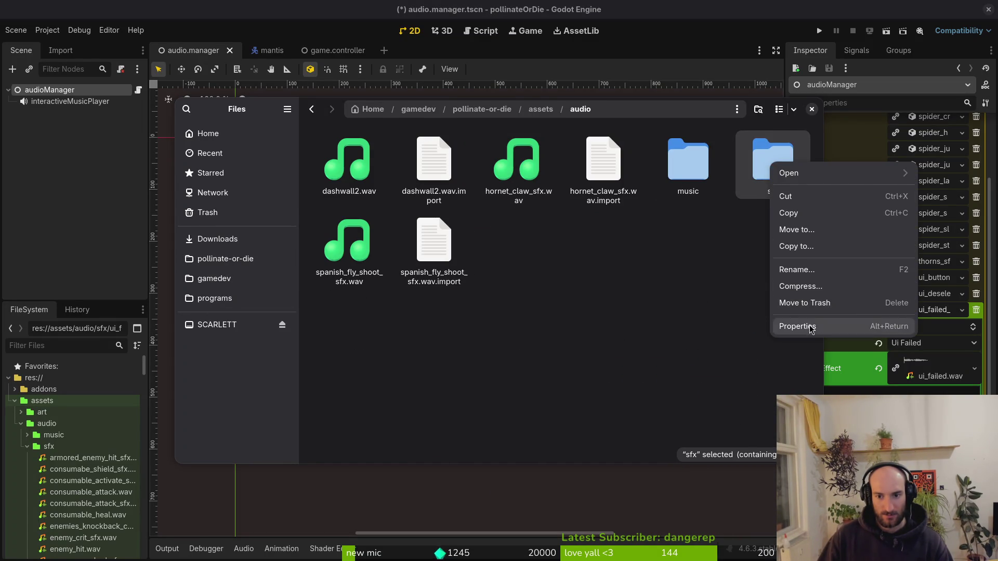
left_click(811, 330)
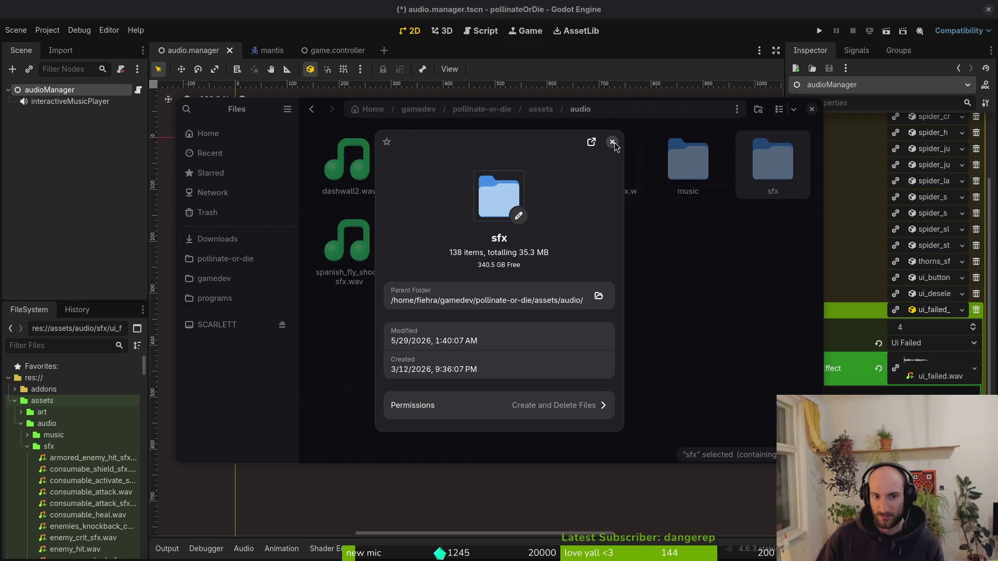
left_click(613, 144)
- Check the art folder's properties, open it, then return to Godot
key("alt+Up")
right_click(366, 150)
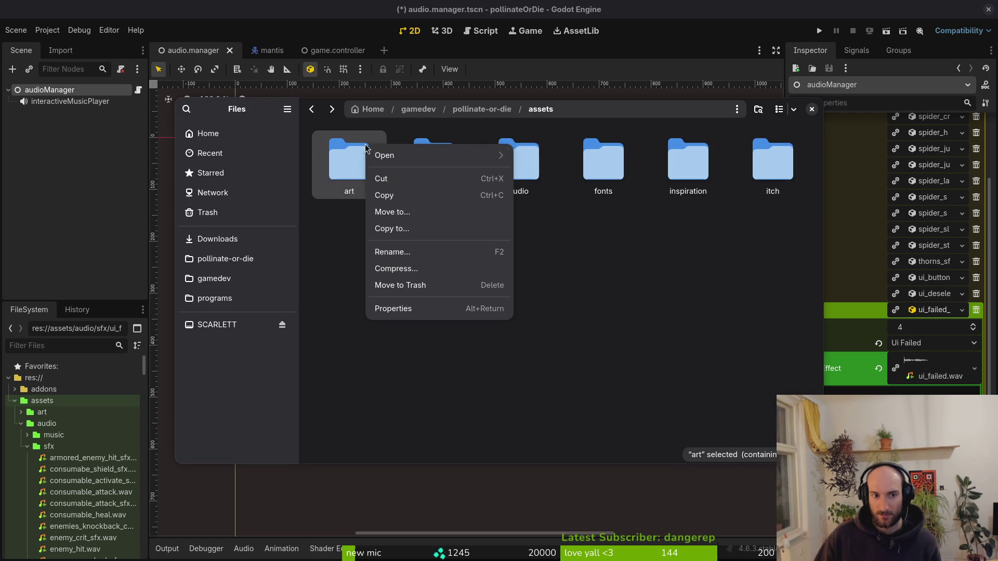
left_click(409, 310)
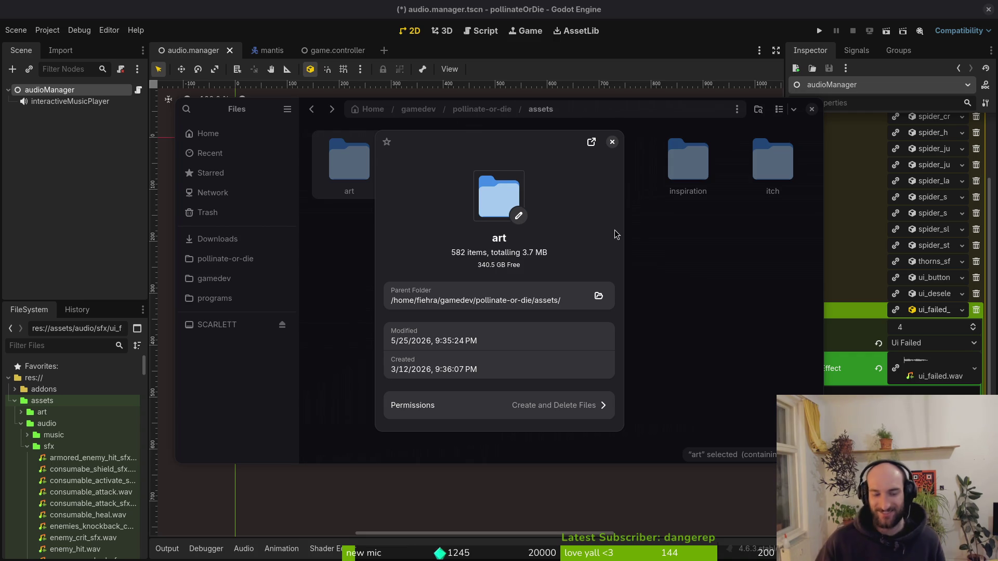
left_click(613, 143)
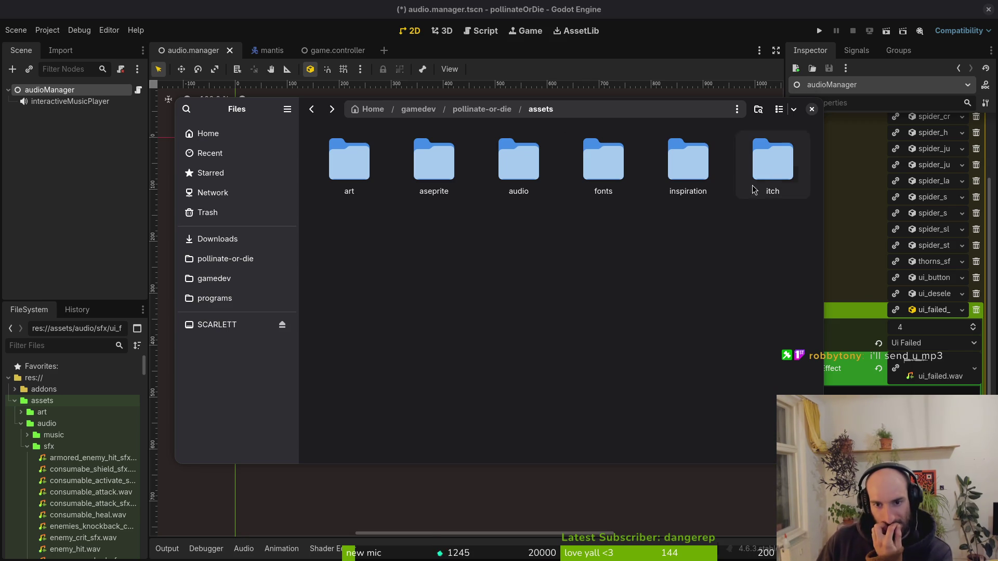
double_click(348, 164)
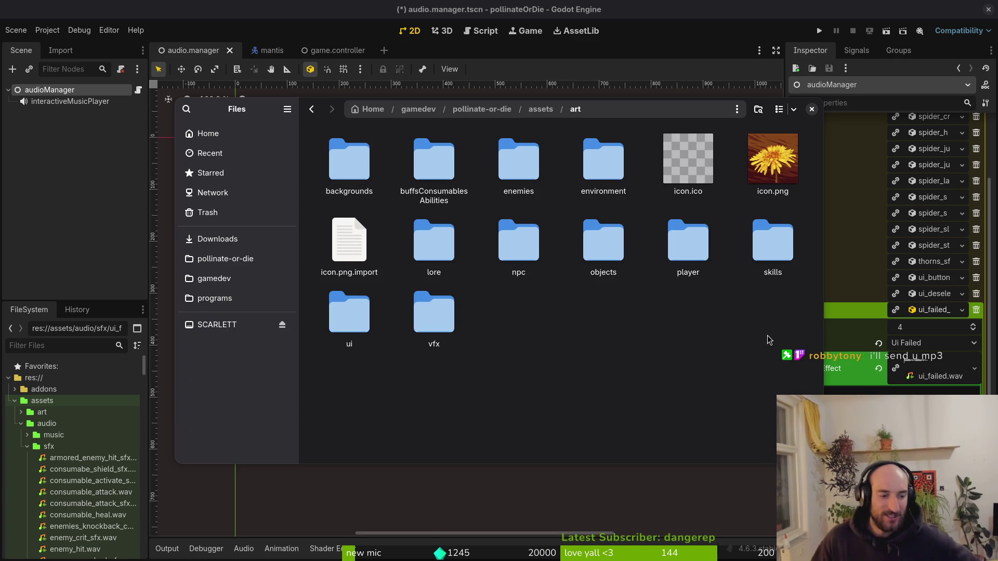
left_click(71, 462)
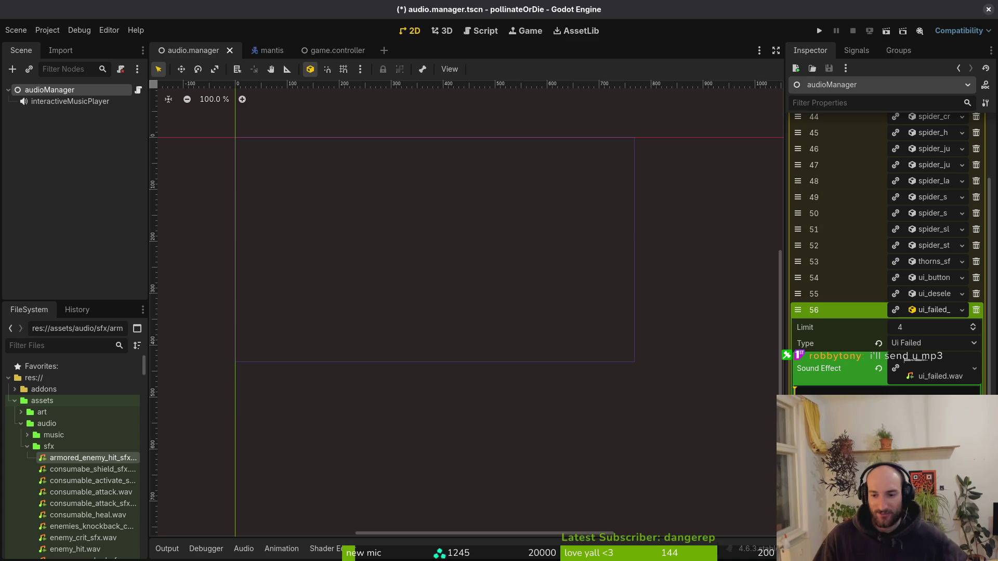
- Inspect armored_enemy_hit, the consumable shield and activate sounds, then select consumable_attack.wav
double_click(76, 460)
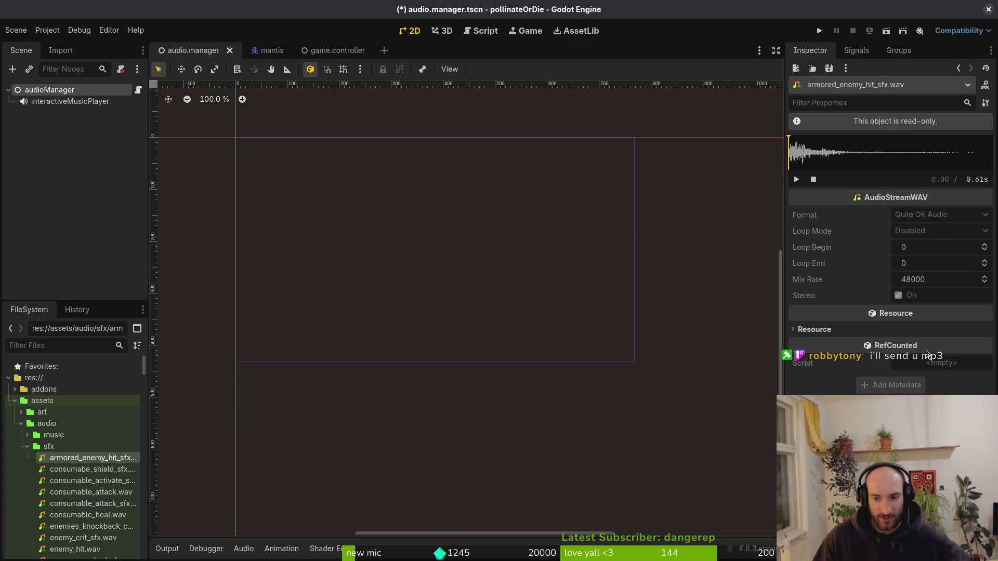
left_click(86, 469)
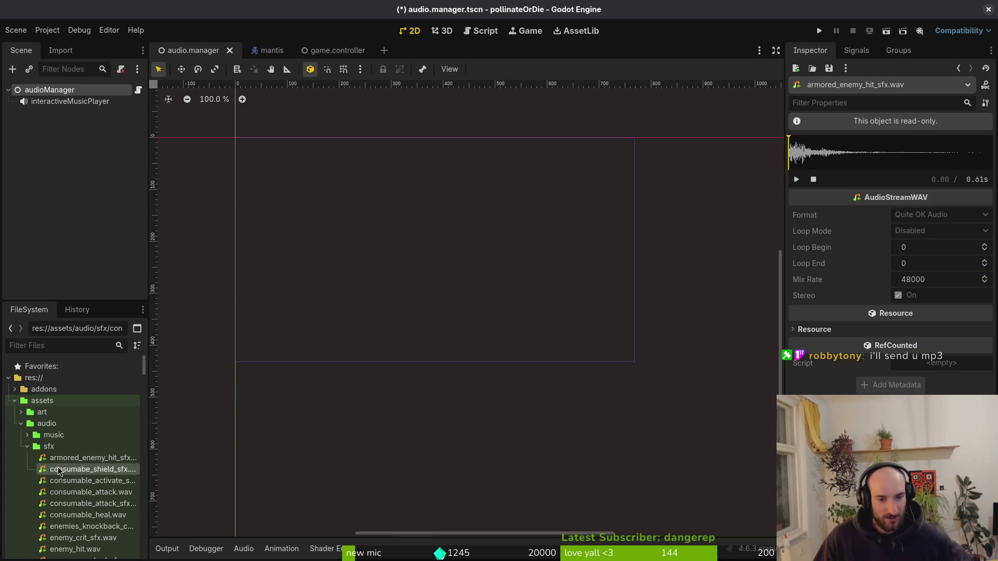
scroll(132, 445, "down", 3)
double_click(74, 436)
left_click(82, 457)
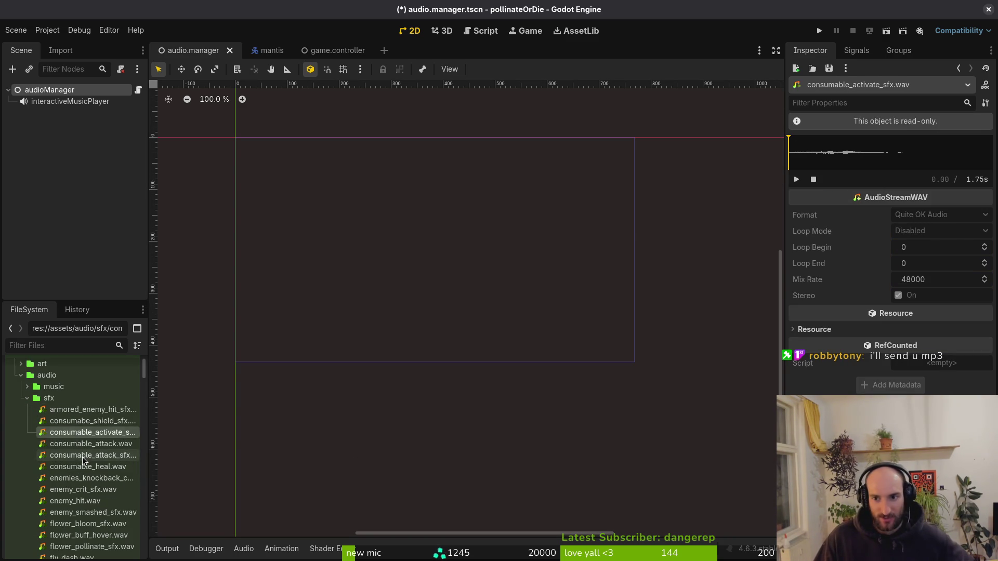
left_click(83, 444)
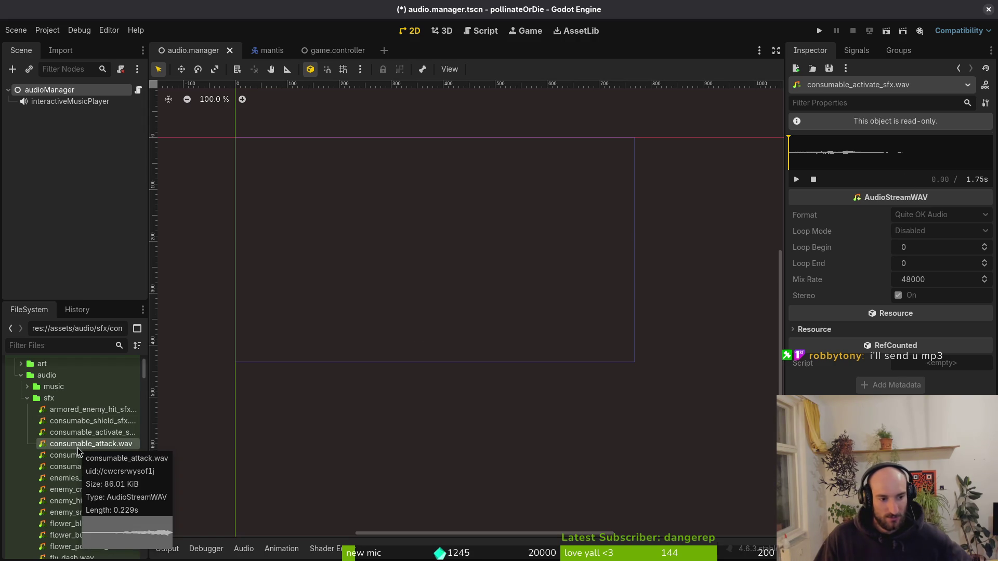
- Preview the consumable activate sound three times and show the Import settings
left_click(796, 180)
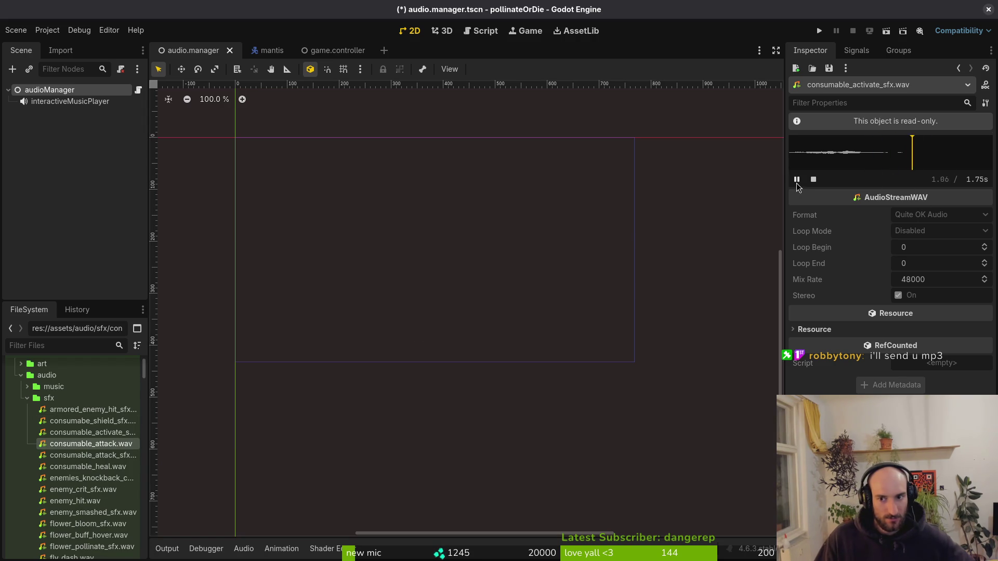
left_click(797, 180)
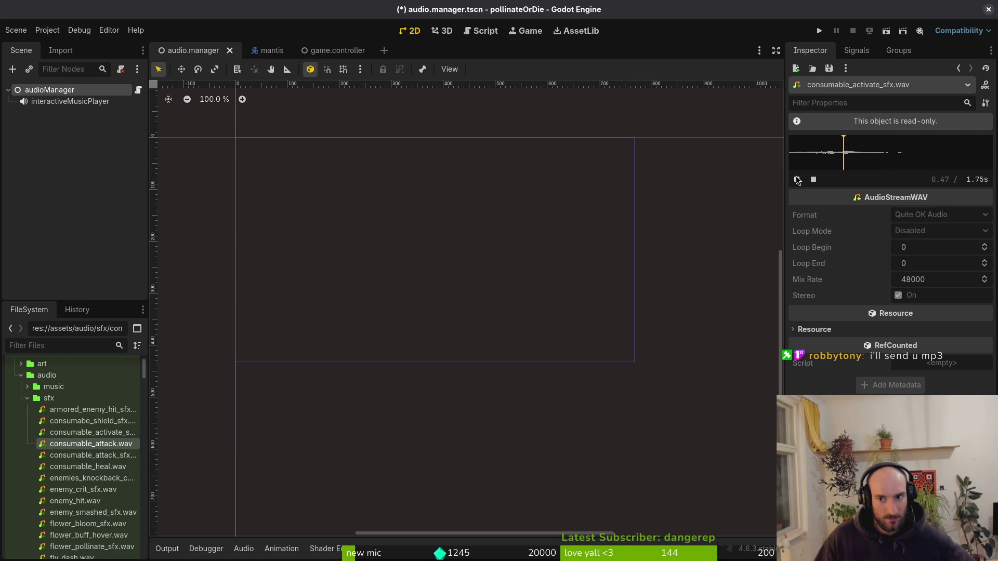
left_click(797, 179)
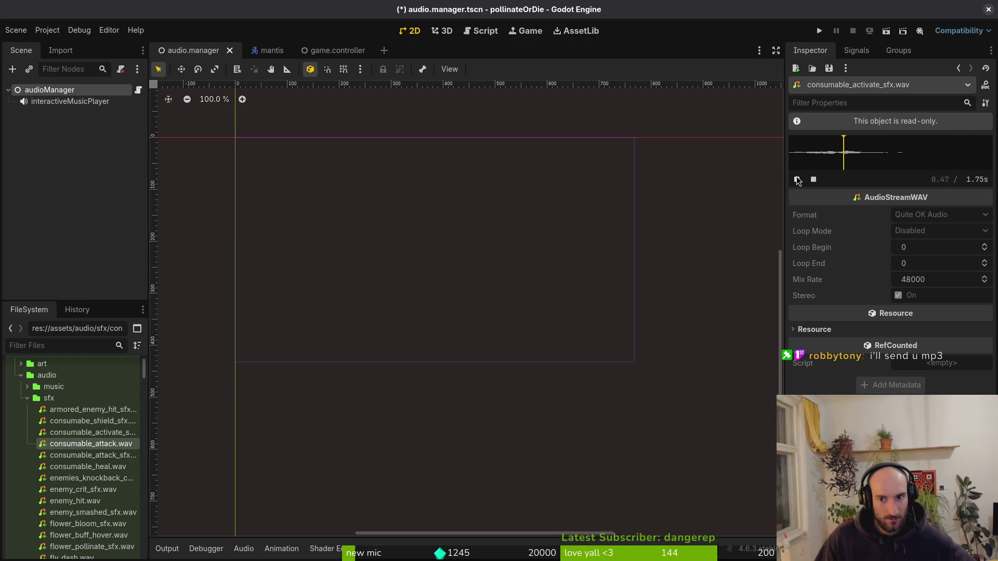
left_click(60, 51)
- Enable Trim and reimport consumable_attack.wav, then check its new length
left_click(86, 198)
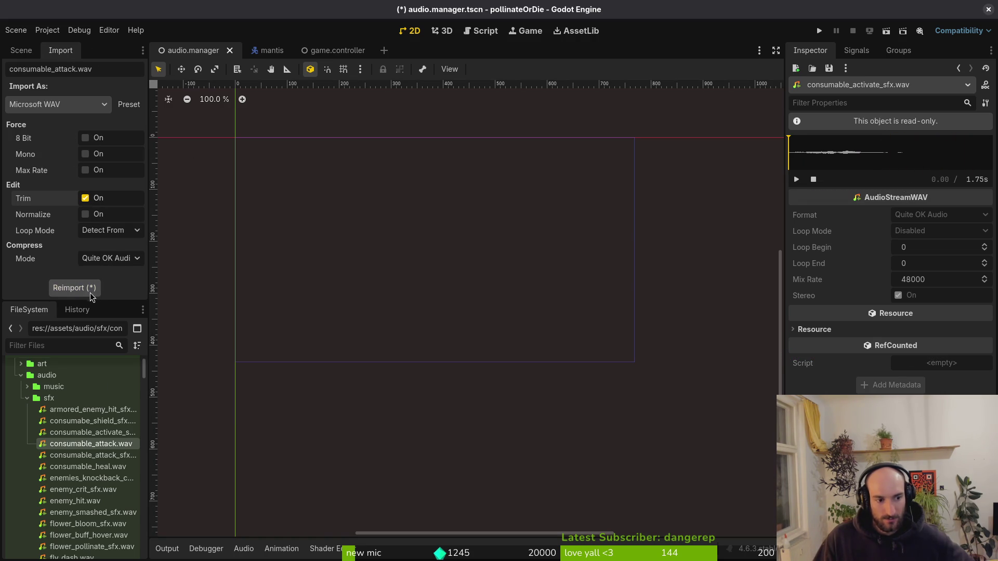
left_click(74, 287)
left_click(74, 437)
left_click(81, 445)
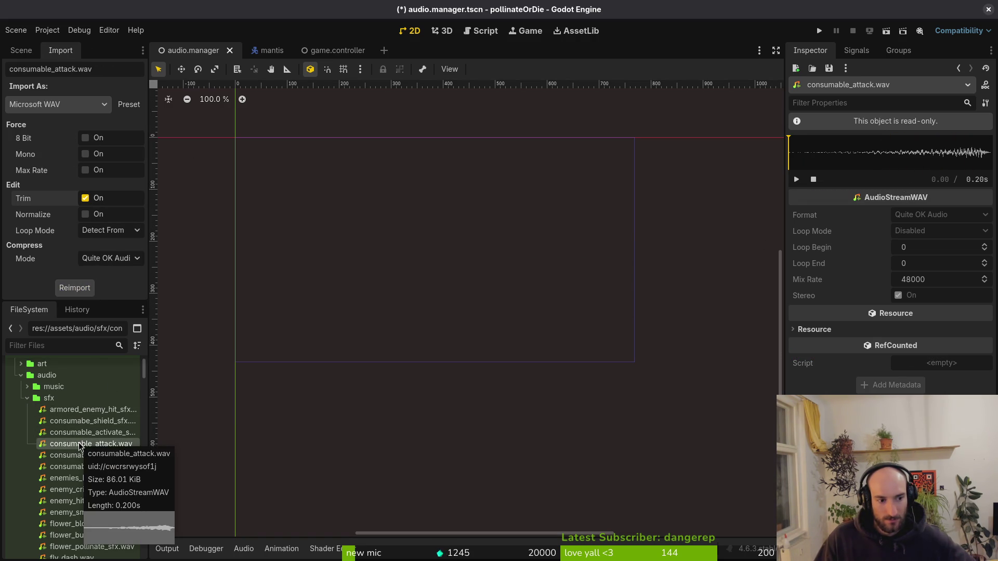
- Preview consumable_activate_sfx.wav and enable its silence trimming
left_click(86, 435)
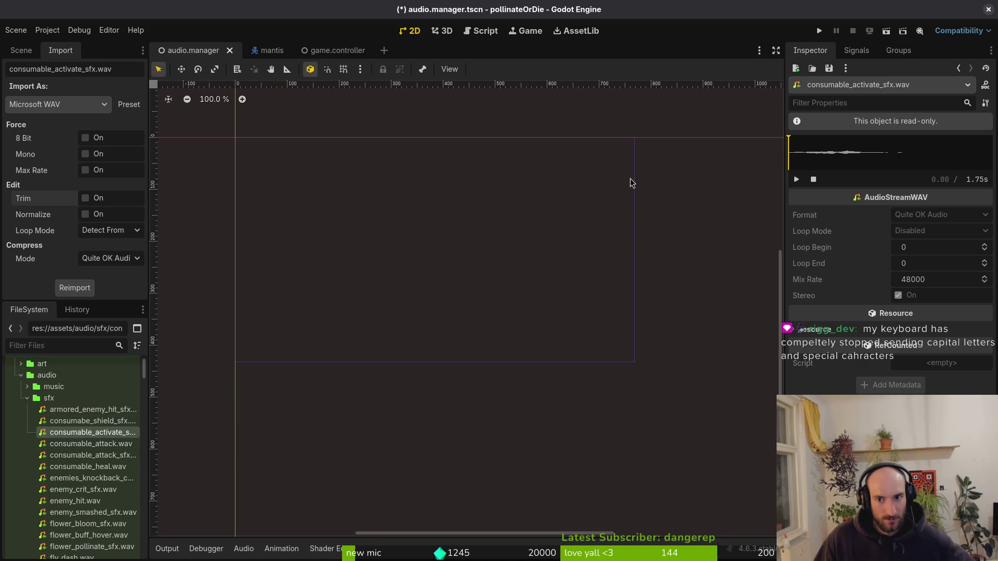
left_click(797, 180)
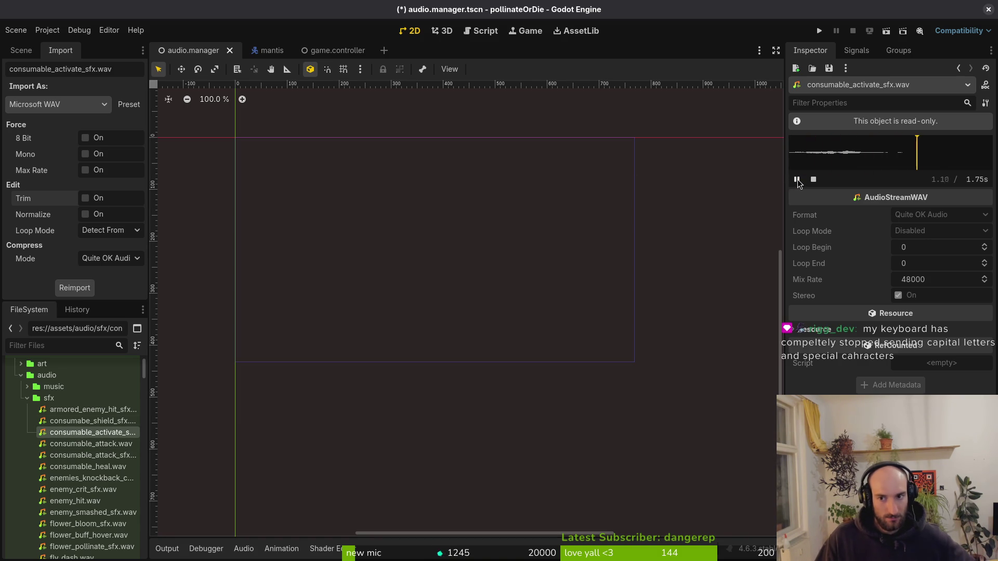
left_click(86, 198)
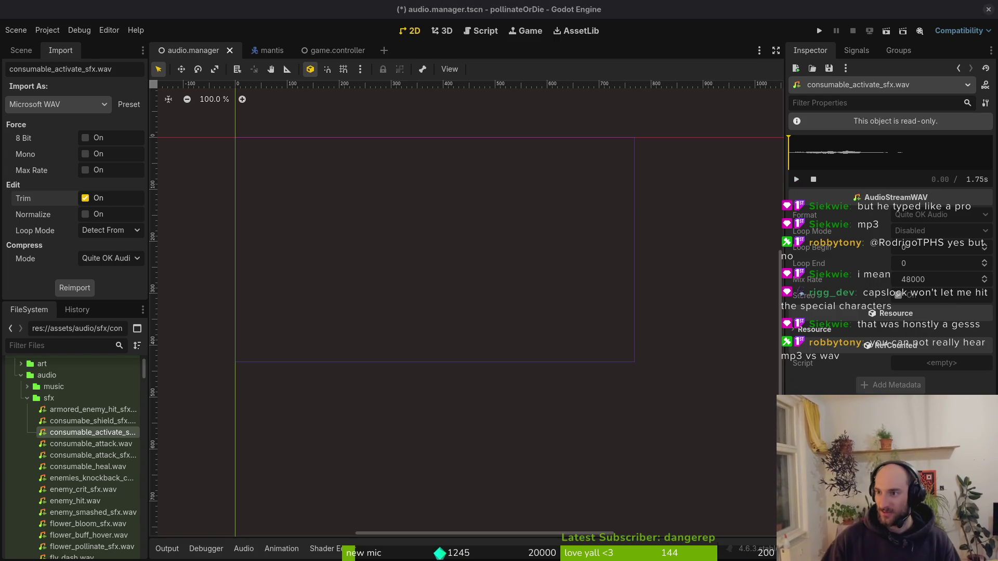
key("super+b")
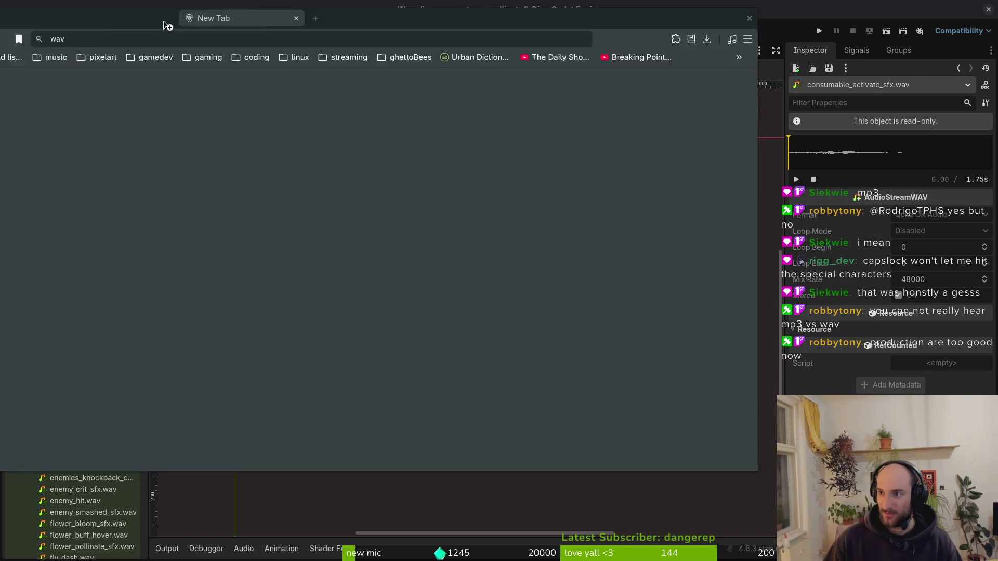
- Search 'wav files get decoded in games?' and expand the AI answer to its Trade-off paragraph
left_click(289, 74)
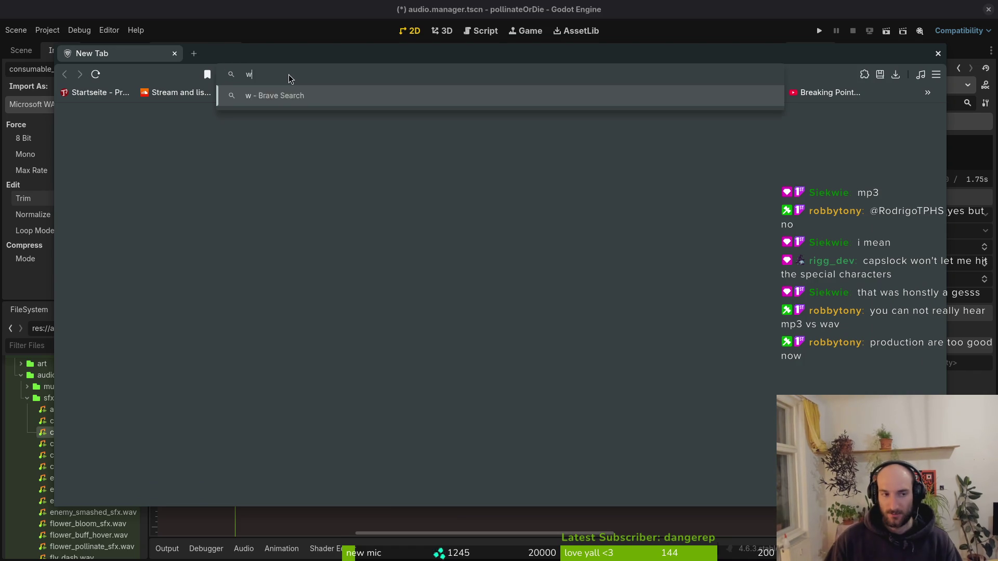
type("av files get decode")
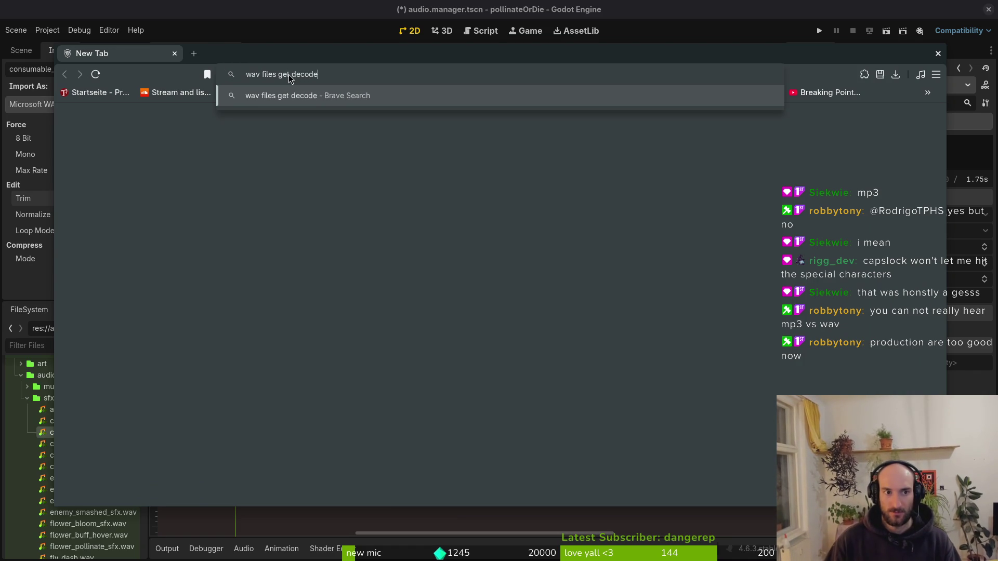
type("d in games?")
key("Return")
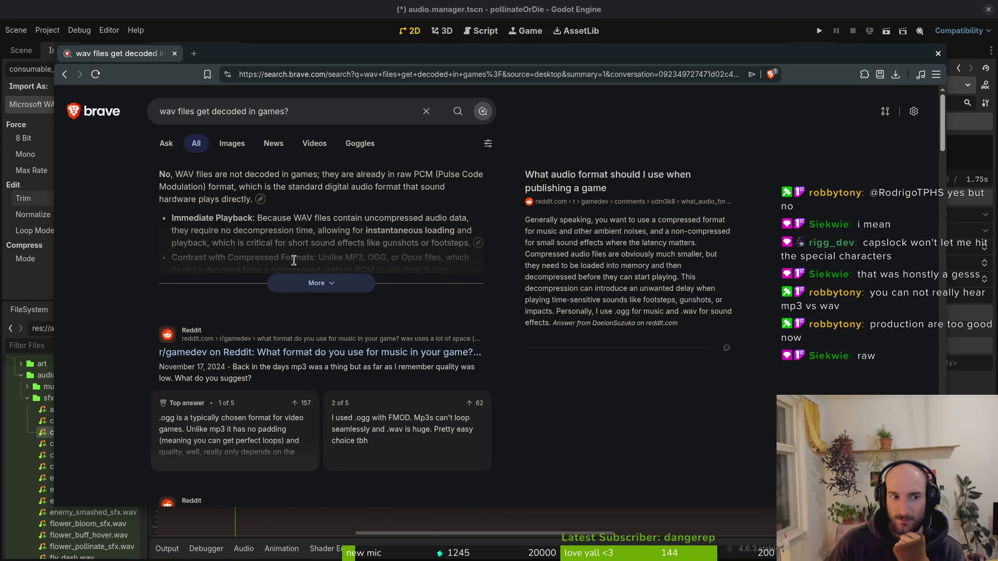
left_click(297, 281)
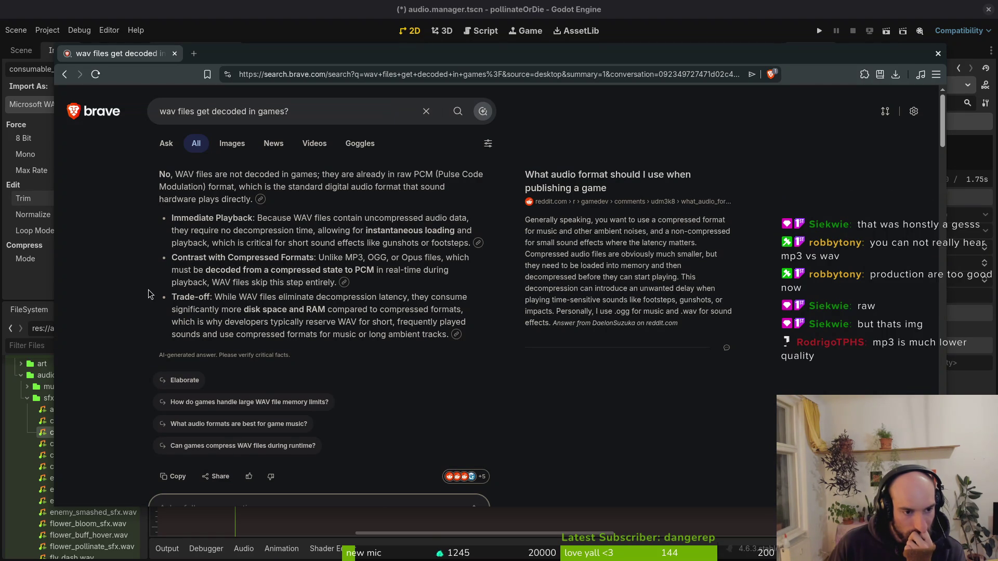
left_click_drag(170, 298, 454, 343)
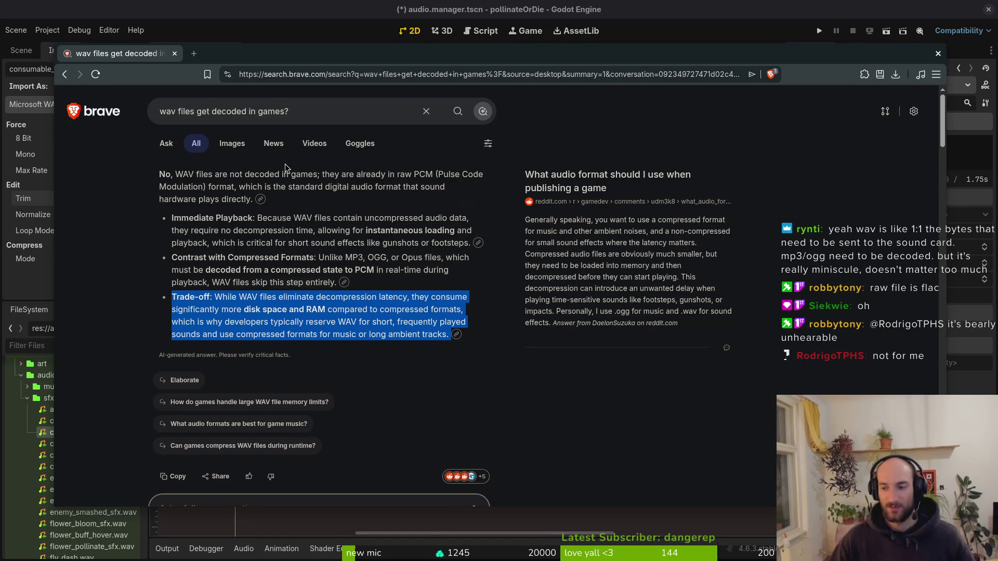
- Ask the follow-up question 'how much latency decoding adds'
left_click(334, 112)
scroll(419, 379, "down", 3)
left_click(252, 380)
type("how much latency deco")
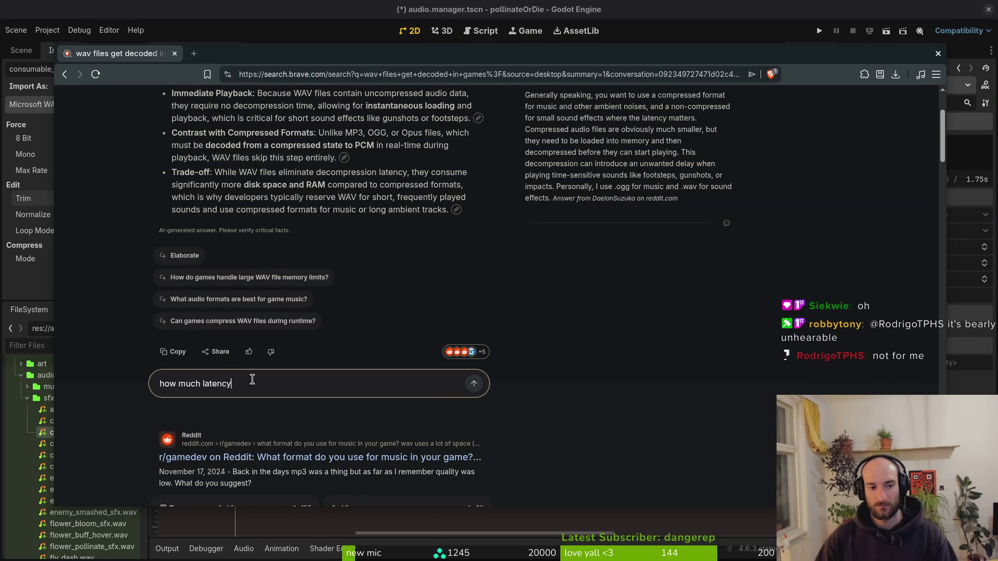
type("ding adds")
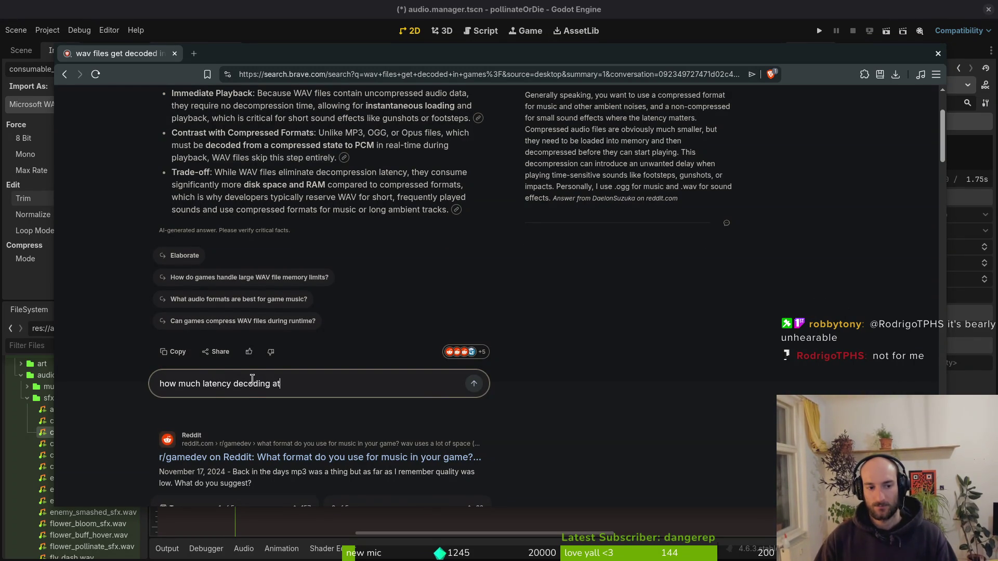
key("Return")
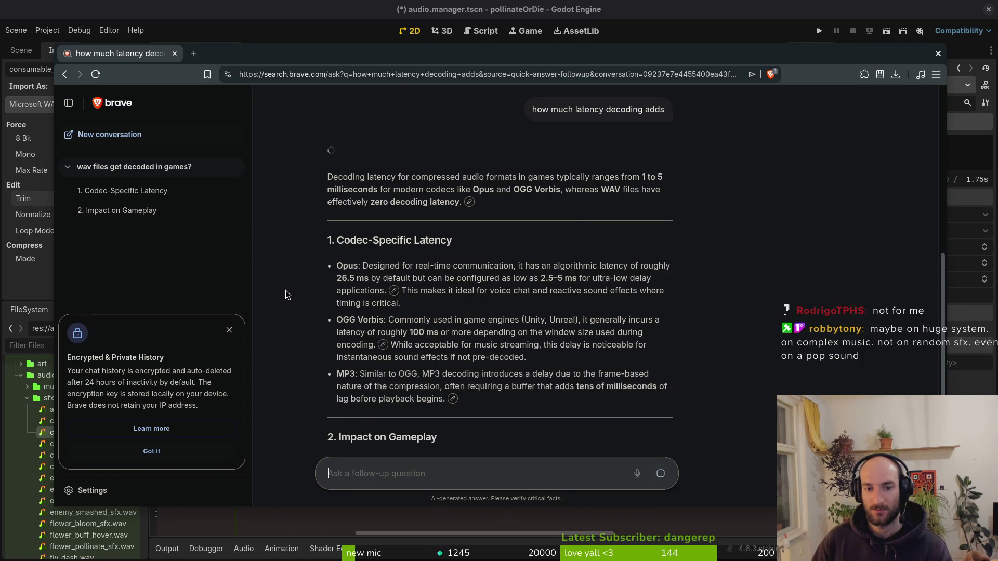
- Highlight the 26.5 ms Opus and 100 ms OGG Vorbis latency figures, then return to Godot
left_click_drag(337, 278, 370, 279)
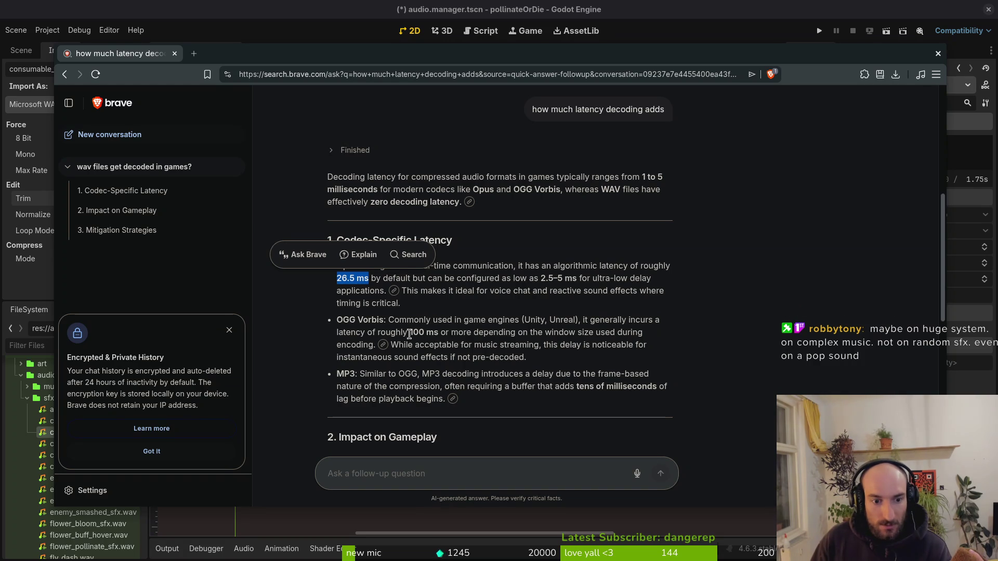
left_click_drag(411, 333, 428, 334)
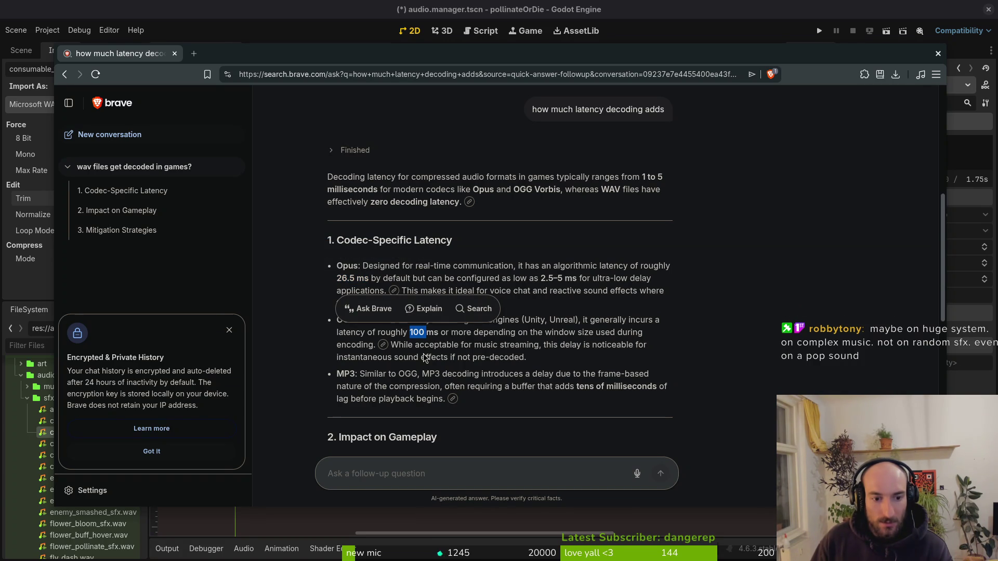
mouse_move(440, 334)
left_mouse_down()
mouse_move(379, 346)
mouse_move(397, 334)
left_mouse_up()
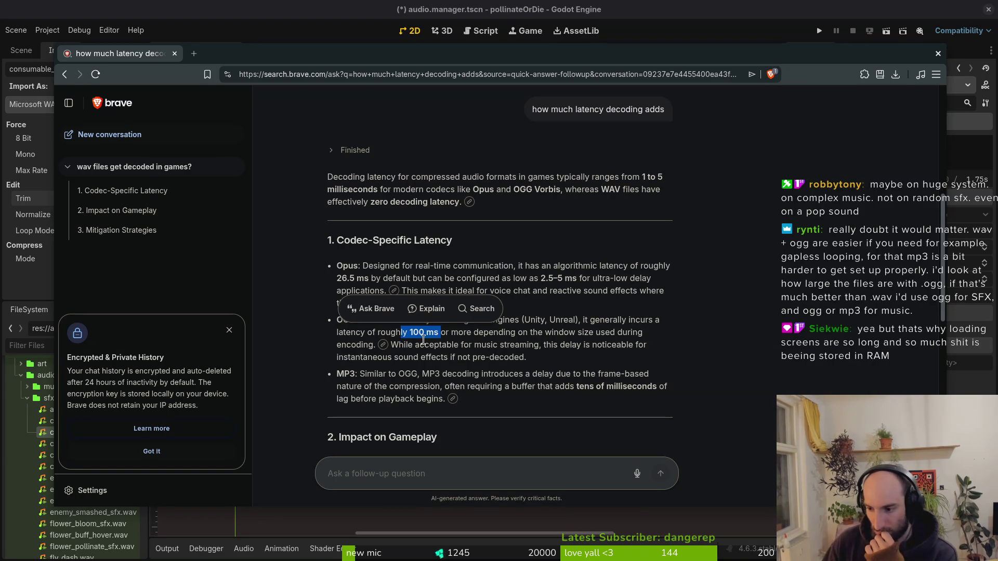
left_click(640, 276)
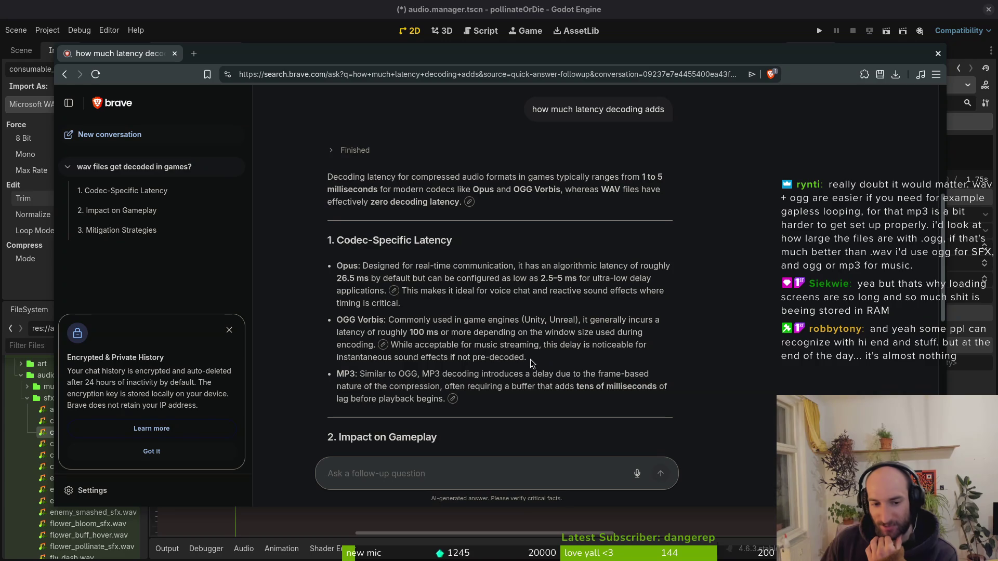
left_click_drag(541, 364, 337, 318)
left_click_drag(409, 332, 440, 333)
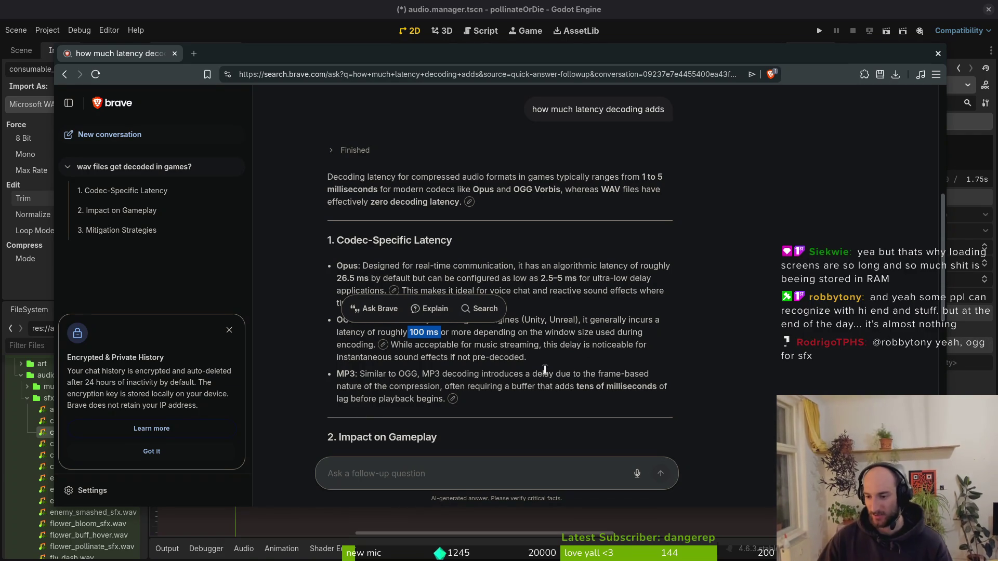
left_click(30, 435)
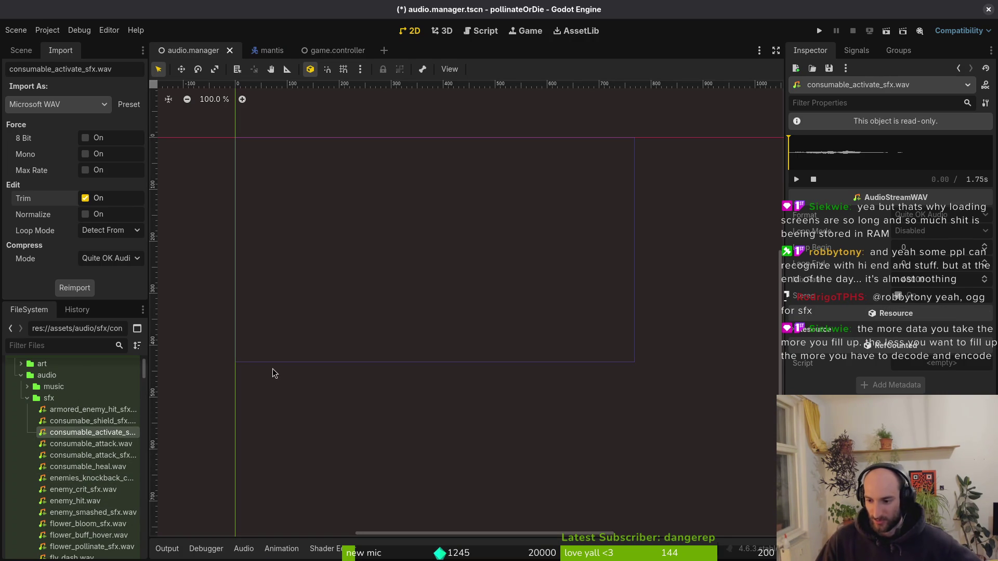
- Collapse the sfx folder in the FileSystem dock to reveal spanish_fly_shoot_sfx.wav and the other audio files
left_click(27, 399)
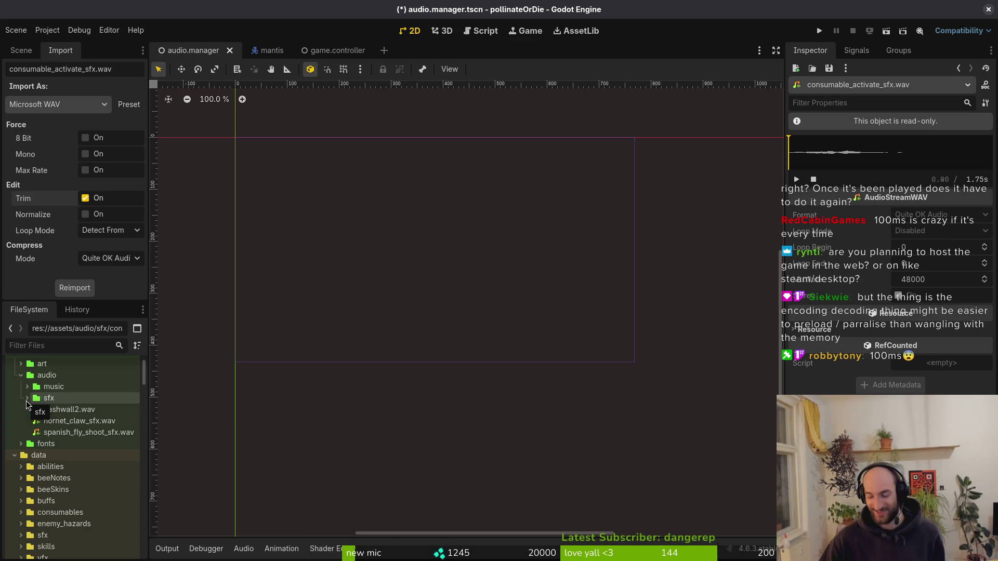
- Check the audio bus, general and driver settings in Project Settings, noting the 15 ms output latency
left_click(47, 30)
left_click(72, 42)
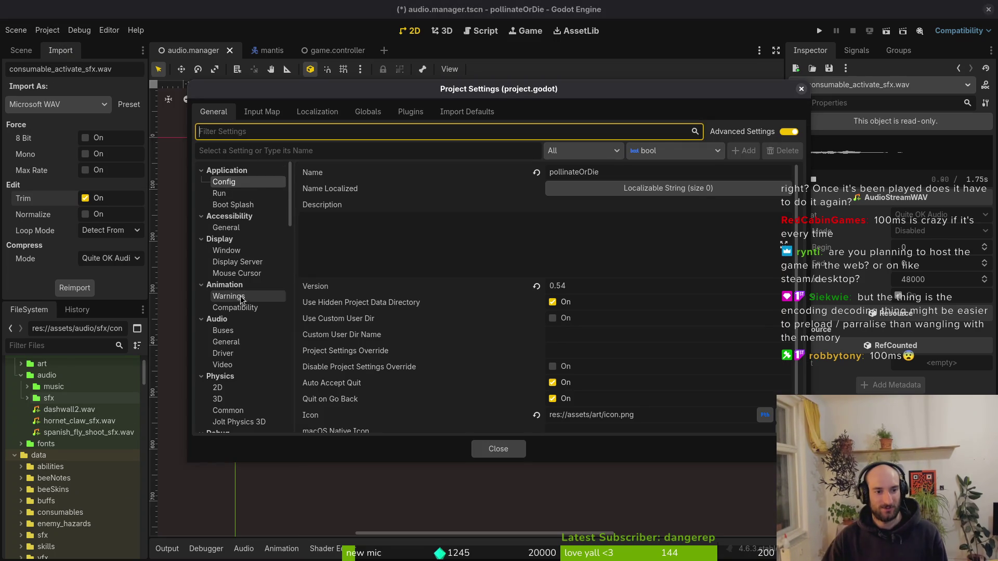
left_click(243, 331)
left_click(249, 343)
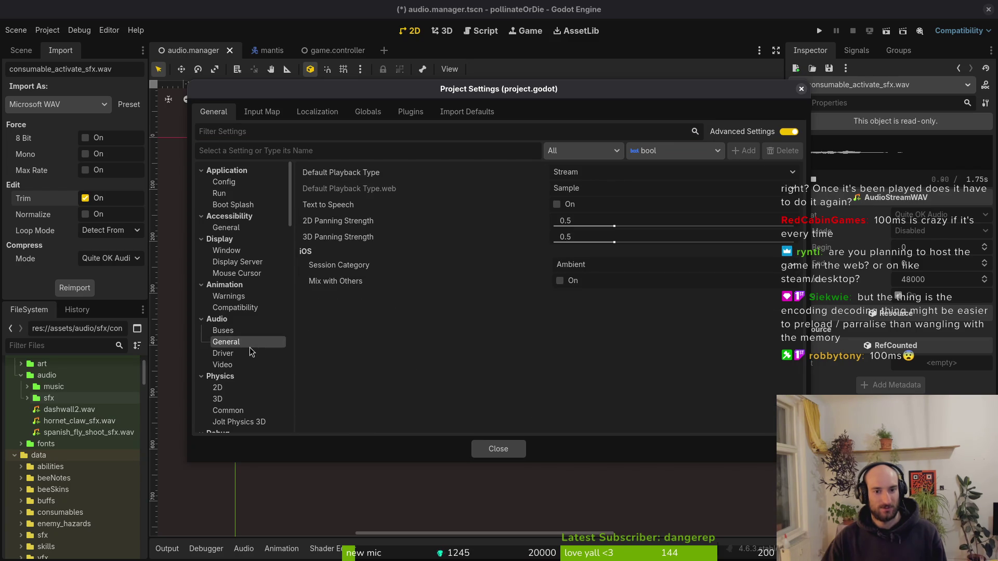
left_click(254, 333)
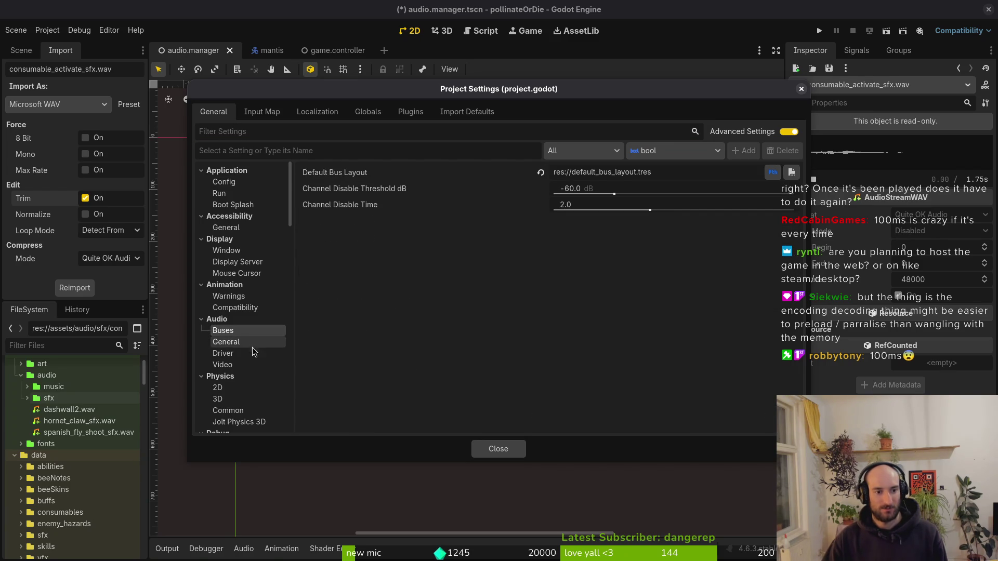
left_click(248, 354)
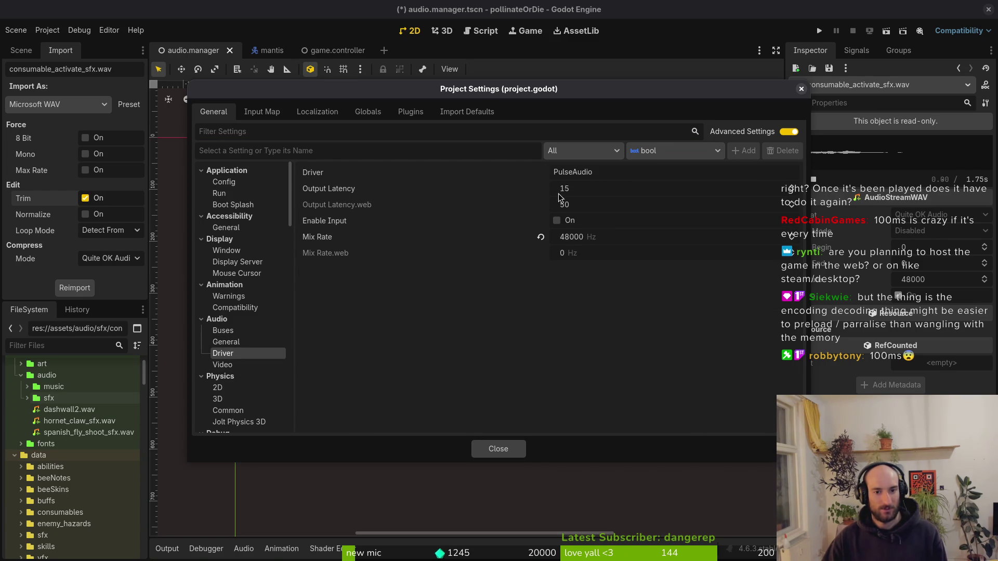
mouse_move(350, 194)
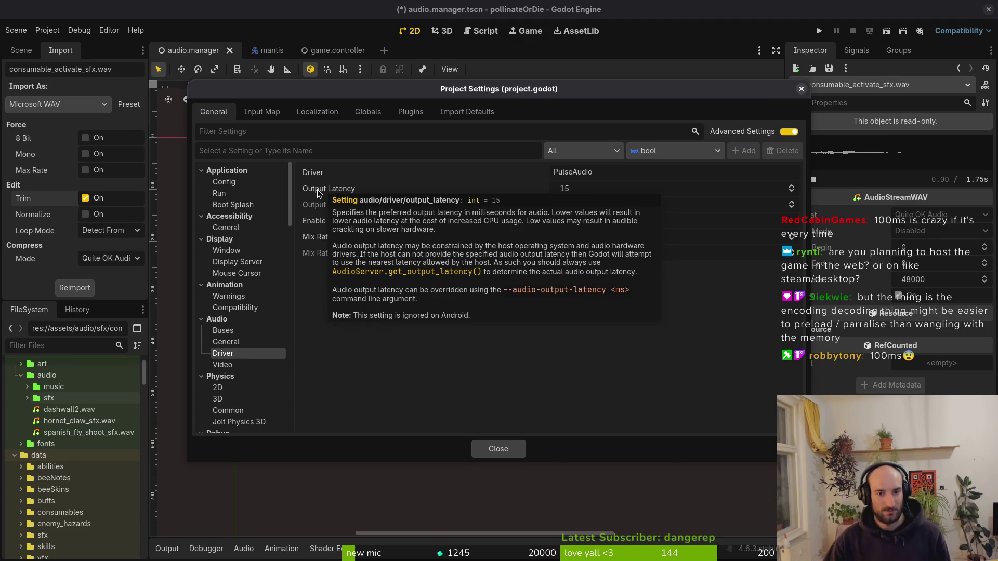
left_click(517, 449)
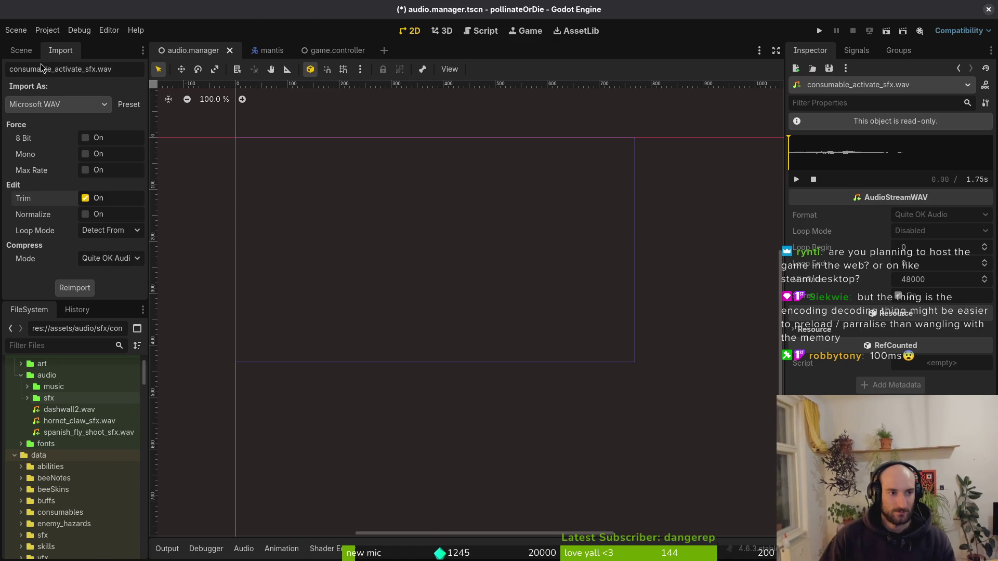
- Return to the scene tree, collapse the audio folder, and save audio.manager.tscn
left_click(21, 51)
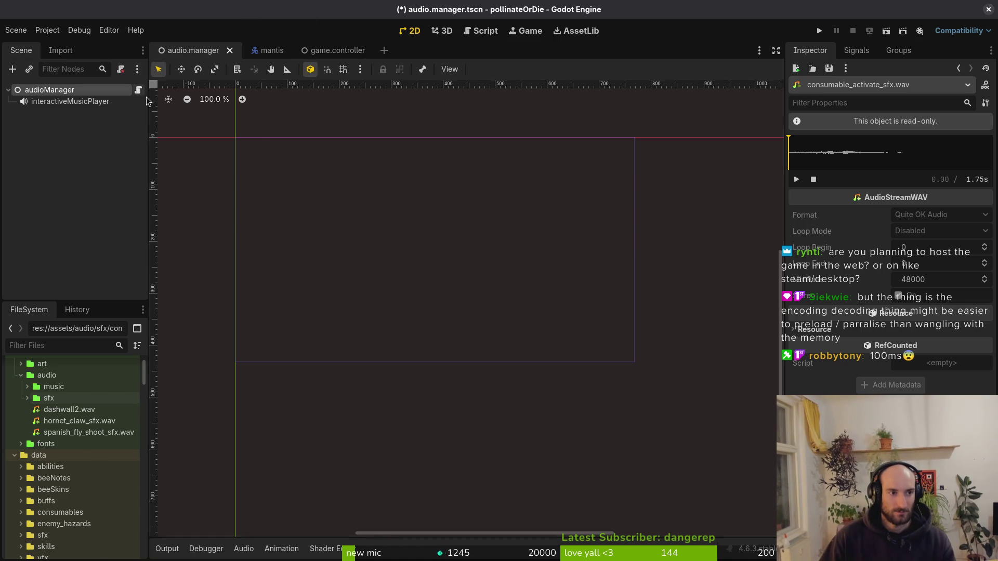
left_click(19, 377)
key("ctrl+s")
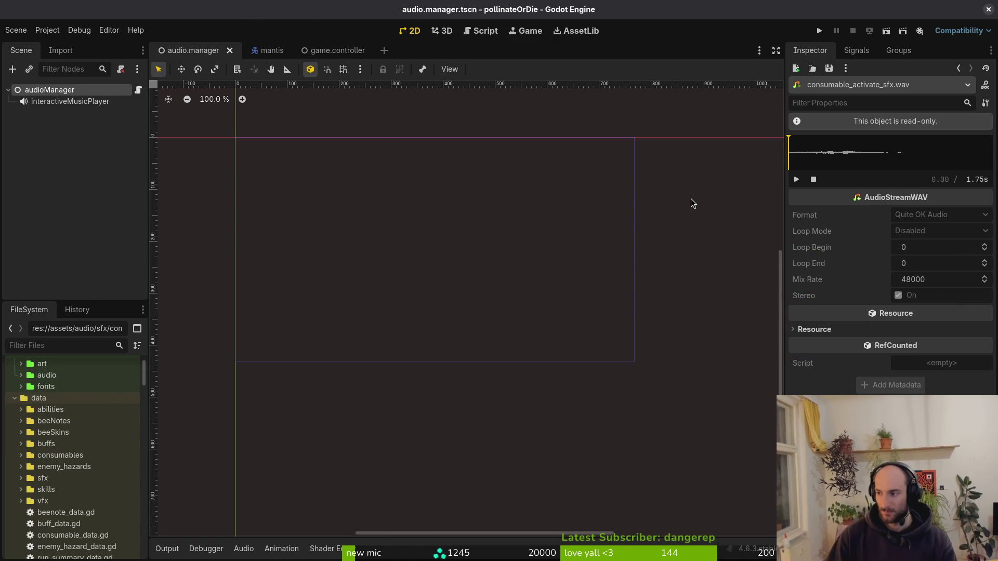
- Switch to Neovim and open spanishFly/bubble.gd with the fuzzy finder and folder listing
key("alt+Tab")
key("space")
key("f")
key("f")
type("spafly")
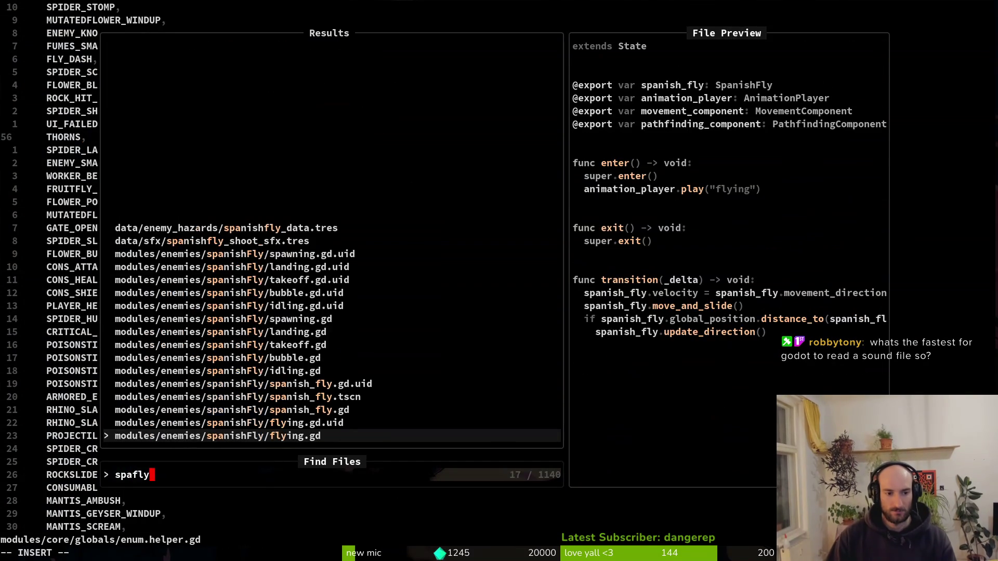
type("sh")
key("BackSpace")
key("BackSpace")
key("Up")
key("Up")
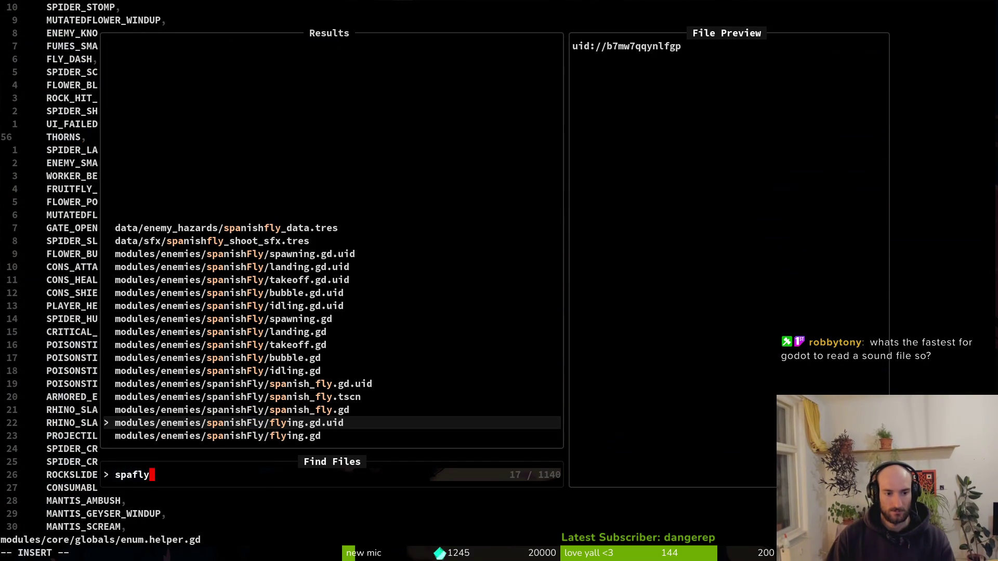
key("Return")
key("minus")
key("j")
key("j")
key("j")
key("k")
key("Return")
- Paste and uncomment the GameController create_sfx line below the bubbleWindup play call
key("j")
key("8")
key("j")
key("3")
key("j")
key("o")
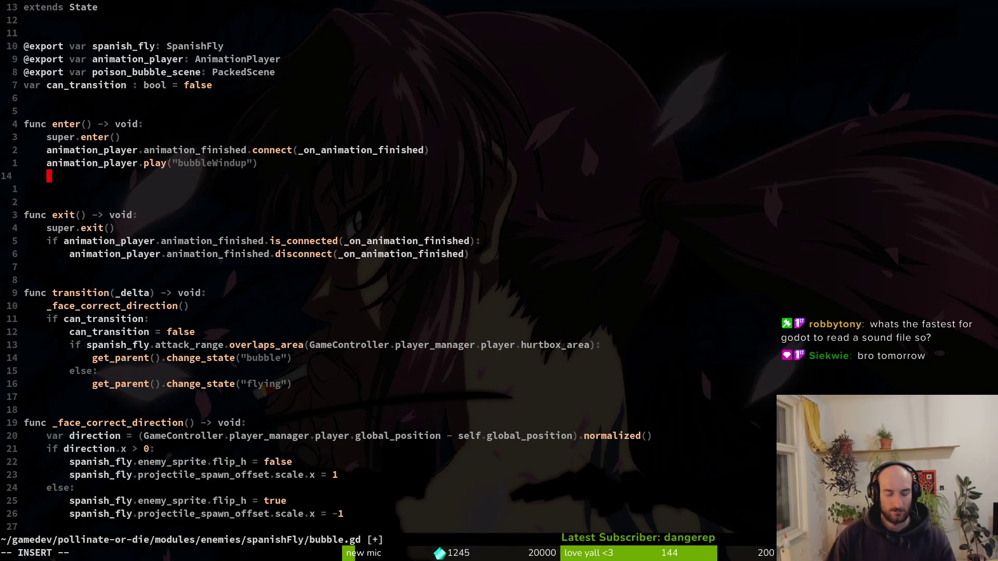
key("super+v")
key("Down")
key("Down")
key("Return")
type("p")
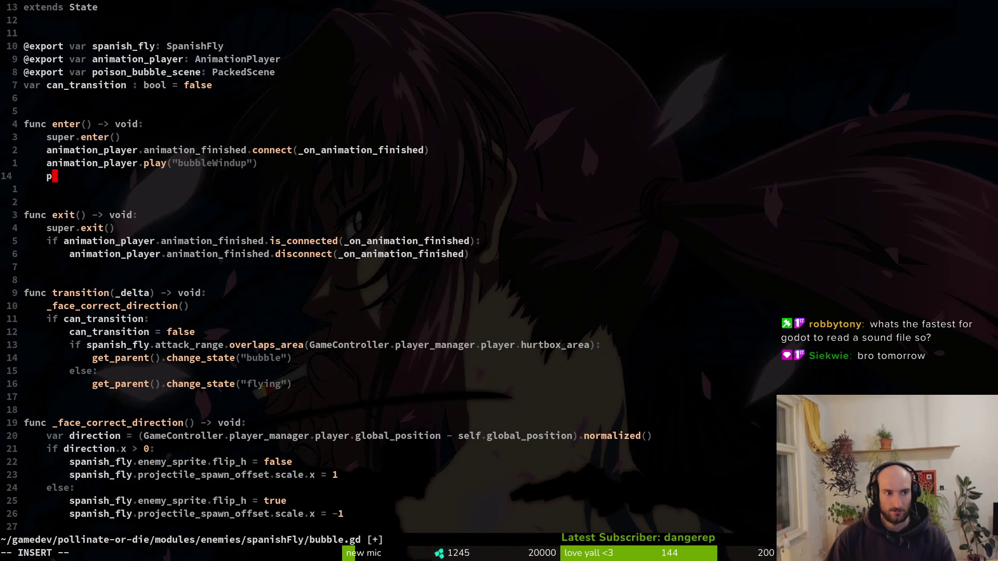
key("Escape")
key("p")
key("d")
key("d")
key("x")
- Change the pasted sound name to SPANISHFLY_SHOOT and save bubble.gd
key("$")
key("i")
key("BackSpace")
key("BackSpace")
key("ctrl+w")
type("SPAN")
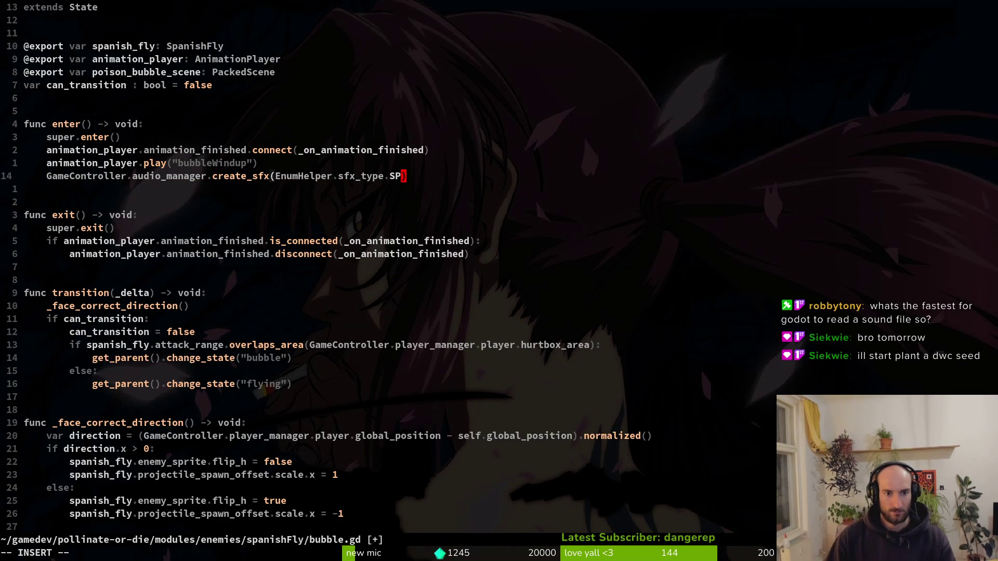
key("Return")
key("Escape")
type(":w")
key("Return")
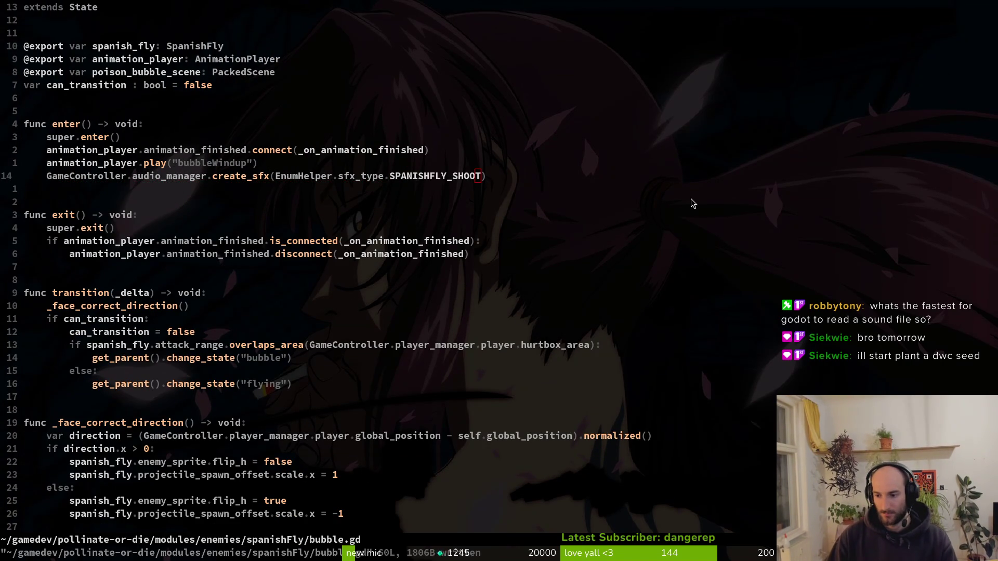
key("alt+Tab")
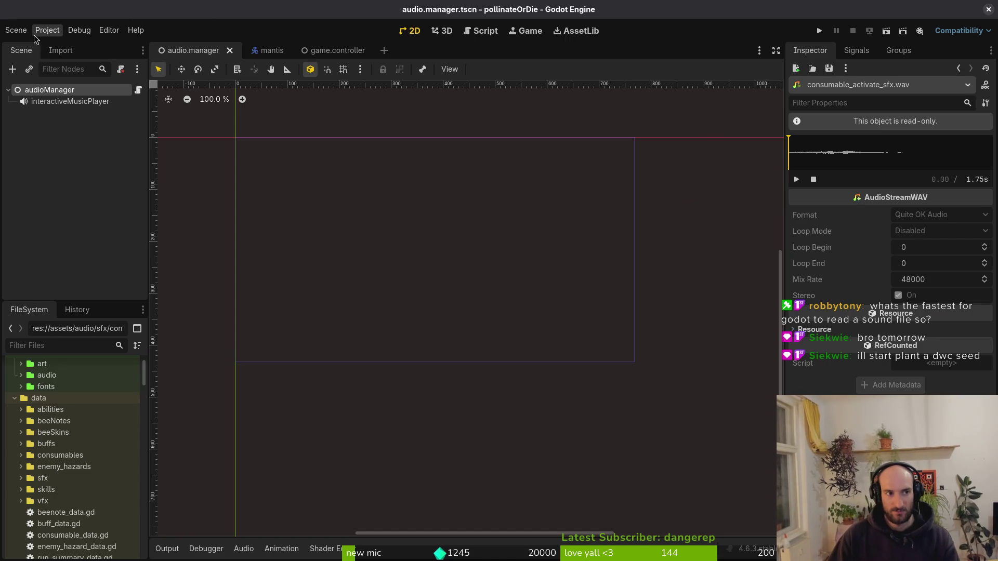
- Review the audio driver in Project Settings, then launch the game for a playtest
left_click(47, 31)
left_click(72, 45)
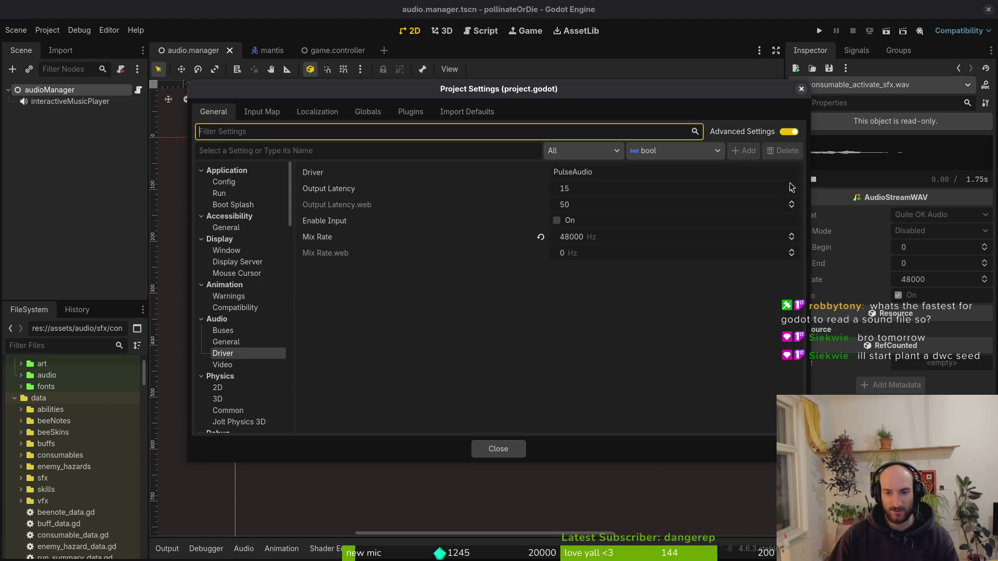
left_click(802, 91)
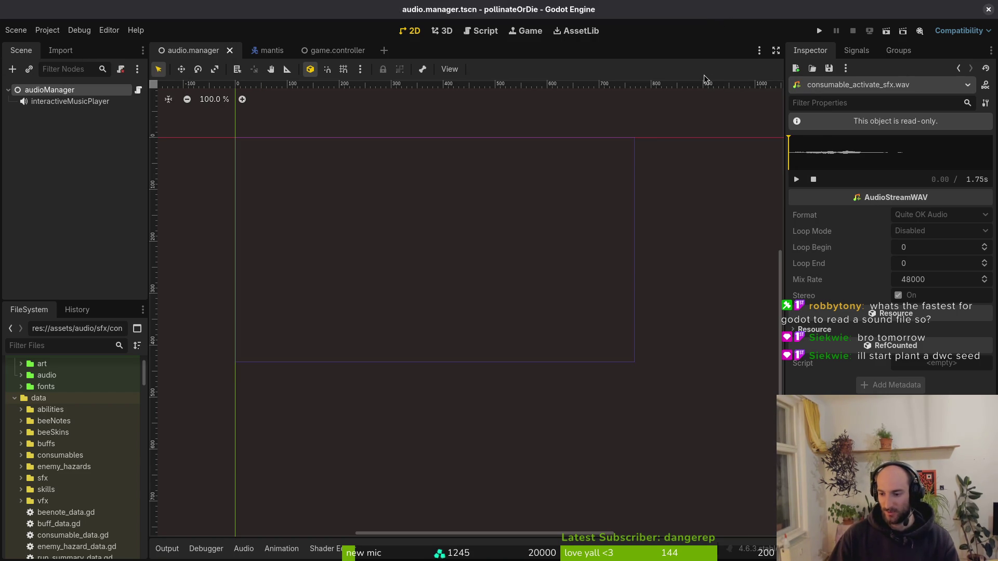
left_click(822, 31)
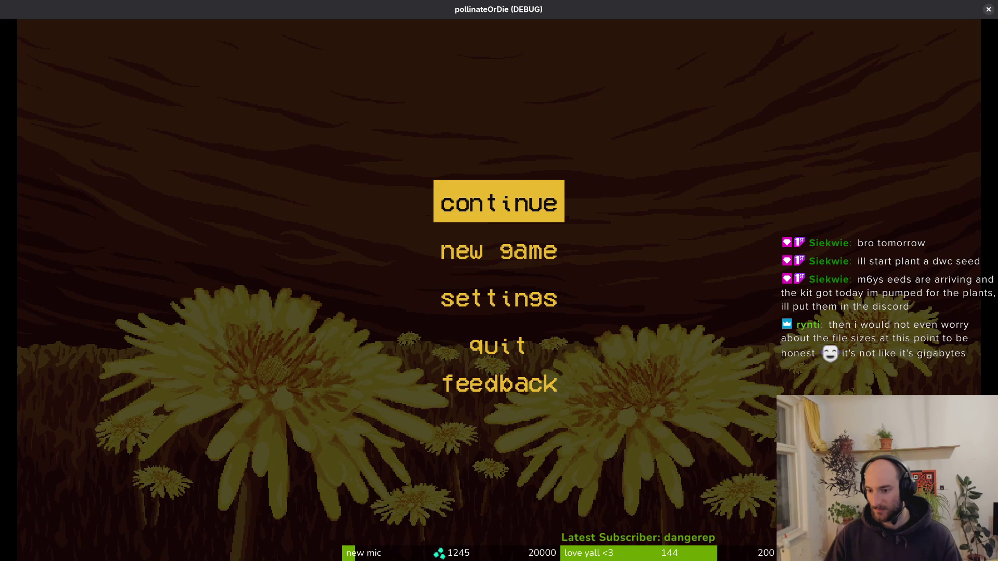
- Continue the saved game and browse the debug level select before returning to the pause menu
left_click(498, 182)
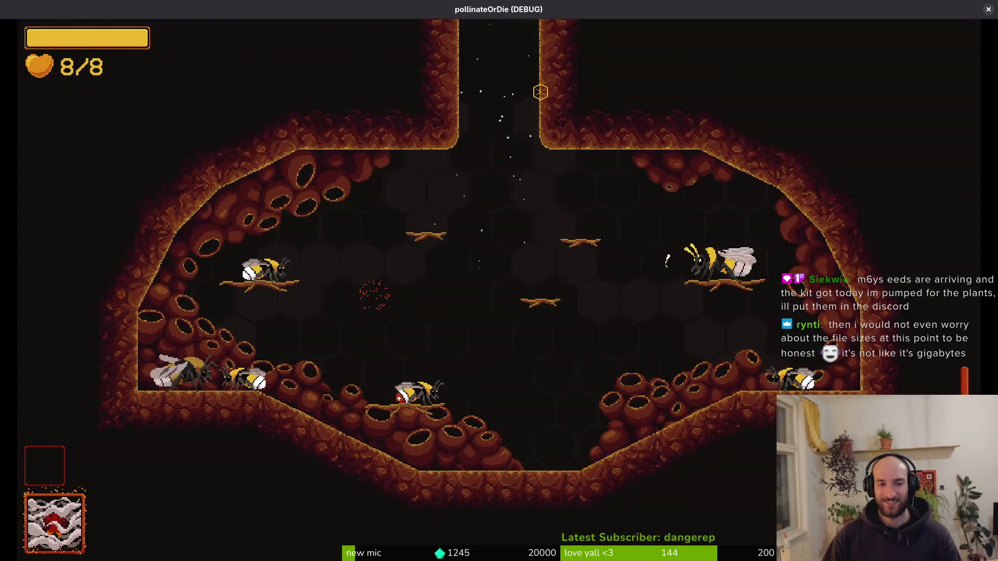
key("Escape")
key("Down")
key("Up")
key("Down")
key("Up")
key("Down")
key("Up")
key("Up")
key("Down")
key("Up")
key("Down")
key("Down")
key("Up")
key("Down")
key("Up")
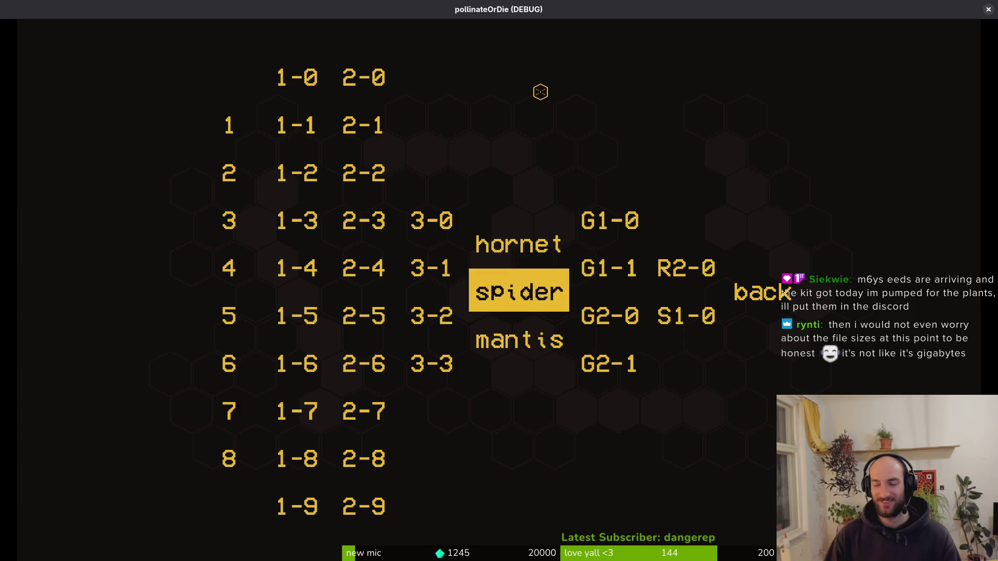
key("Down")
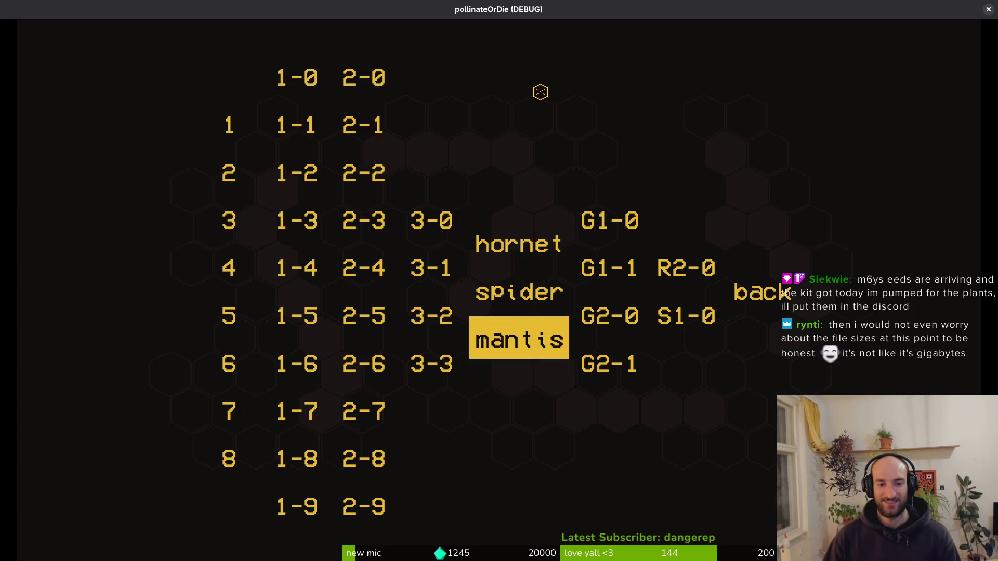
key("Up")
key("Left")
key("Right")
key("Right")
key("Right")
key("Down")
key("Up")
key("Right")
key("Return")
- Enable the development level in the pause menu's debugging options and resume play
key("Down")
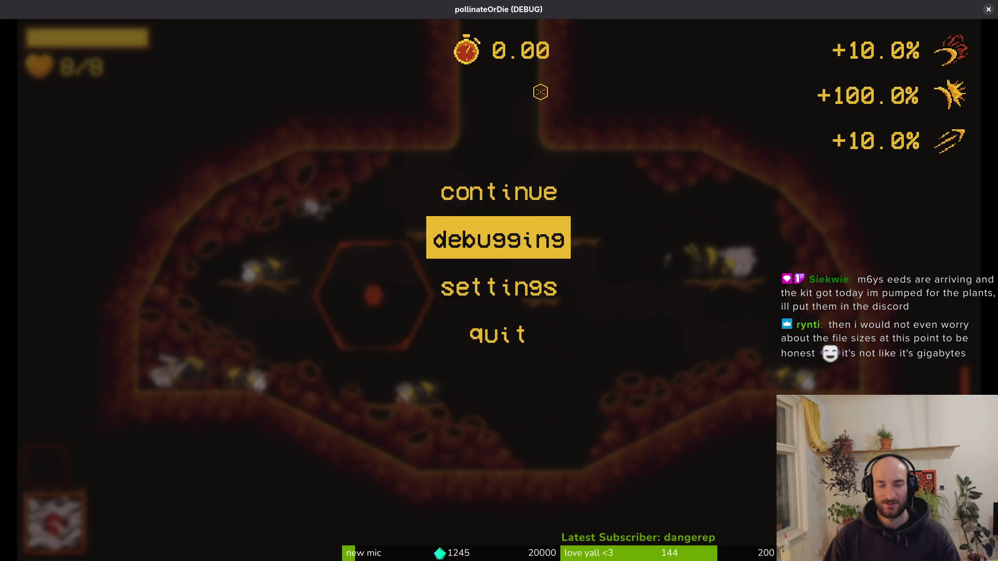
key("Return")
key("Down")
key("Down")
key("Down")
key("Escape")
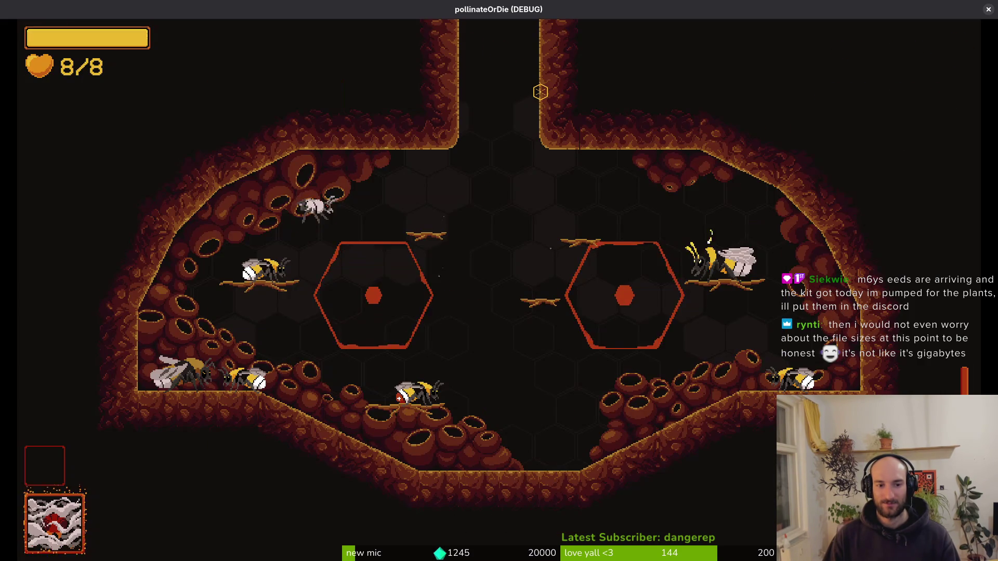
- Fly through the right portal into the dev level, attack the ground enemy, and pause
key("Up")
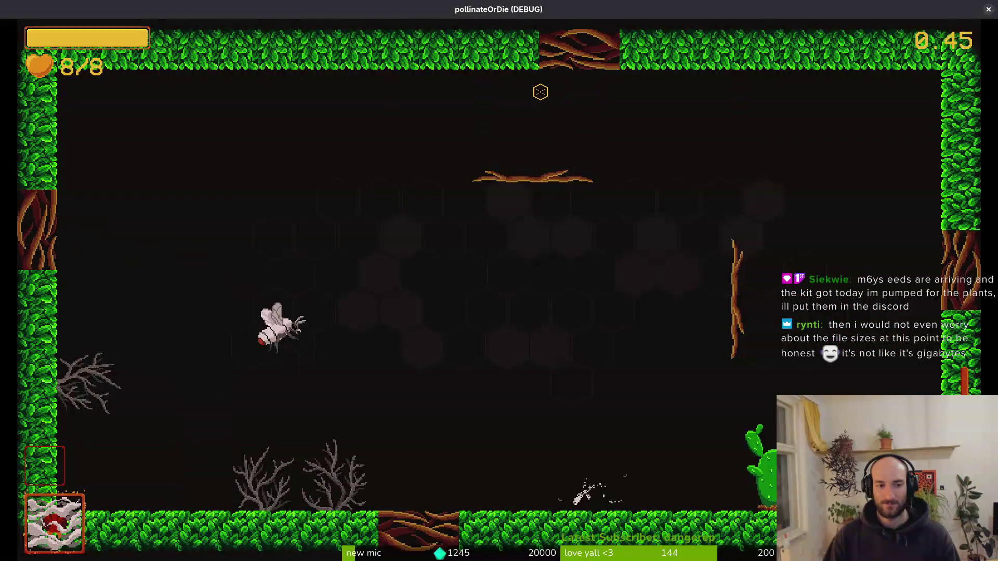
key("Down")
key("Right")
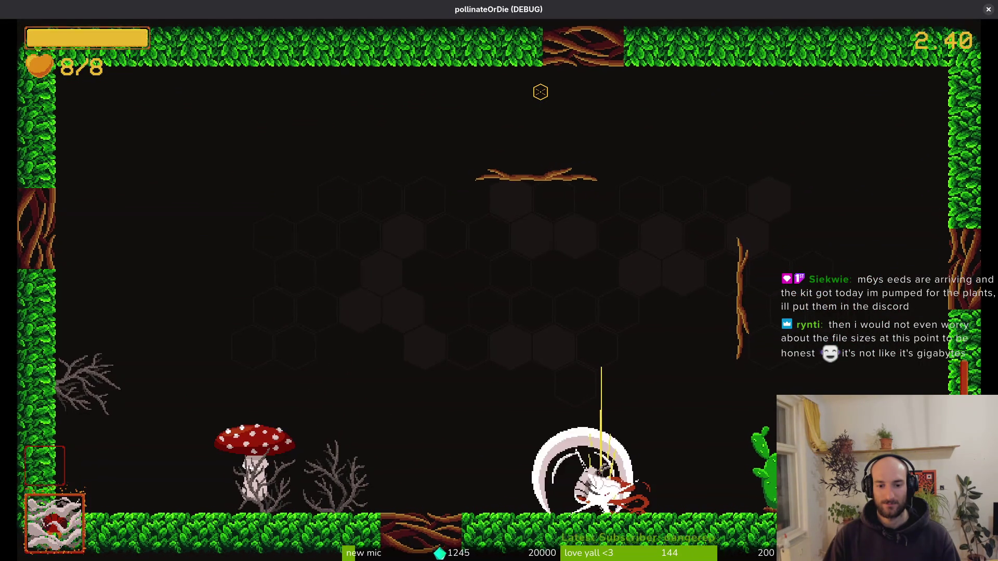
key("Escape")
- Return to Godot and open devlevel.tscn through the quick scene search
key("F8")
key("shift+alt+o")
type("devlet")
key("Return")
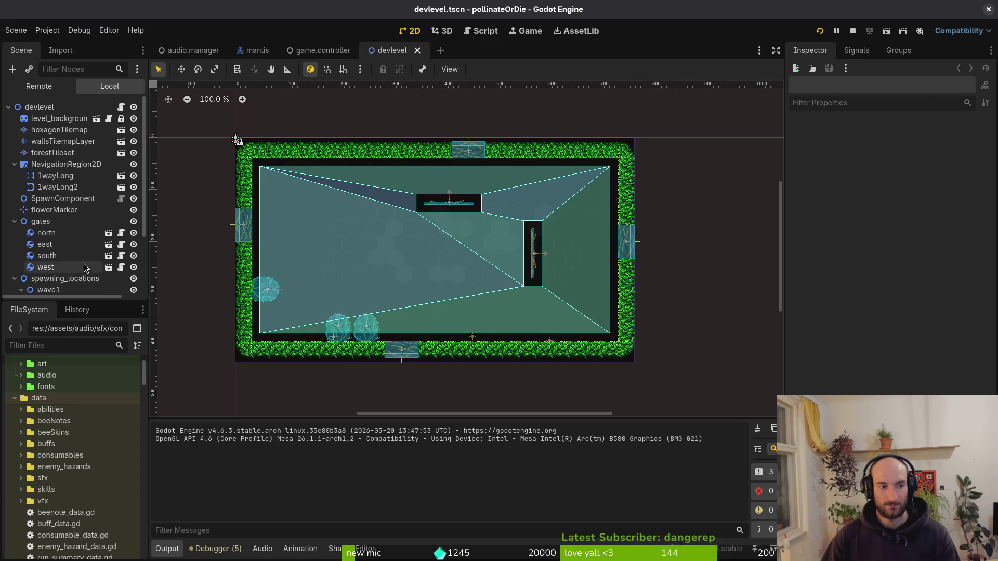
- Paste a new spawn marker into wave1, set its Enemy Type to Spanishfly, and save
scroll(68, 234, "down", 3)
left_click(70, 224)
left_click(48, 213)
key("ctrl+v")
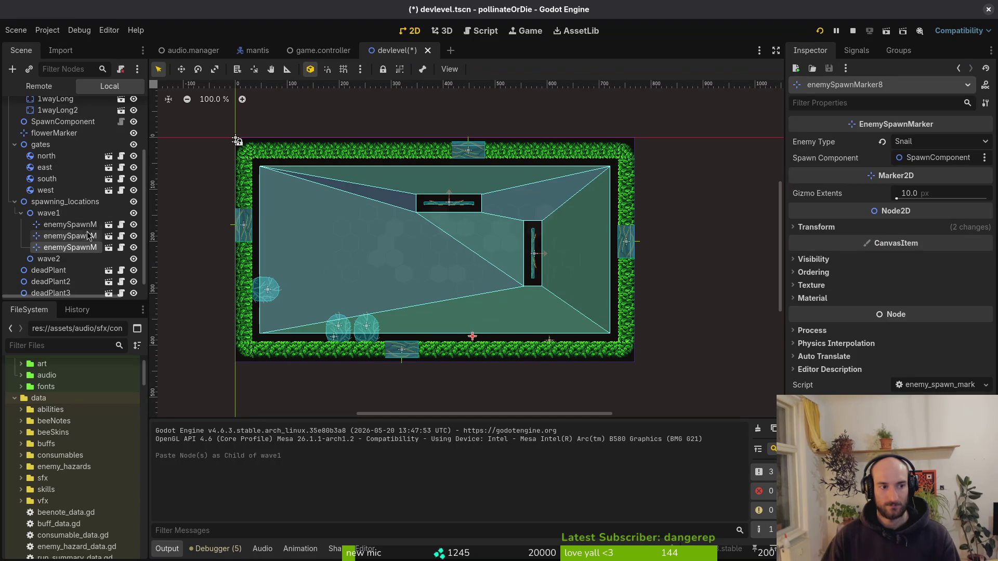
left_click(928, 143)
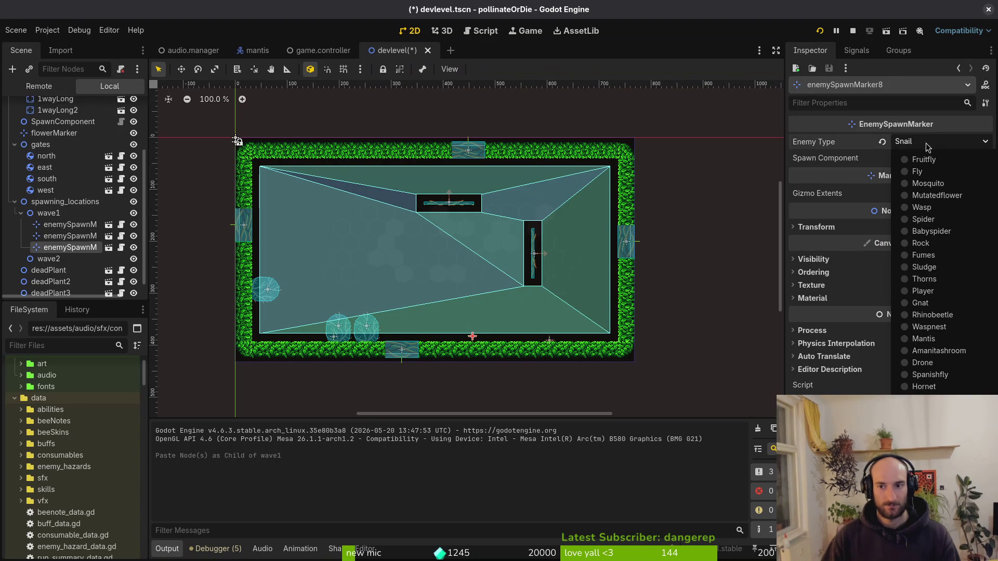
left_click(930, 375)
key("ctrl+s")
- Drag the Spanishfly marker to the arena centre at (380, 213) and save devlevel.tscn
mouse_move(473, 341)
left_mouse_down()
mouse_move(416, 253)
mouse_move(433, 252)
left_mouse_up()
left_click(452, 278)
key("ctrl+s")
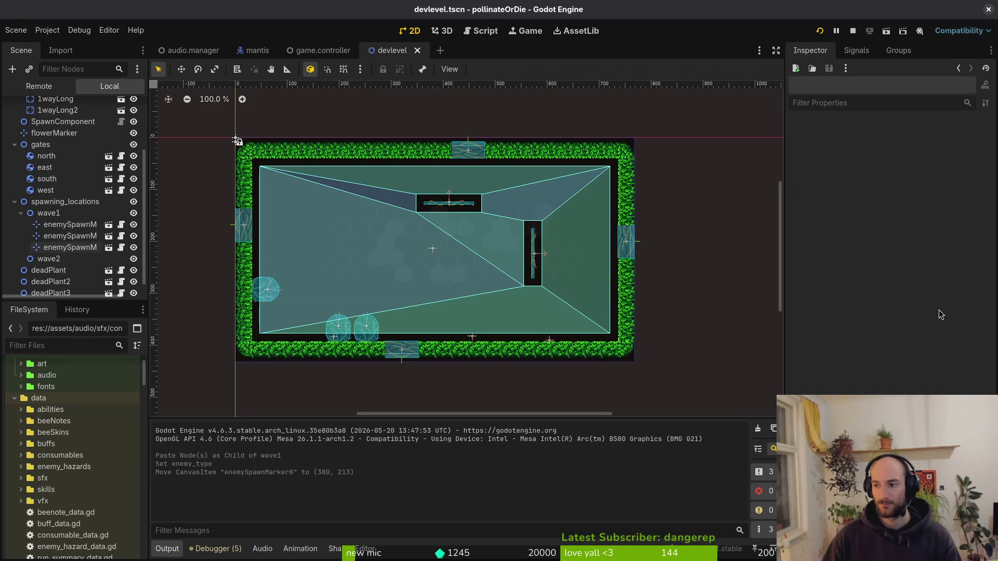
key("alt+Tab")
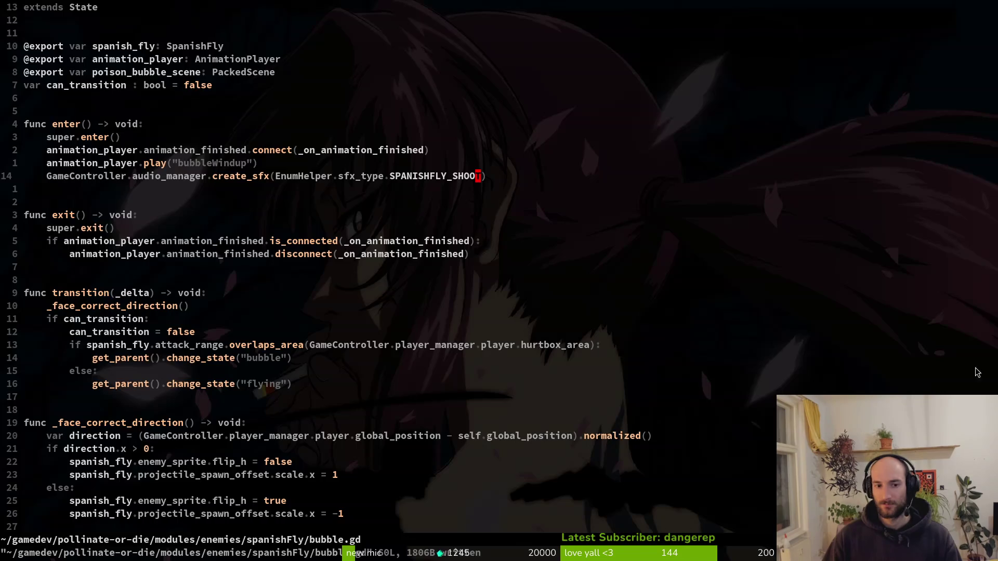
- Open debug.helper.gd in Neovim with the fuzzy finder
key("space")
key("f")
key("f")
type("debhel")
key("Return")
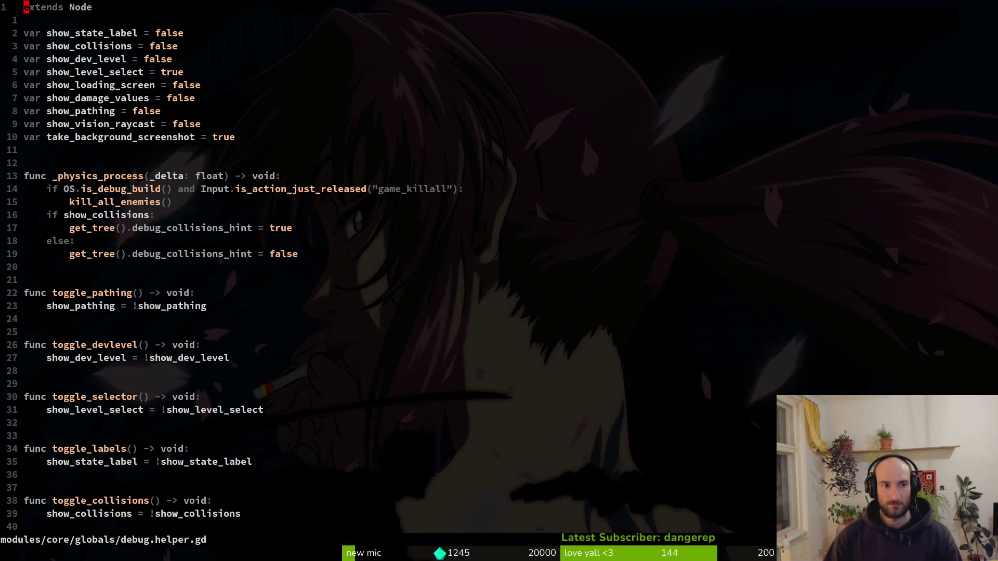
- Change show_dev_level from false to true, save, and run the game again from Godot
key("j")
key("j")
key("j")
key("k")
key("k")
key("dollar")
type("ciwtrue")
key("Escape")
type(":w")
key("Return")
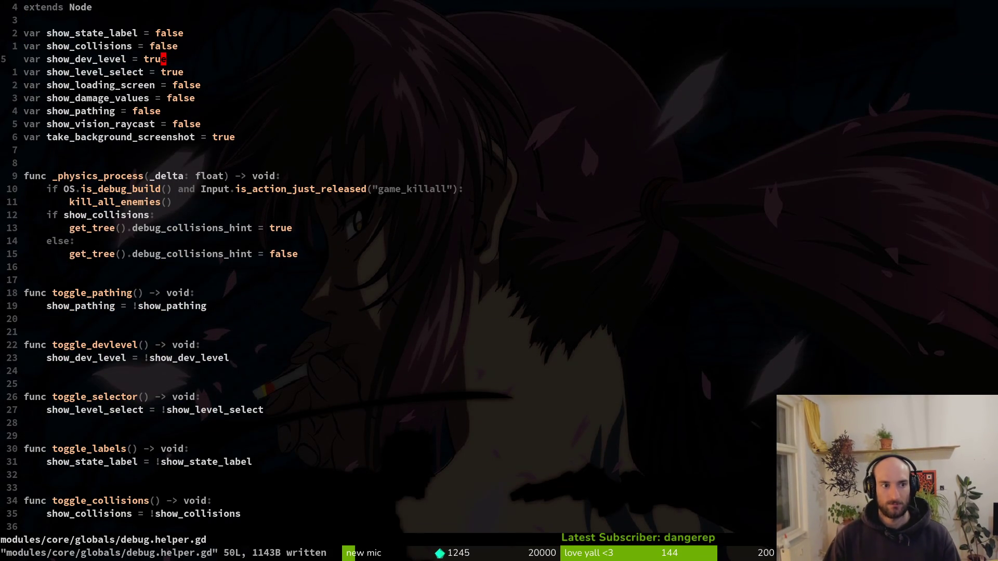
key("alt+Tab")
key("F5")
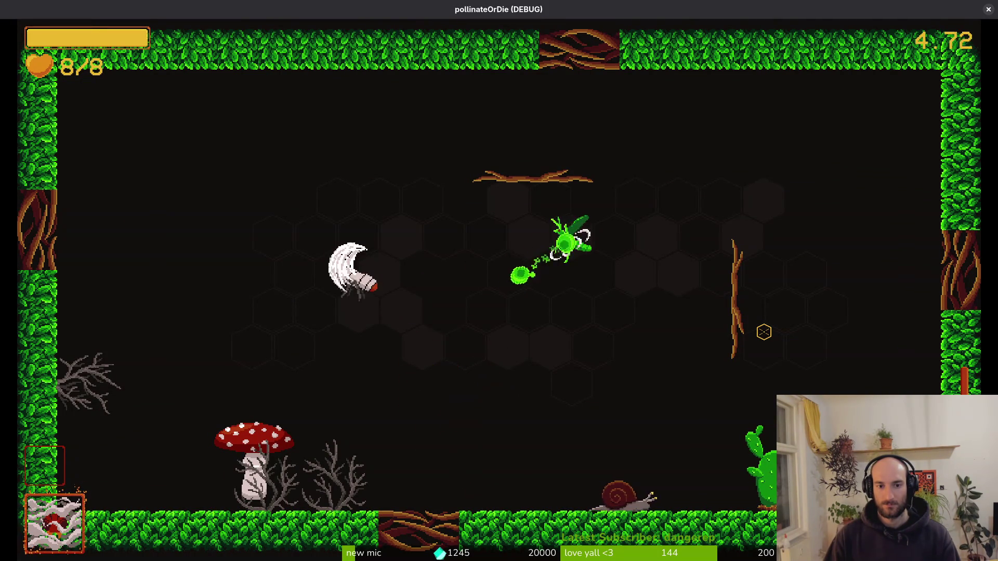
- Pause the dev-level playtest after watching the Spanish fly's green bubble attack
key("Escape")
- Close the game and cut the SPANISHFLY_SHOOT sound line out of enter() in bubble.gd
key("alt+F4")
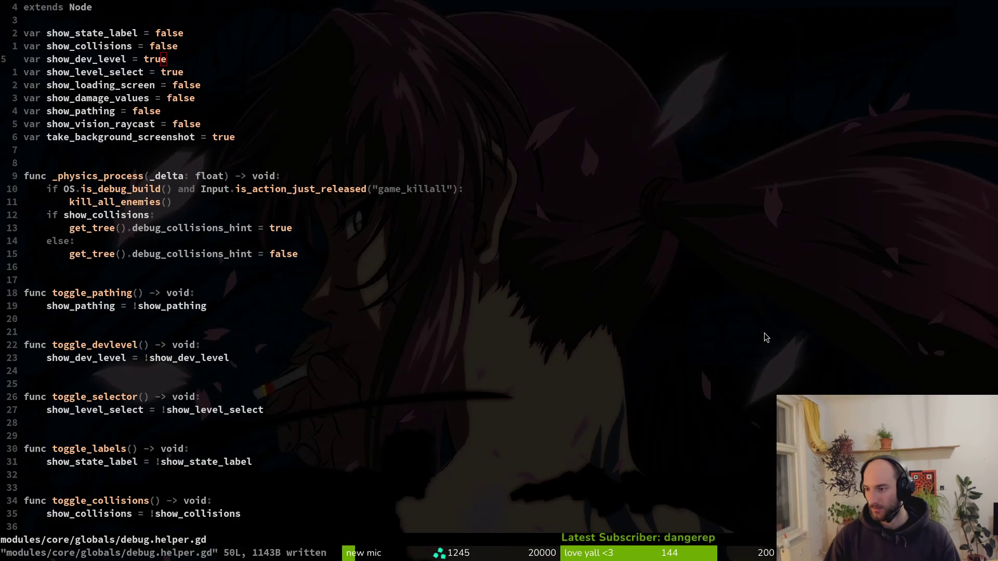
key("ctrl+o")
key("j")
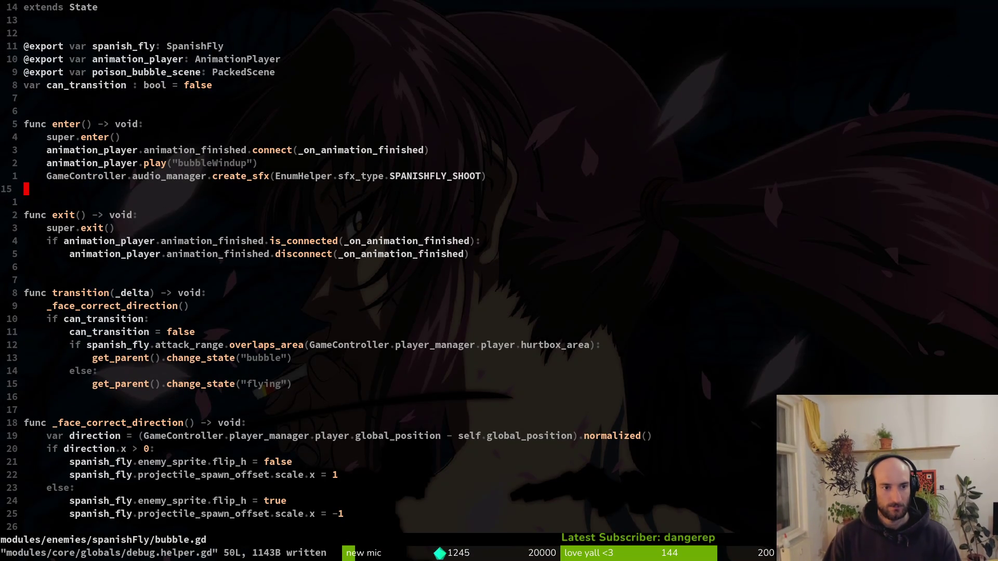
key("k")
key("shift+v")
key("d")
- Paste the sound line above the bubble animation play call, indent it, then save and run
key("j")
key("5")
key("0")
key("G")
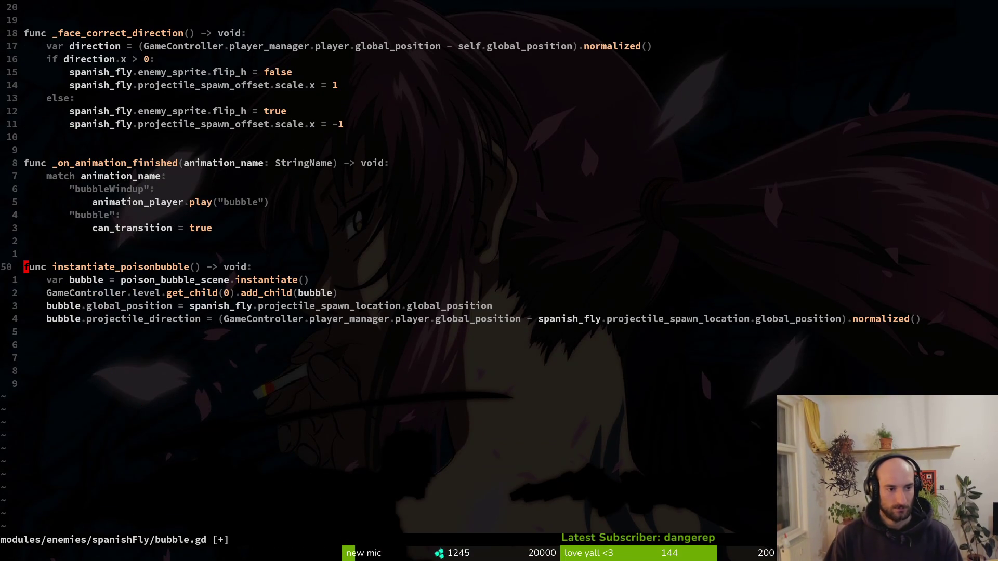
key("k")
key("k")
key("k")
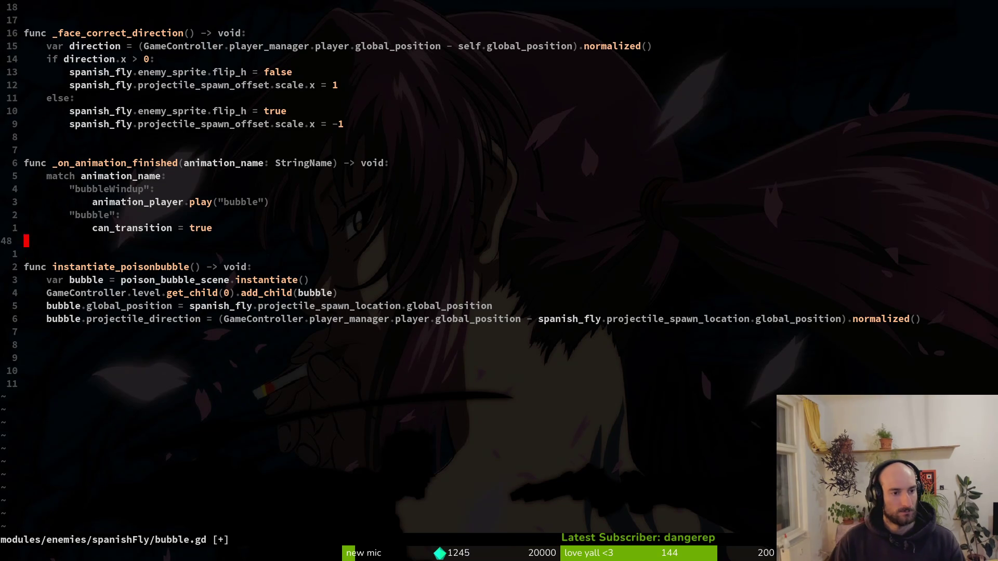
key("P")
key("greater")
key("greater")
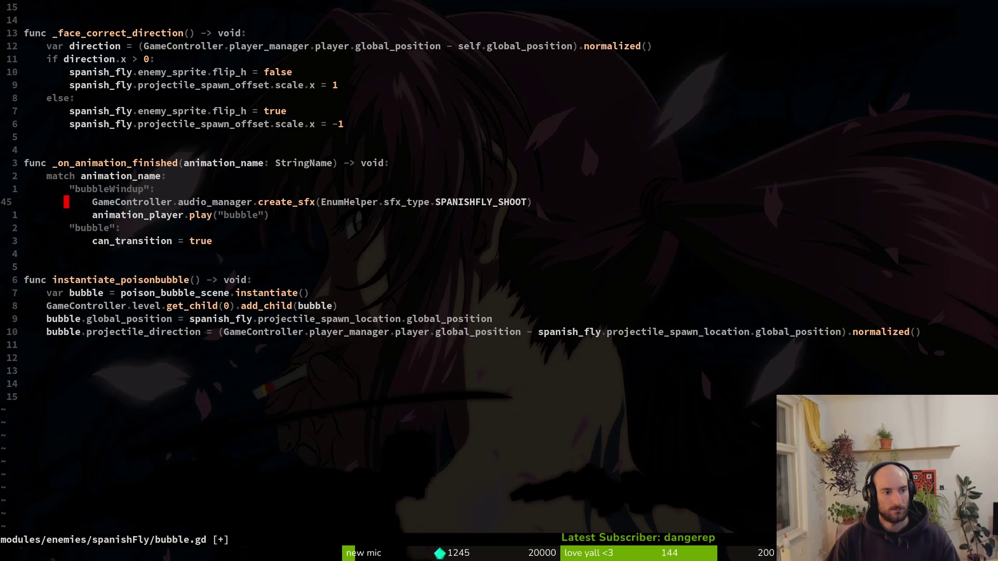
key("F5")
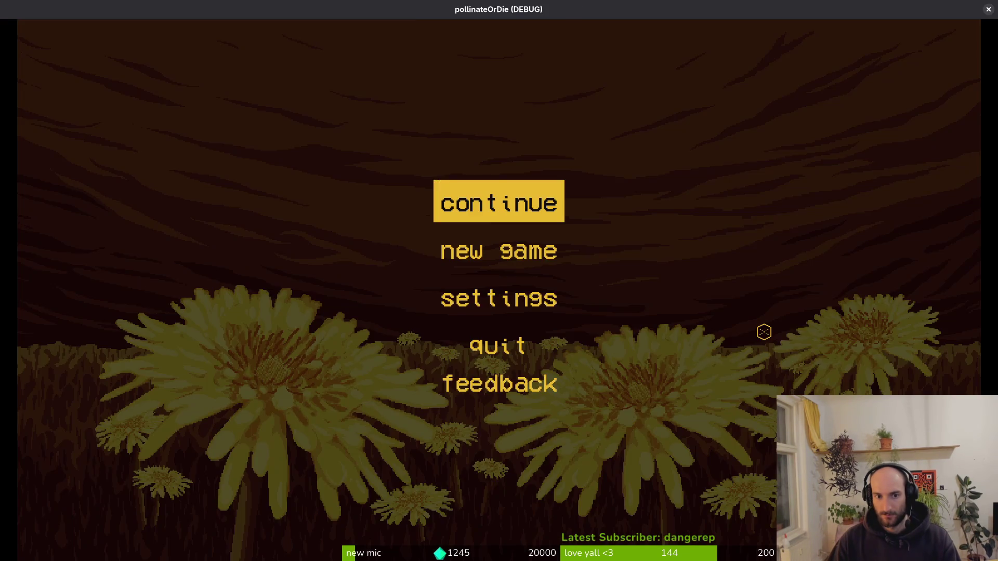
- Start the game and attack the green projectile-firing enemy with bee flights and slashes
key("Return")
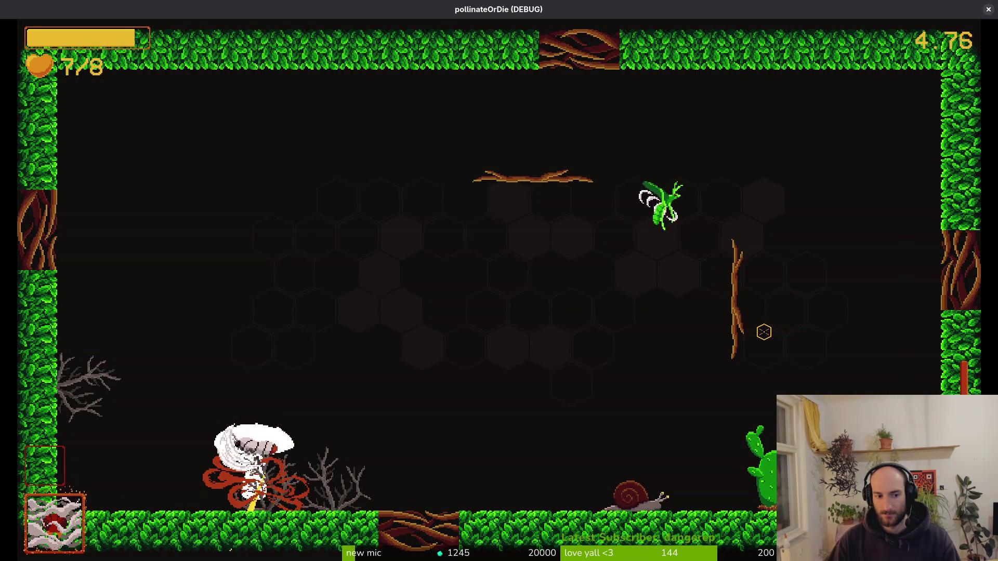
key("w")
key("space")
key("w")
key("space")
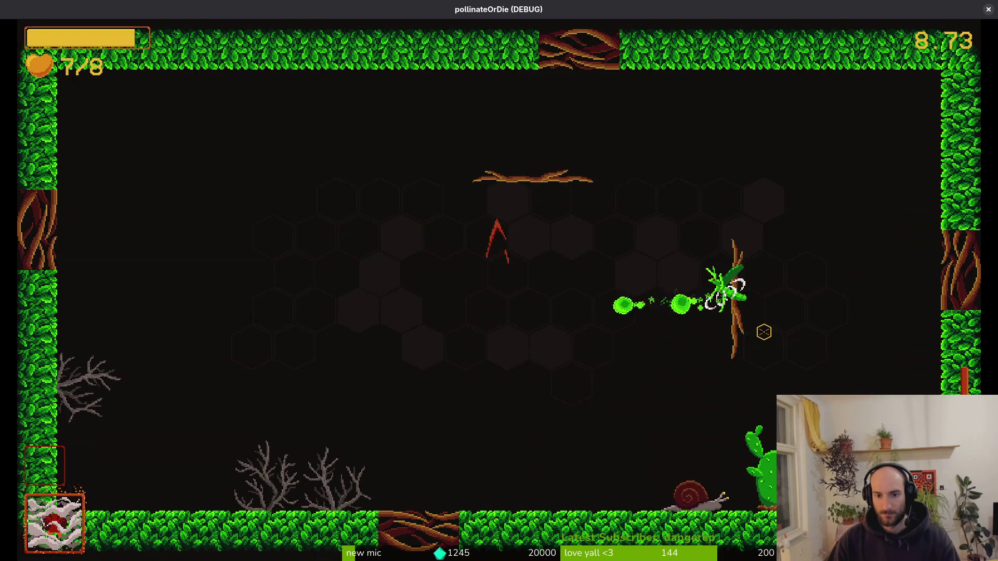
key("a")
left_click(764, 332)
key("w")
key("a")
key("d")
left_click(764, 332)
left_click(763, 331)
key("s")
- Keep flying and dashing around the room to dodge the enemy's shots
key("w")
key("a")
key("s")
key("a")
key("w")
key("d")
key("s")
key("d")
key("a")
key("a")
key("w")
key("d")
key("w")
key("s")
key("a")
key("w")
key("w")
key("d")
key("a")
key("w")
key("a")
key("s")
key("d")
key("w")
key("d")
key("w")
key("a")
- Pause the game and turn on collision shape display in the debugging settings
key("Escape")
key("Down")
key("Return")
key("Down")
key("Escape")
- Resume the game, dismiss the items and skins shop, and load the green level
key("s")
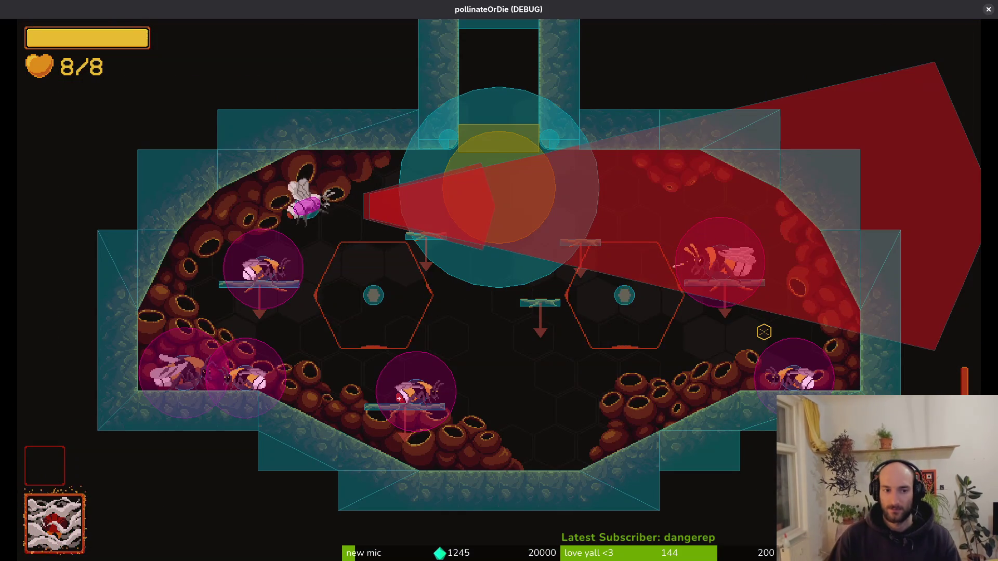
key("Tab")
key("Escape")
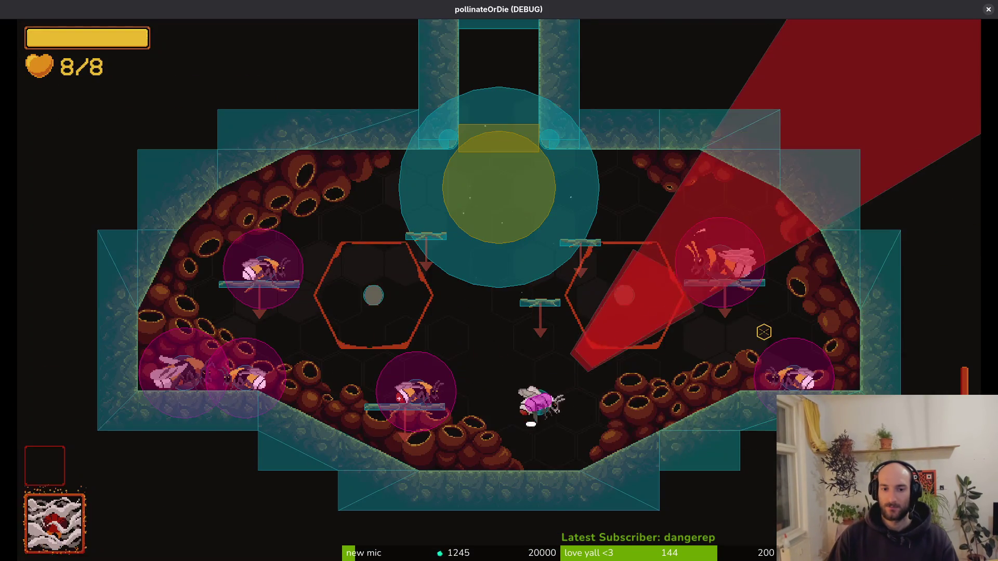
key("r")
- Fly the bee around the green level, dodging the Spanish fly's bubbles
key("w")
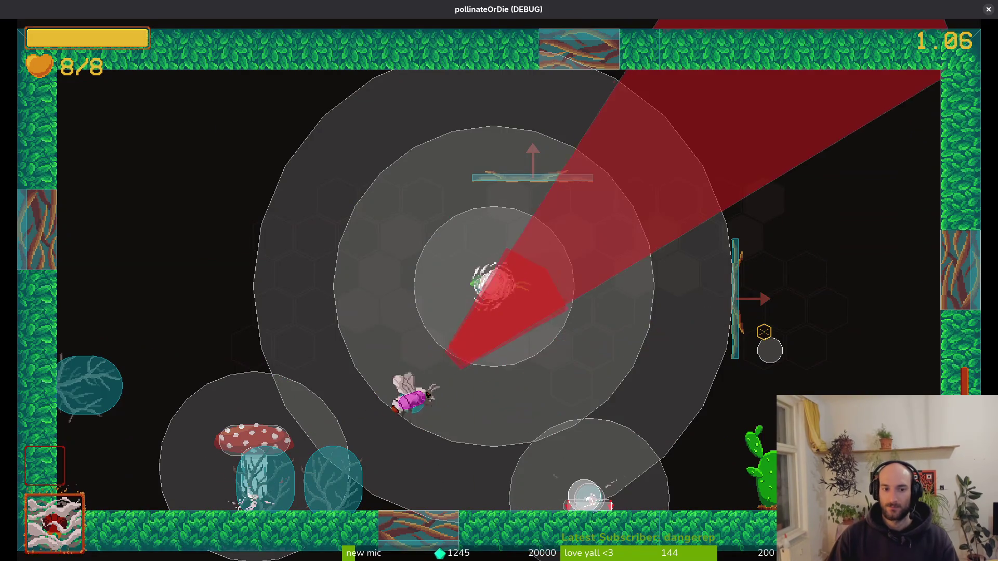
key("a")
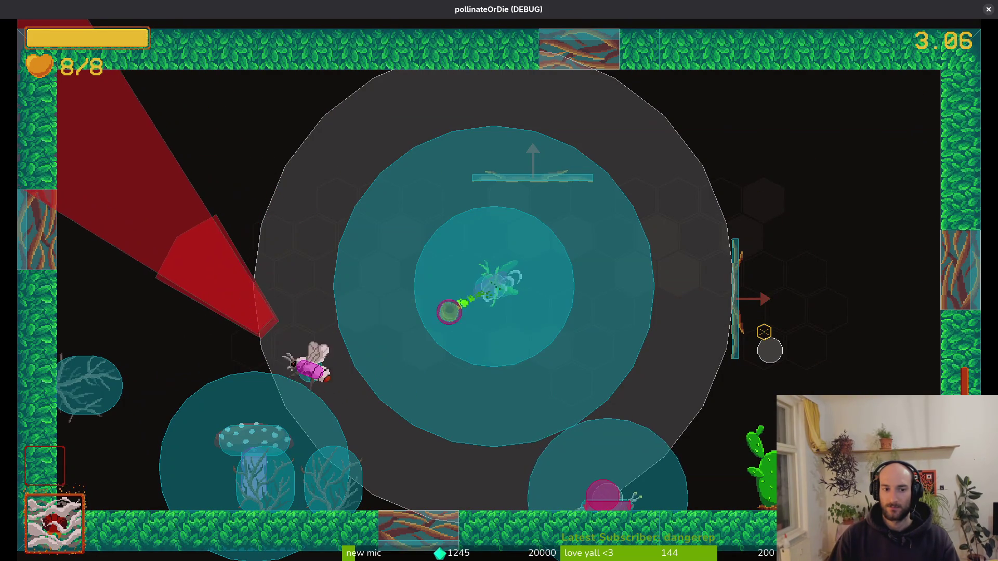
key("w")
key("s")
key("a")
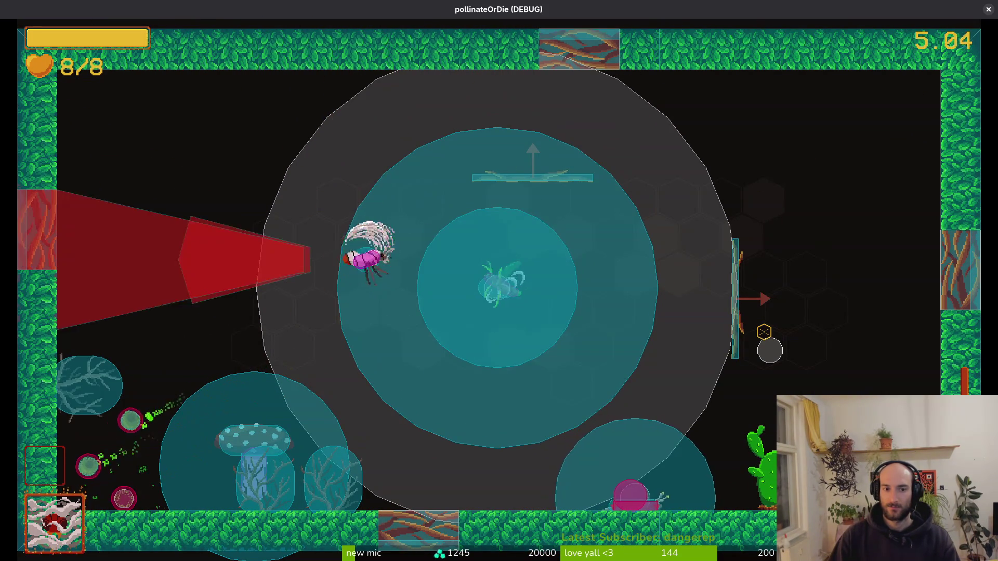
key("s")
key("d")
- Keep weaving right and left past the green bubbles, then pause the game
key("d")
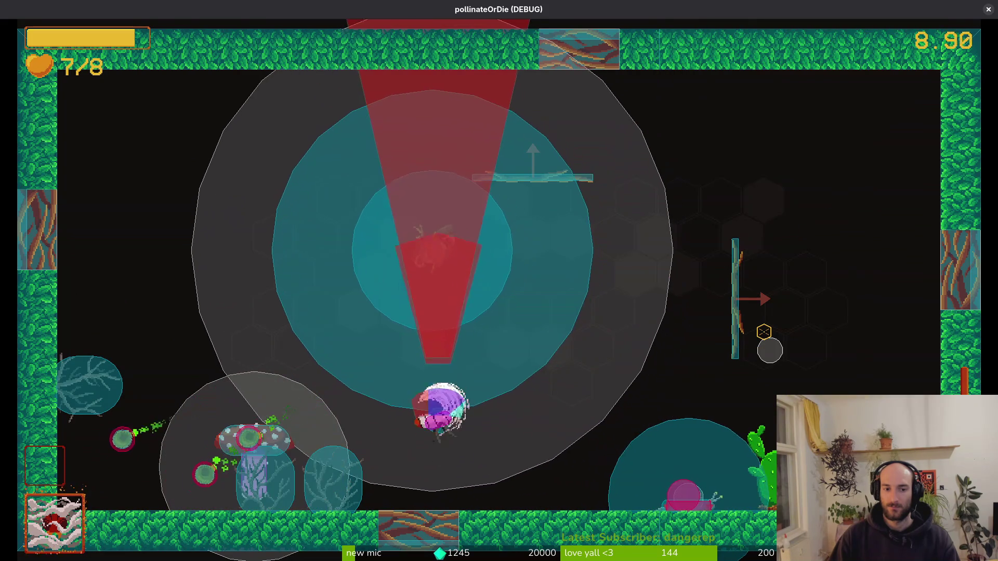
key("w")
key("s")
key("a")
key("w")
key("d")
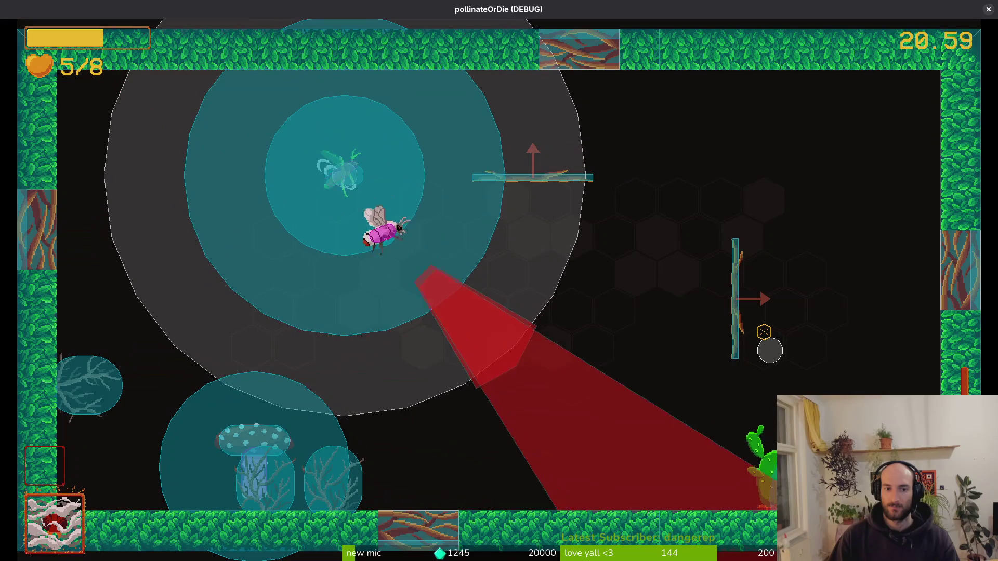
key("s")
key("w")
key("d")
key("s")
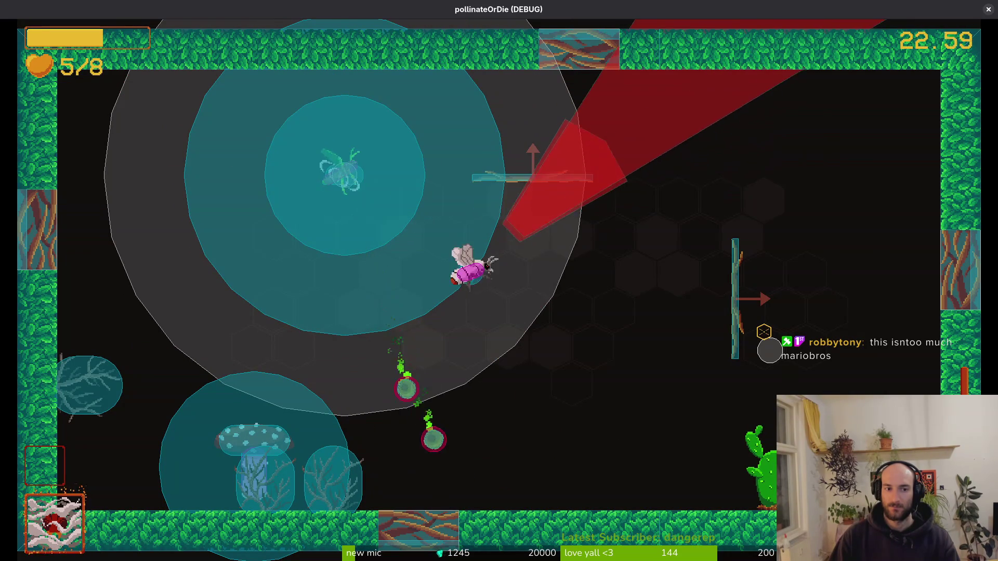
key("a")
key("w")
key("d")
key("w")
key("a")
key("d")
key("s")
key("Escape")
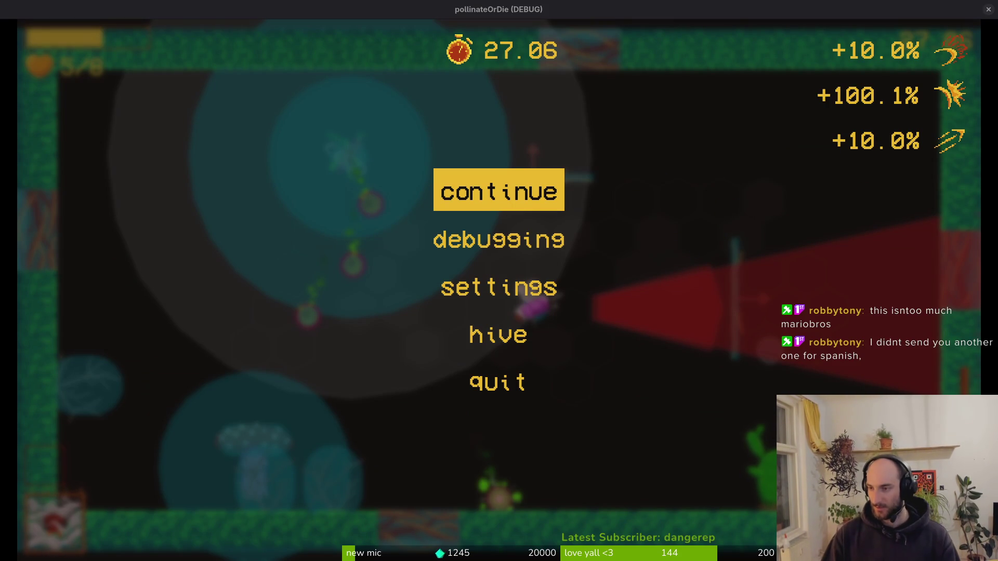
- Briefly show the browser, then bring up Files on the pollinate-or-die assets/art folder
key("alt+Tab")
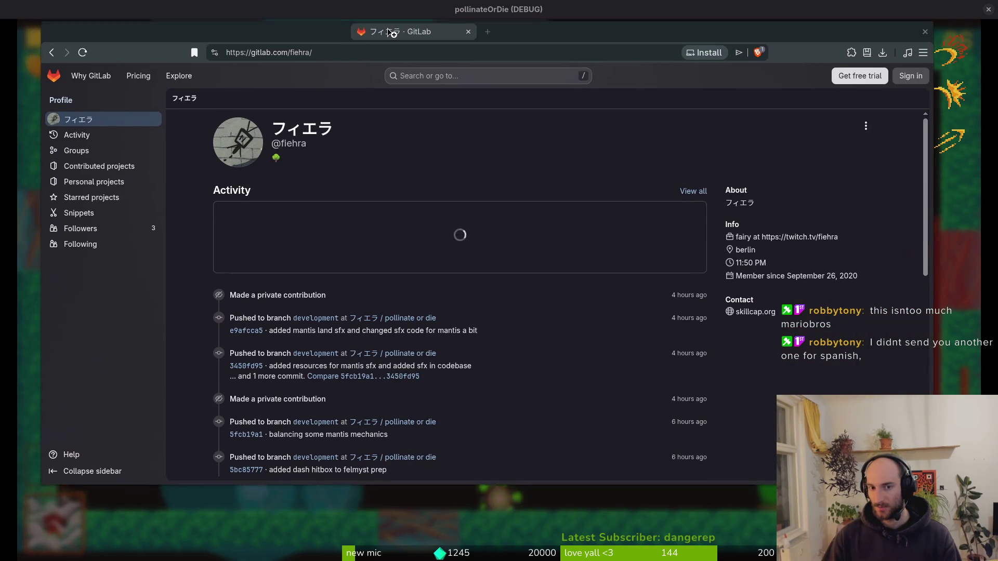
key("alt+Tab")
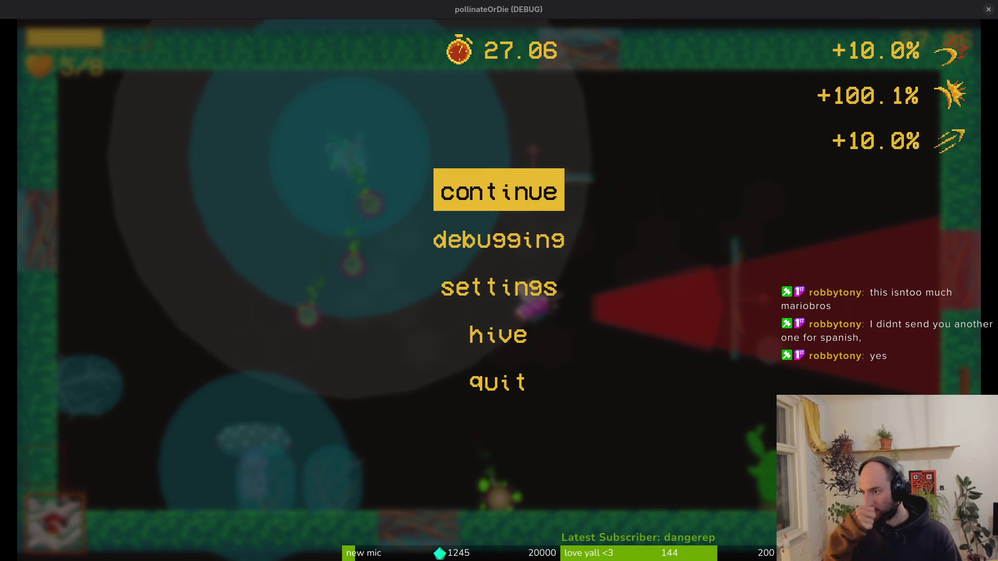
key("alt+Tab")
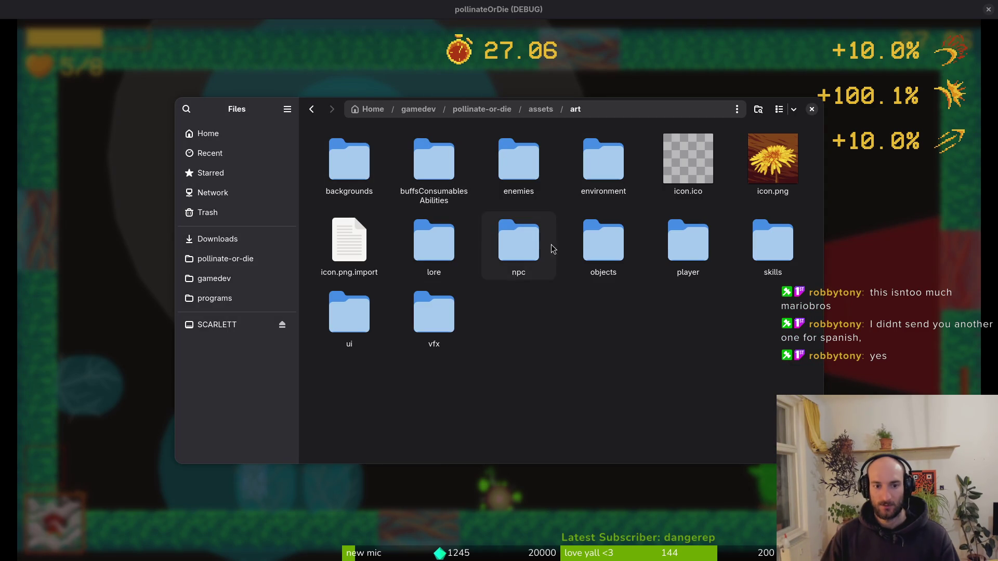
- Preview the spanishflyshots wav files in Downloads > Transfer (1)
left_click(229, 239)
left_click(519, 158)
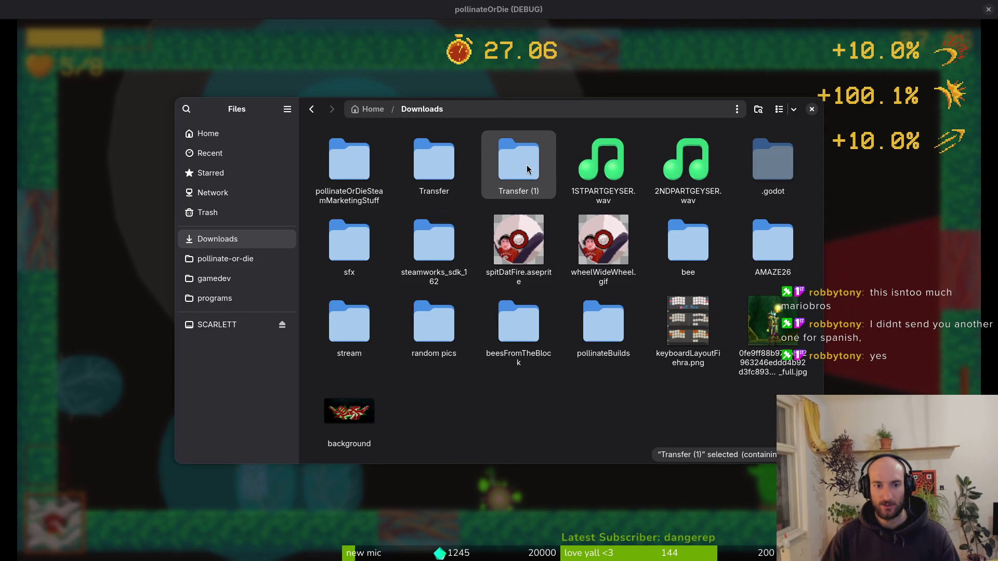
double_click(525, 177)
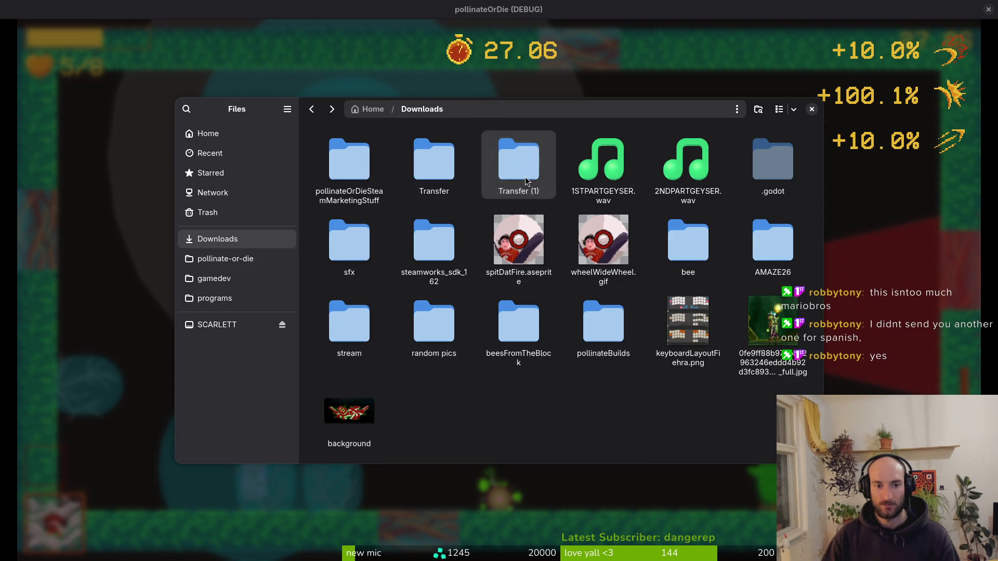
double_click(373, 269)
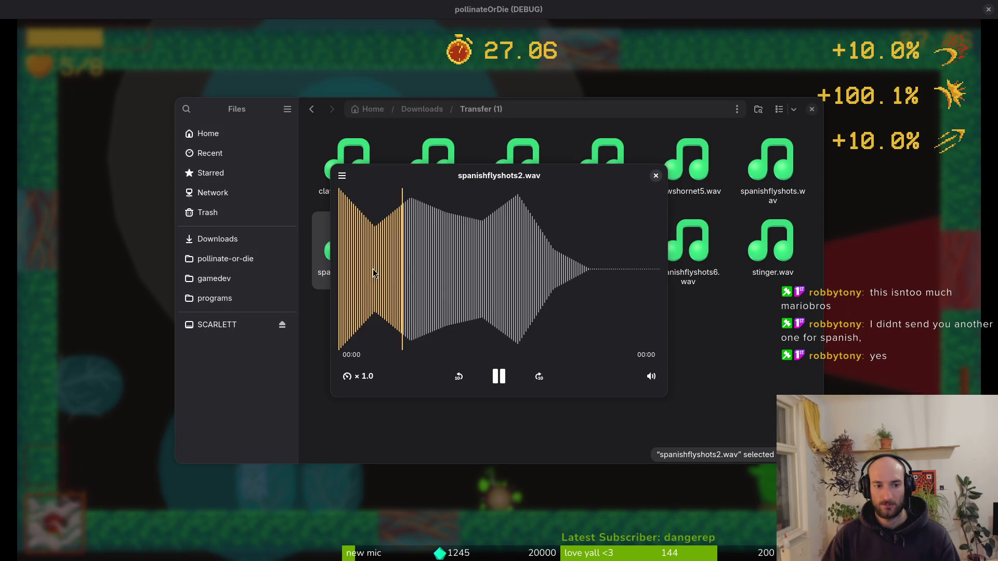
double_click(452, 261)
double_click(519, 243)
double_click(607, 240)
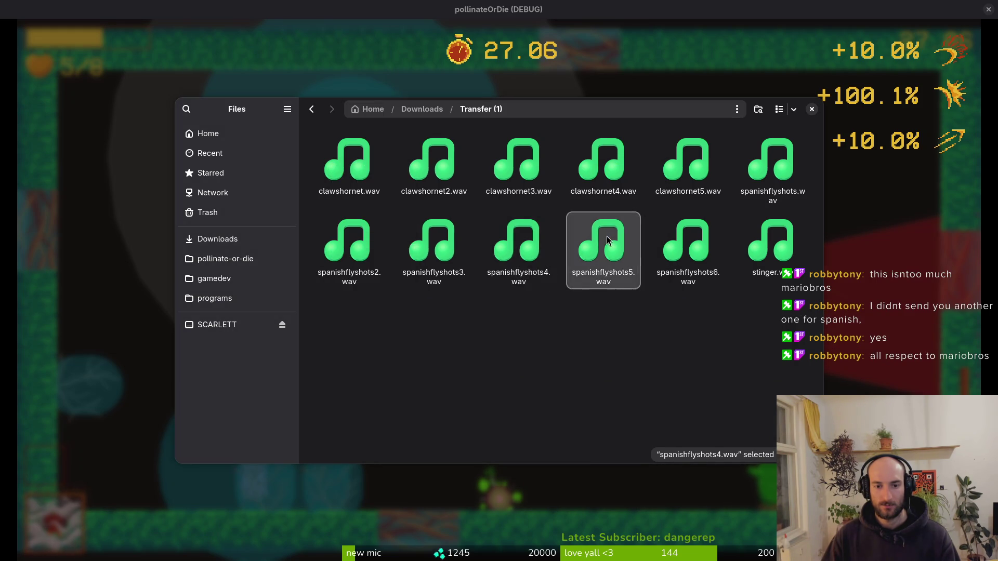
double_click(704, 244)
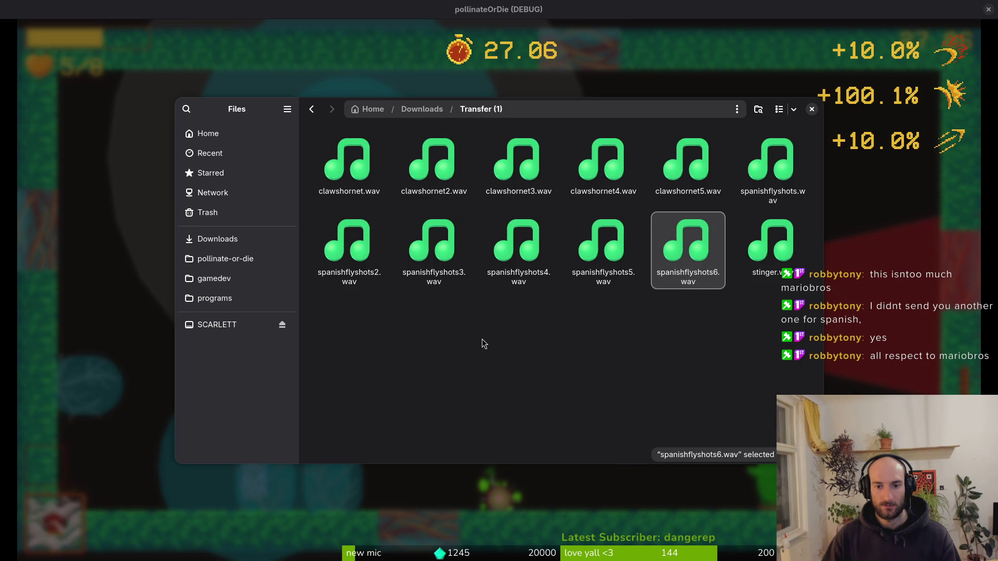
- Place spanishflyshots6.wav in pollinate-or-die/assets/audio and return to the Godot editor
left_click(212, 254)
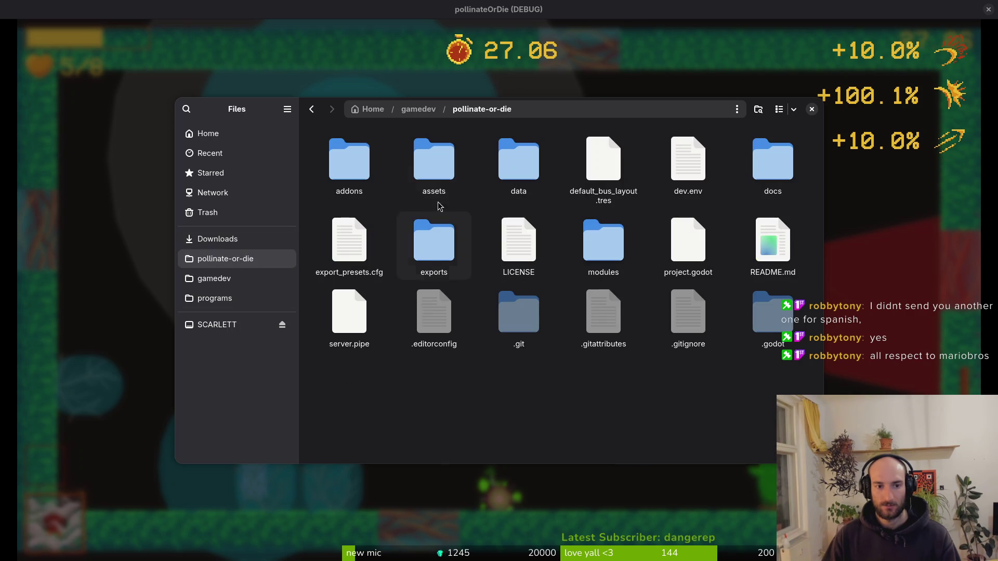
double_click(439, 176)
double_click(507, 166)
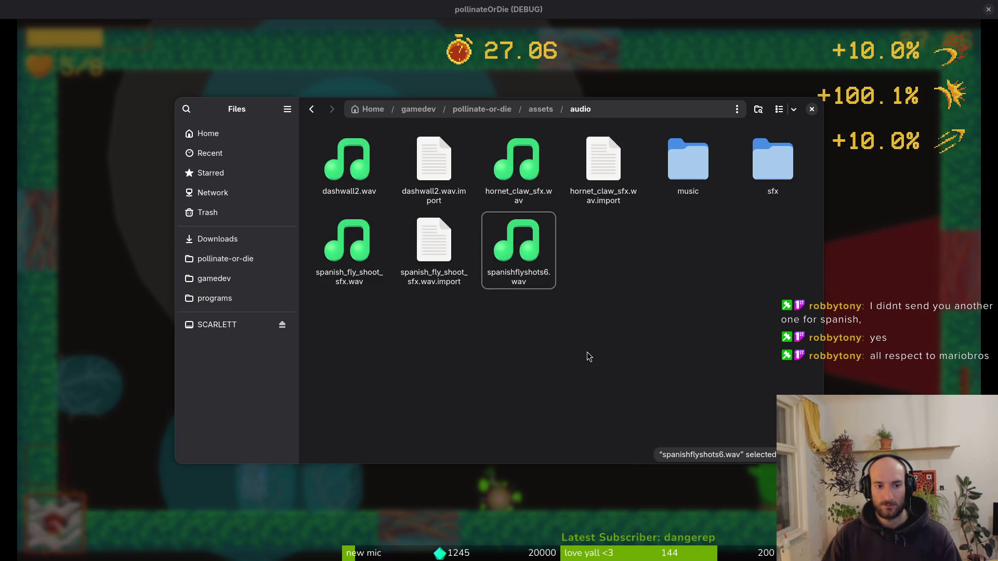
key("alt+Tab")
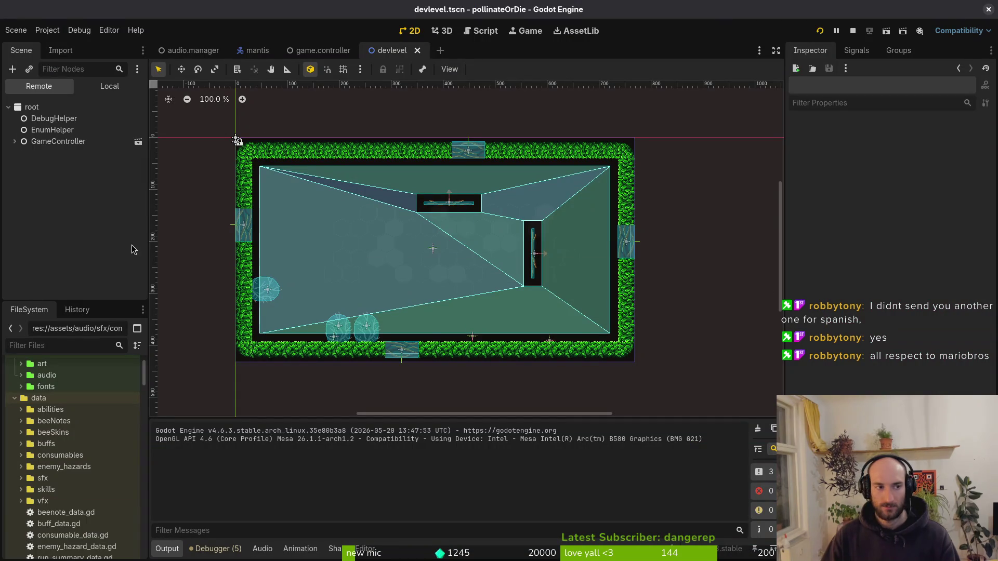
- Load spanishflyshots6.wav into audio.manager's Spanishfly Shoot effect, stop the game, and switch to GitLab
left_click(193, 50)
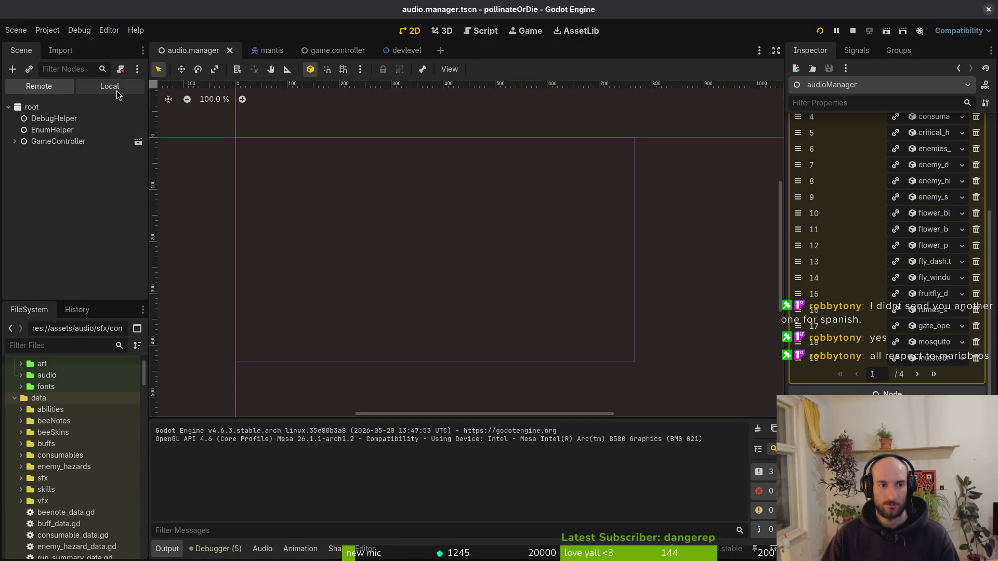
left_click(935, 375)
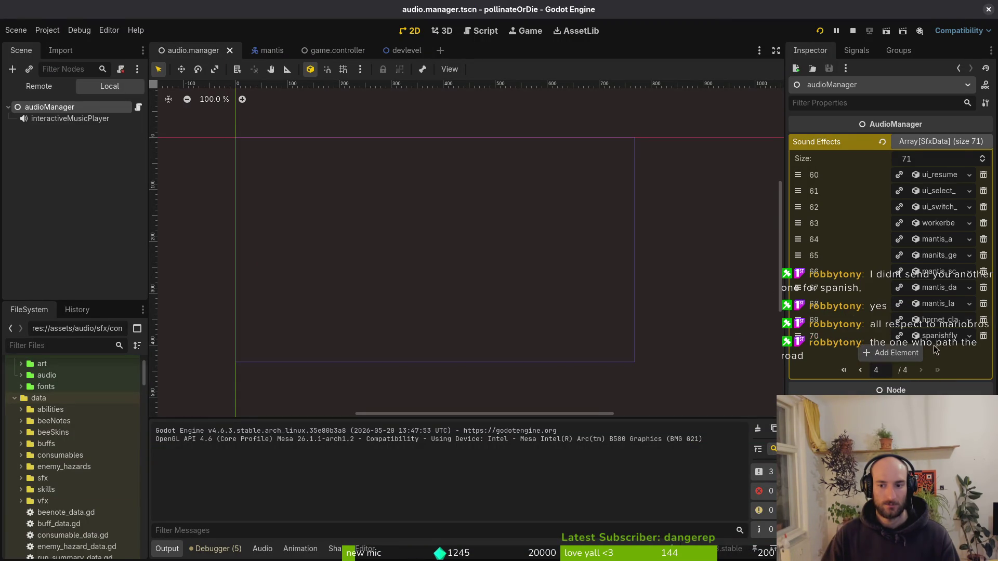
left_click(920, 338)
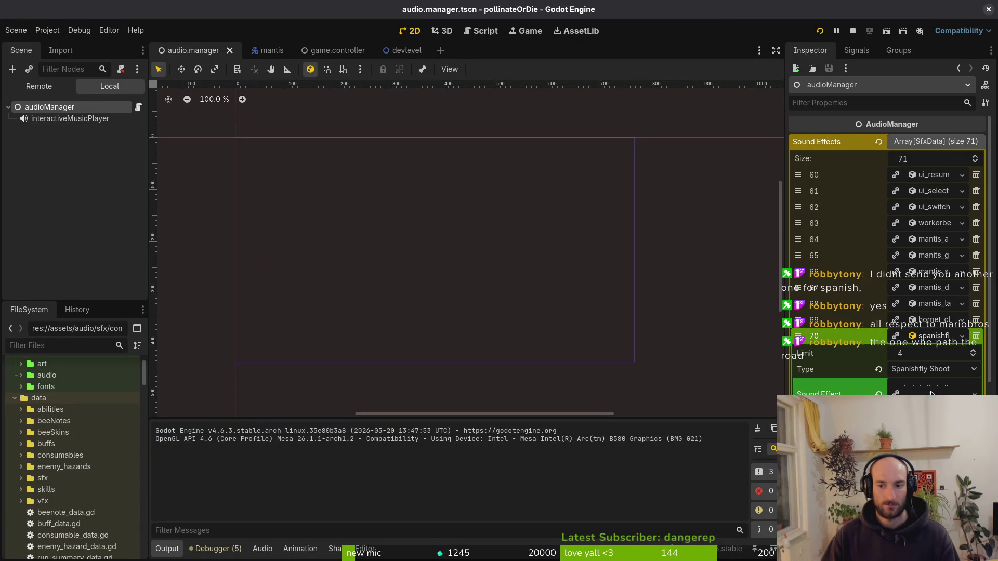
type("span")
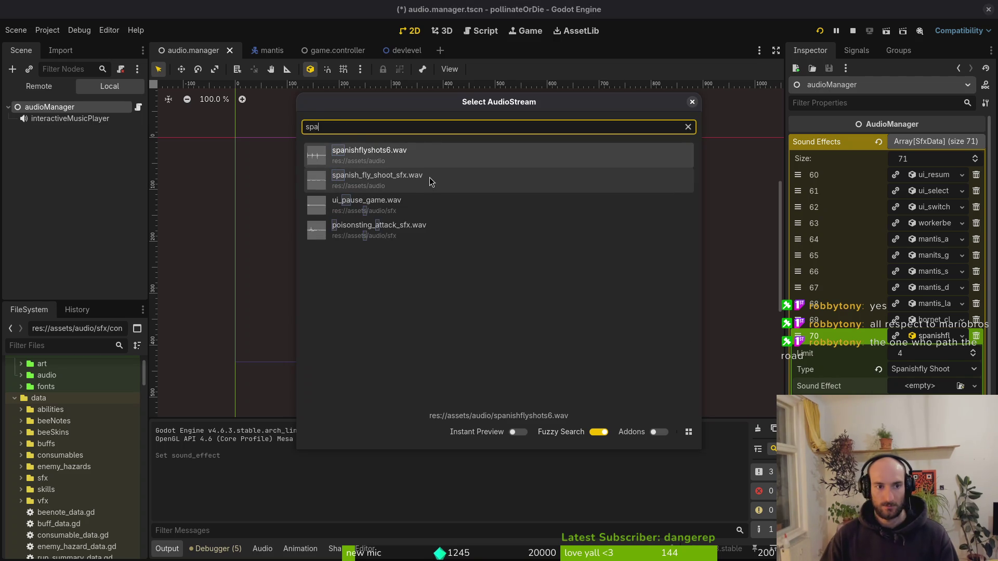
left_click(457, 152)
left_click(851, 31)
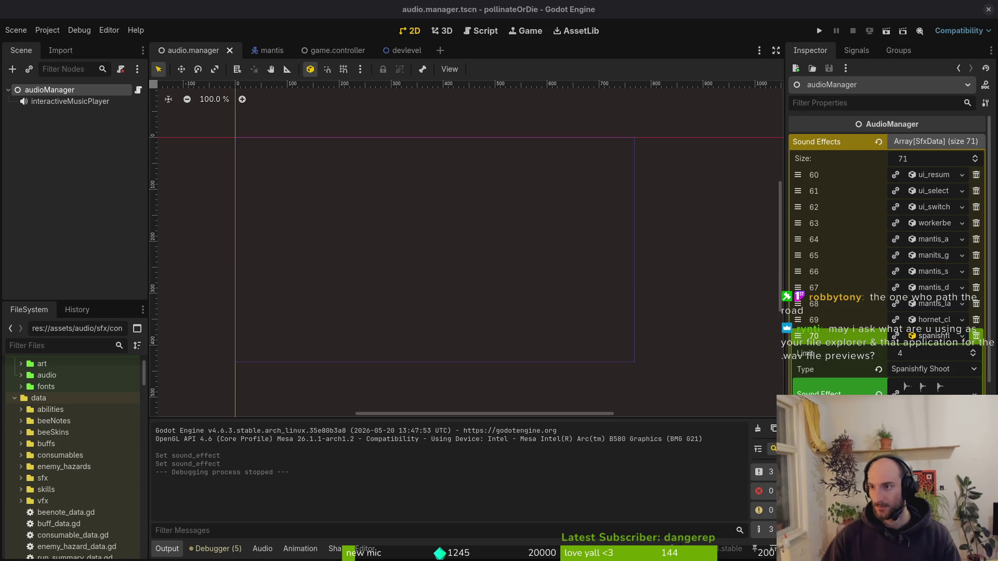
key("alt+Tab")
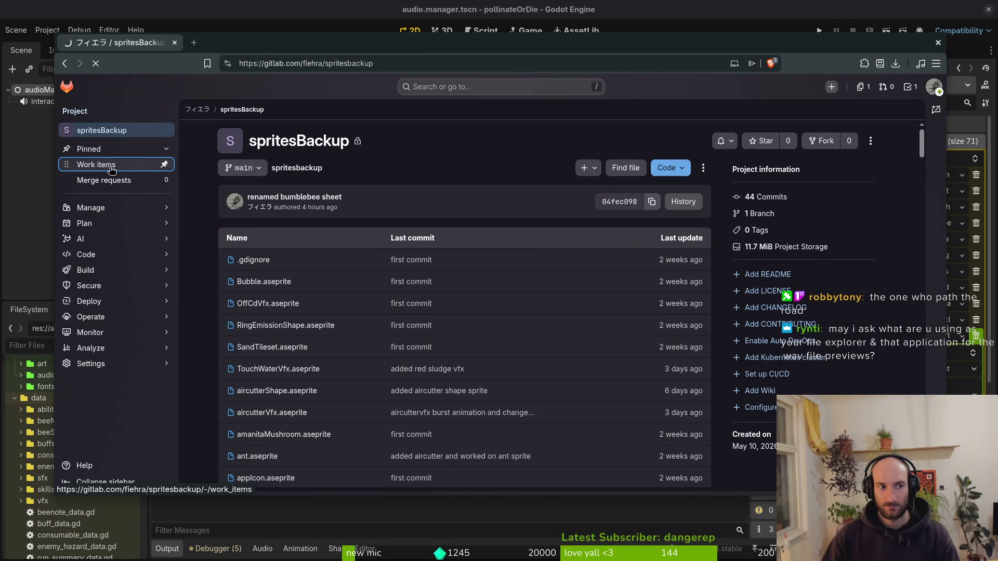
- Start a new spritesBackup issue, then cancel it and discard the draft
left_click(887, 137)
type("fly stops dashing after stun")
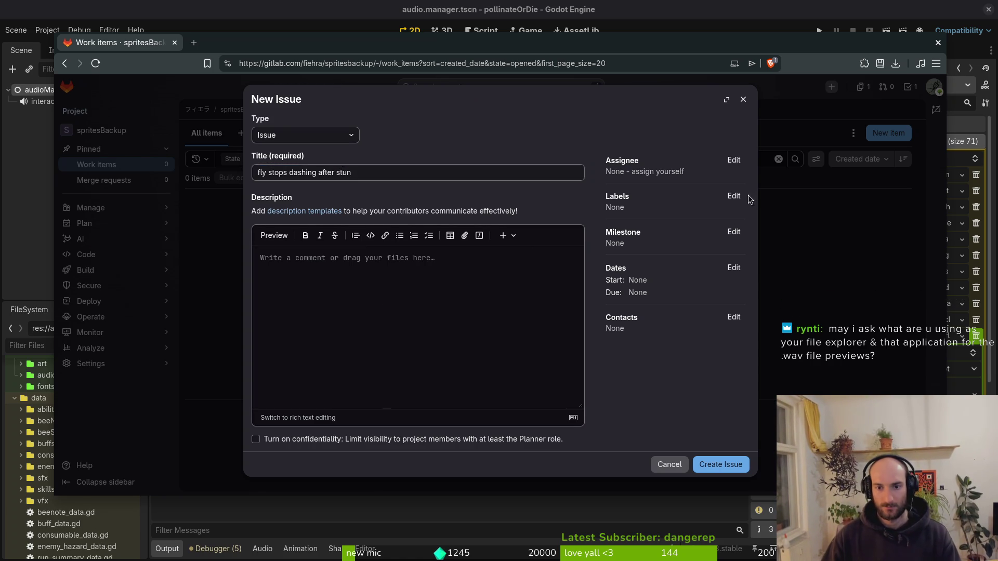
left_click(734, 196)
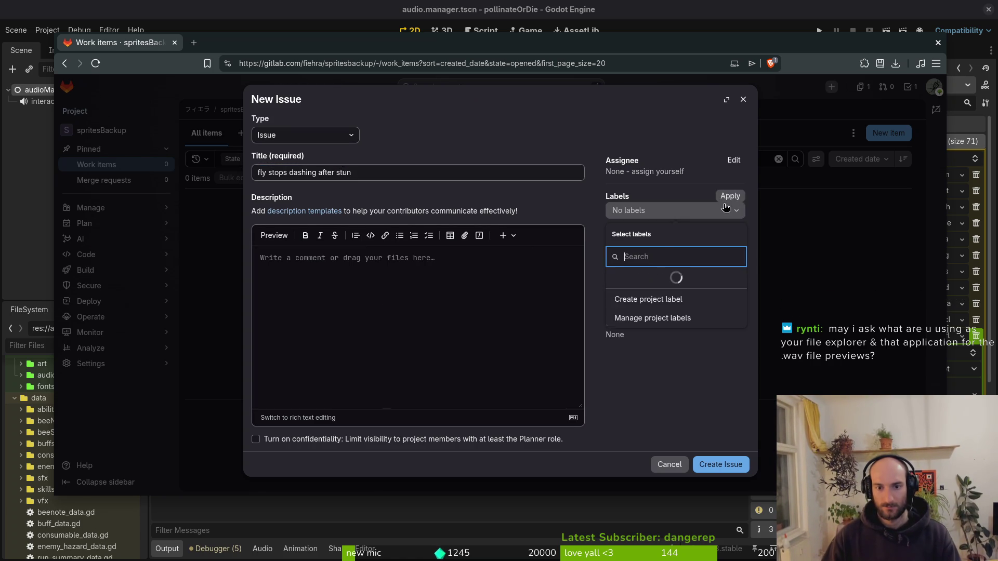
left_click(466, 345)
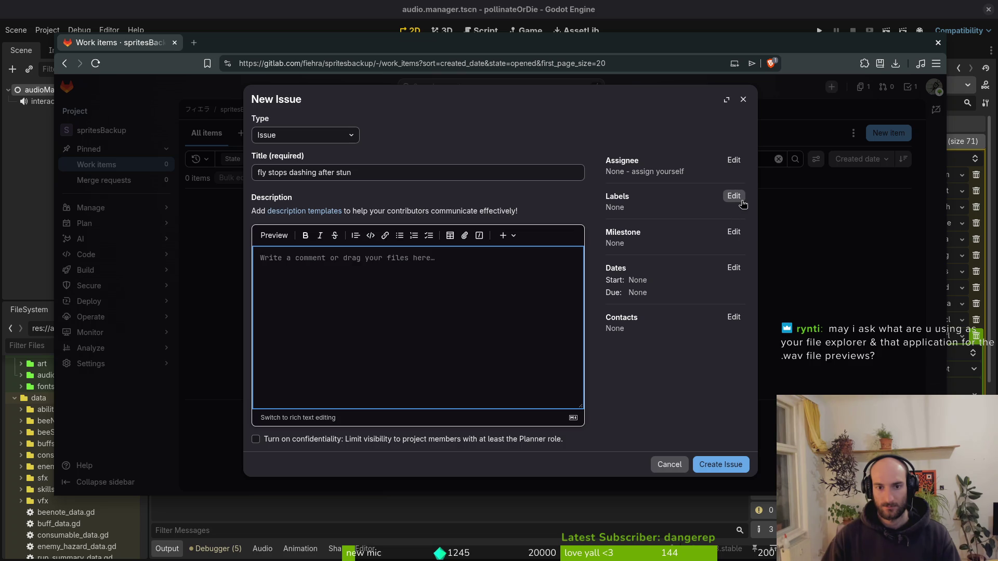
key("Escape")
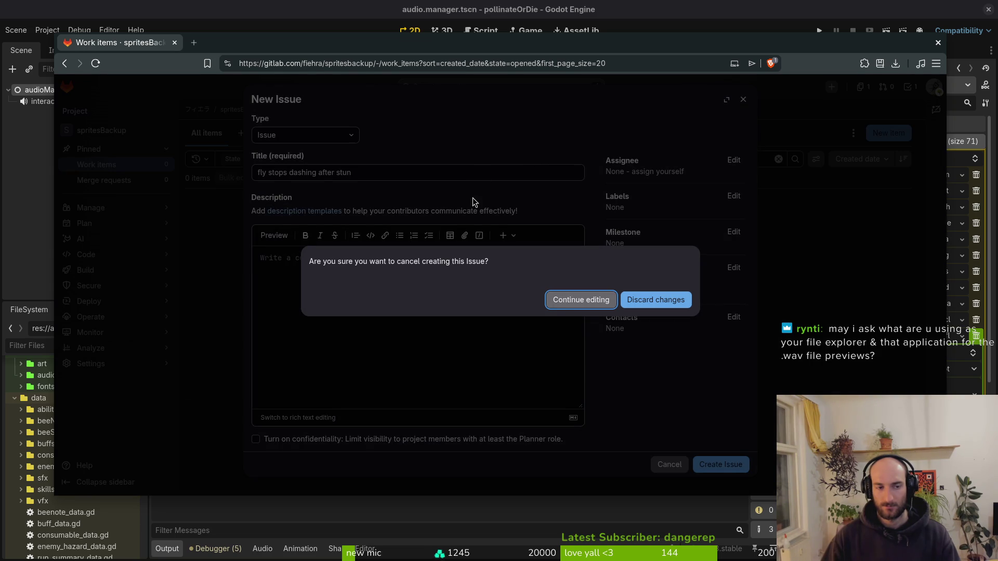
left_click(633, 300)
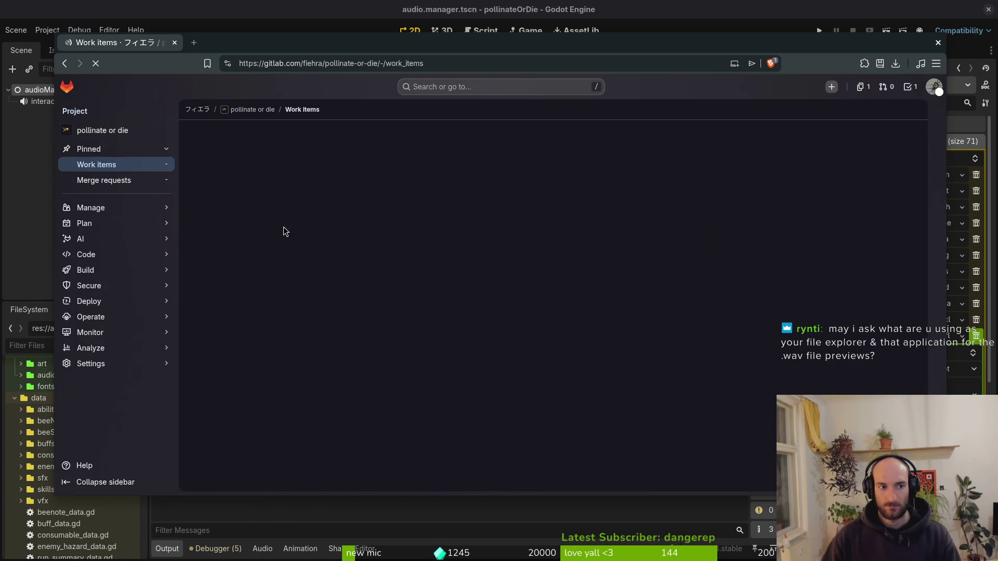
- Create the issue 'fly stops dashing after stun' and open it as #1097
left_click(887, 133)
type("fly stops dashing af")
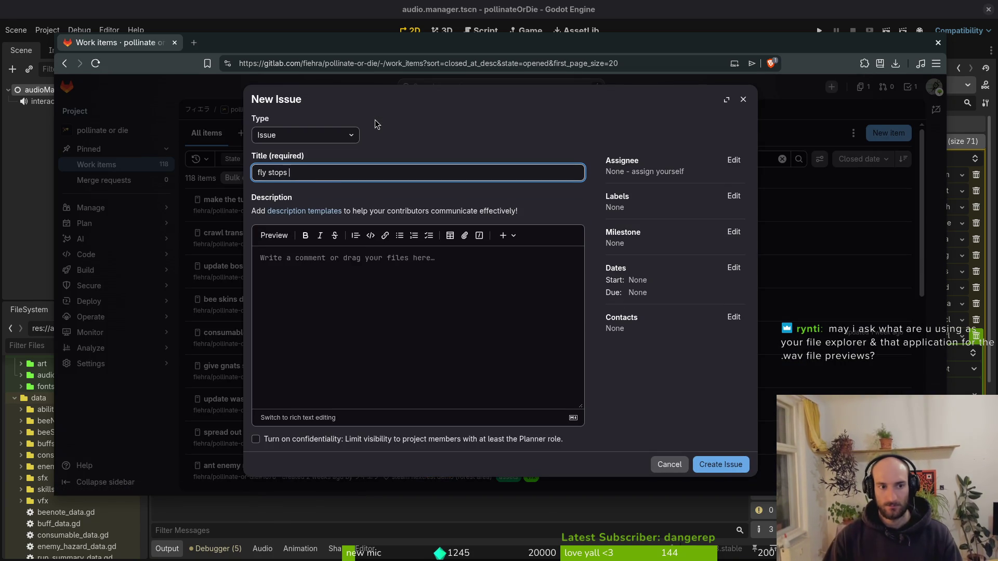
type("ter stun")
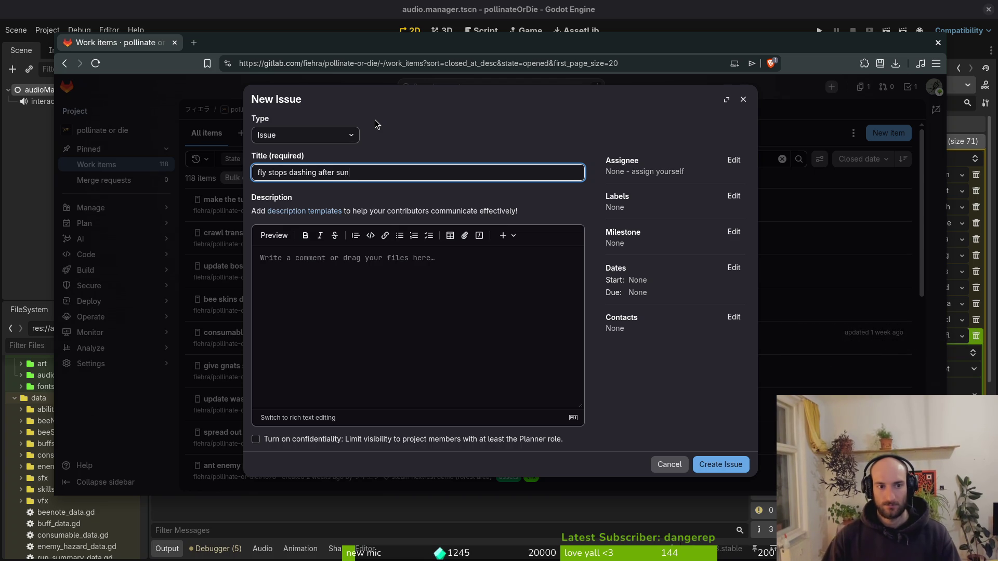
key("Return")
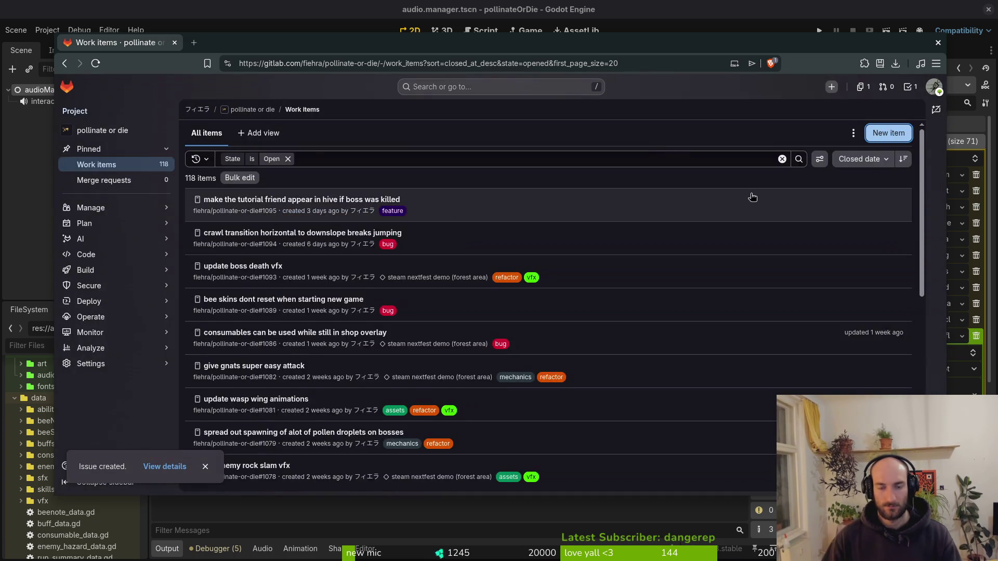
left_click(317, 208)
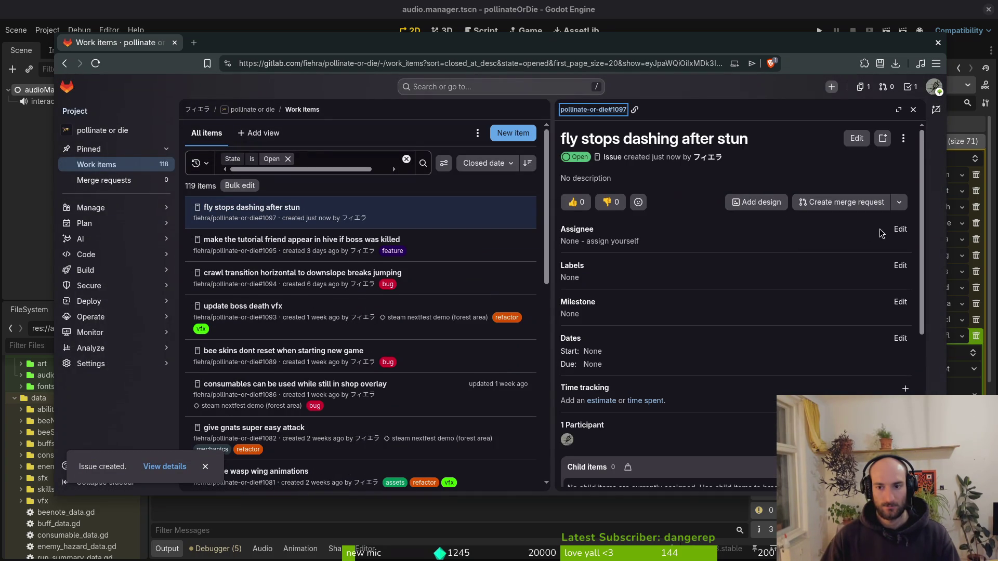
- Give issue #1097 the bug label and milestone steam nextfest demo (forest area)
left_click(901, 229)
left_click(901, 229)
left_click(901, 267)
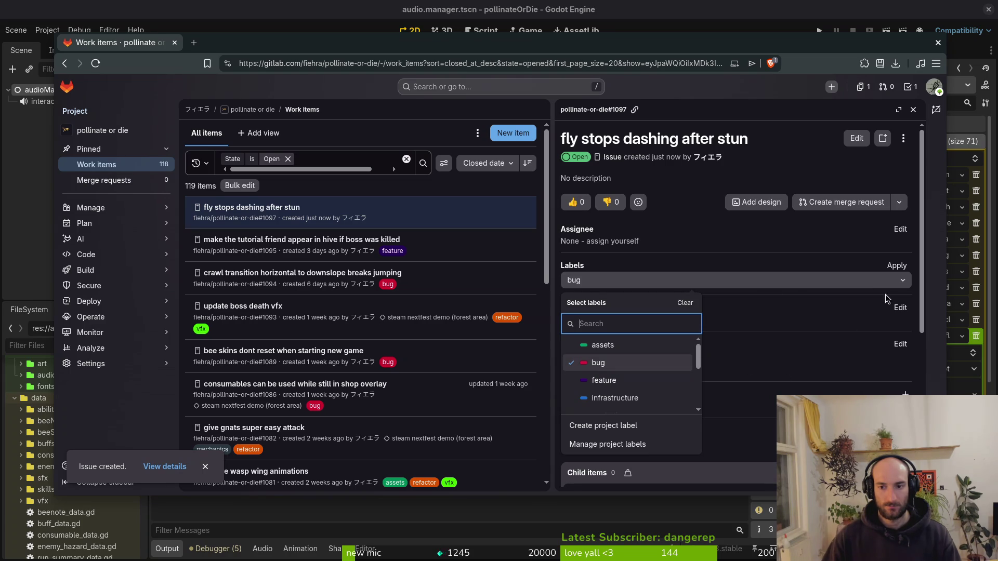
left_click(823, 314)
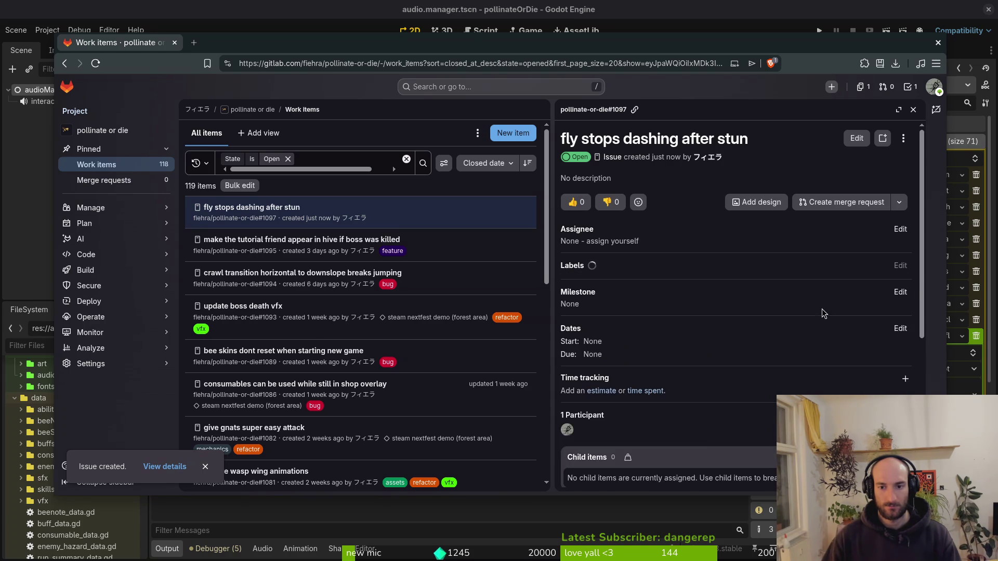
left_click(900, 303)
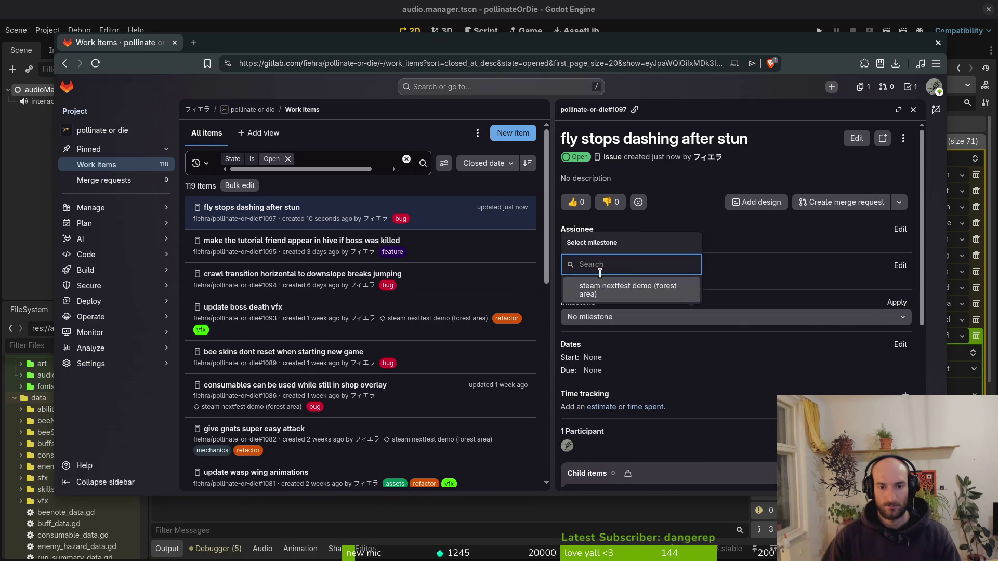
left_click(603, 285)
- Post a comment about the dash range on issue #1097
scroll(788, 326, "down", 5)
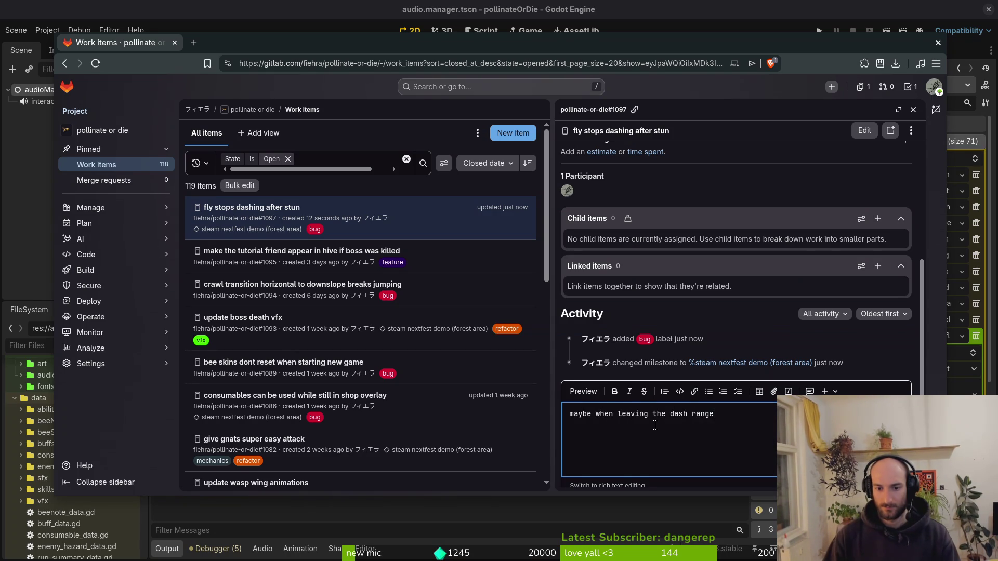
scroll(659, 324, "down", 1)
left_click(591, 465)
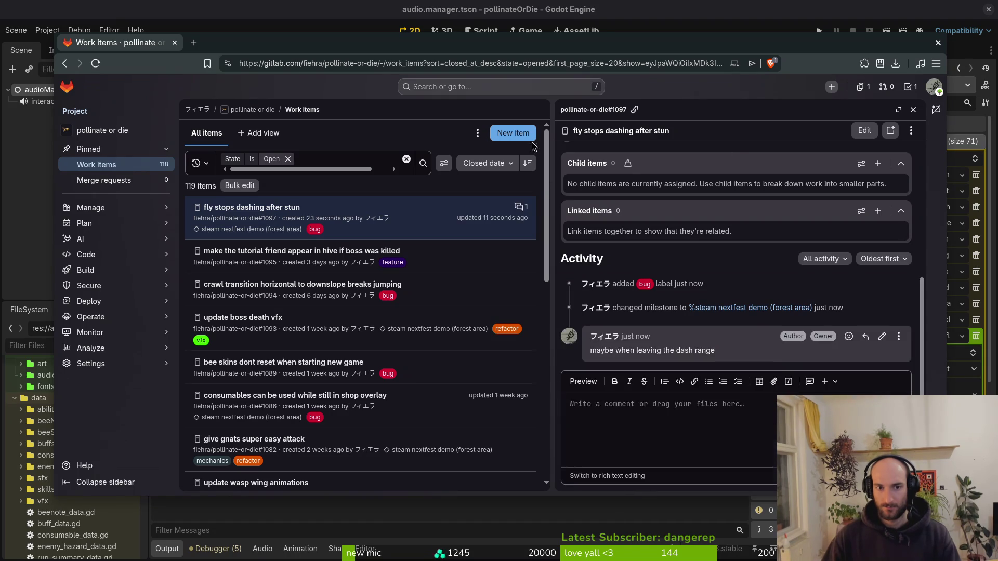
left_click(530, 136)
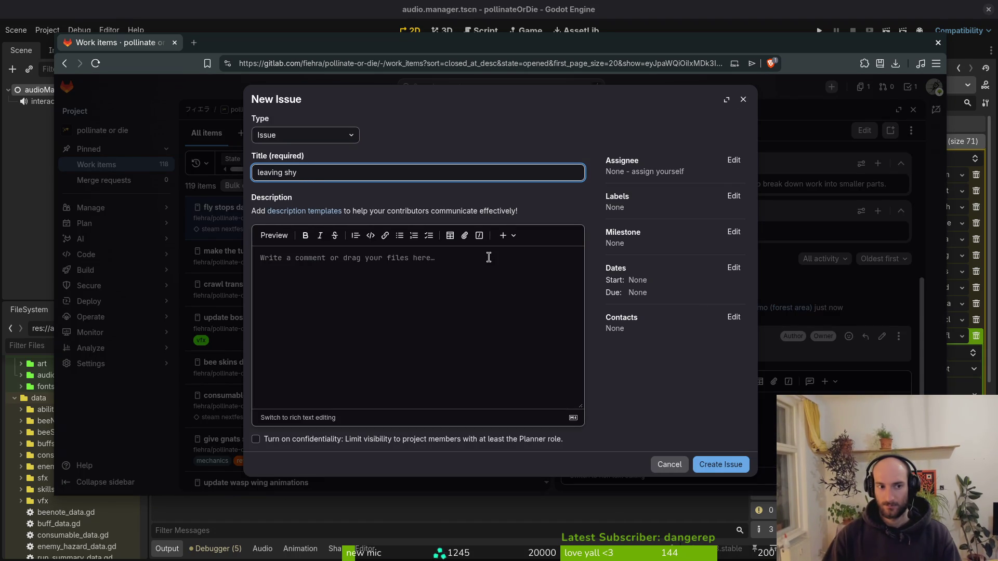
type("leaving shooting range stops")
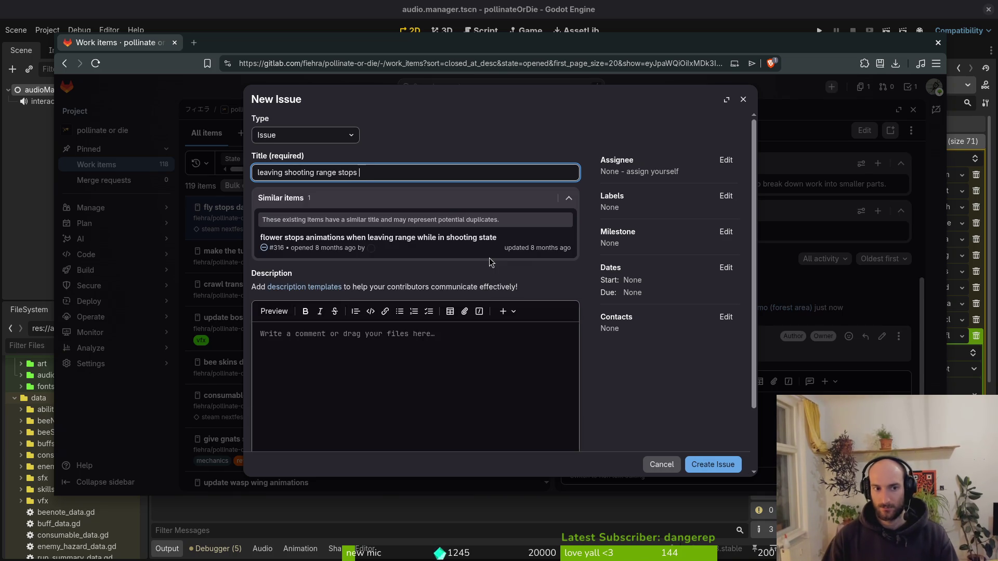
- Create the issue 'leaving shooting range stops shooting state in spanish fly'
type("state in")
key("BackSpace")
key("BackSpace")
key("BackSpace")
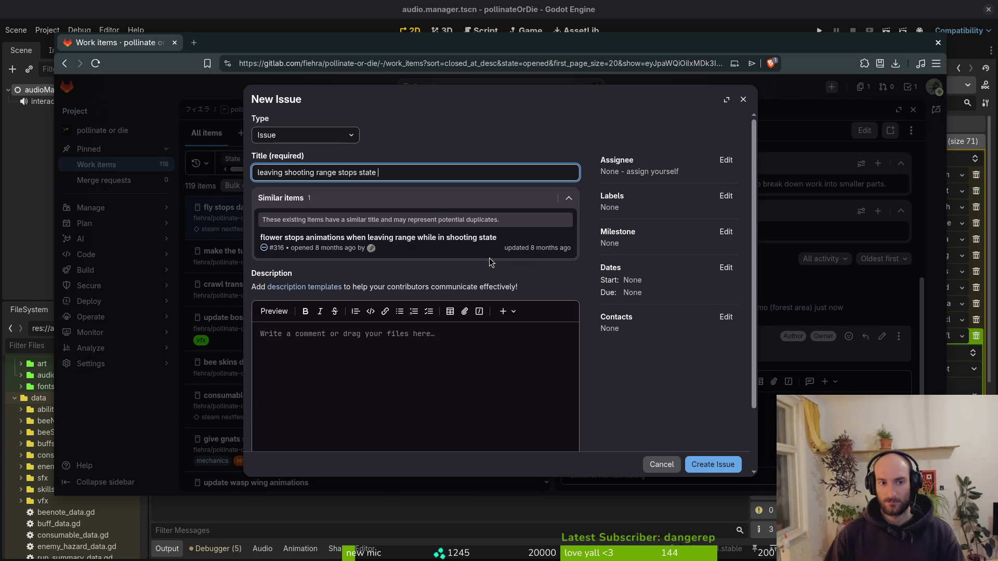
type("shoot")
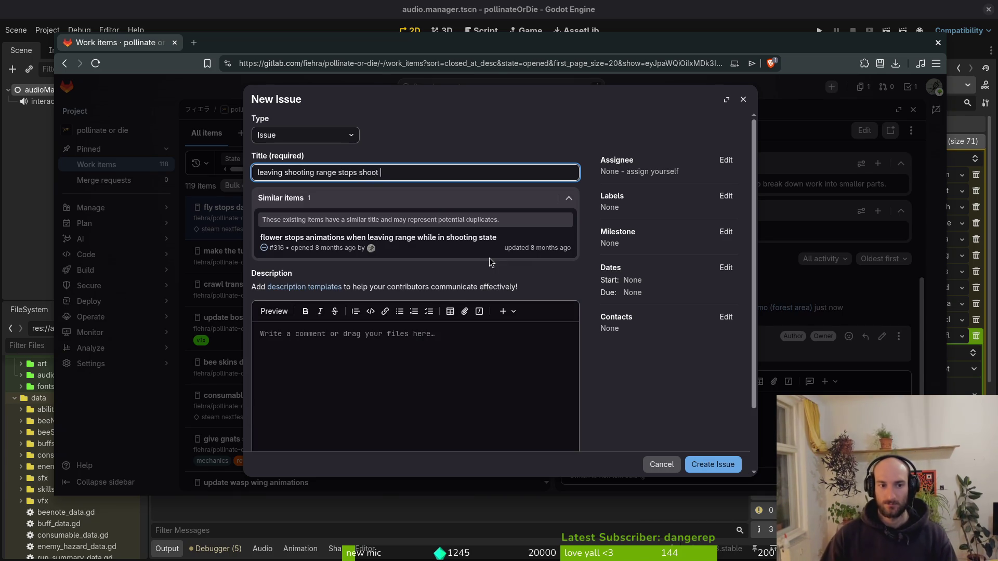
type("ing state in spanish fly")
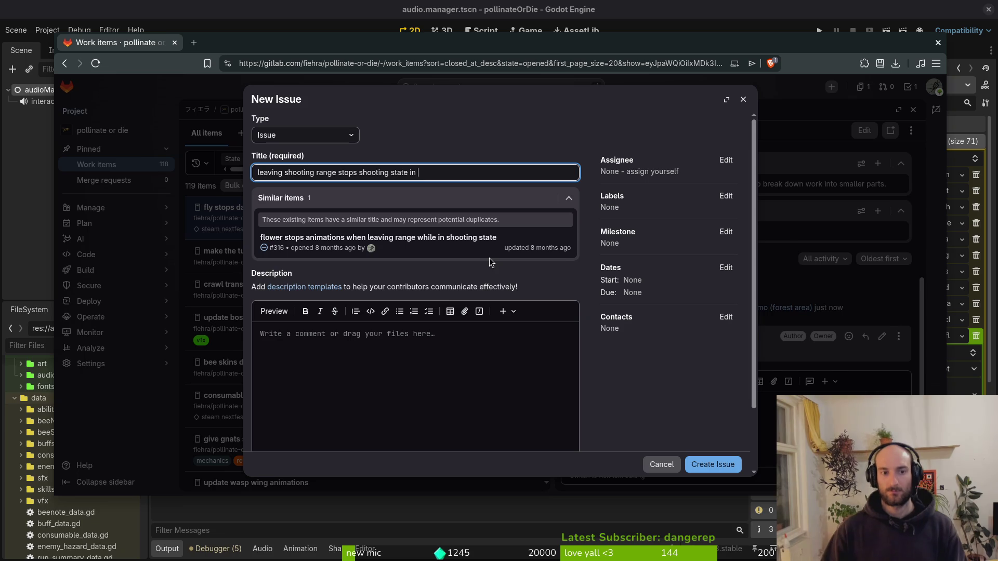
key("Return")
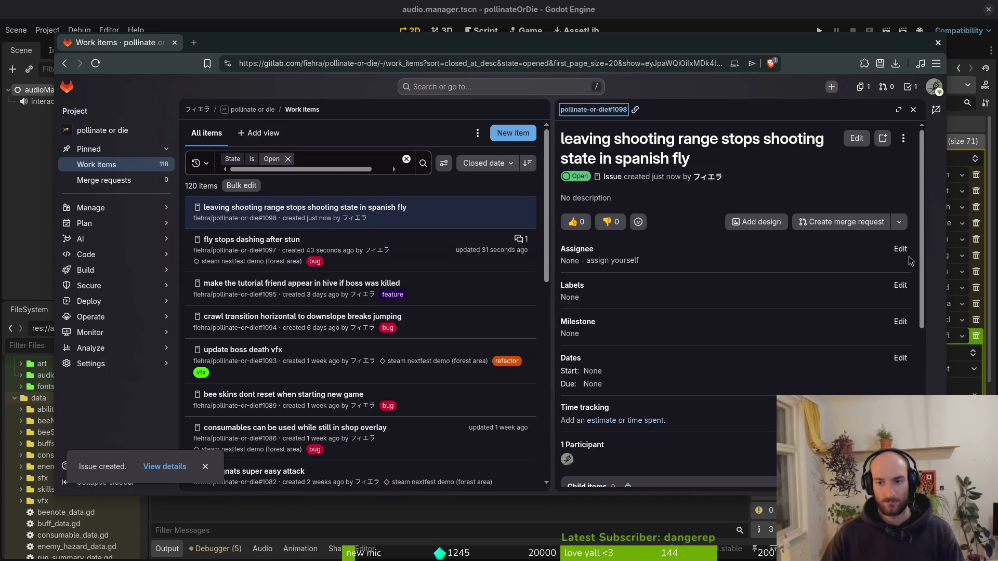
- Label issue #1098 as bug, then switch back to Godot
left_click(899, 285)
key("Down")
key("Down")
key("Return")
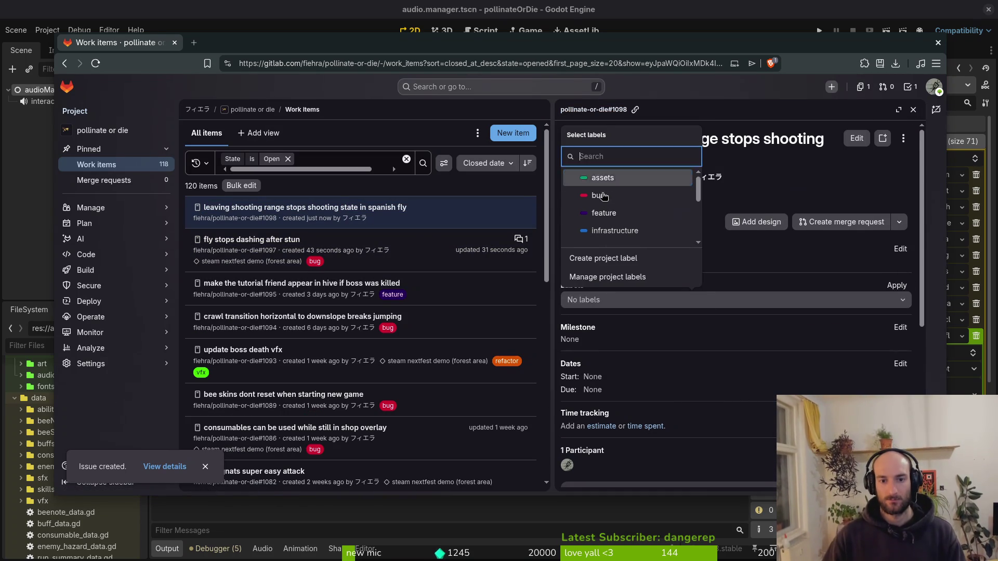
left_click(903, 348)
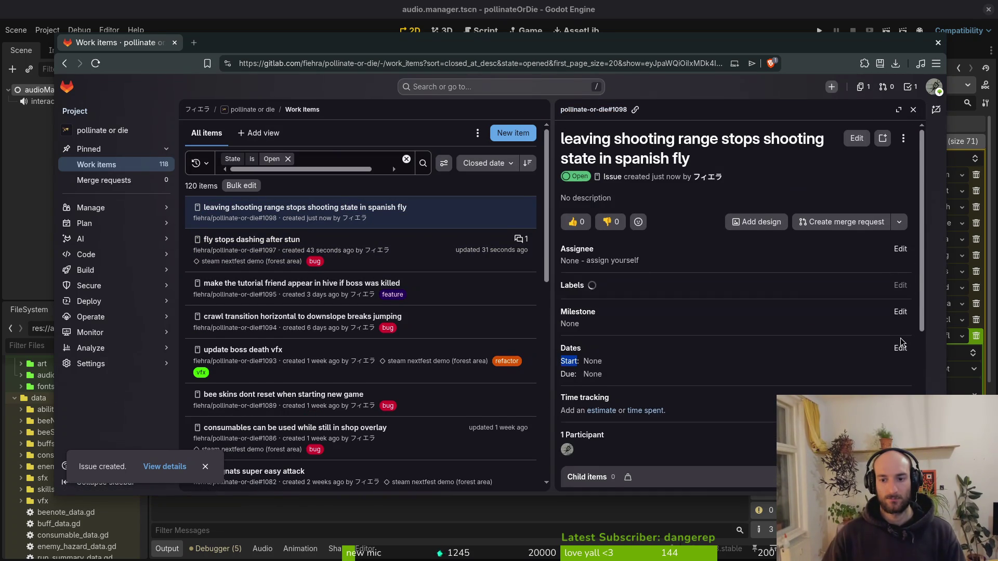
scroll(769, 161, "down", 3)
scroll(740, 179, "up", 3)
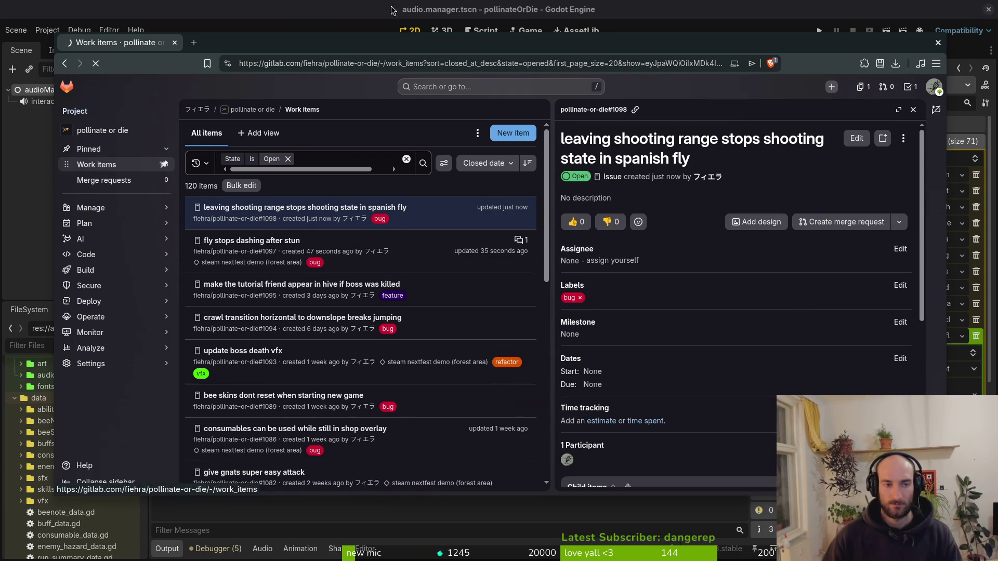
key("alt+Tab")
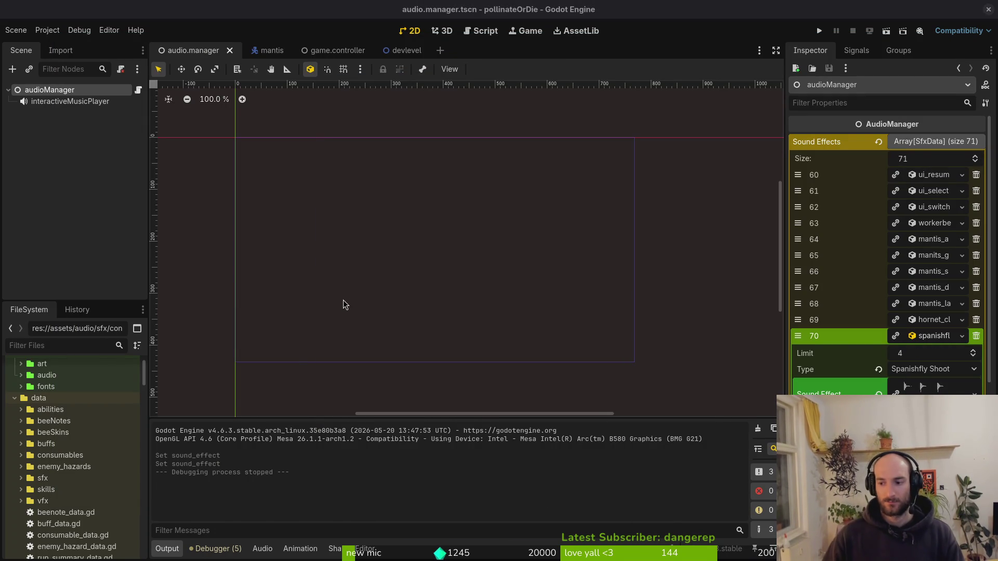
left_click(382, 274)
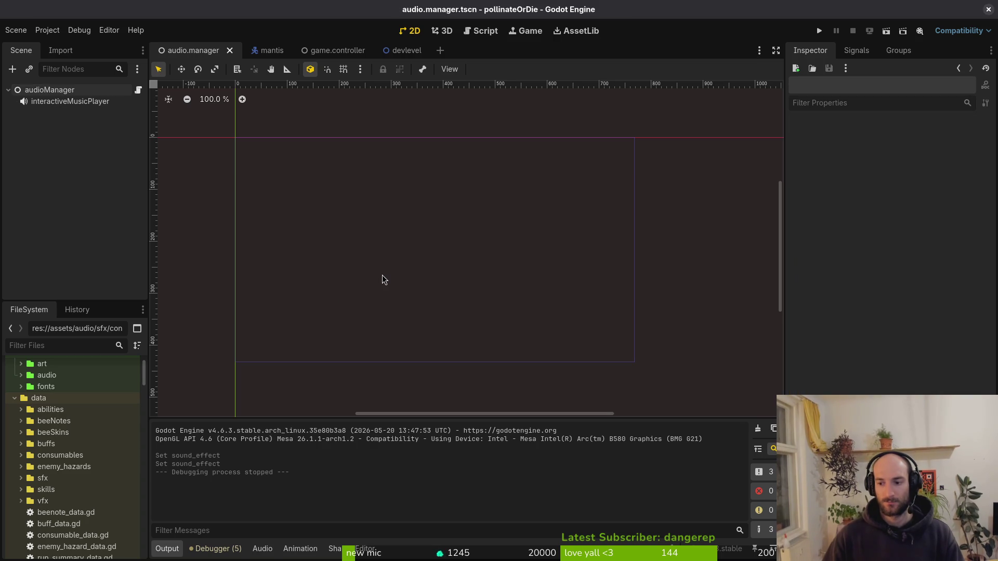
key("alt+Tab")
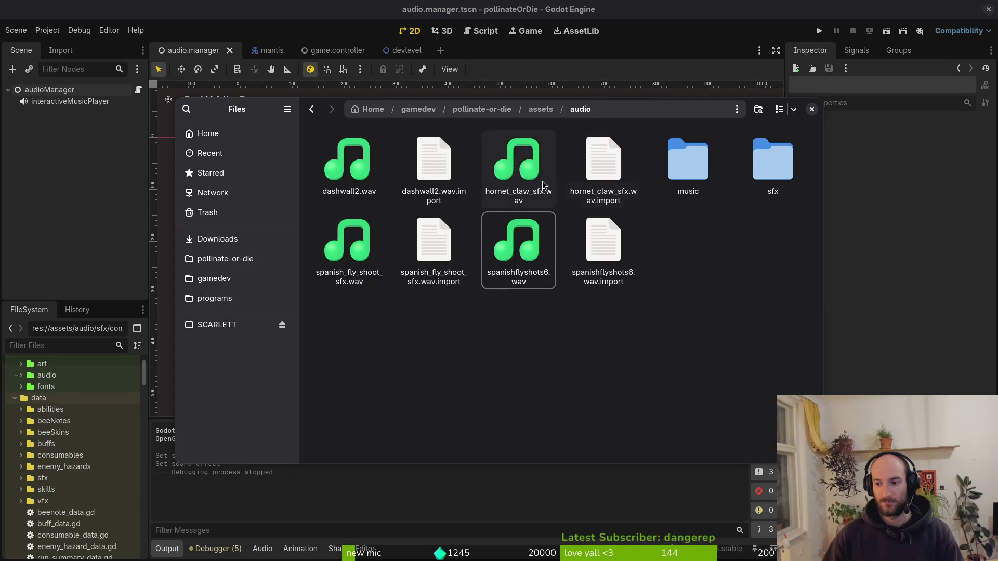
left_click(656, 322)
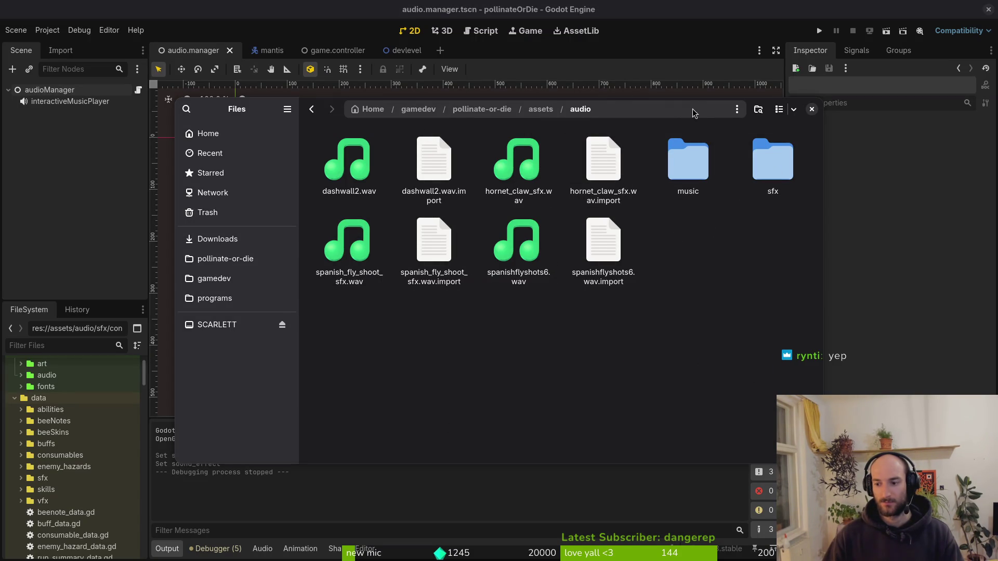
left_click_drag(260, 110, 244, 115)
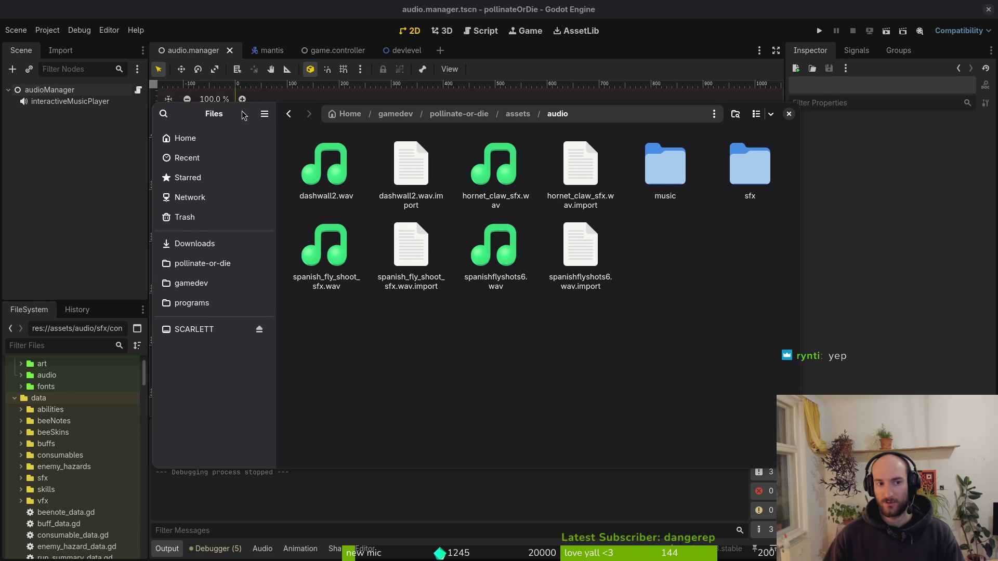
left_click(790, 114)
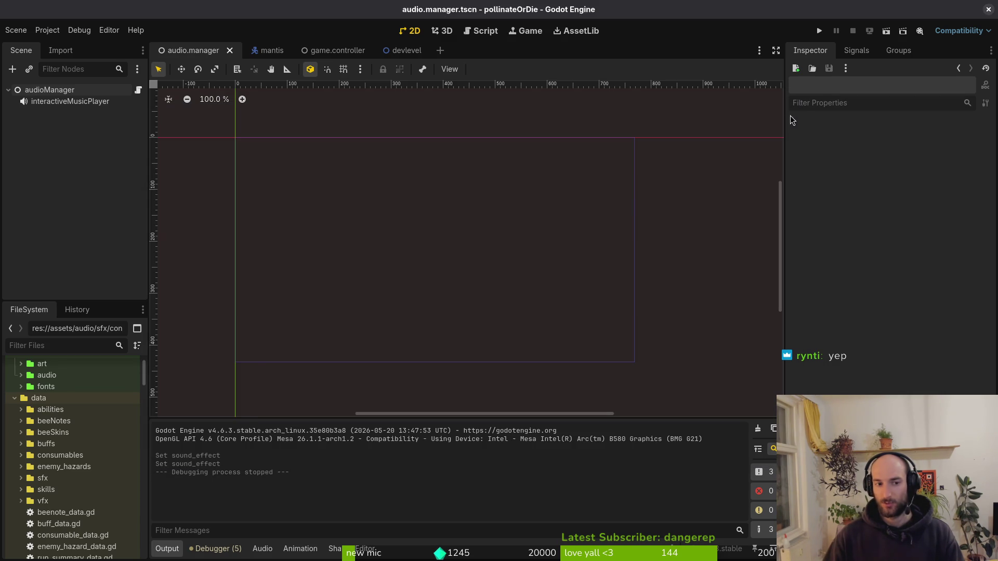
- Collapse the data, enemies, modules and assets folders in the FileSystem dock, then run the game
left_click_drag(279, 194, 289, 203)
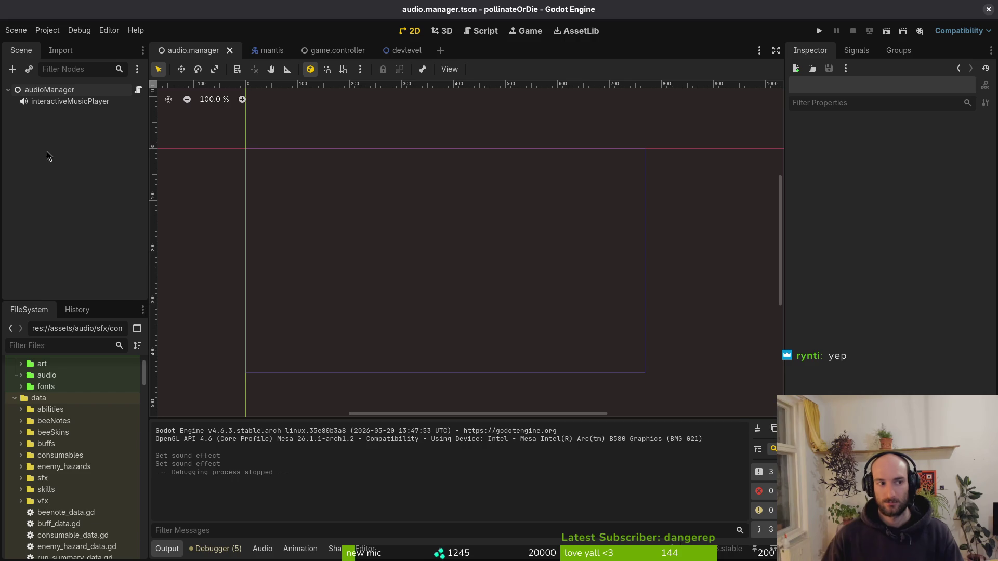
left_click(14, 398)
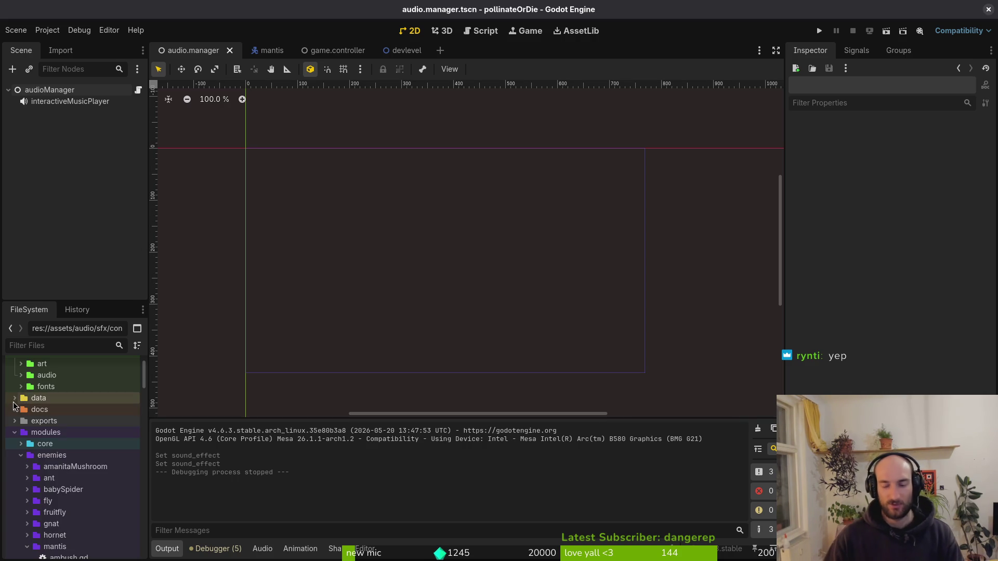
scroll(15, 452, "up", 2)
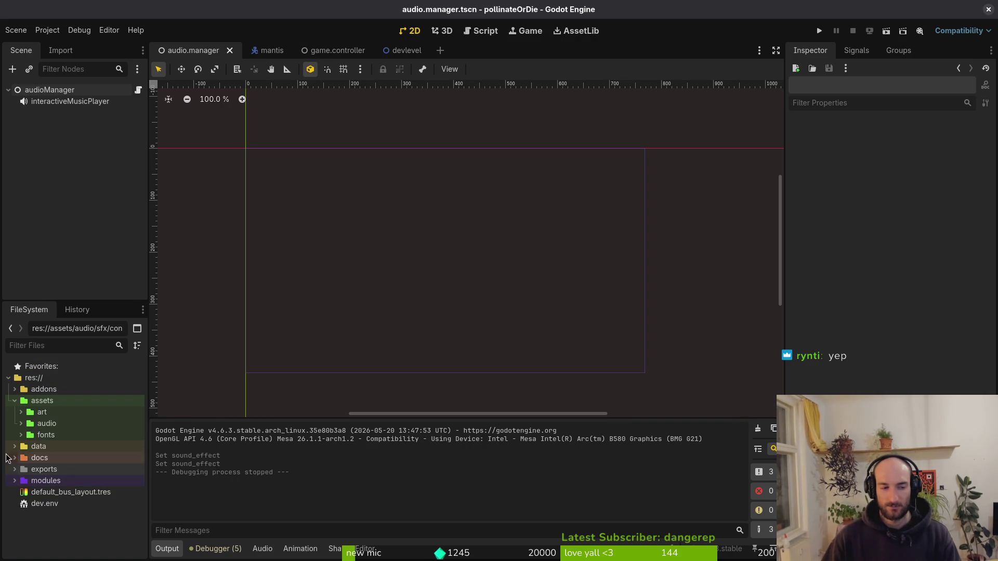
scroll(14, 483, "down", 2)
left_click(21, 455)
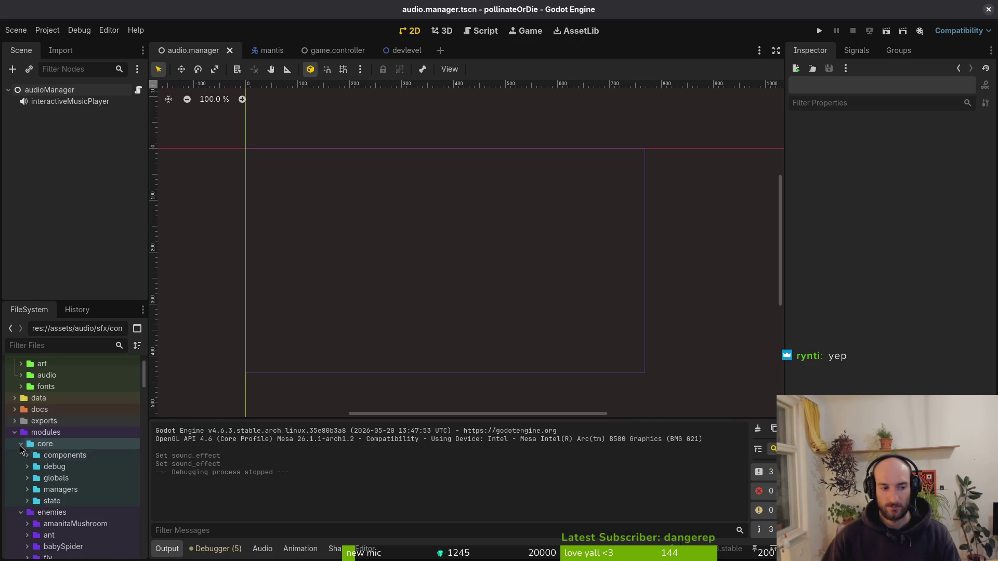
left_click(14, 433)
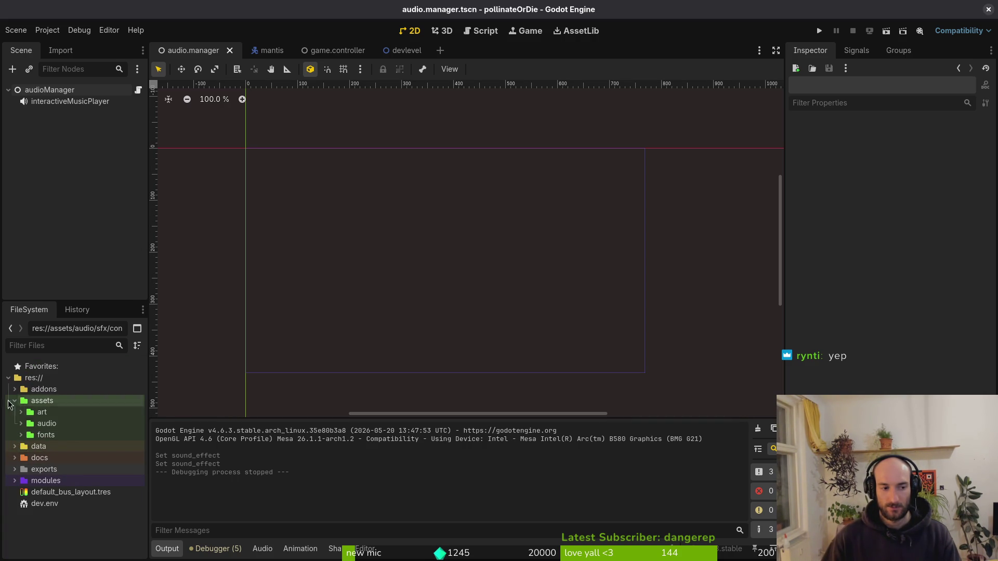
left_click(15, 401)
key("F5")
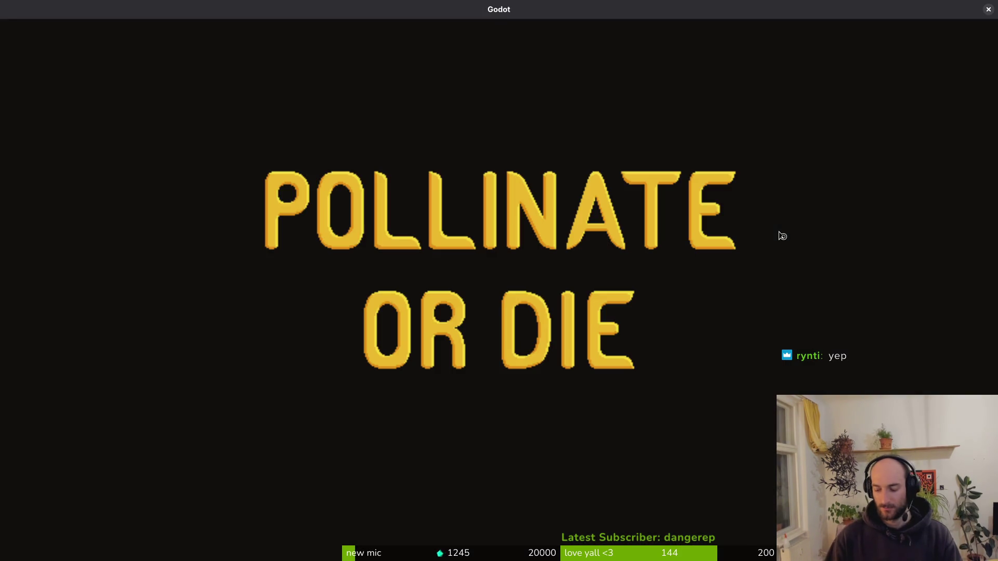
- Start the game from the menu, skip the items shop, and fly down into the new level
key("Return")
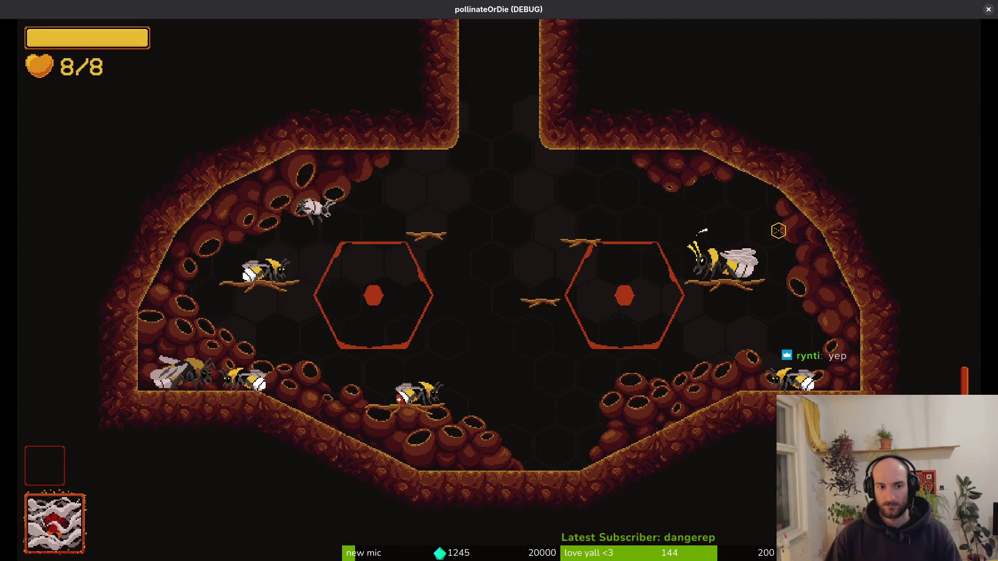
key("Tab")
key("Escape")
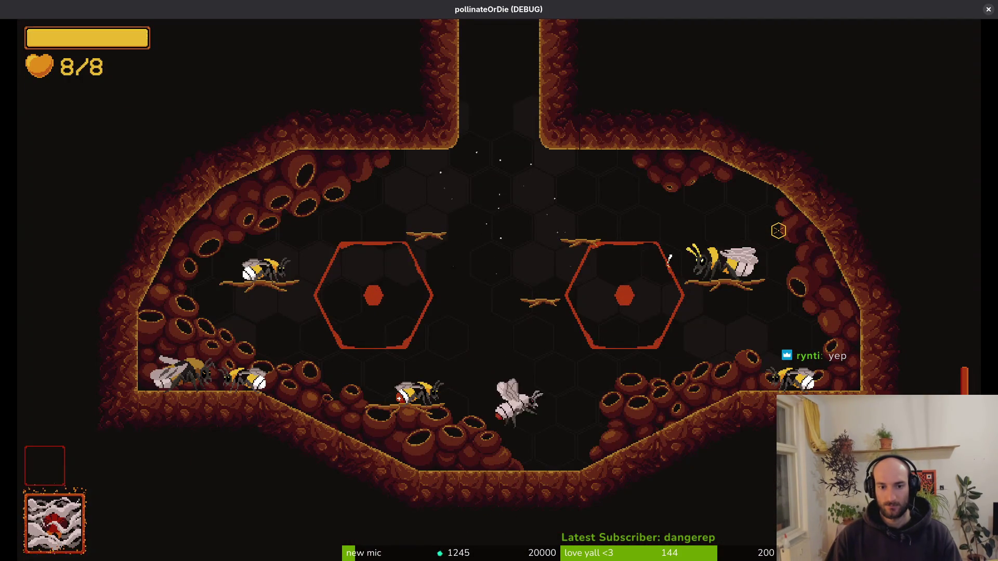
key("s")
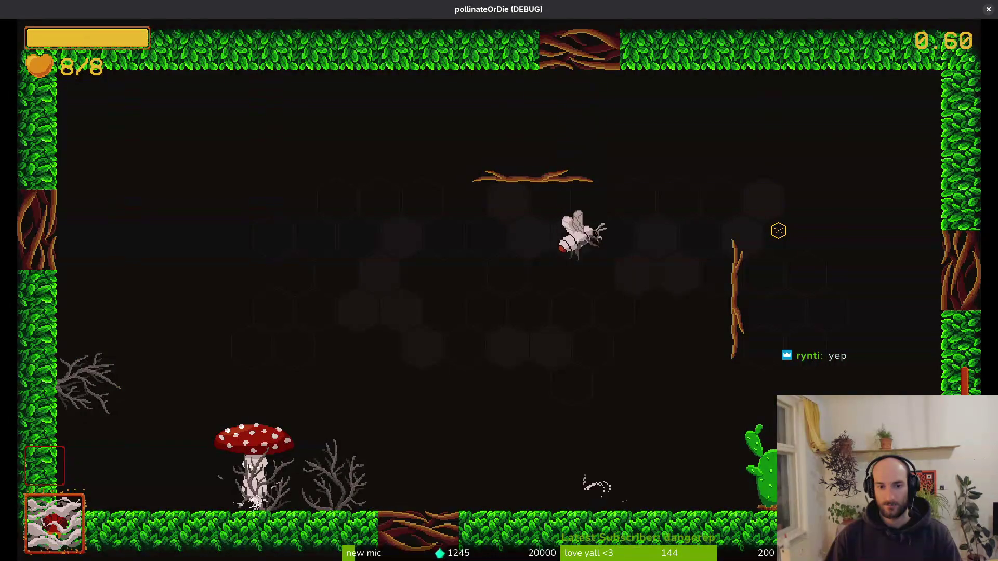
- Fight the mantis with the Spanish fly, flying, dashing and slashing around the arena
left_click(778, 230)
key("space")
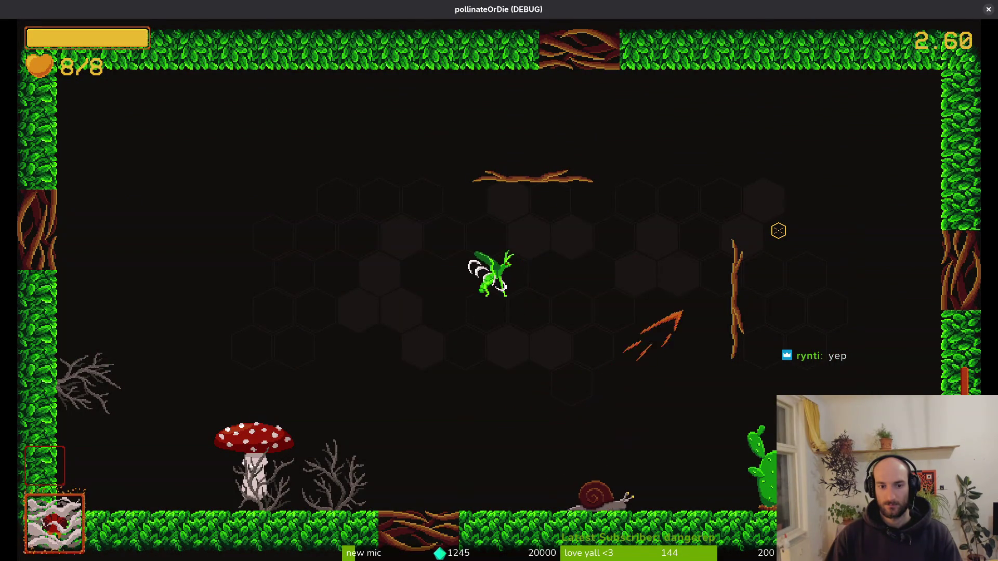
key("s")
key("s")
left_click(778, 230)
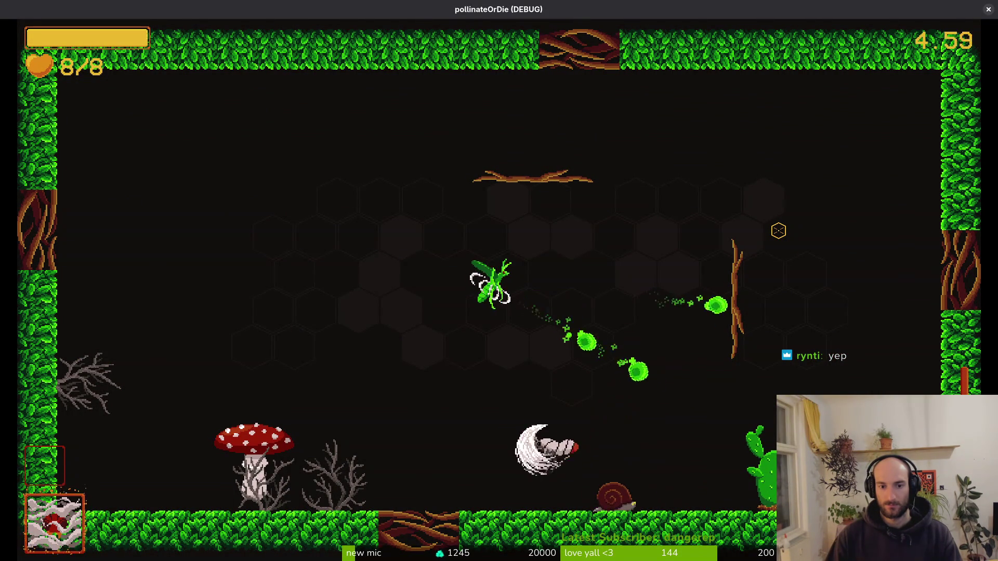
left_click(778, 230)
key("w")
key("s")
left_click(779, 231)
key("s")
left_click(778, 231)
key("w")
left_click(778, 230)
key("space")
left_click(779, 230)
key("w")
key("s")
key("a")
key("w")
key("space")
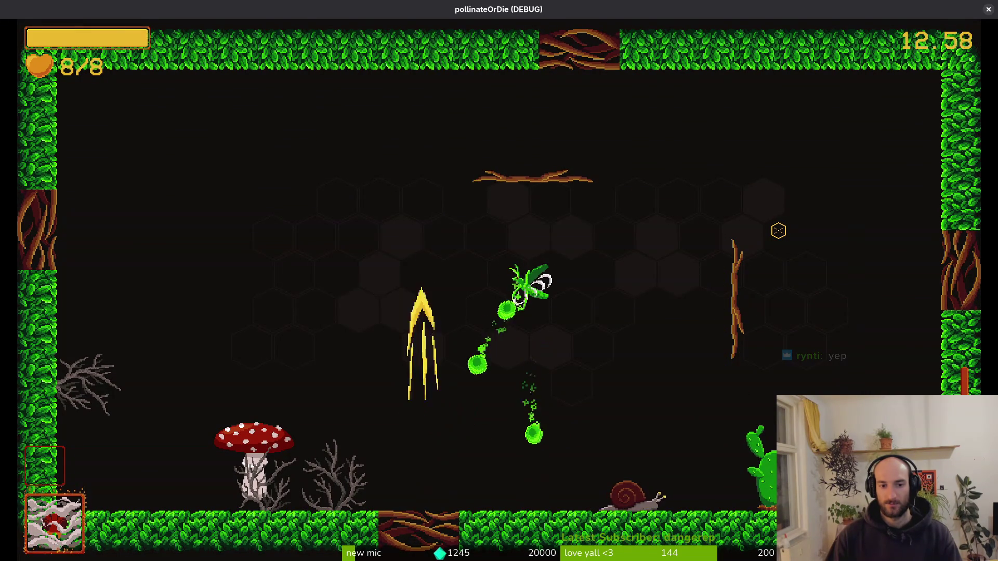
key("s")
key("d")
key("space")
key("w")
left_click(778, 230)
left_click(778, 230)
- Keep testing movement, clinging under the branch and slashing near the vine and snail
key("s")
key("w")
key("space")
key("d")
left_click(778, 231)
key("a")
left_click(778, 230)
key("w")
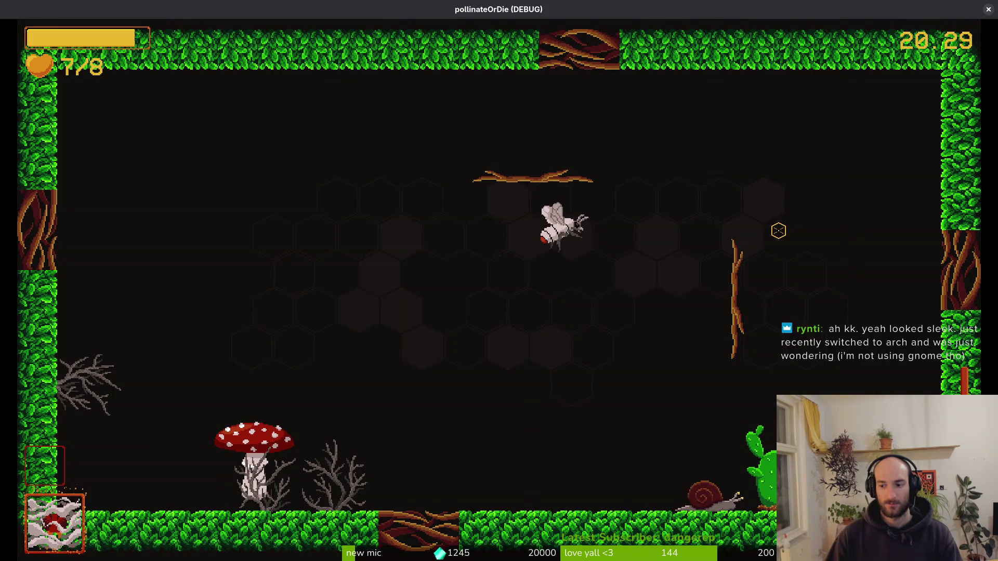
key("space")
left_click(778, 231)
left_click(778, 230)
key("w")
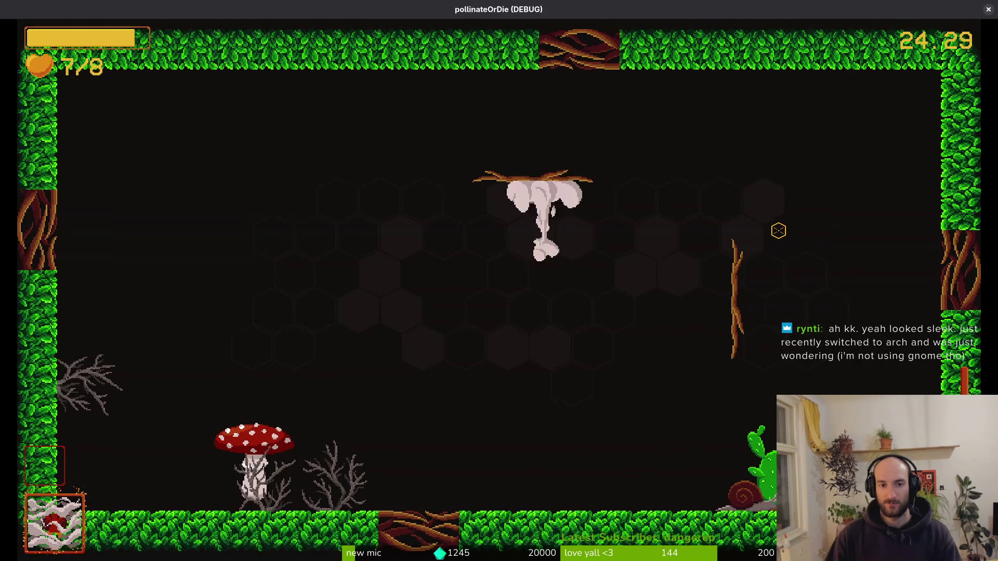
key("s")
key("d")
key("s")
key("w")
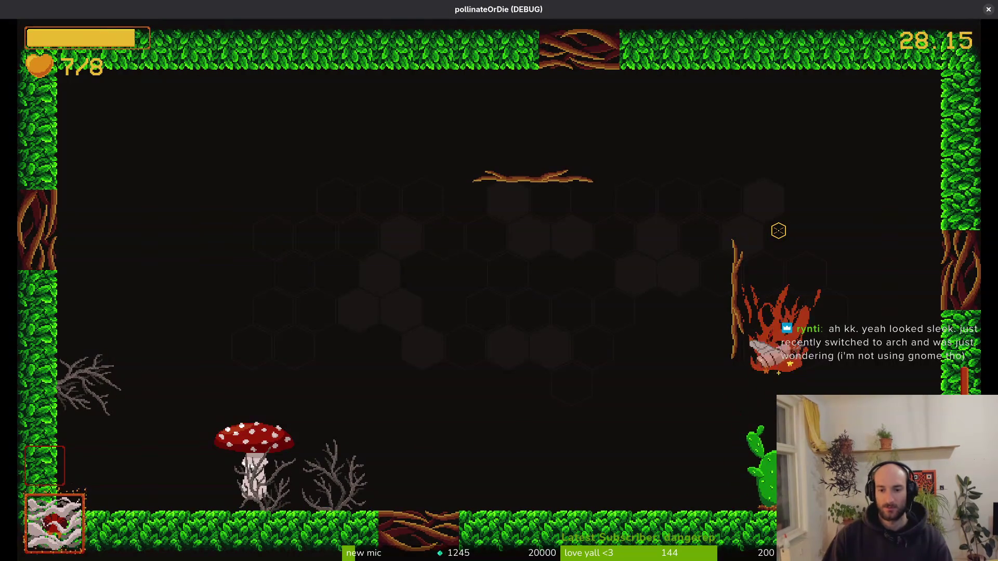
key("a")
key("d")
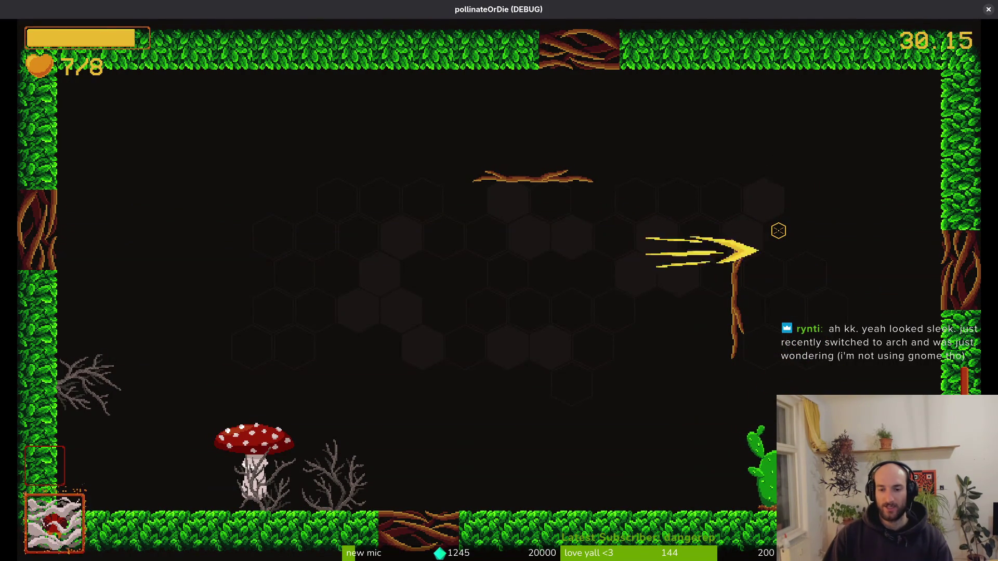
- Close the pollinateOrDie debug game window
key("super+f")
key("super+f")
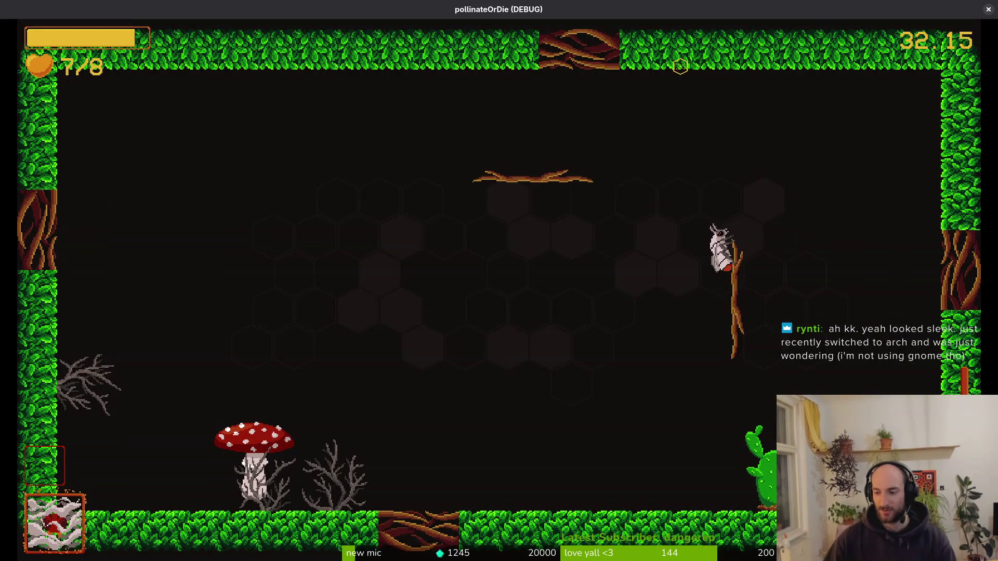
left_click(988, 9)
key("super+f")
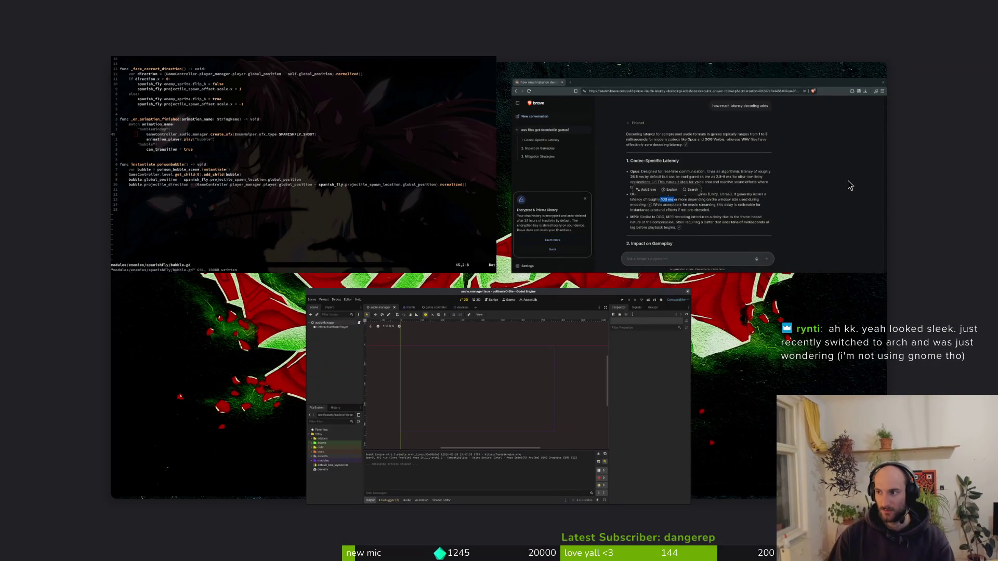
- Load spanish_fly_shoot_sfx.wav into audioManager's Sound Effects element 70 (Spanishfly Shoot) and save
key("super+f")
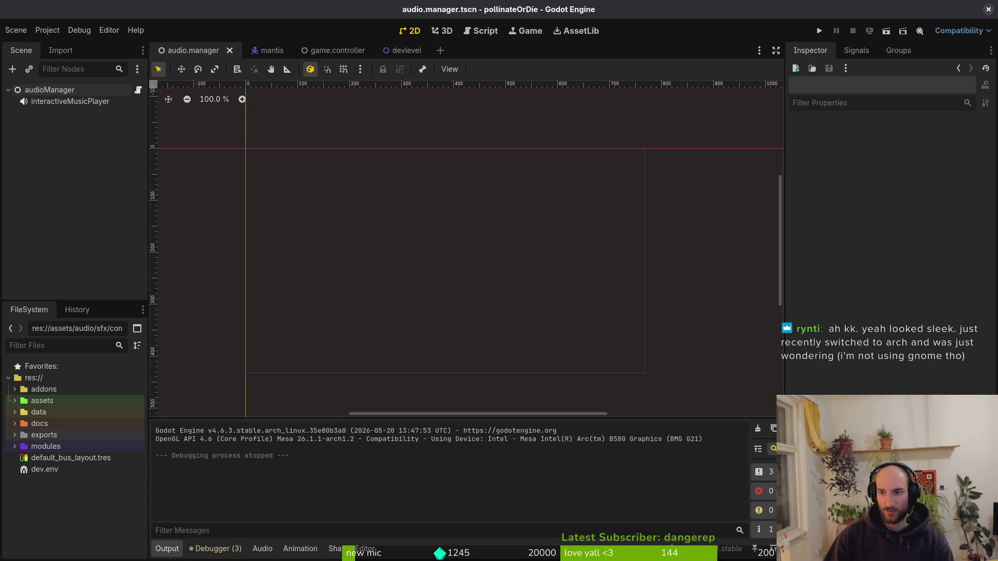
left_click(56, 94)
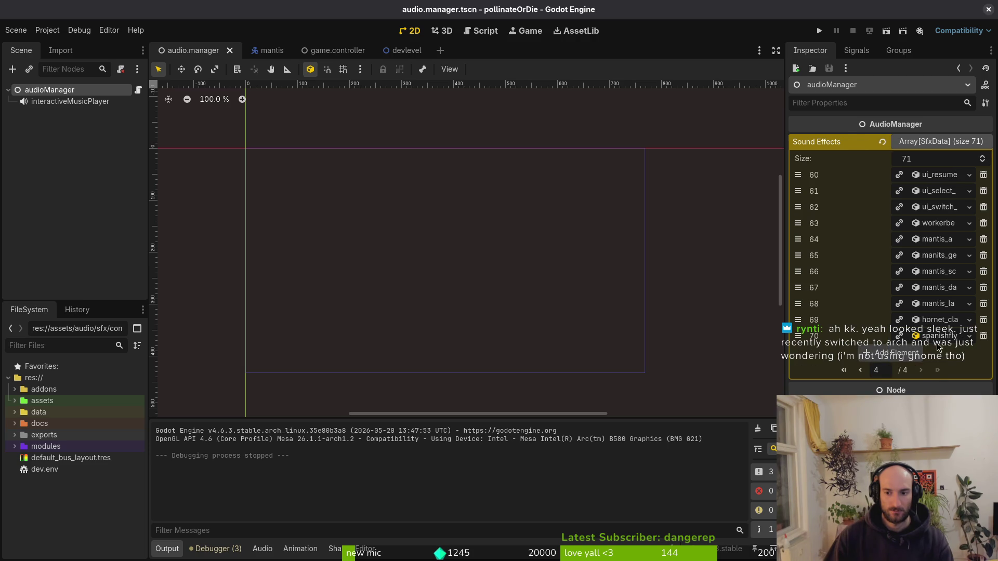
left_click(936, 337)
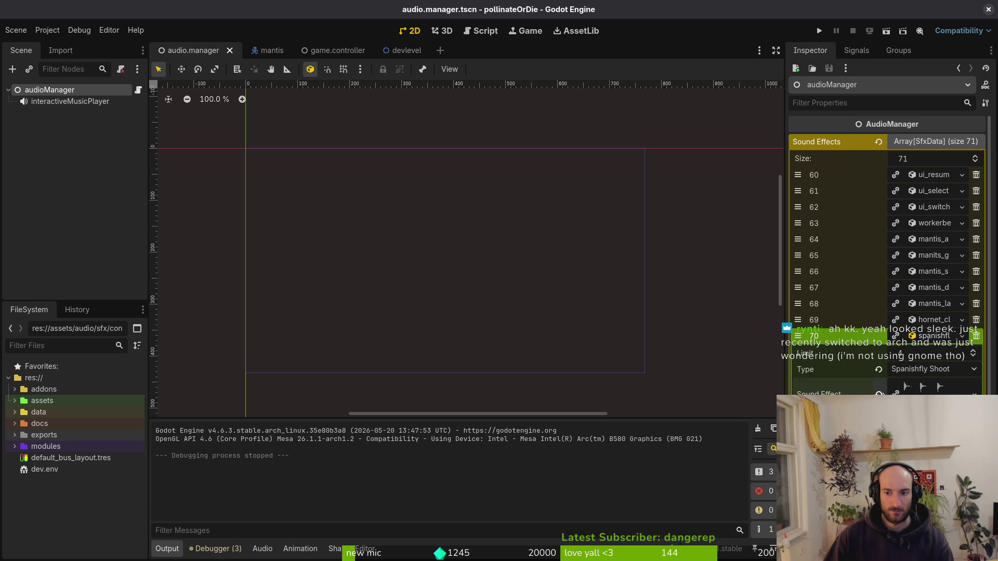
type("spa")
key("Down")
key("Return")
key("ctrl+s")
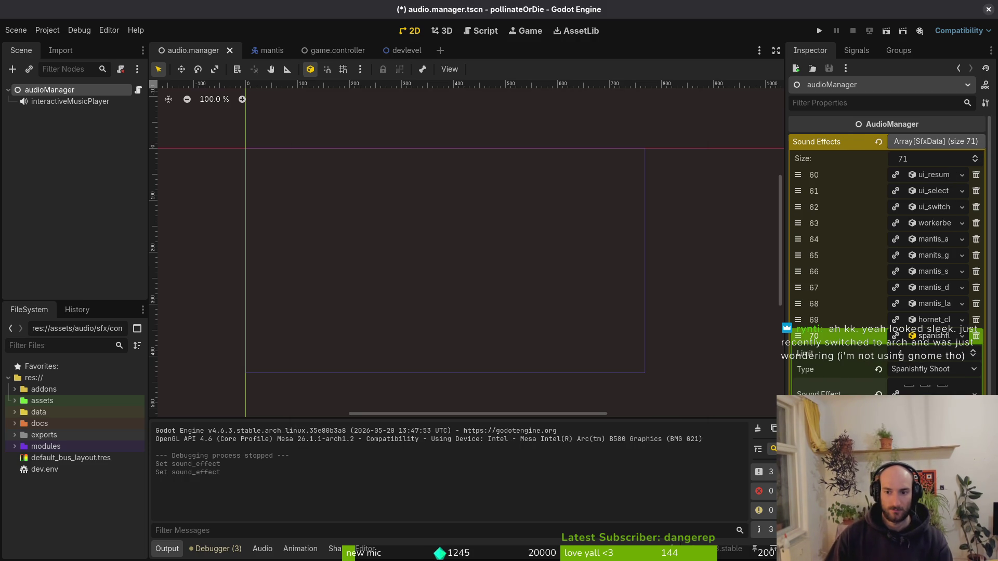
- Relaunch the project and fly the Spanish fly through the portal into the leafy level
left_click(819, 31)
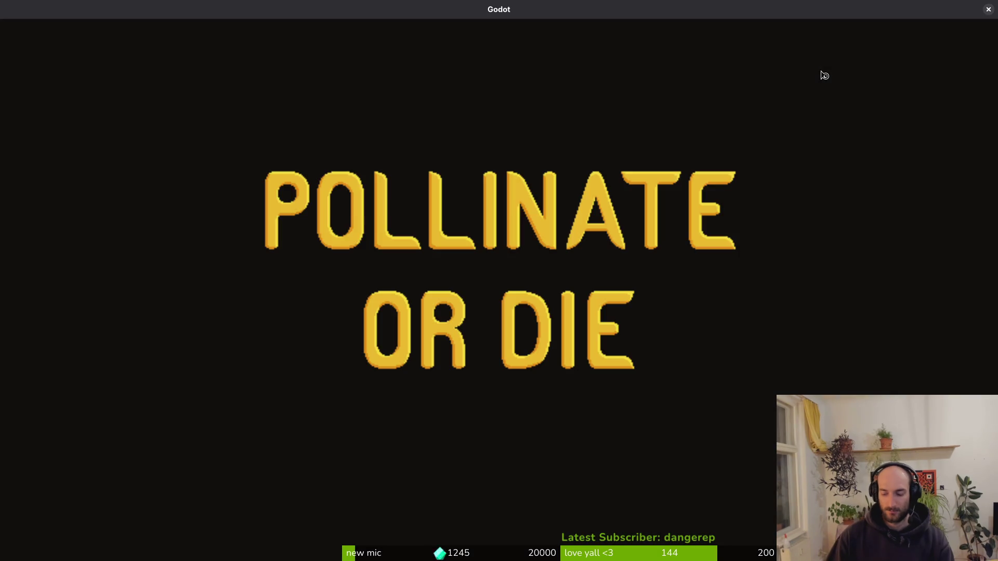
key("Return")
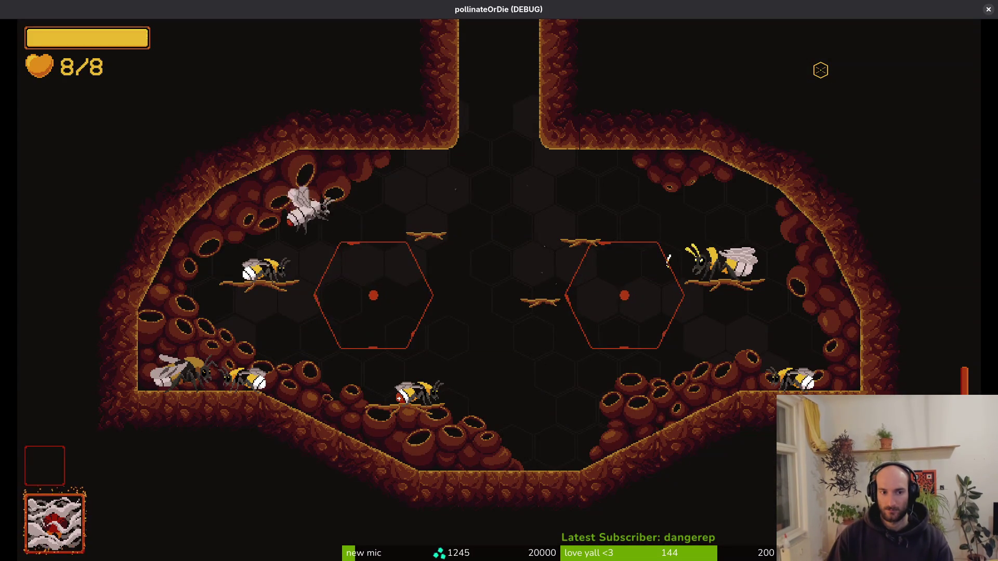
key("d")
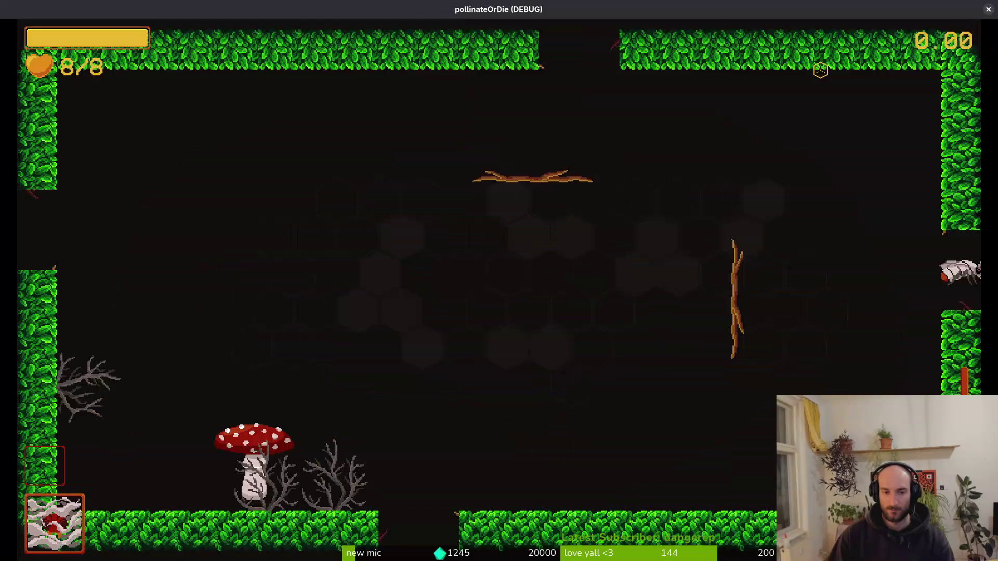
- Dodge around and shoot at the mantis to hear the new shoot sound
key("a")
key("w")
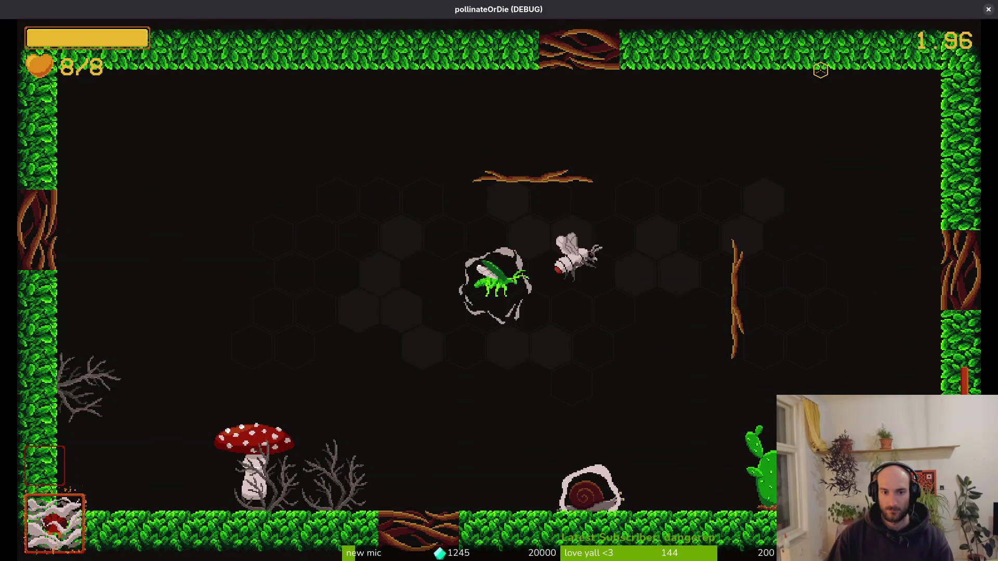
key("s")
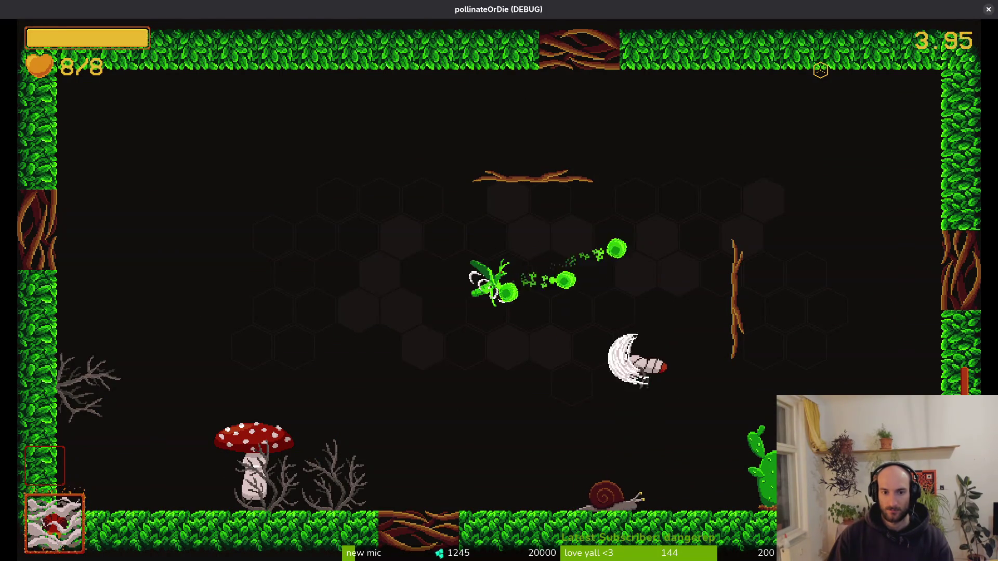
key("w")
key("d")
key("s")
key("a")
key("w")
key("a")
key("s")
key("d")
key("w")
key("d")
key("s")
key("a")
key("d")
key("d")
key("w")
key("s")
key("s")
key("a")
key("w")
key("d")
key("d")
key("w")
key("s")
key("a")
key("d")
key("a")
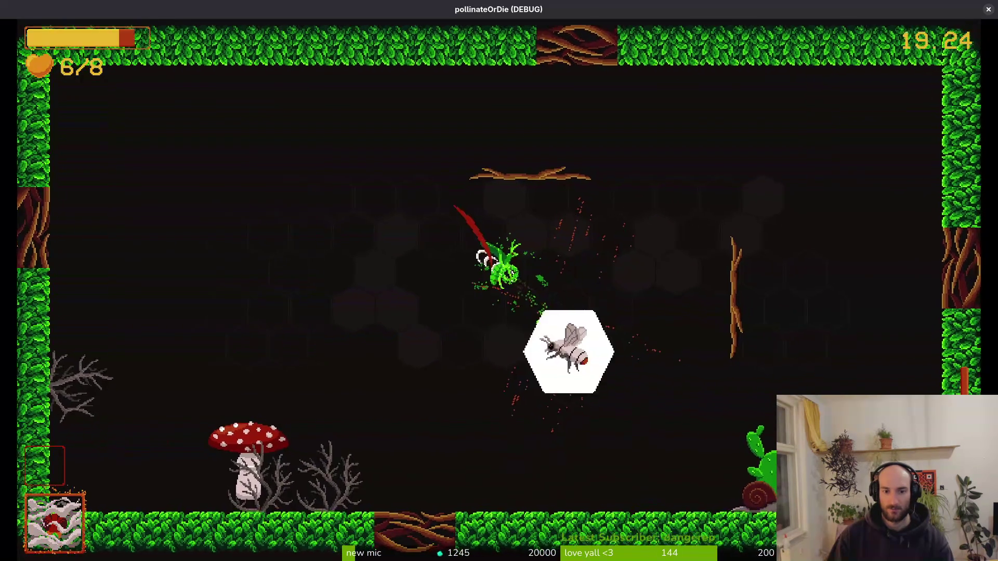
- Burst the mantis with slashes, then pause the game and close its window
key("d")
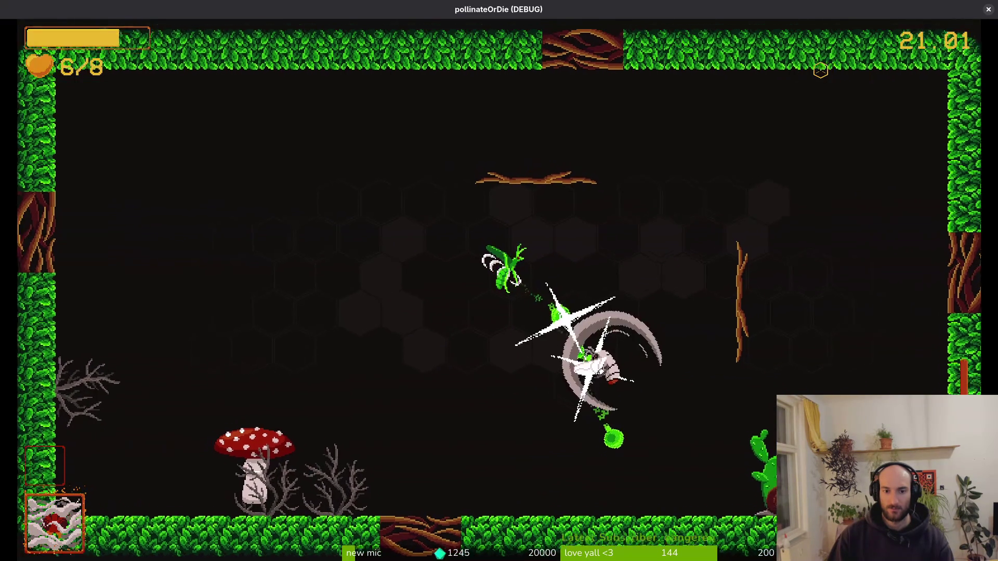
key("a")
key("d")
key("a")
key("s")
key("w")
key("a")
key("s")
key("d")
key("w")
key("Escape")
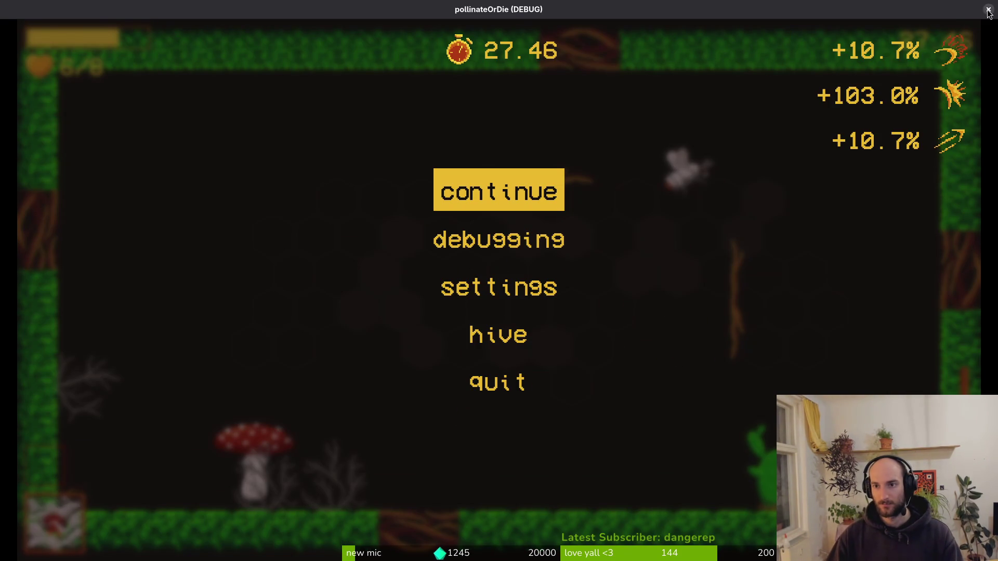
left_click(988, 9)
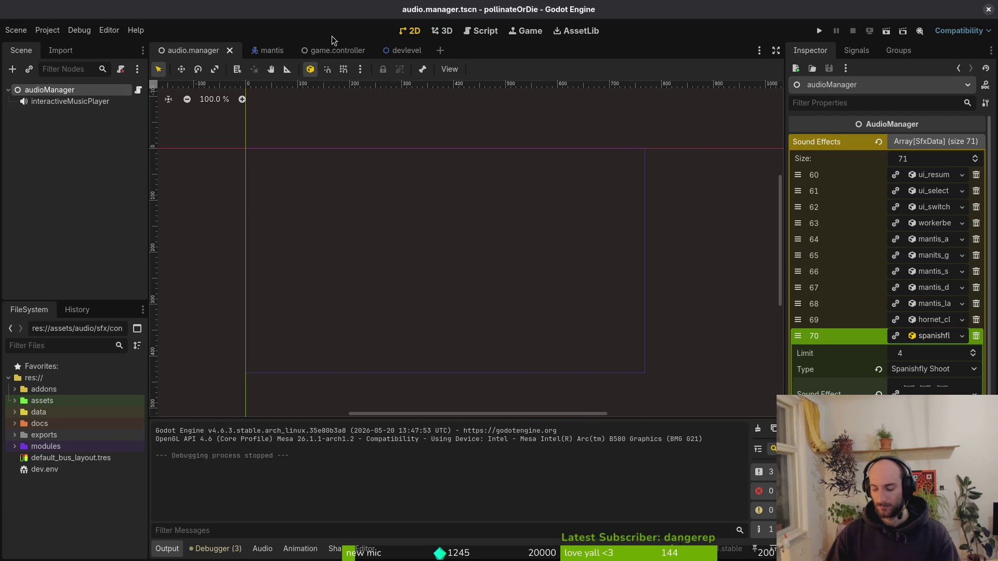
- Quick-open spanish_fly.tscn by searching 'spfly'
key("shift+alt+o")
type("spfly")
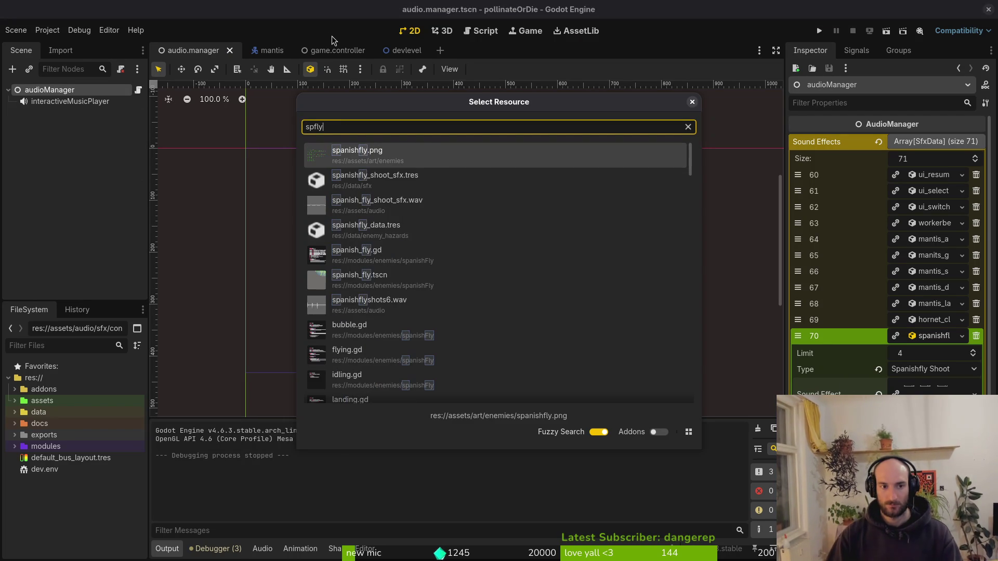
key("Down")
key("Down")
key("Down")
key("Return")
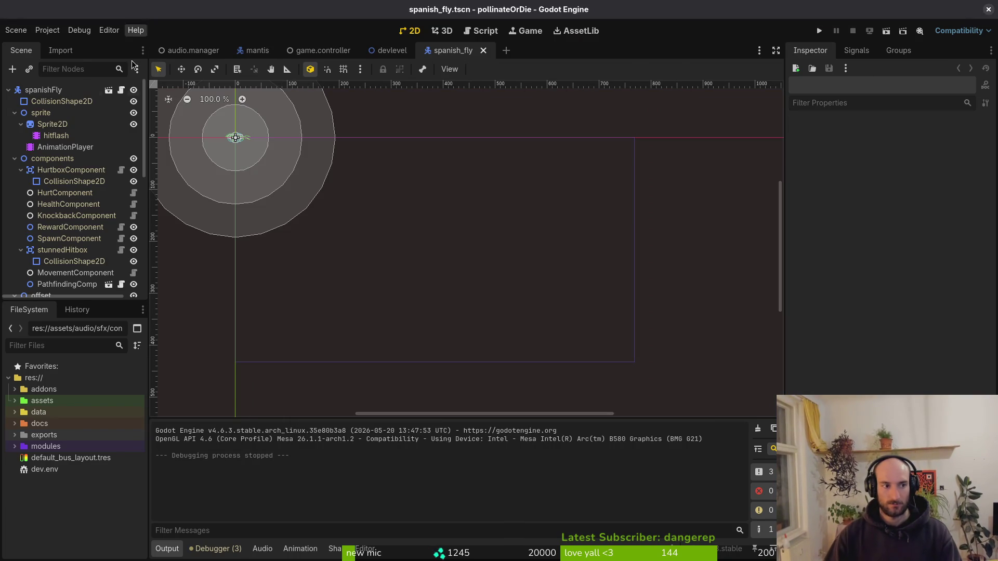
- Collapse the sprite, components, offset, areas and finiteStateMachine groups in the Scene dock
left_click(15, 112)
left_click(15, 124)
left_click(14, 135)
left_click(15, 147)
left_click(59, 170)
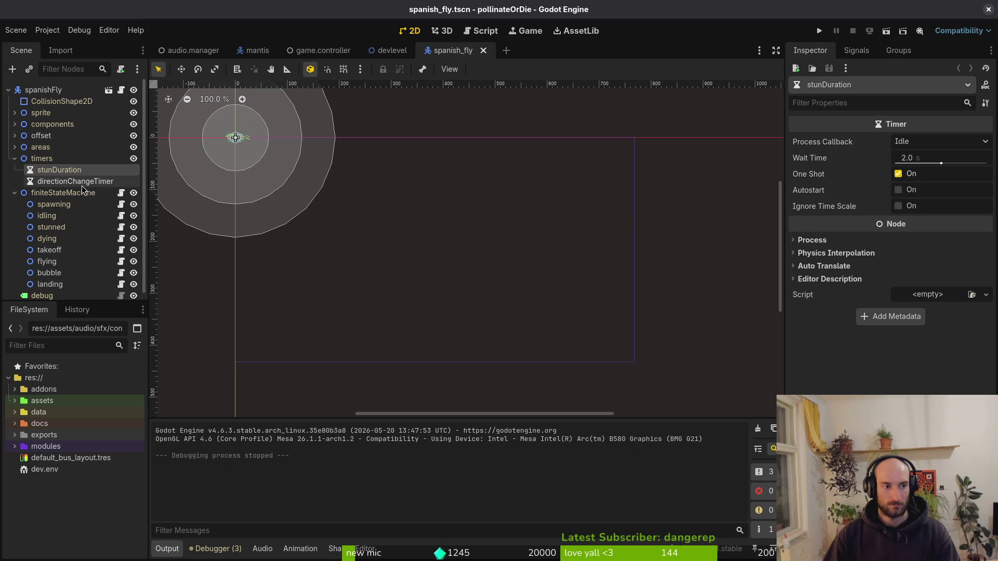
left_click(14, 193)
left_click(15, 193)
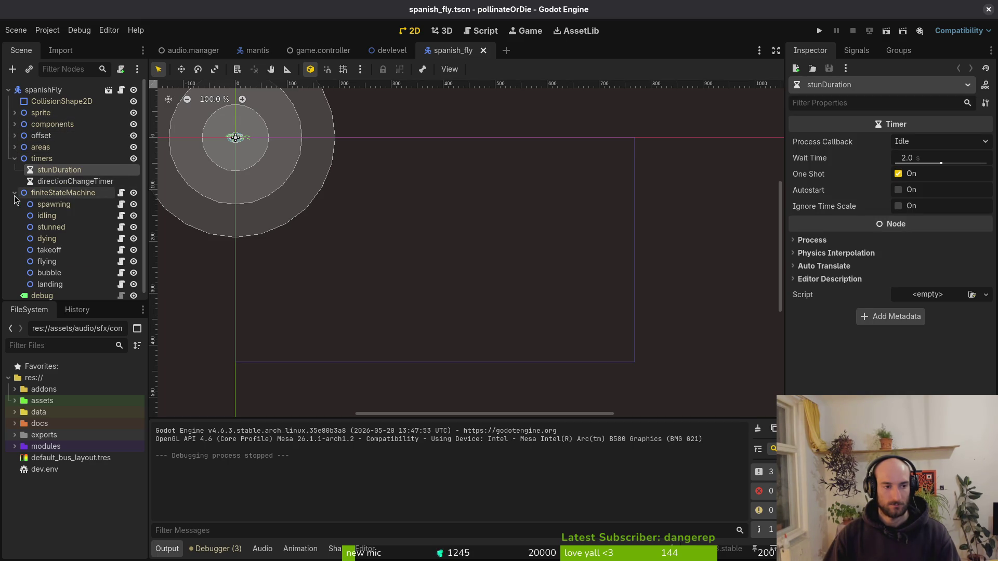
left_click(14, 195)
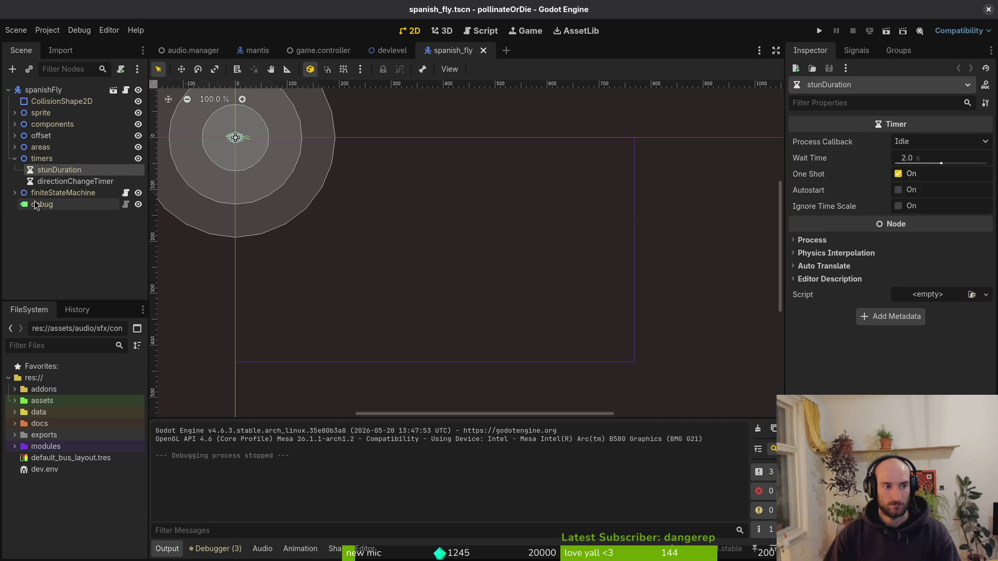
key("alt+Tab")
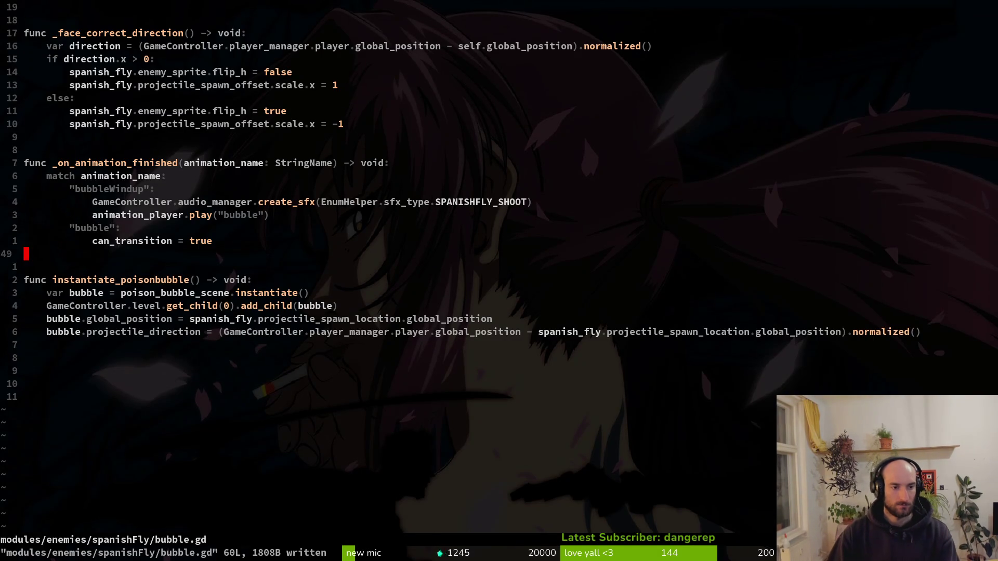
- Grep for instantiate_poisonbubble and preview its spanish_fly.tscn matches at lines 109 and 112
key("space")
key("f")
key("w")
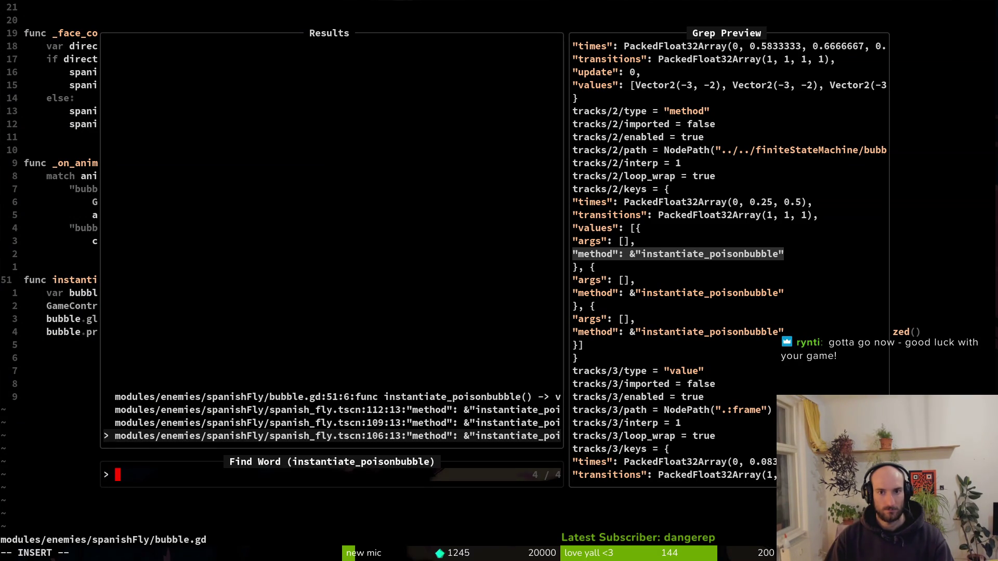
key("ctrl+p")
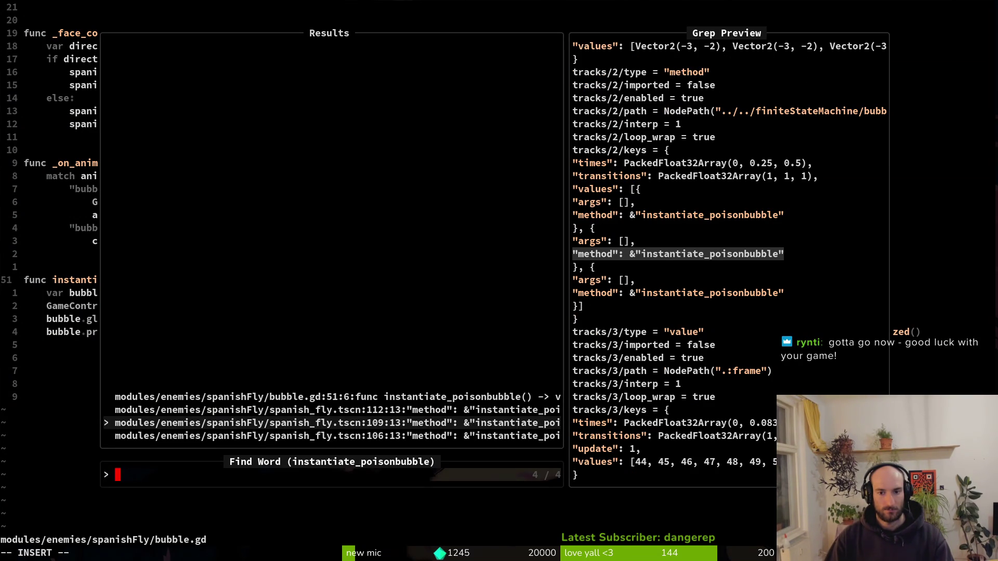
key("ctrl+p")
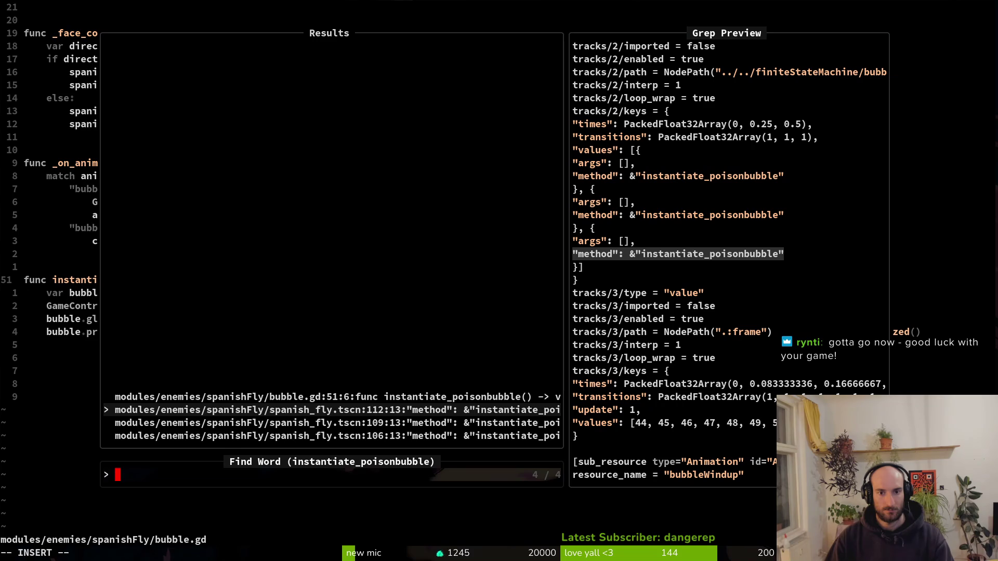
key("ctrl+n")
key("ctrl+n")
key("Escape")
key("Escape")
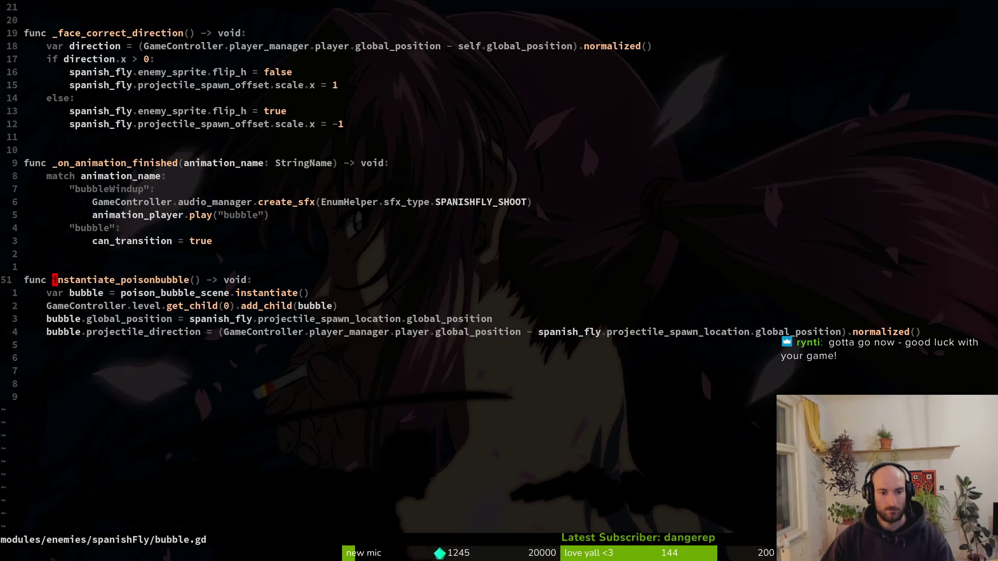
key("alt+Tab")
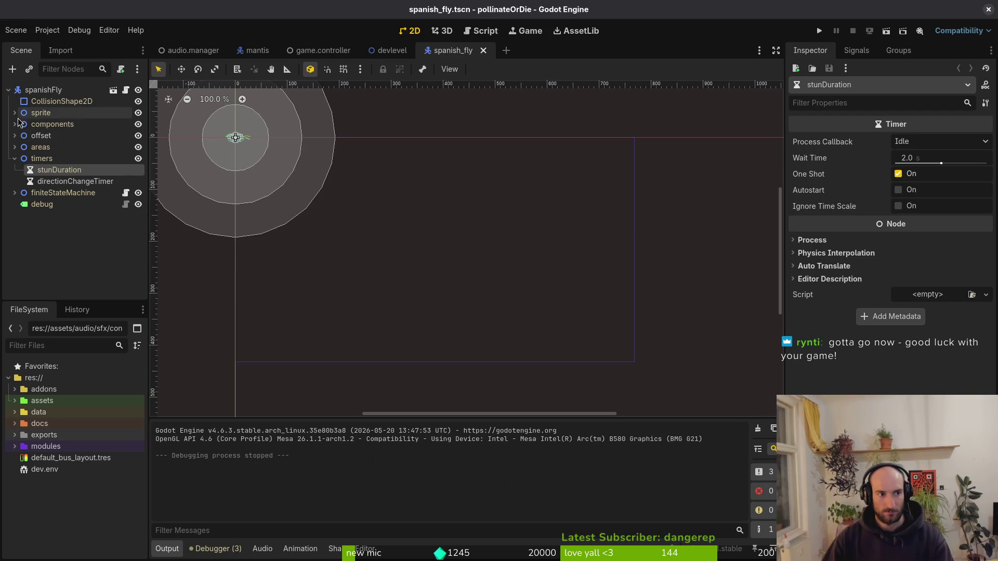
- Open the spanish fly's AnimationPlayer and select its bubble animation
left_click(15, 113)
left_click(65, 147)
left_click(357, 348)
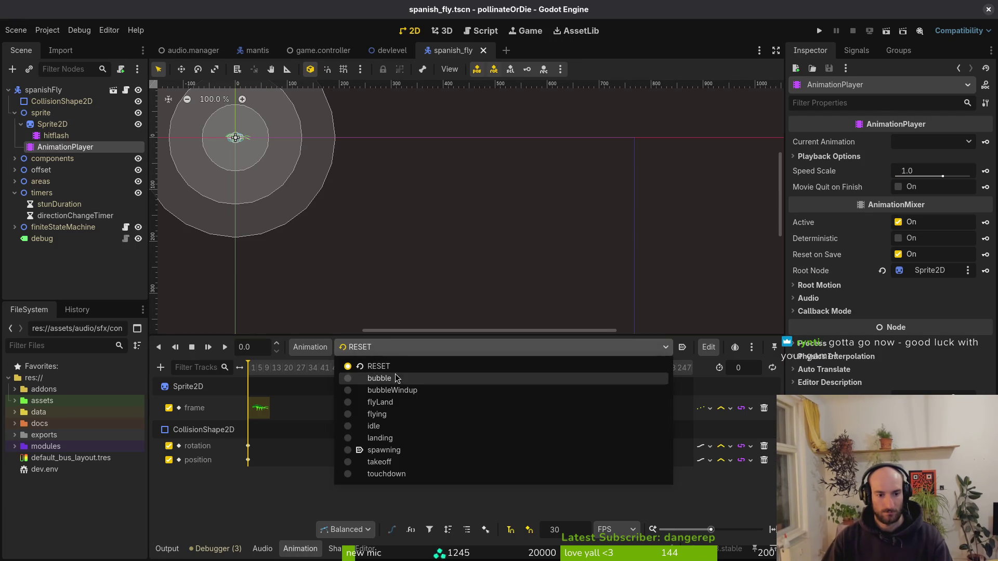
left_click(379, 378)
scroll(293, 479, "up", 5)
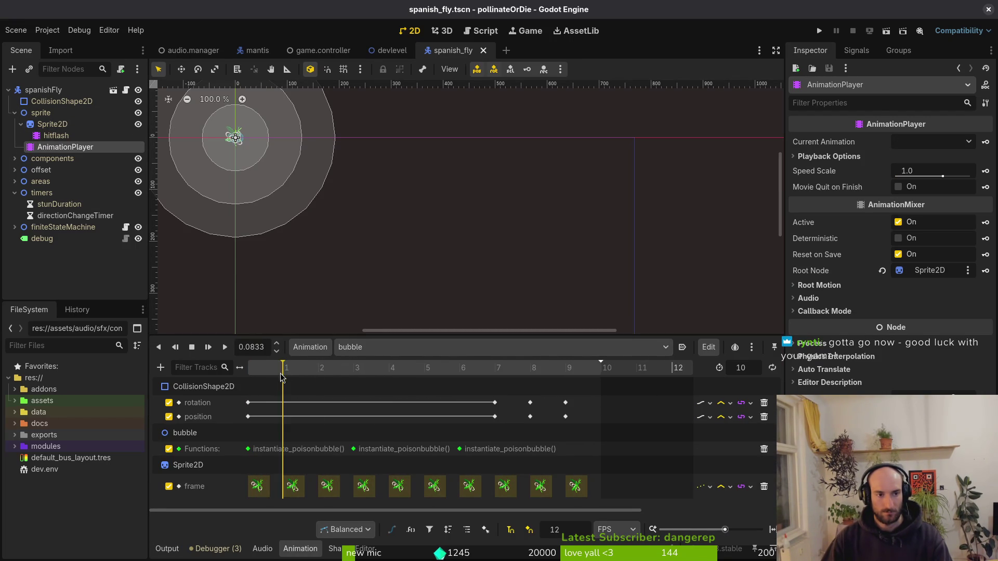
scroll(494, 216, "up", 5)
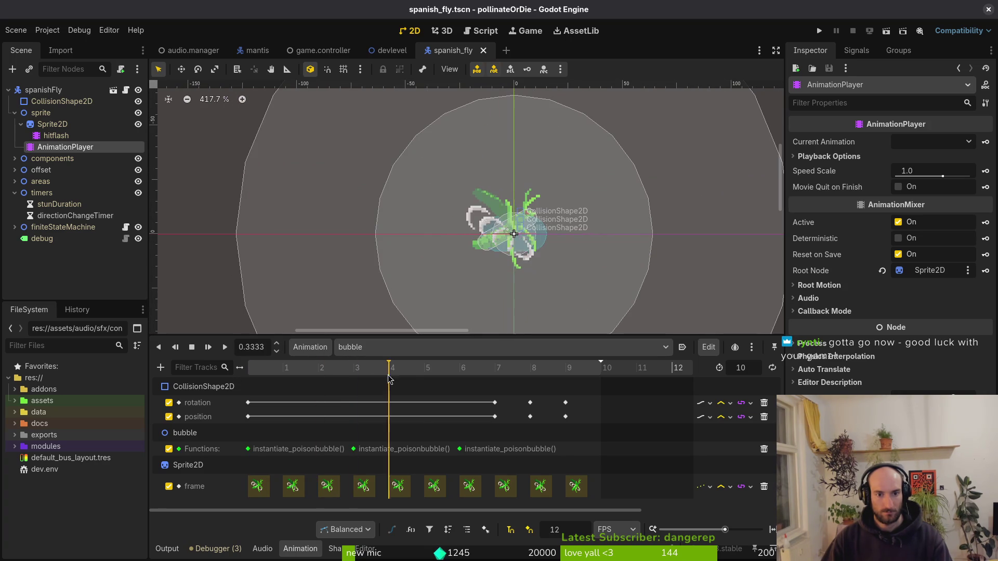
- Move the bubble-spawn call, rotation and position keys earlier, with the next position key at frame 7, and save
left_click_drag(353, 449, 318, 449)
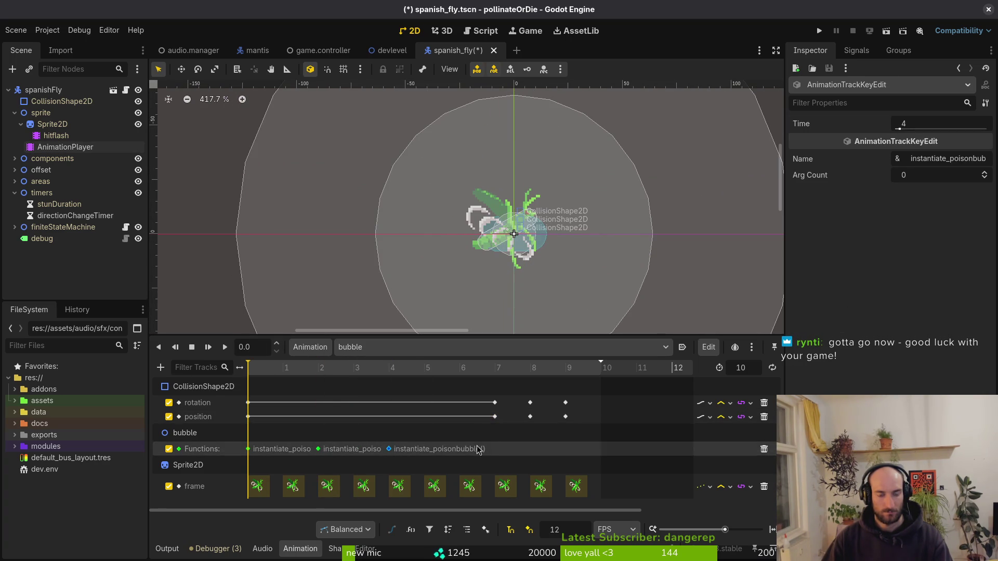
left_click_drag(495, 417, 444, 425)
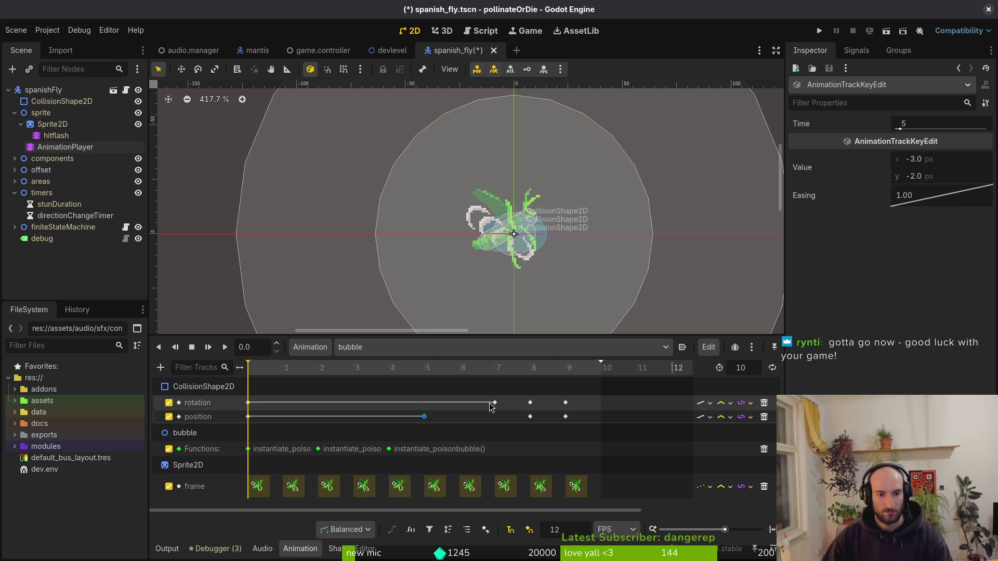
left_click_drag(495, 403, 446, 408)
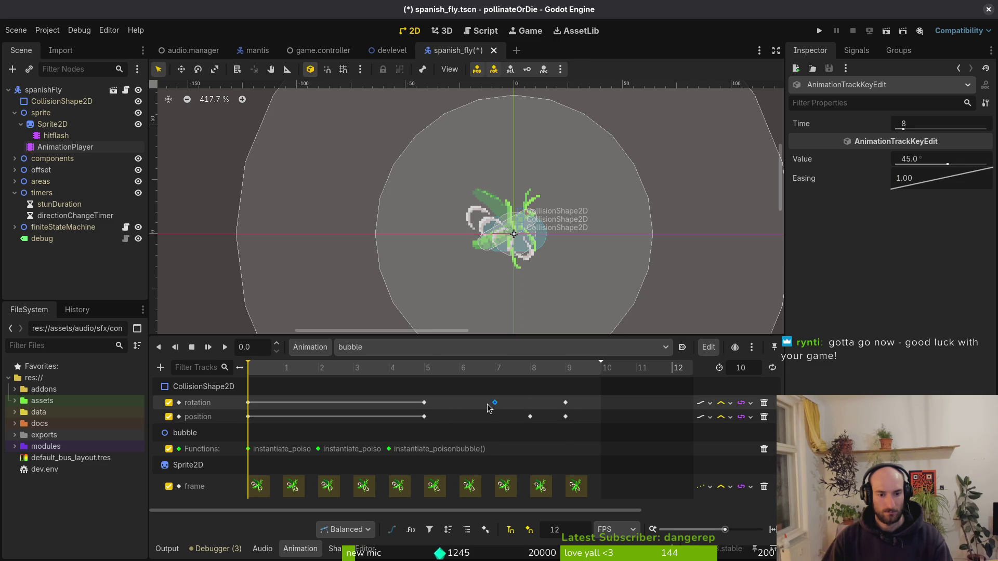
left_click_drag(530, 417, 494, 419)
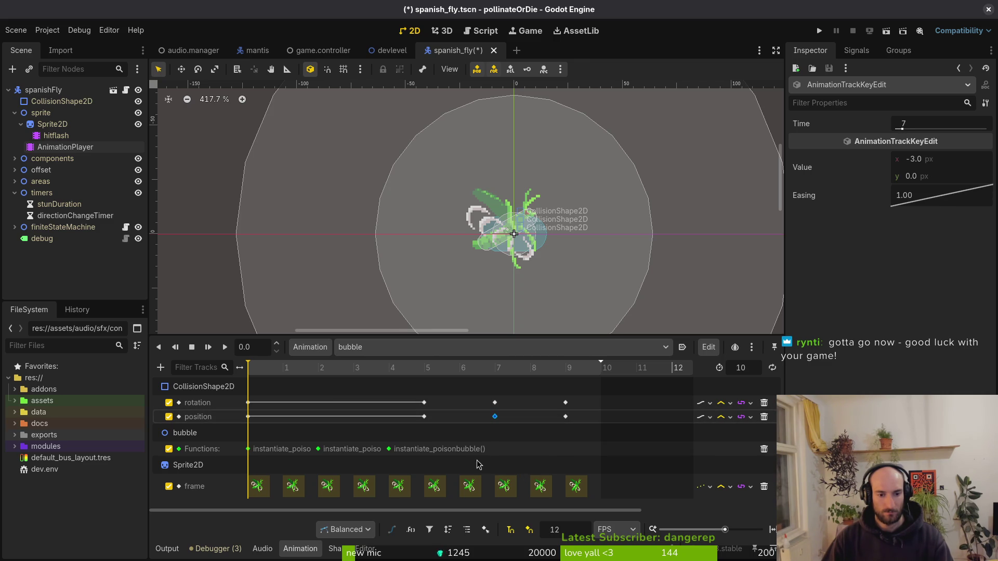
key("ctrl+s")
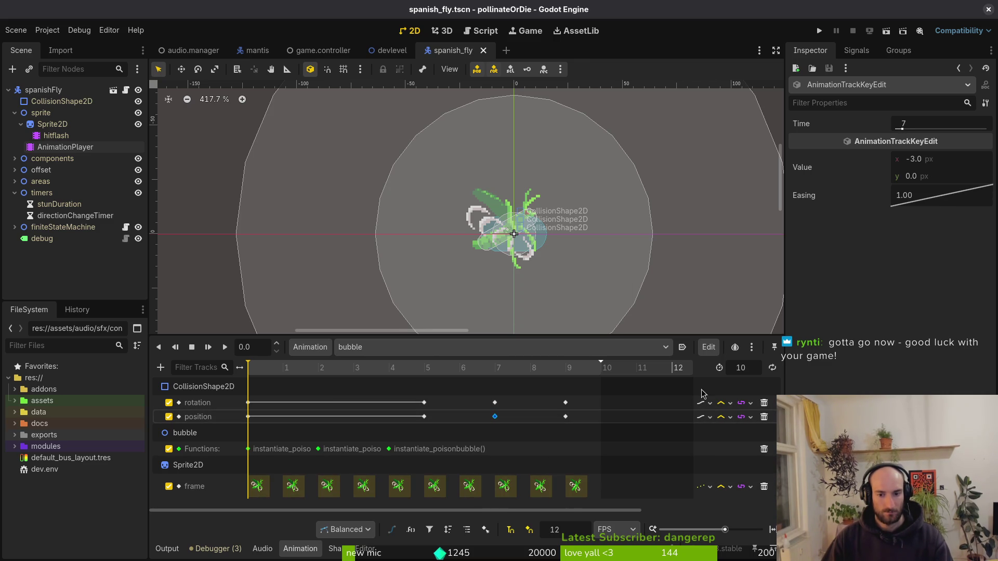
- Set the bubble animation length to 8 and pull the late rotation and position keys inside it
type("8")
key("Return")
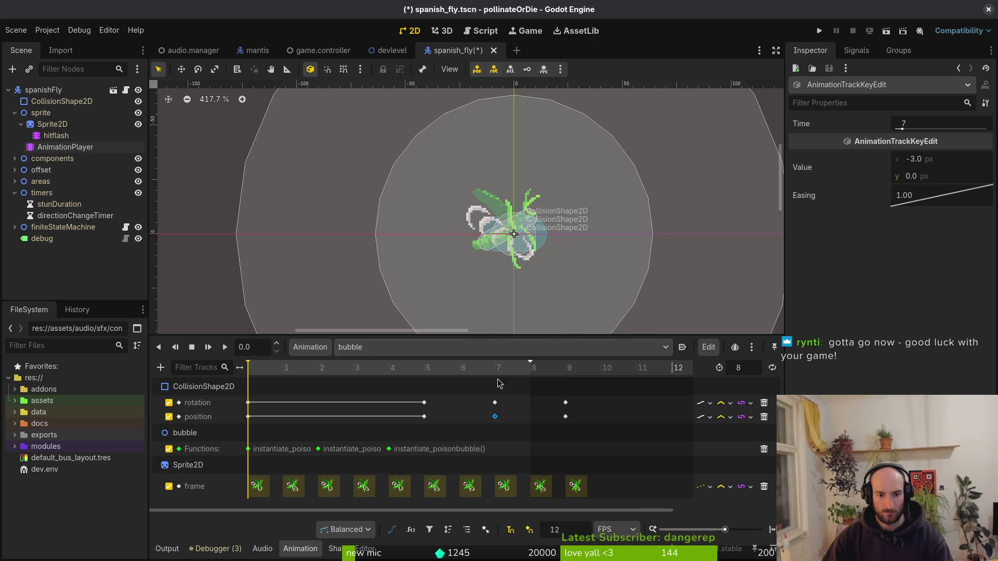
left_click(495, 403)
left_click(496, 417, "shift")
left_click_drag(496, 416, 476, 426)
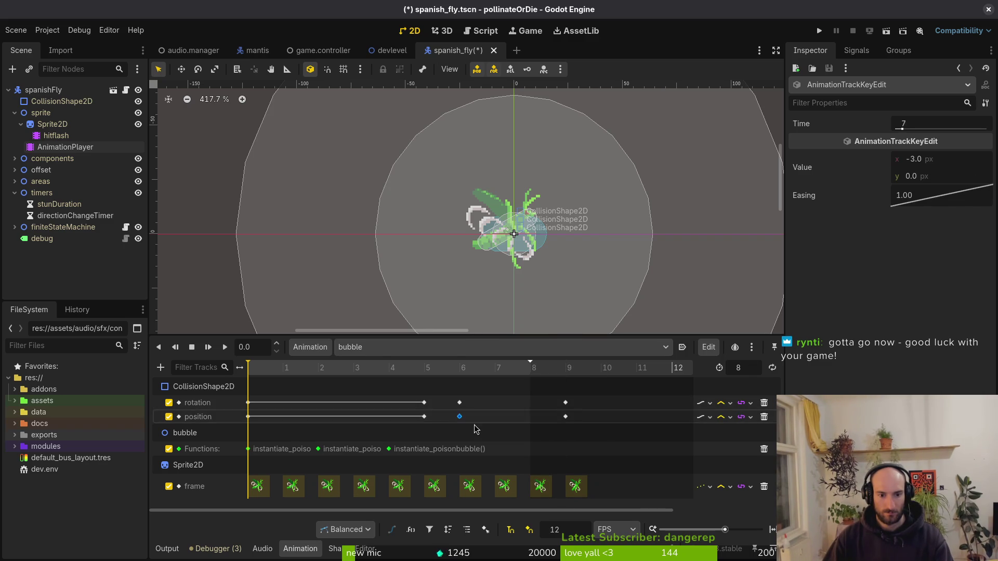
left_click_drag(567, 404, 496, 417)
- Delete the sprite frame keys at frames 8 and 9, save the scene, and run the game
left_click(546, 487)
left_click(575, 486, "shift")
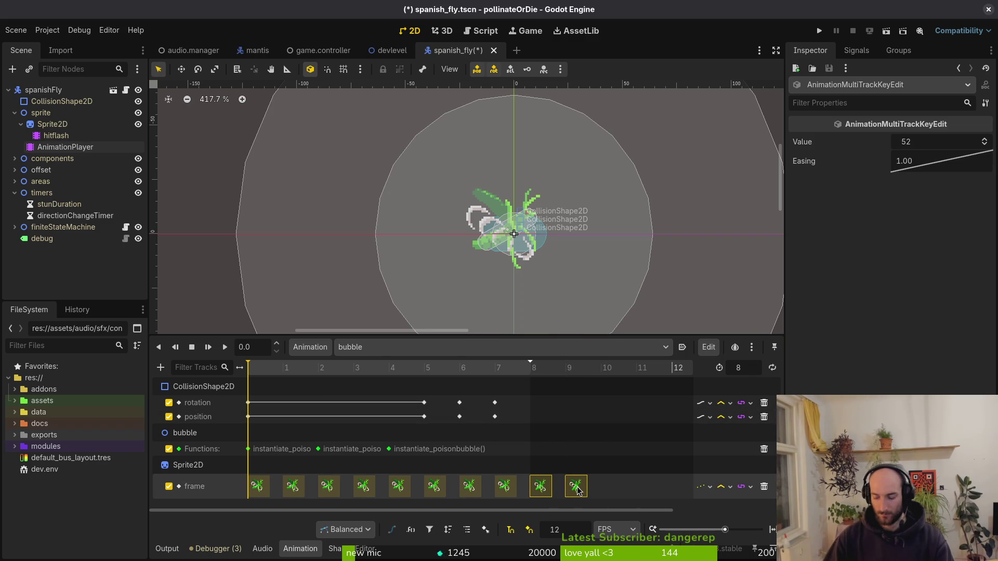
key("Delete")
key("ctrl+s")
left_click(819, 31)
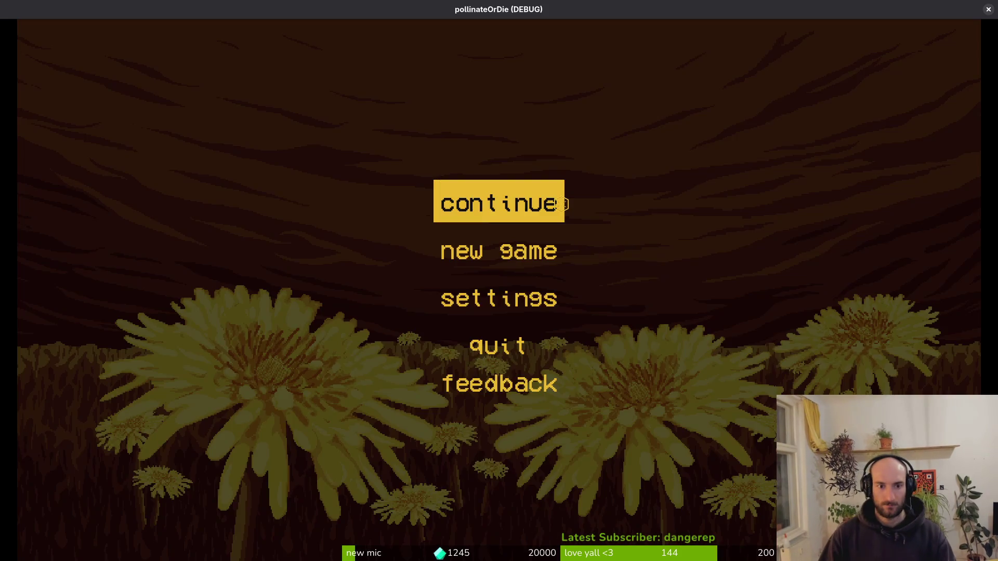
- Continue into the hive level and briefly open and close the items overlay
left_click(561, 204)
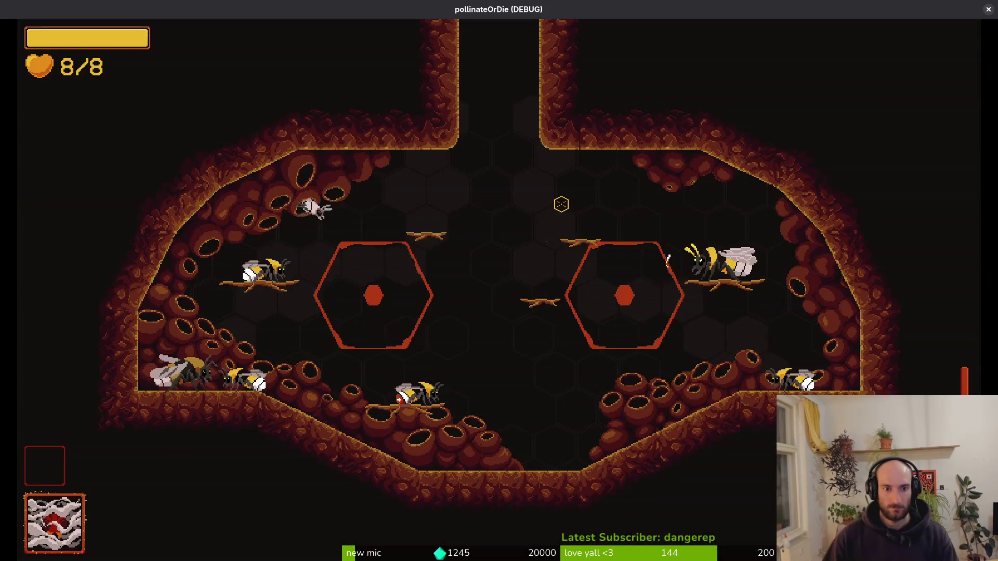
key("Tab")
key("Escape")
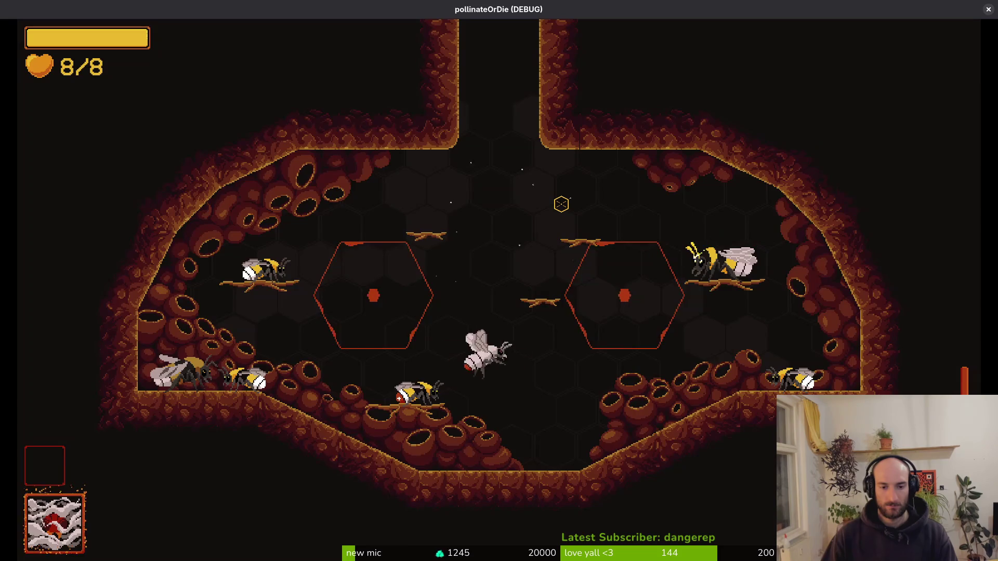
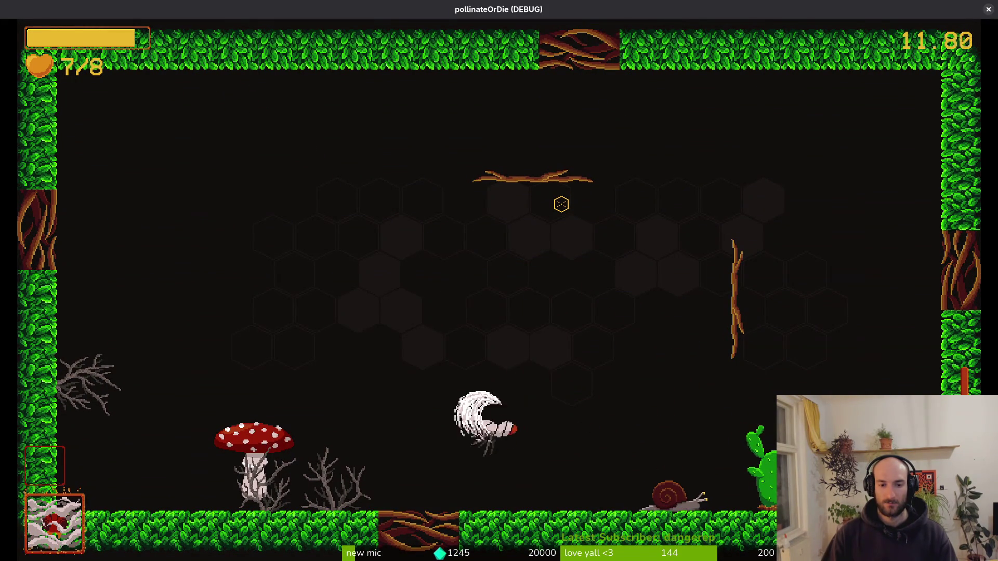
- Stop the running game and quick-open the smash.tscn scene
key("Escape")
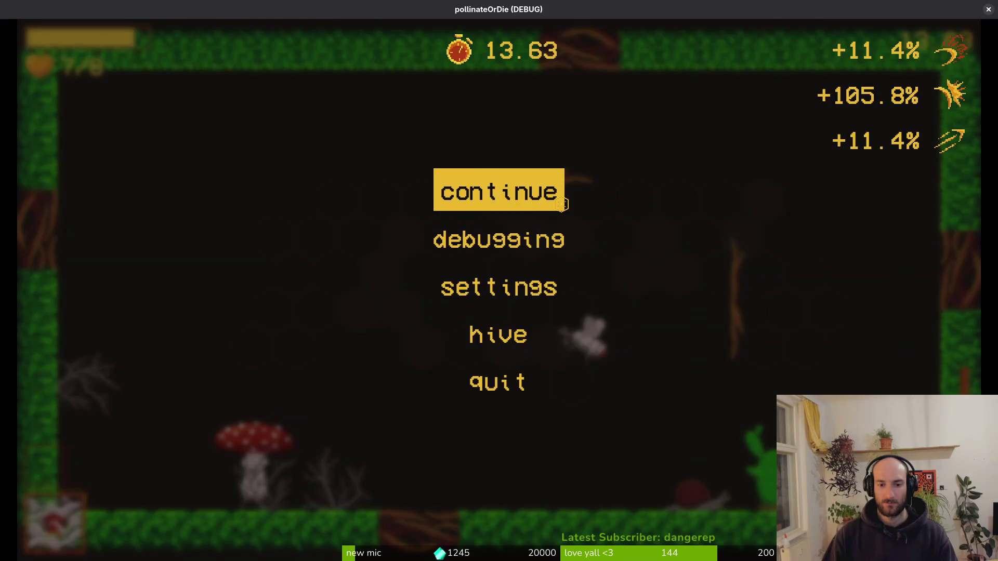
key("F8")
key("shift+alt+o")
type("smashts")
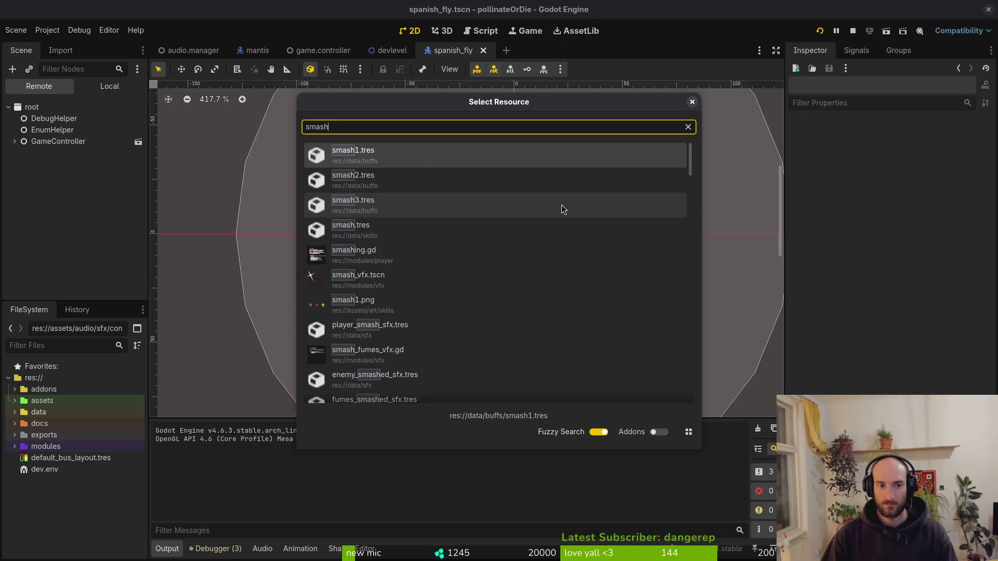
double_click(562, 209)
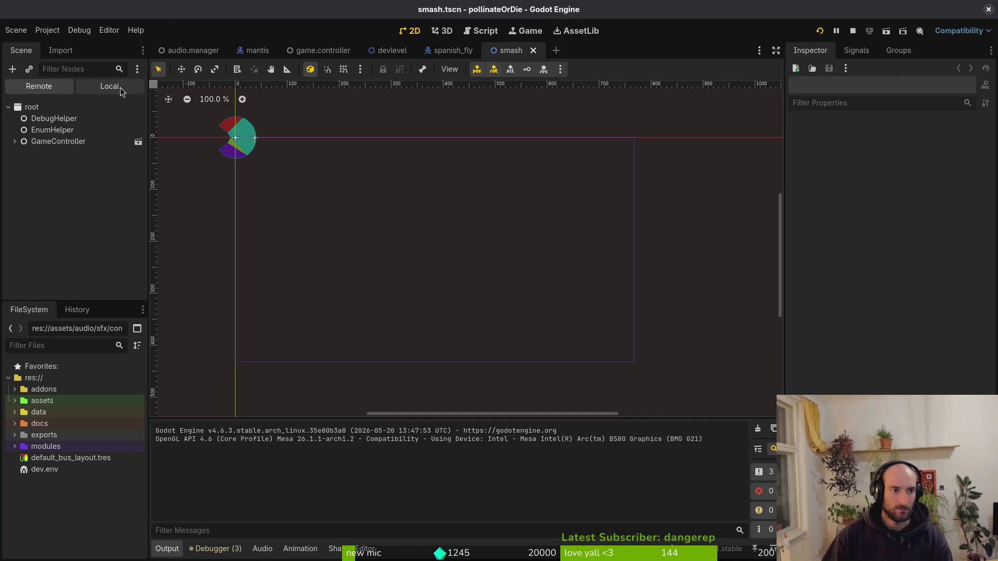
- Select the AnimationPlayer node and load the smash animation
left_click(55, 119)
left_click(58, 130)
left_click(374, 347)
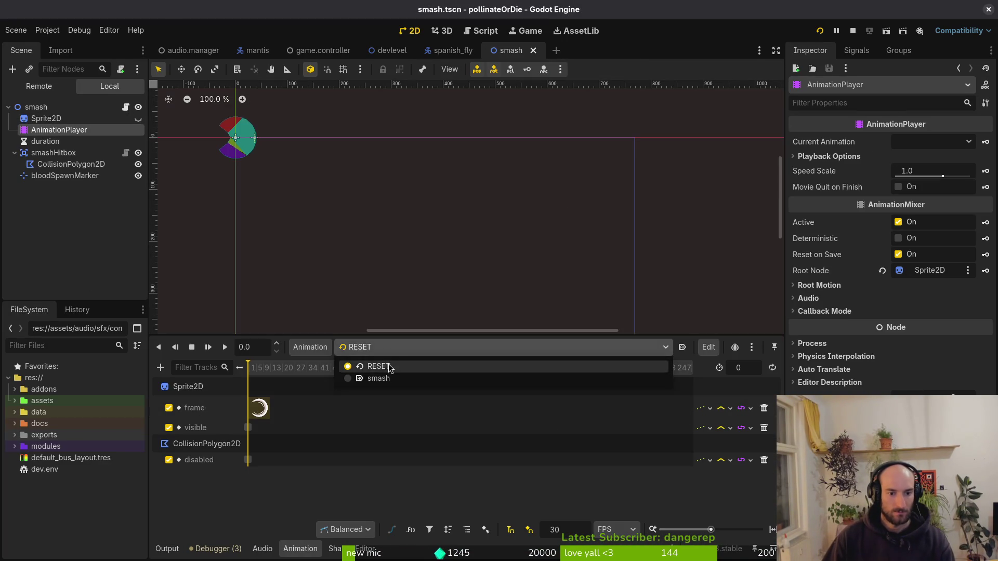
left_click(395, 379)
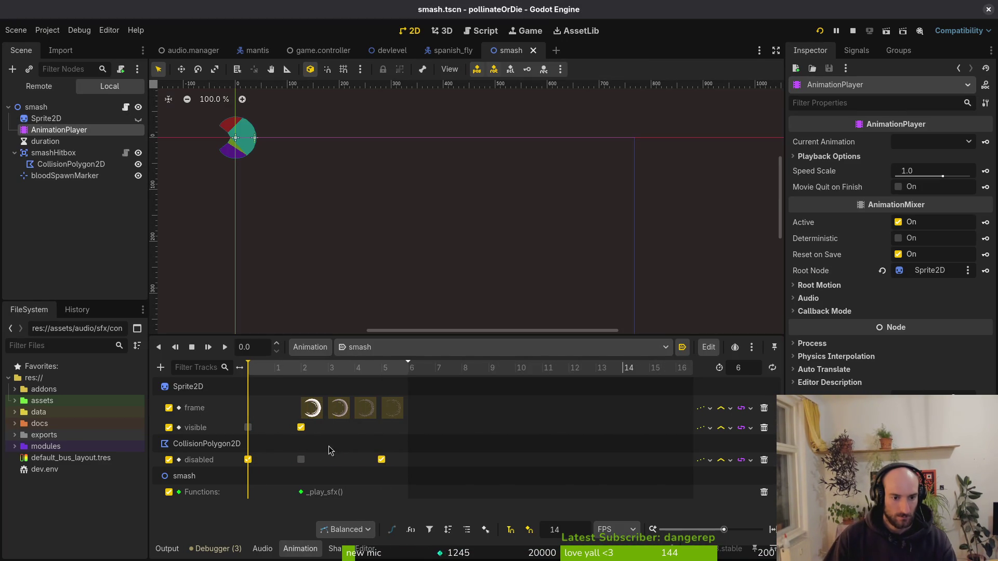
scroll(341, 446, "up", 2)
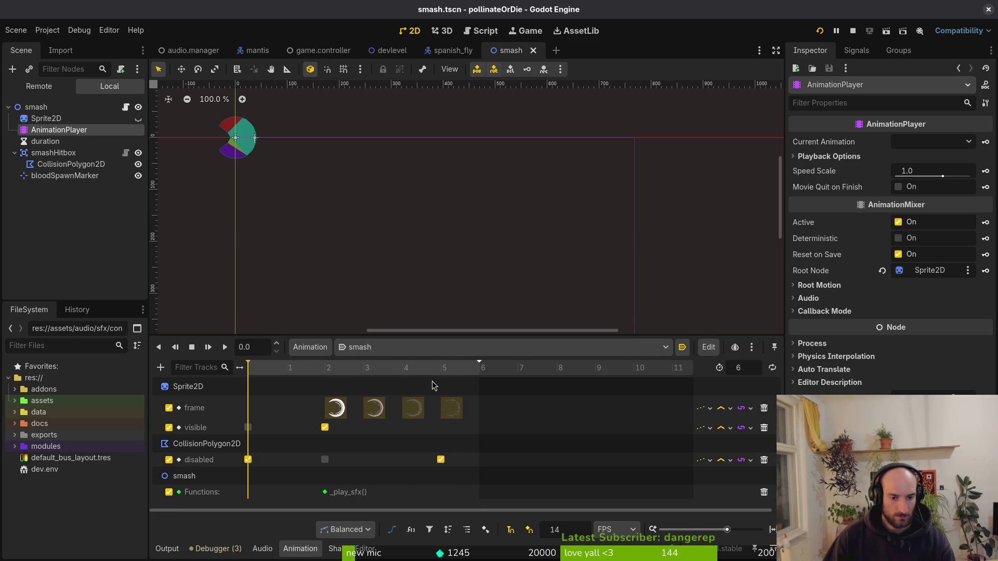
- Try the hitbox-disable key at time 6, return it to 5, save, and rerun the game
left_click(440, 460)
left_click_drag(441, 459, 469, 464)
left_click_drag(322, 368, 446, 387)
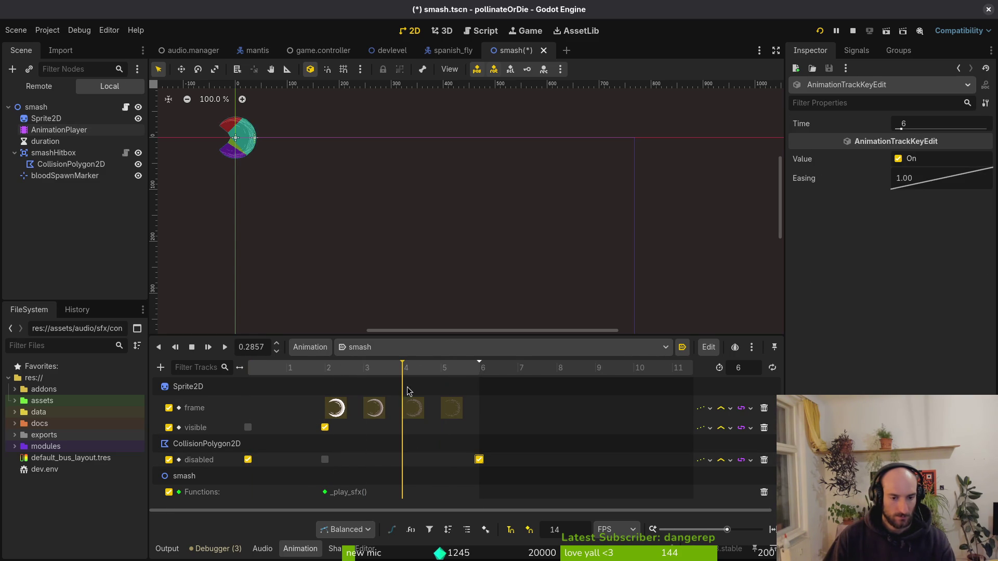
left_click_drag(458, 463, 452, 456)
mouse_move(395, 374)
left_mouse_down()
mouse_move(292, 378)
mouse_move(448, 393)
left_mouse_up()
key("ctrl+s")
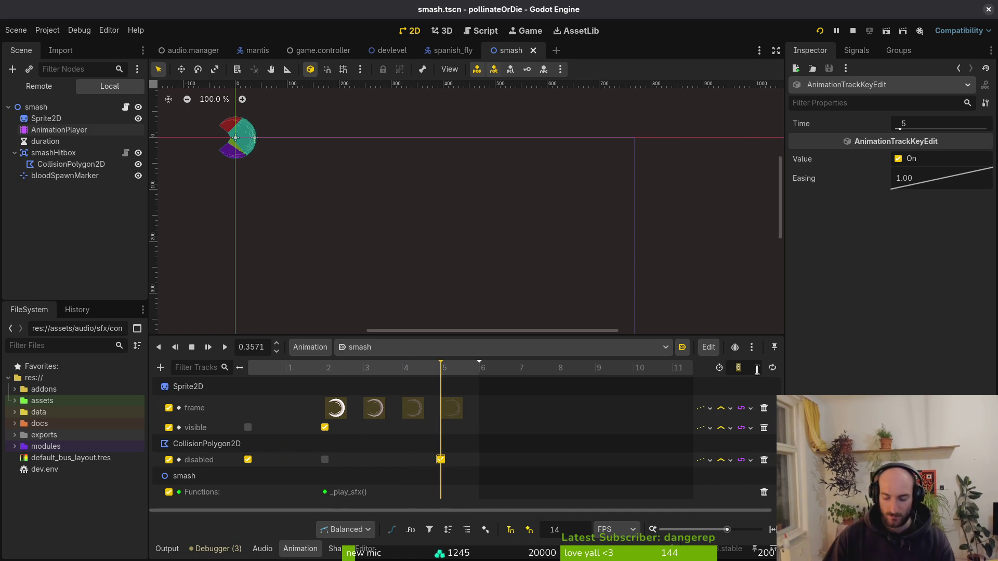
left_click(820, 31)
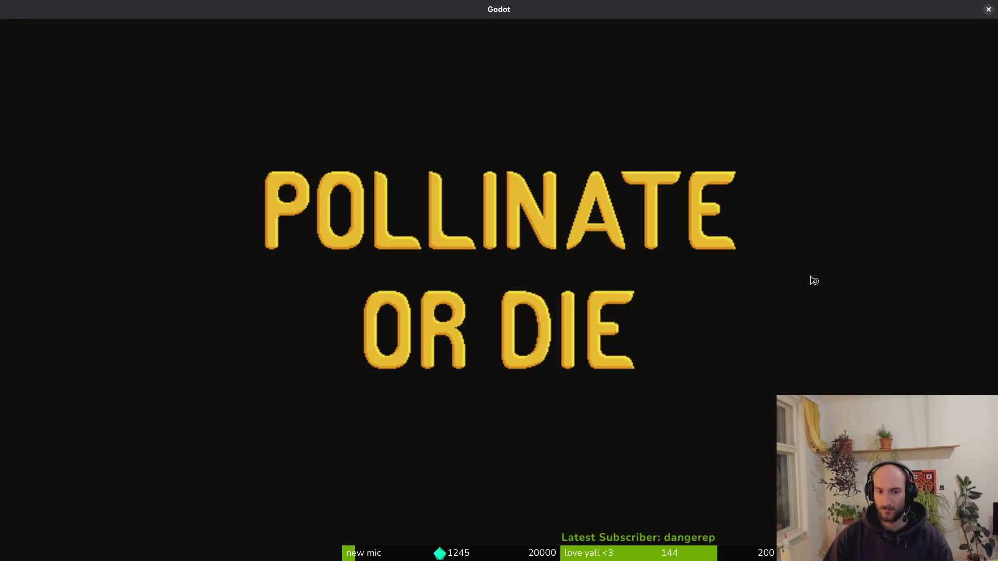
- Playtest the level by dashing, moving and shooting at enemies, then stop the game with F8
key("space")
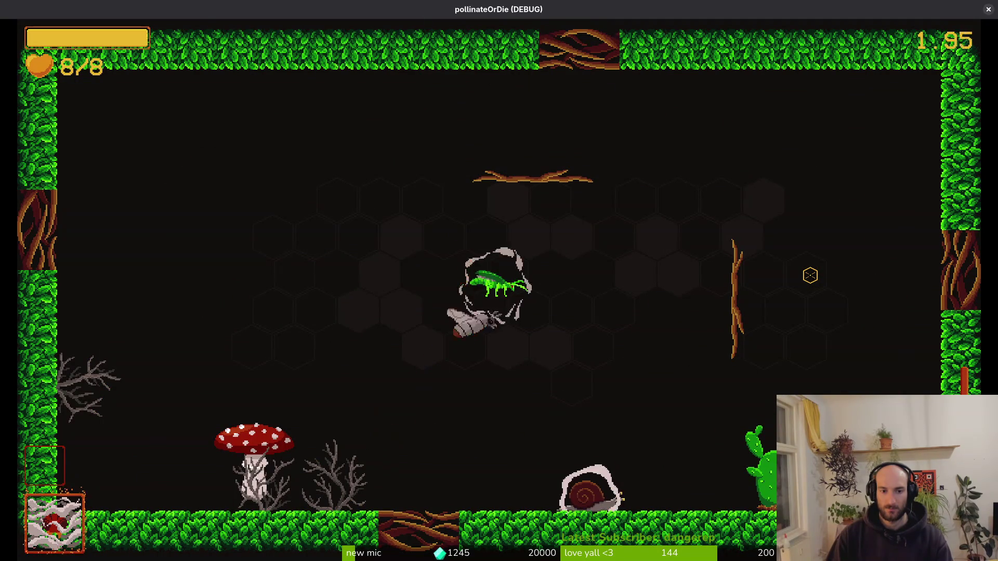
key("d")
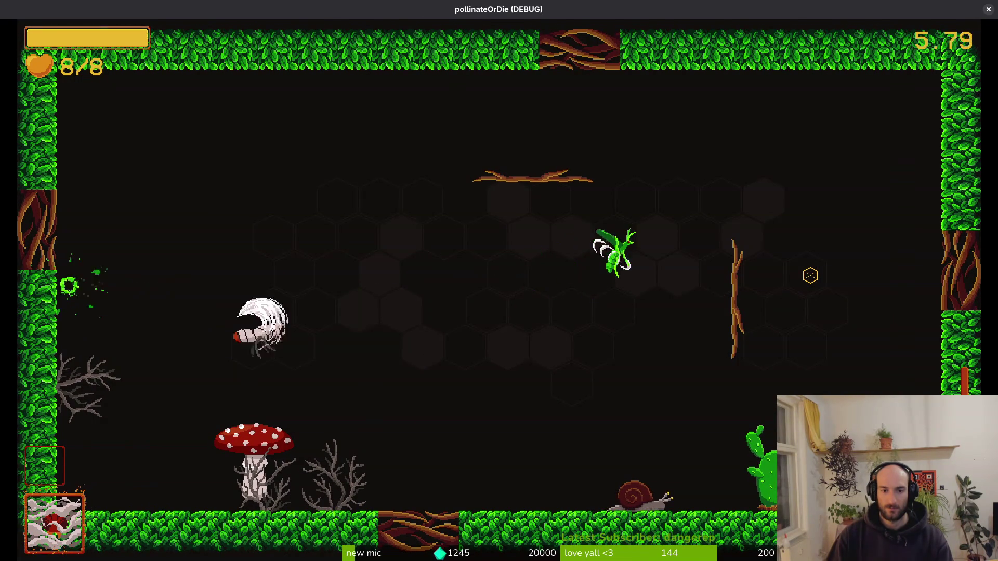
key("a")
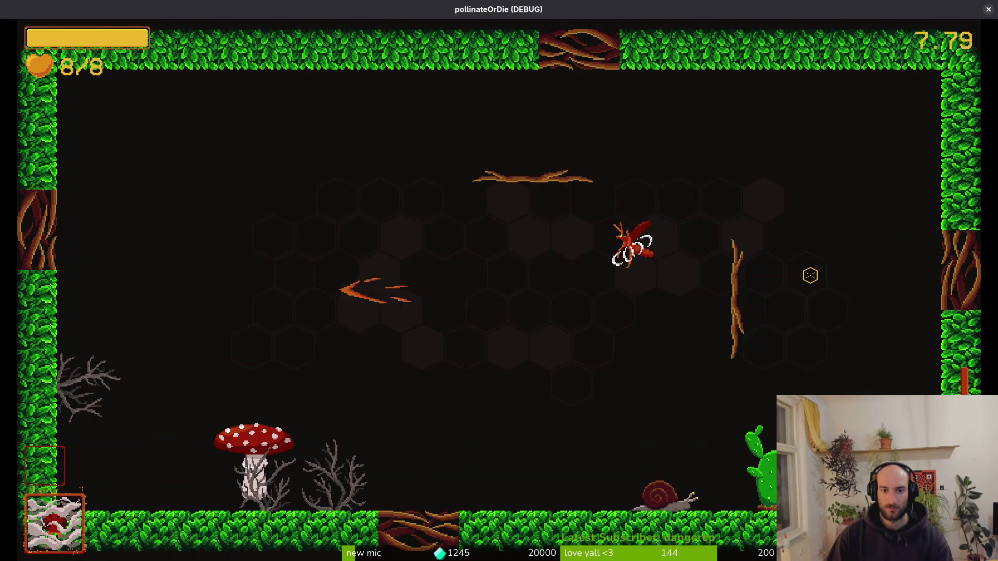
key("w")
key("w")
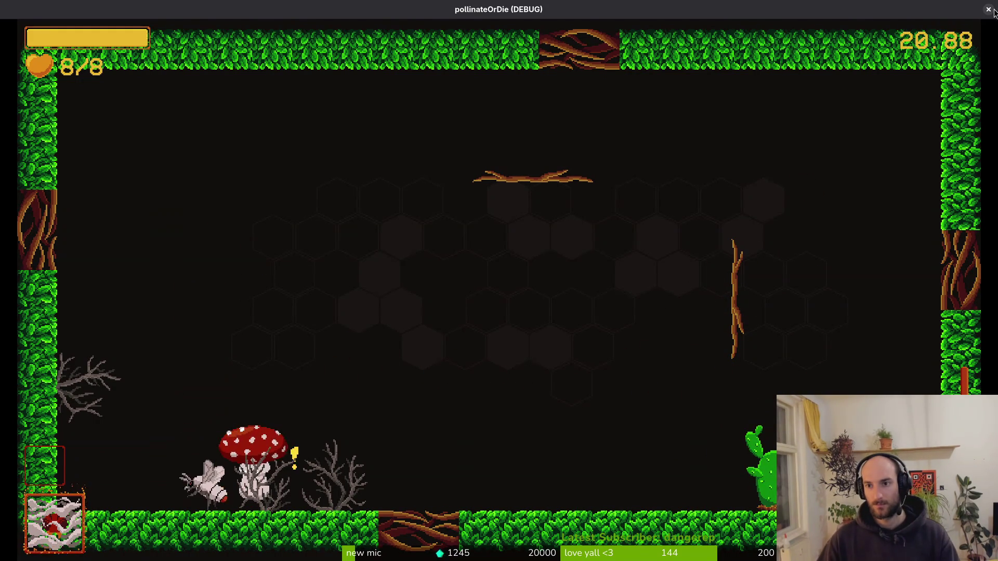
key("F8")
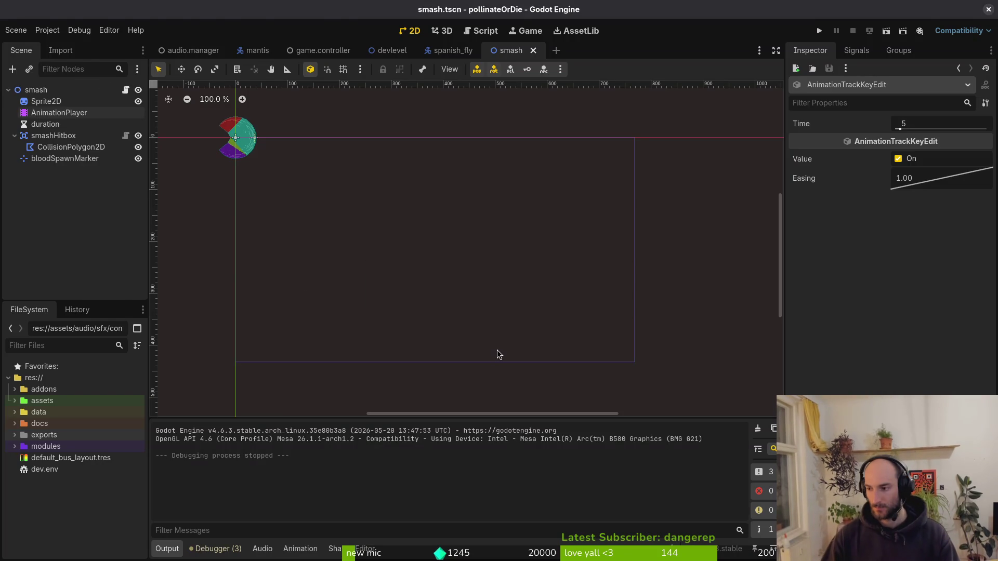
- In the terminal, quit vim and view the dash_center.gd diff in tig status
key("alt+Tab")
key("Return")
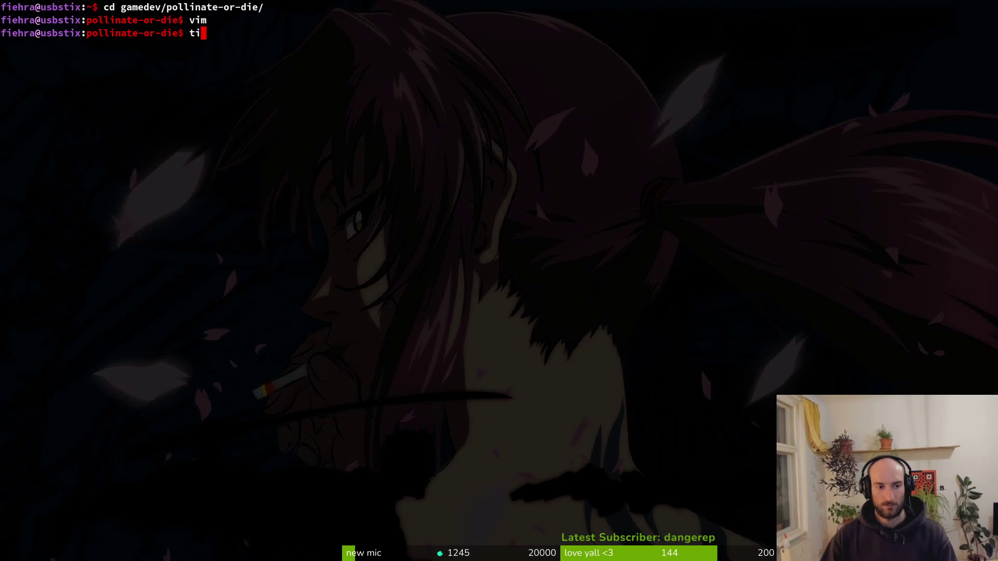
type("tig status")
key("Return")
key("Down")
key("Down")
key("Down")
key("Down")
key("Down")
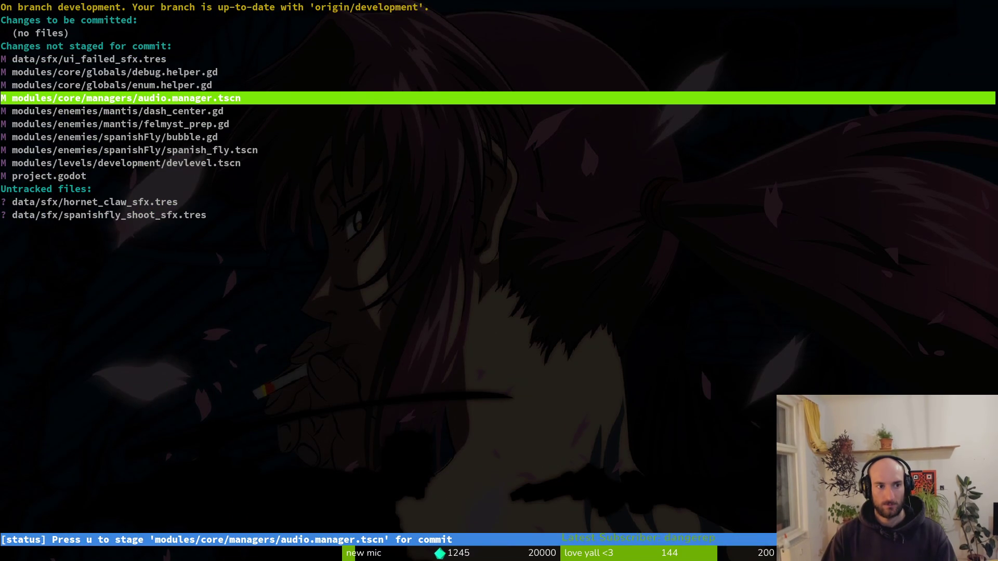
key("Return")
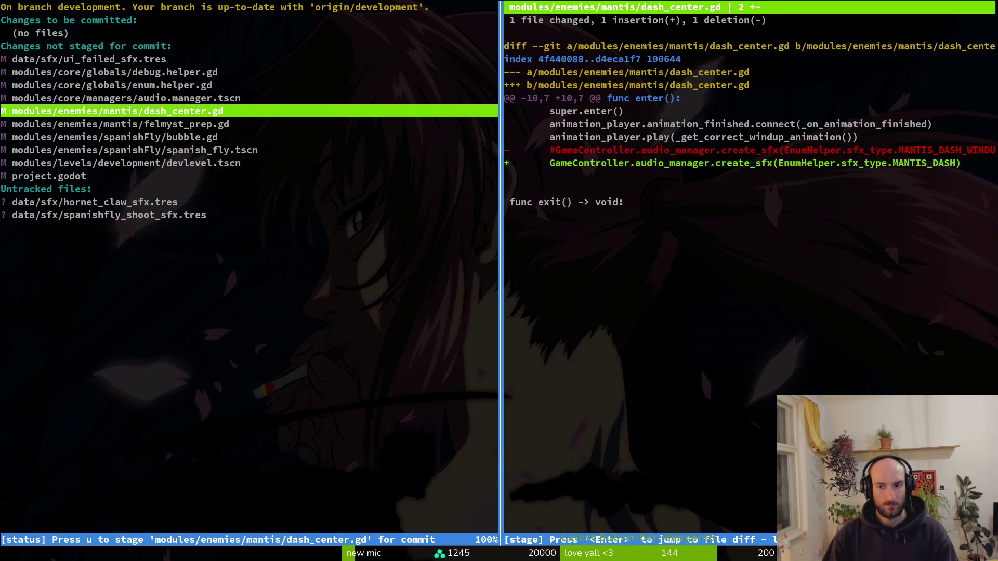
- Leave tig and open dash_center.gd in Neovim
type("q")
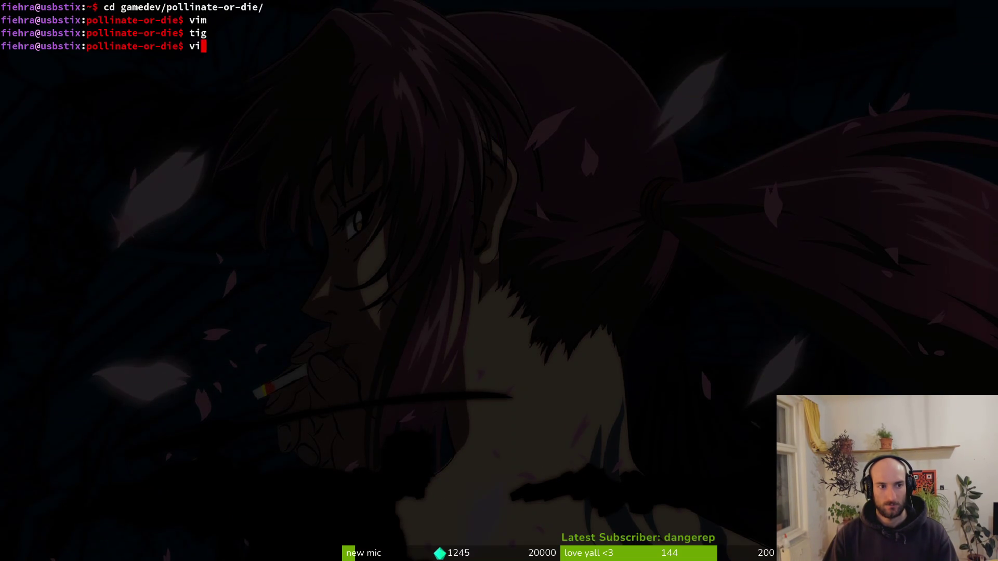
type("nvim .")
key("Return")
type("dashcenter")
key("Return")
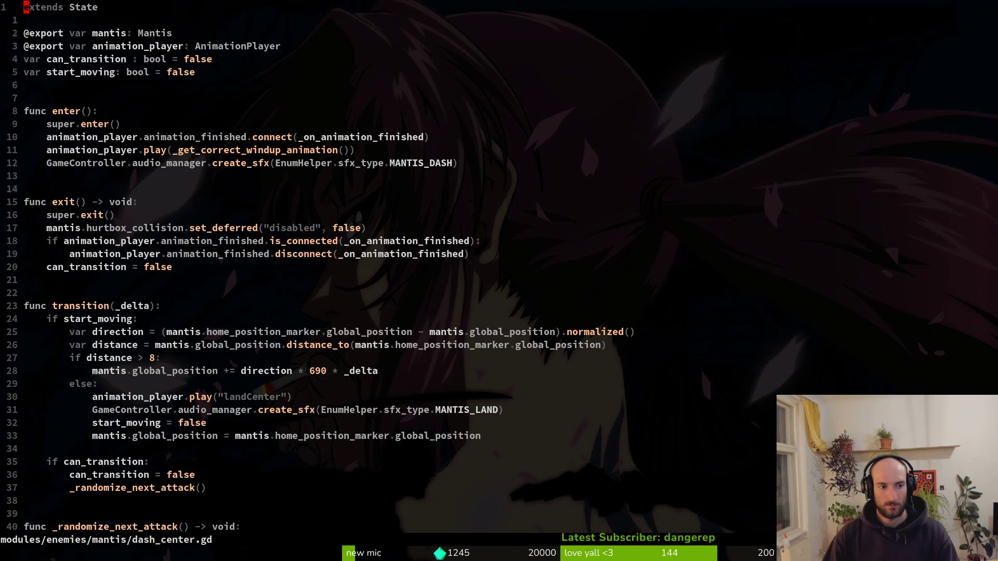
- Restore the commented MANTIS_DASH_WINDUP sfx line in dash_center.gd and save it
key("j")
key("j")
key("j")
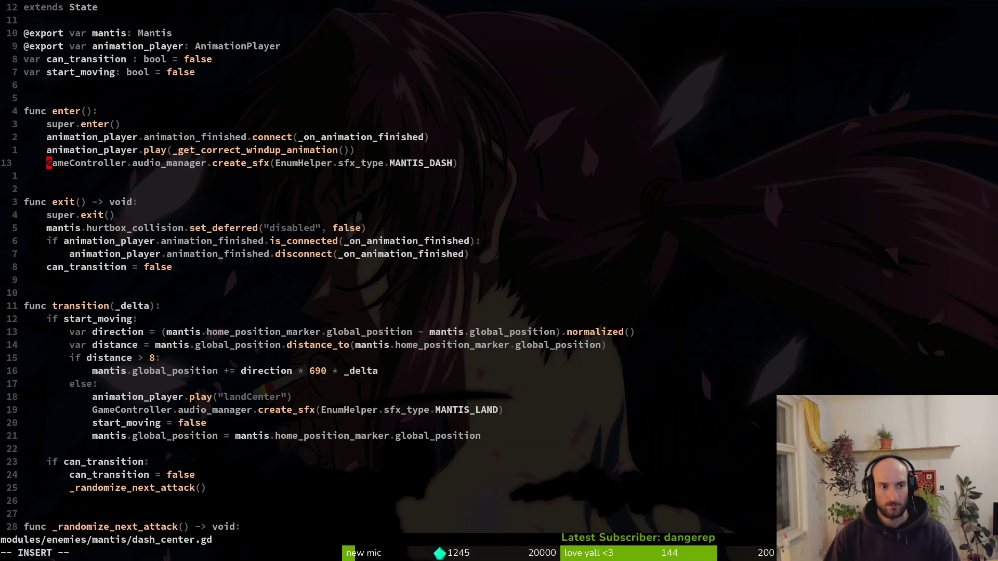
type("#")
key("Escape")
type(":w")
key("Return")
type("io_")
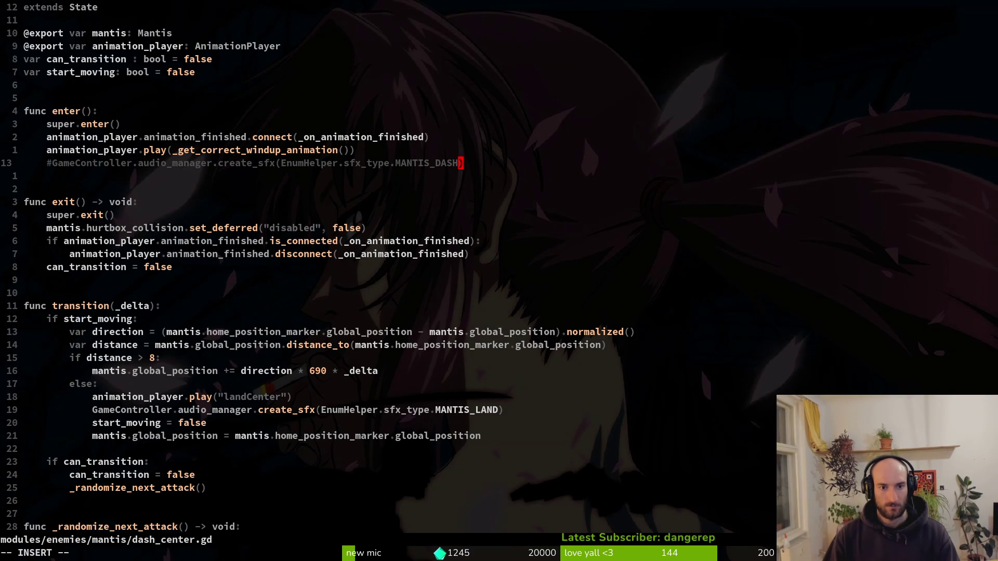
key("Escape")
type(":w")
key("Return")
- Scan dash_center.gd down to the animation-finished handler and back to the top
key("2")
key("0")
key("j")
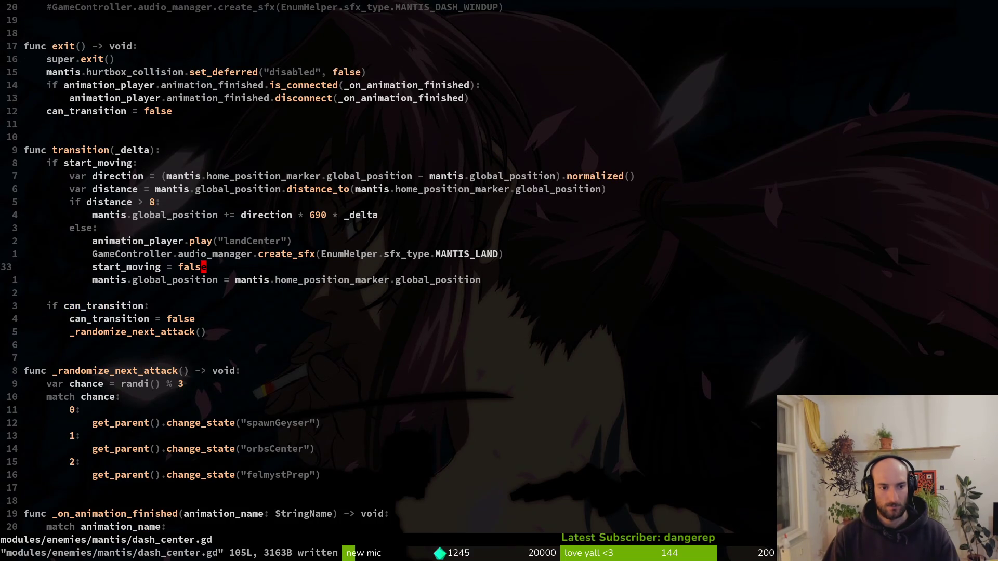
key("2")
key("0")
key("j")
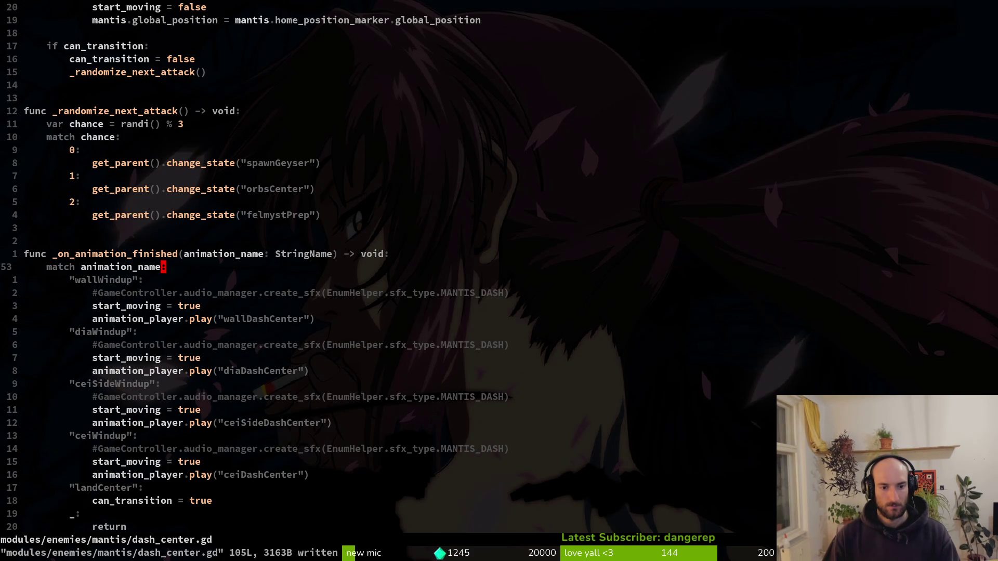
key("g")
key("g")
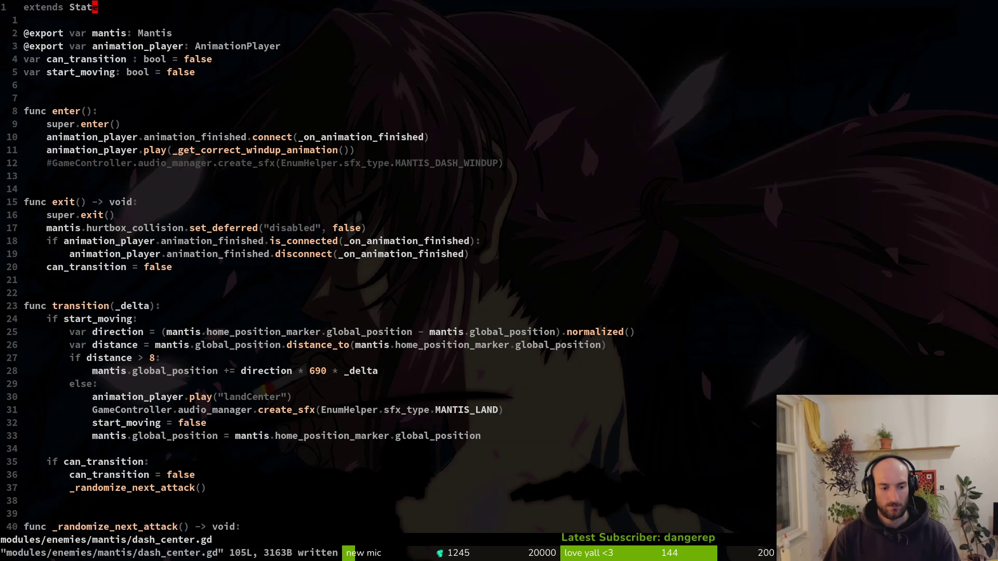
- In felmyst_prep.gd, move the SPIDER_JUMP sfx line below the windup animation call, then save and quit
key("space")
key("f")
key("f")
type("felmyst")
key("Return")
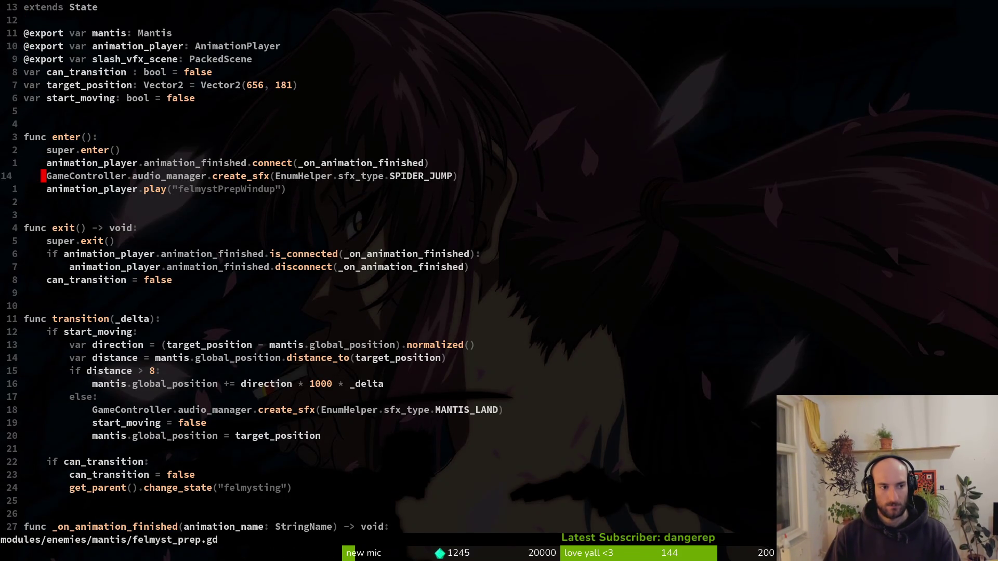
key("d")
key("d")
key("p")
key("ctrl+s")
key("shift+i")
type("#")
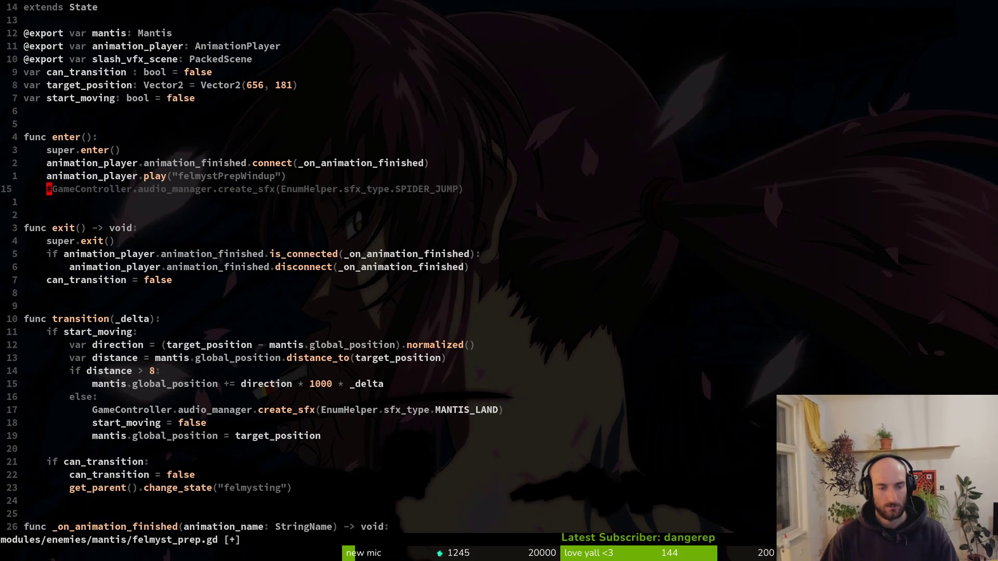
type("u")
key("ctrl+s")
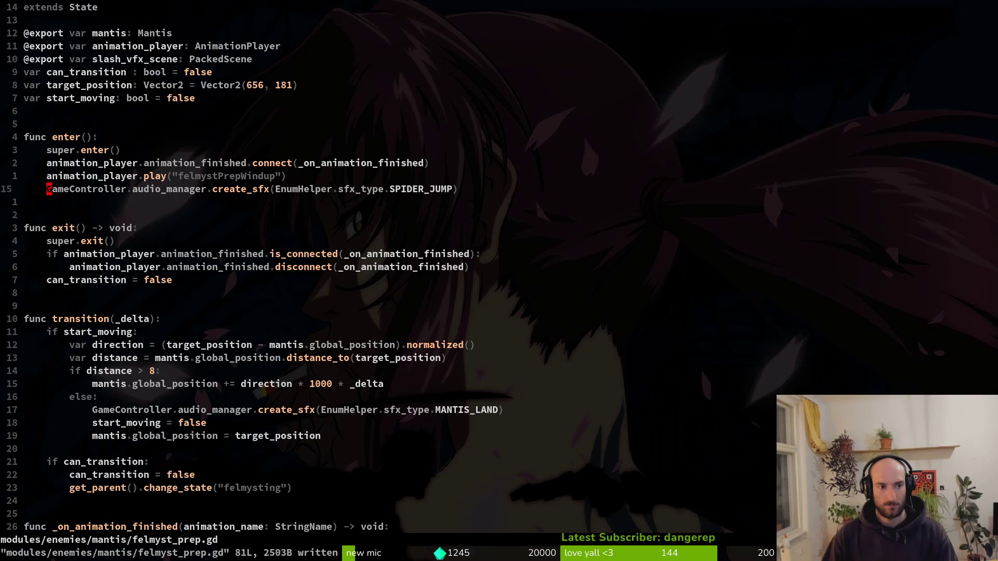
type(":W")
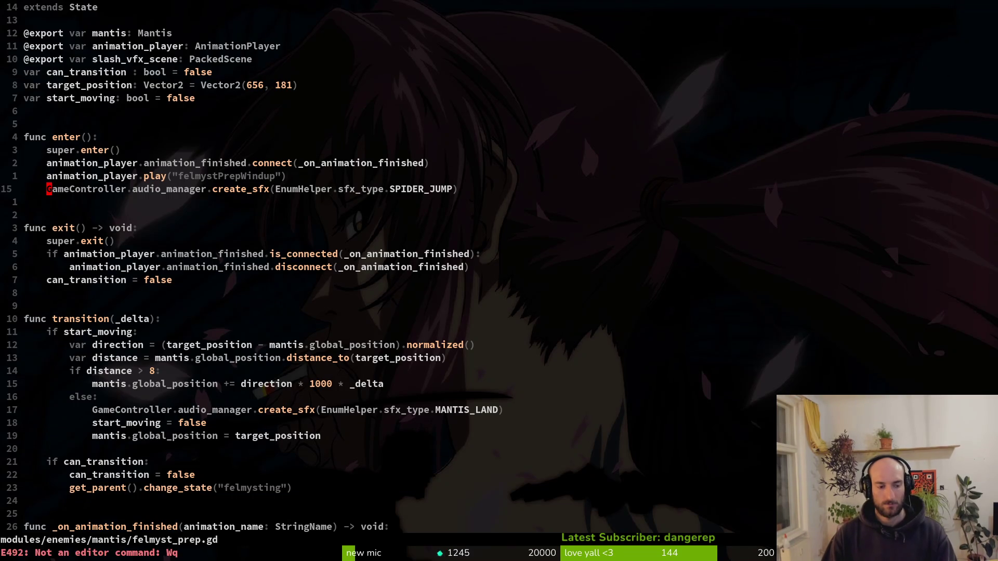
key("Return")
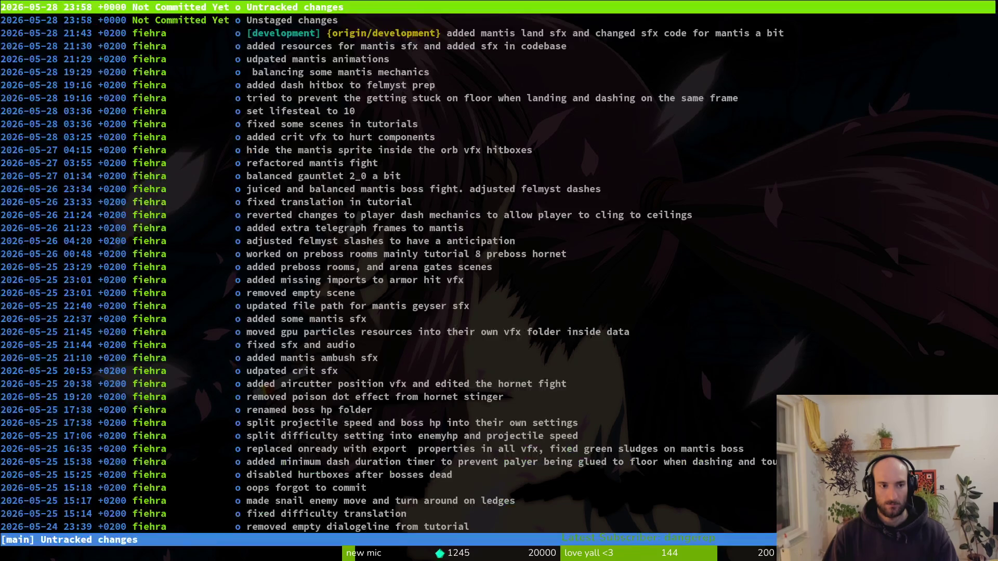
- Stage spanish_fly.tscn and spanishfly_shoot_sfx.tres in tig status
key("s")
key("Down")
key("Down")
key("Down")
key("Down")
key("Down")
key("Down")
key("Return")
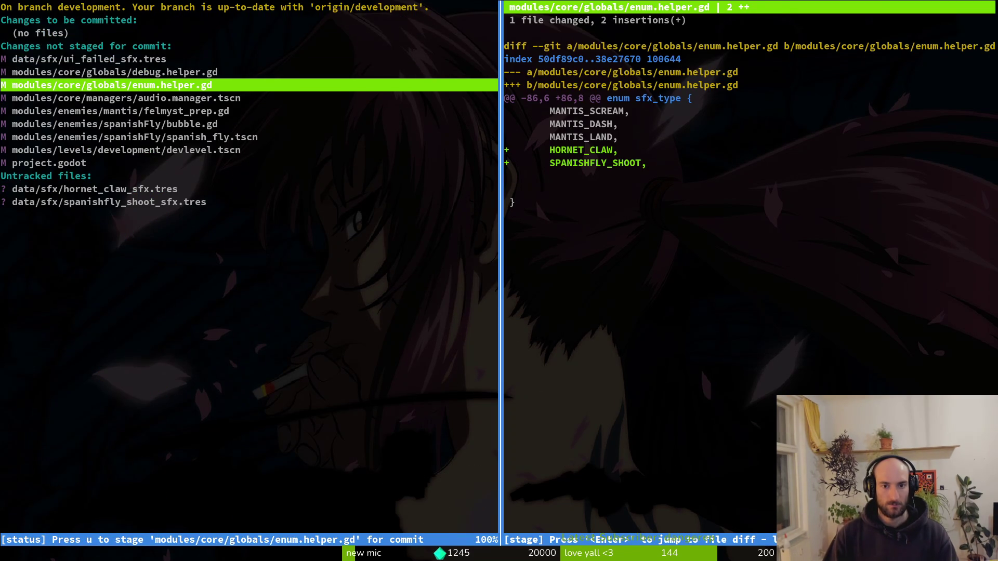
key("u")
key("Down")
key("Down")
key("Down")
key("u")
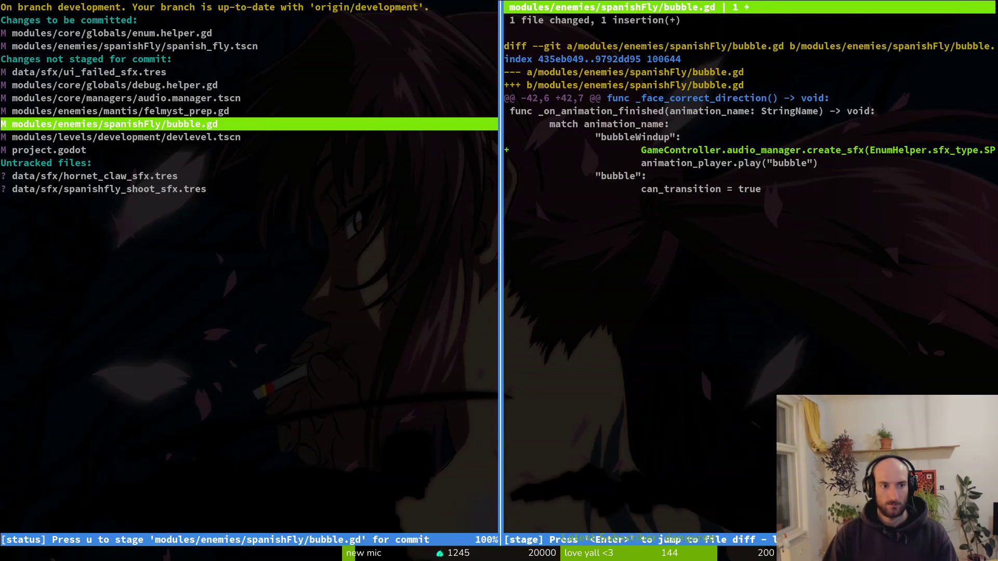
key("Down")
key("Down")
key("Down")
key("Down")
key("u")
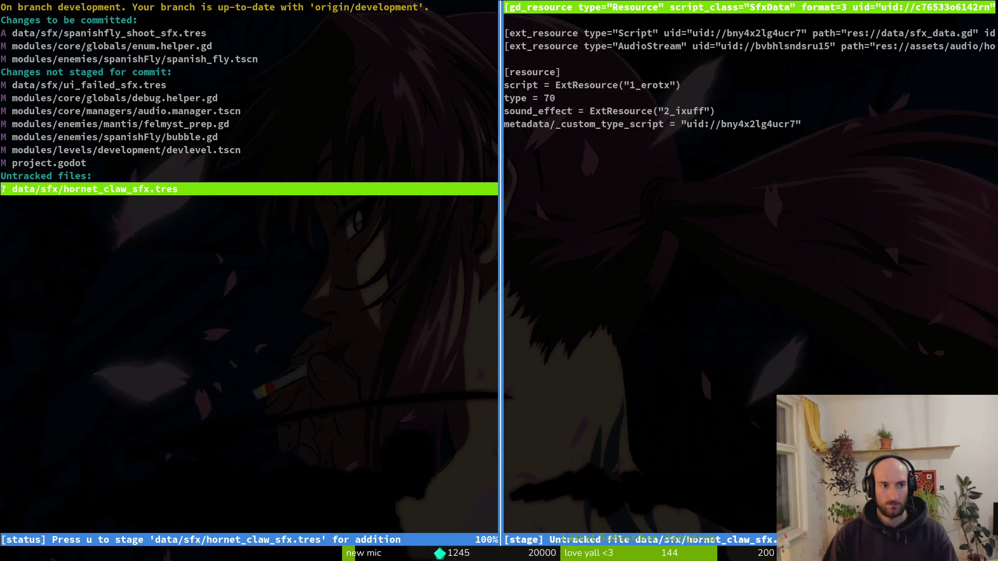
key("Up")
key("Up")
key("Up")
- Stage audio.manager.tscn, bubble.gd and devlevel.tscn as well
key("Up")
key("Up")
key("Up")
key("Down")
key("Down")
key("Down")
key("Up")
key("Down")
key("u")
key("Down")
key("Down")
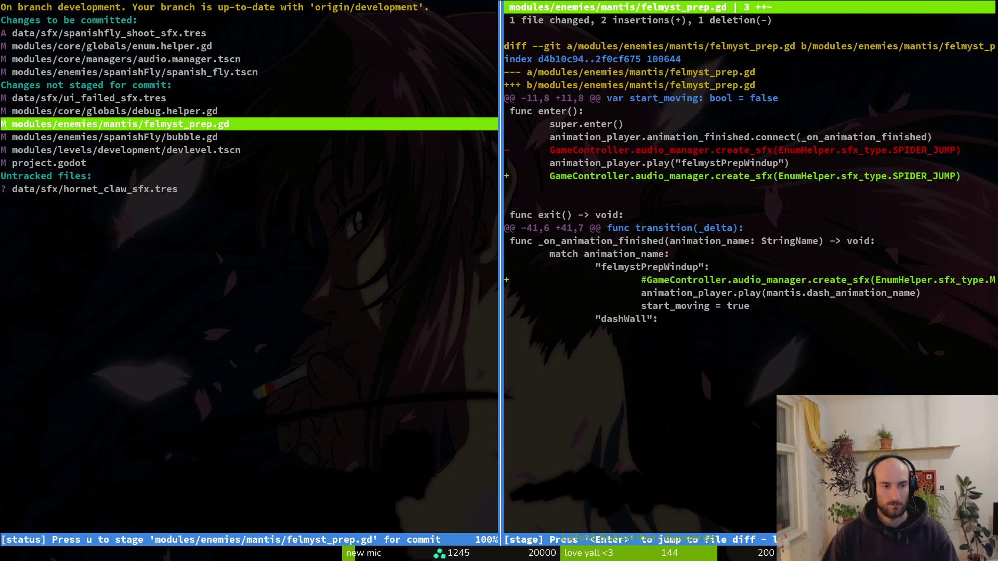
key("Up")
key("Down")
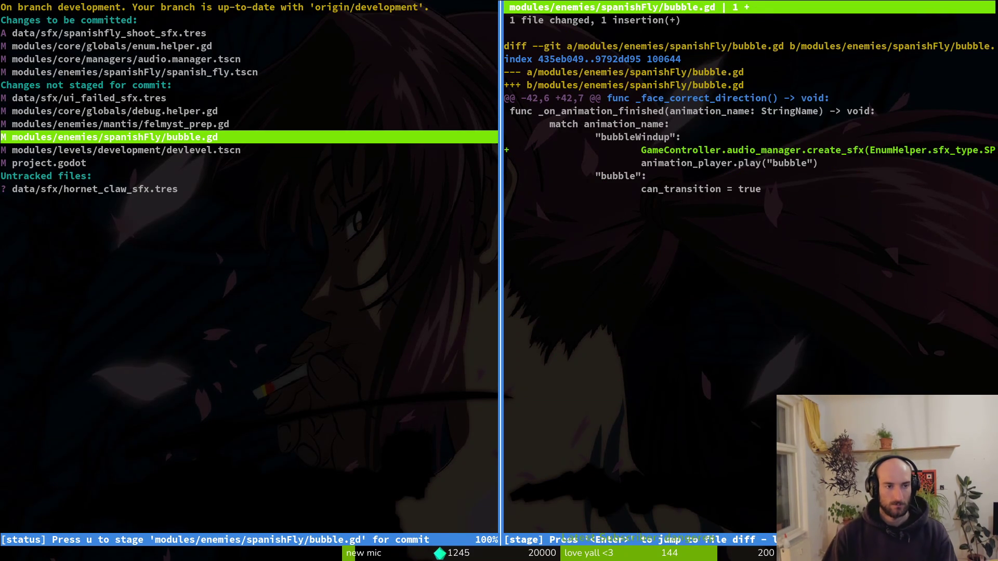
key("u")
key("Down")
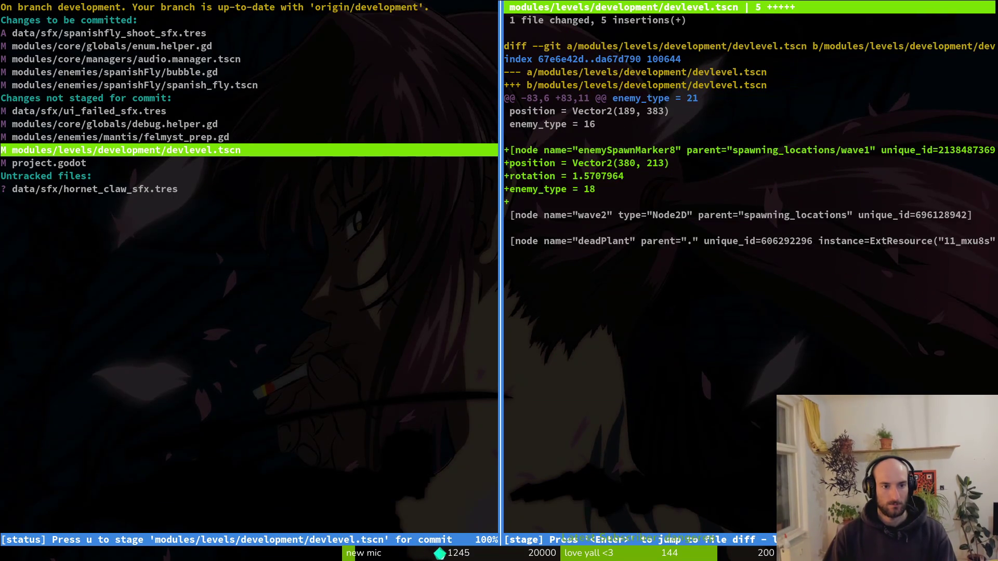
key("u")
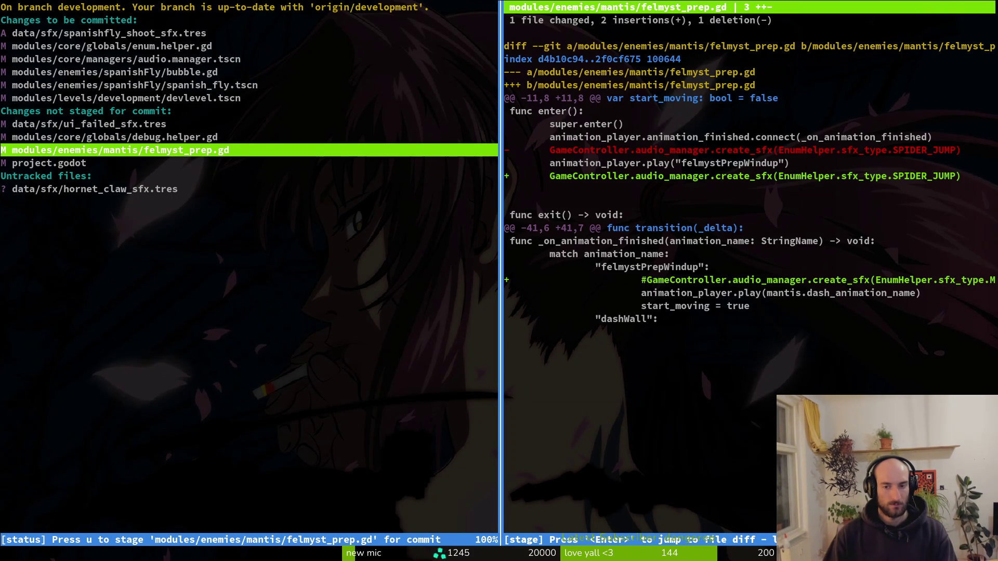
- Commit the staged files as 'added spanish fly shoot sfx' and reopen tig
type("qgi")
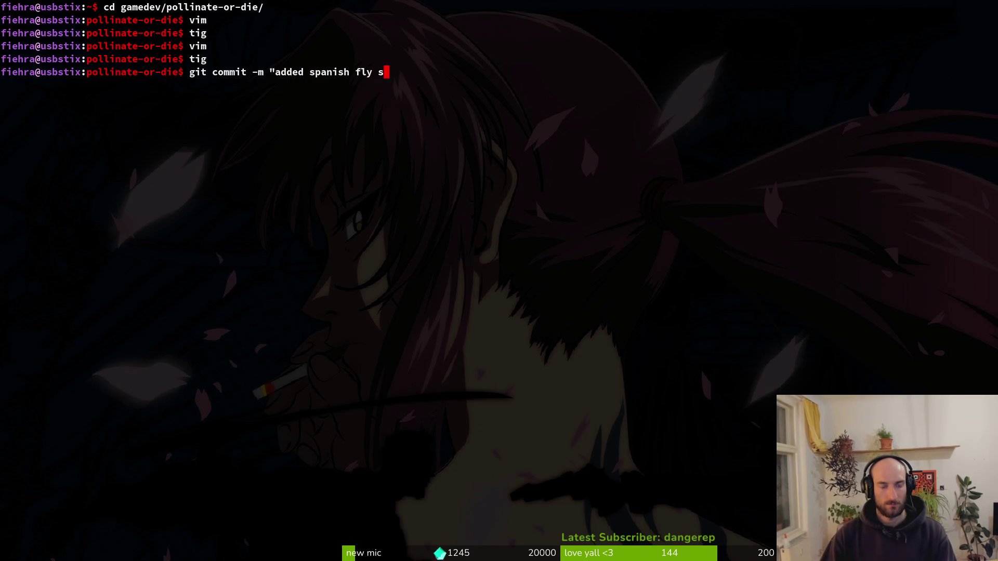
type("x\"")
key("Return")
type("tig")
key("Return")
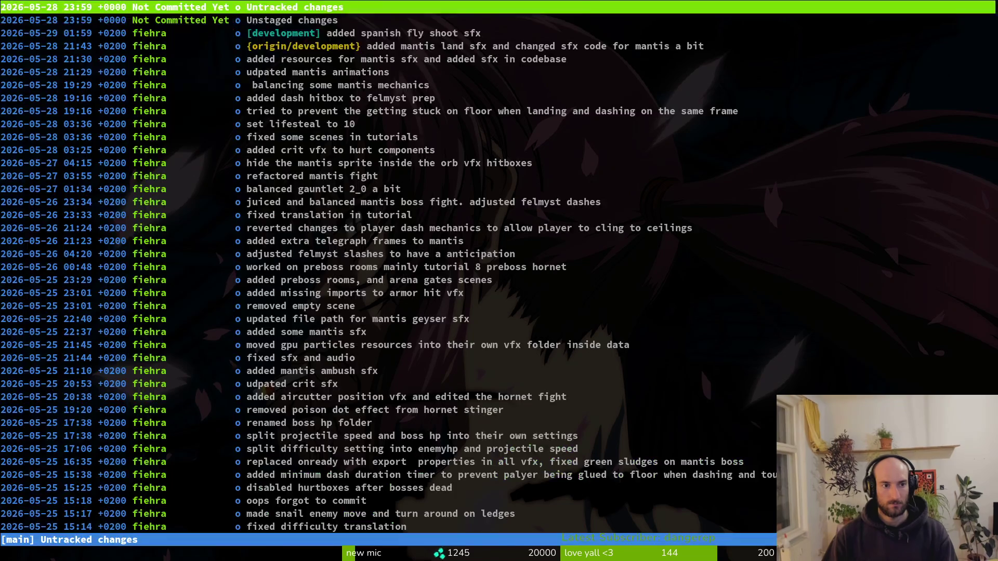
- Review the leftover debug.helper.gd and ui_failed_sfx.tres diffs, then return to Godot
key("s")
key("Down")
key("Down")
key("Return")
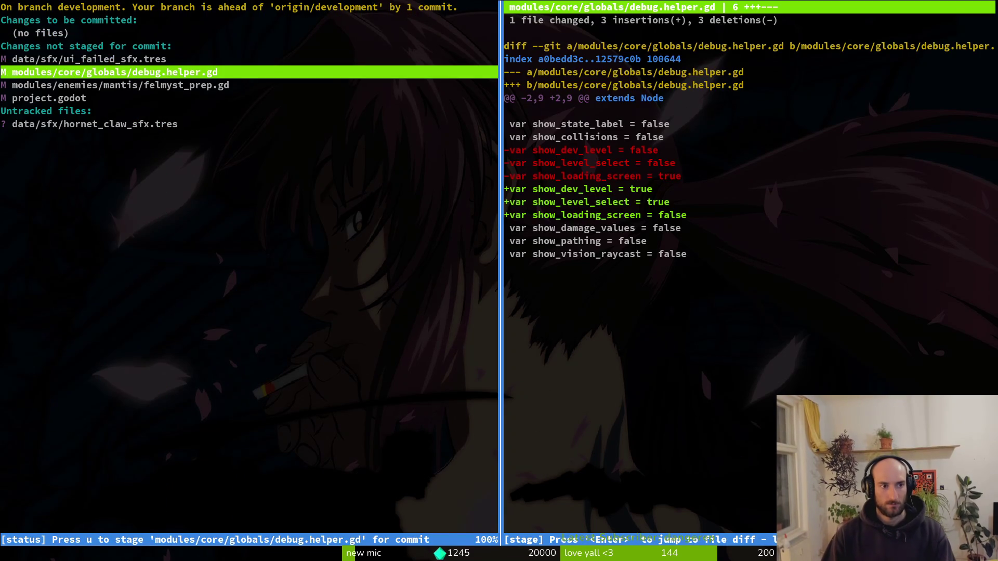
key("Up")
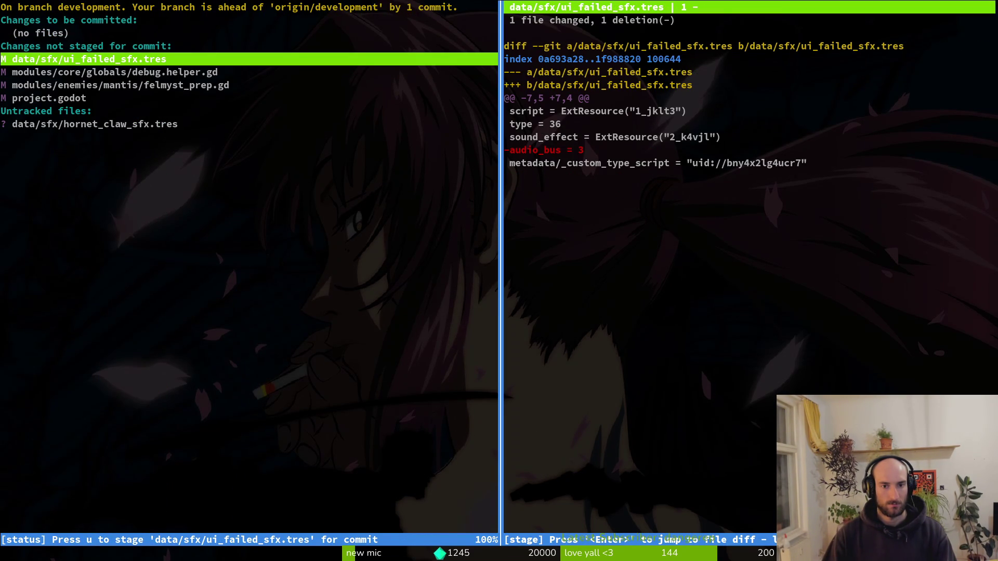
key("q")
key("q")
key("q")
key("super+2")
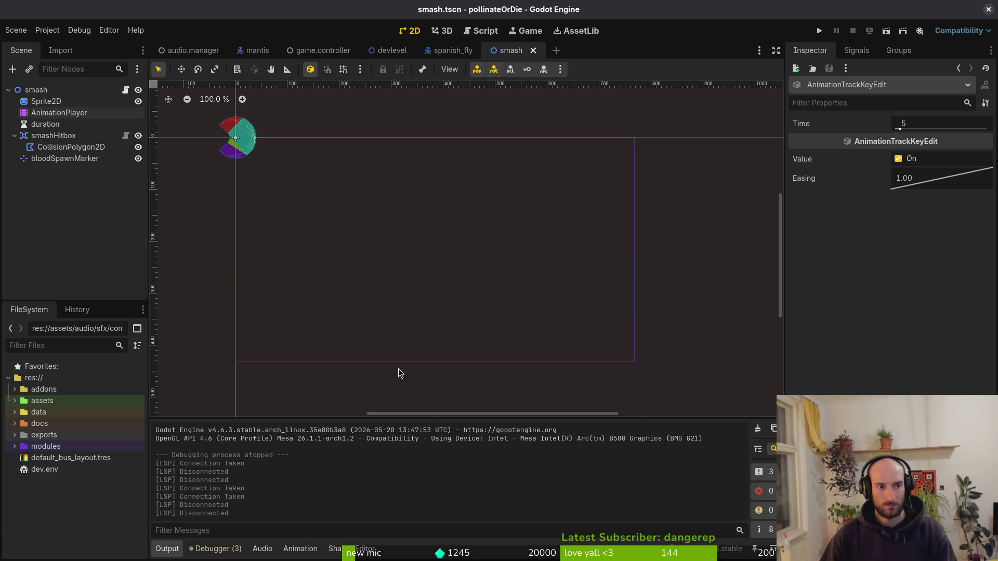
- Quick-open audio.manager.tscn by searching 'audman'
key("shift+alt+o")
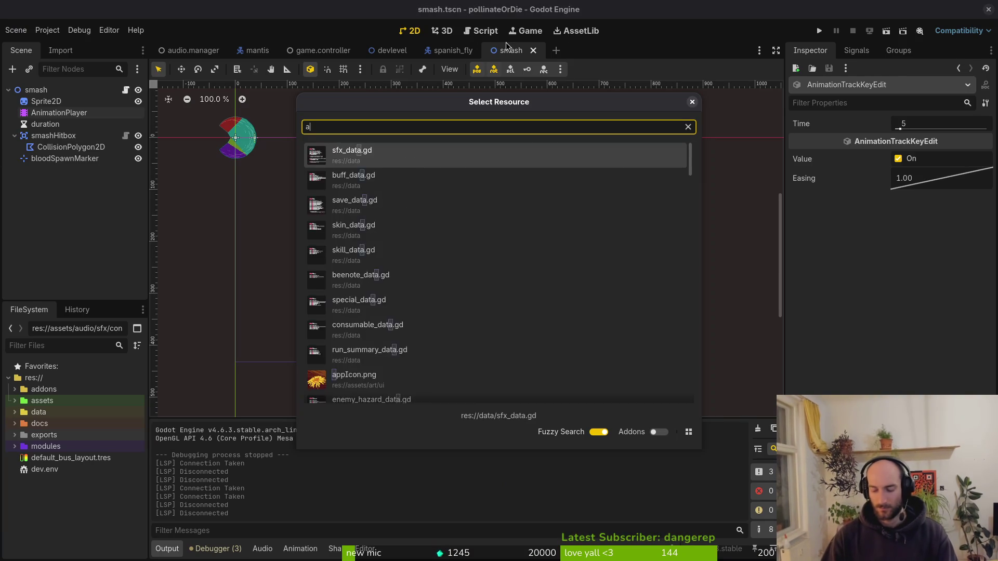
type("audman")
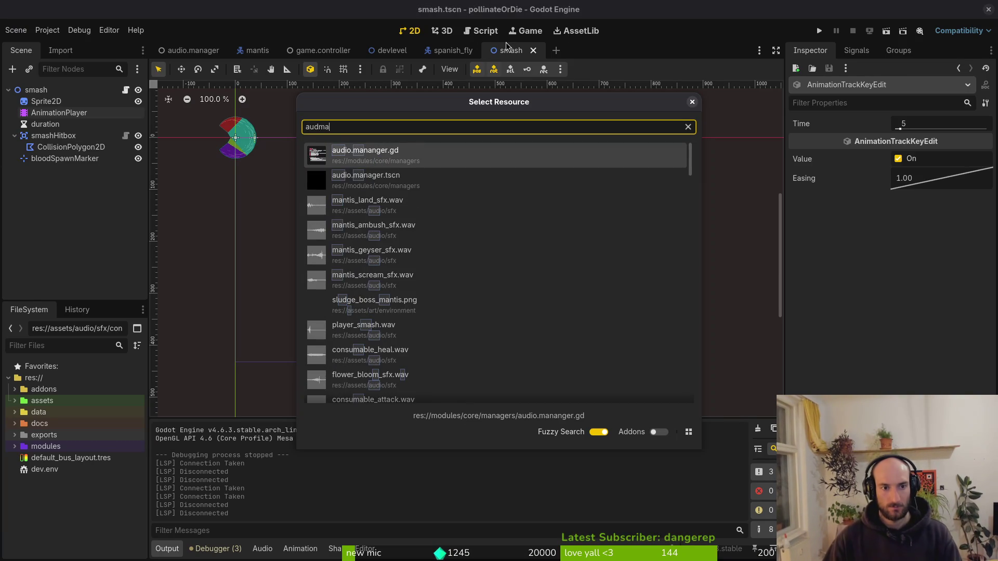
key("Down")
key("Return")
- Page back in the Sound Effects array and toggle the ui_failed.wav entry's details
scroll(884, 260, "down", 10)
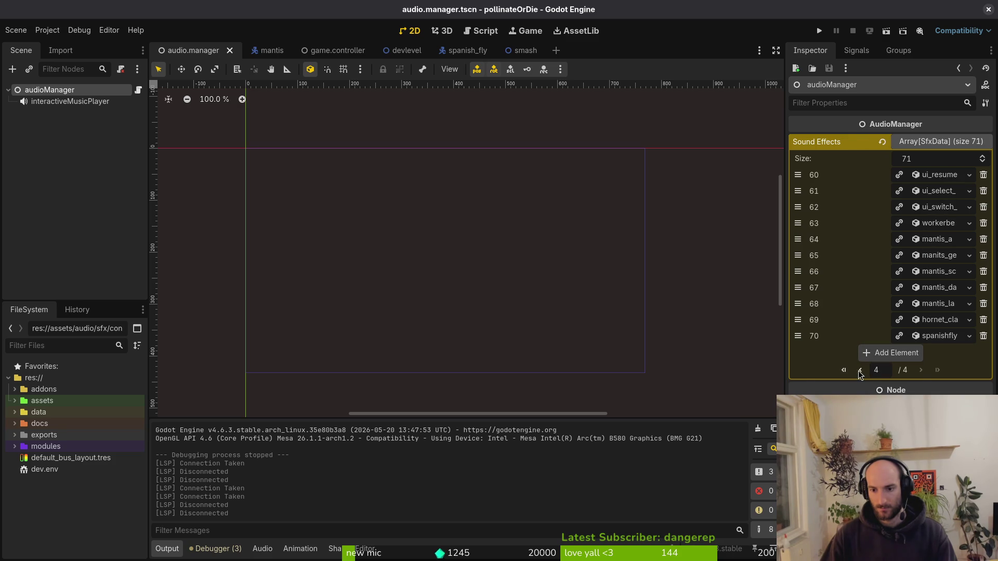
left_click(859, 371)
scroll(899, 395, "down", 5)
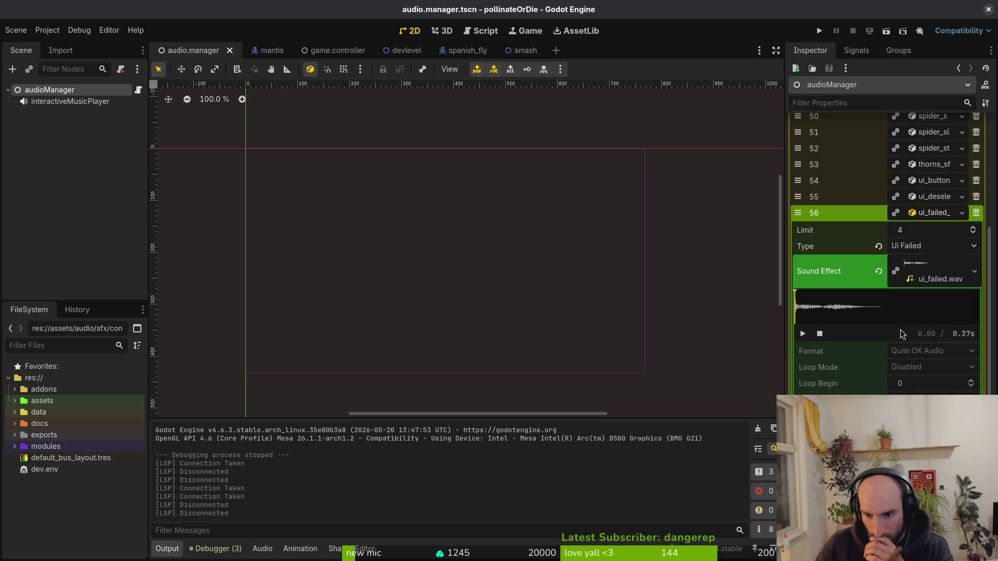
left_click(941, 271)
left_click(935, 276)
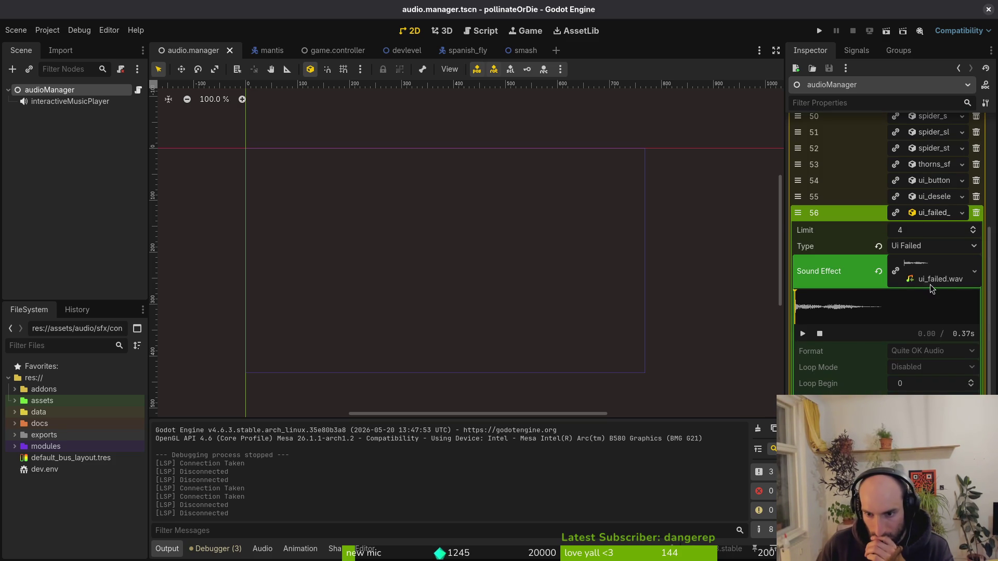
left_click(929, 279)
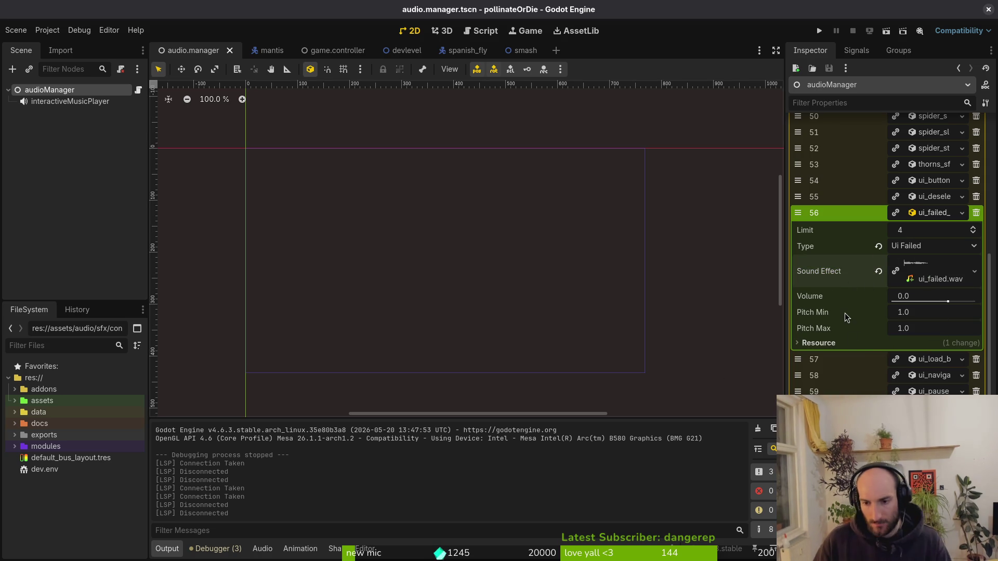
- Launch Neovim from the terminal and bring up its file finder
key("super+1")
key("Return")
type("v")
key("space")
type("pf")
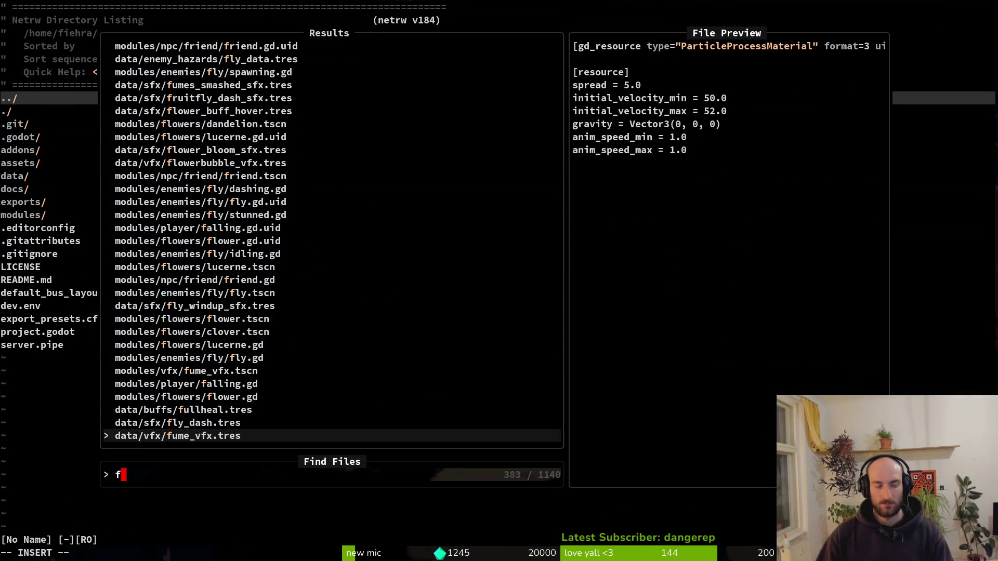
type("sfxda")
key("Return")
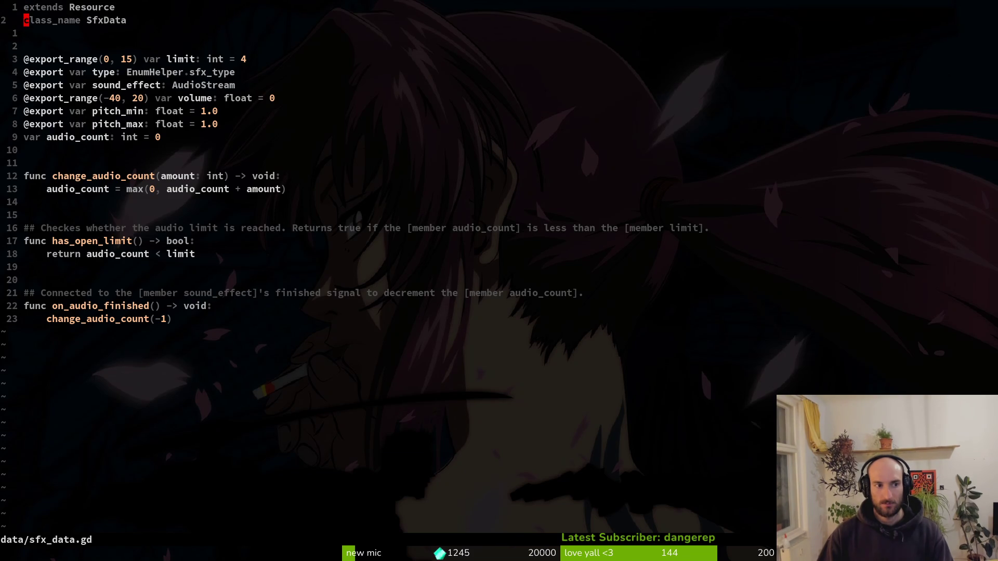
left_click(26, 59)
key("V")
key("j")
key("j")
key("Escape")
key("j")
key("j")
key("j")
key("j")
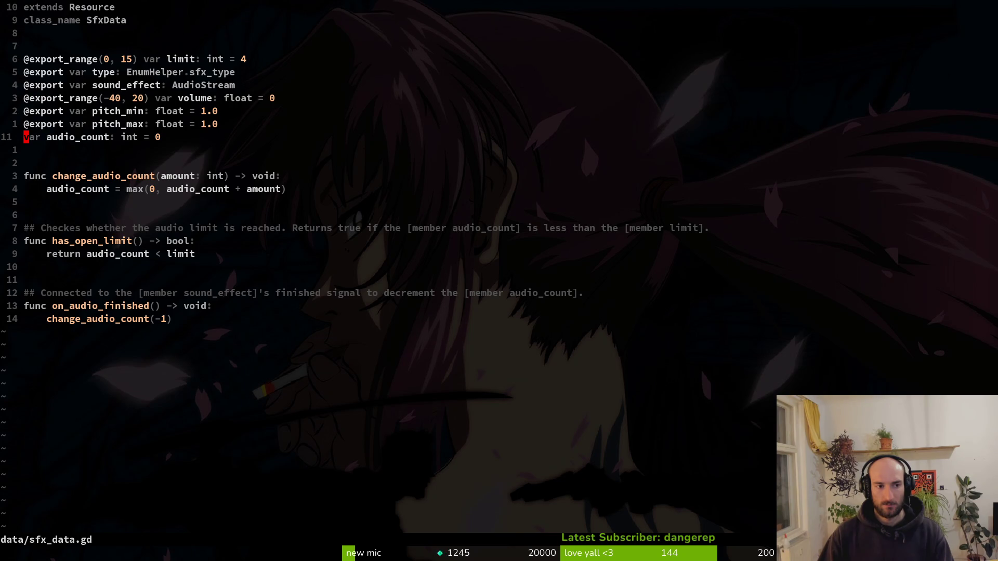
key("alt+Tab")
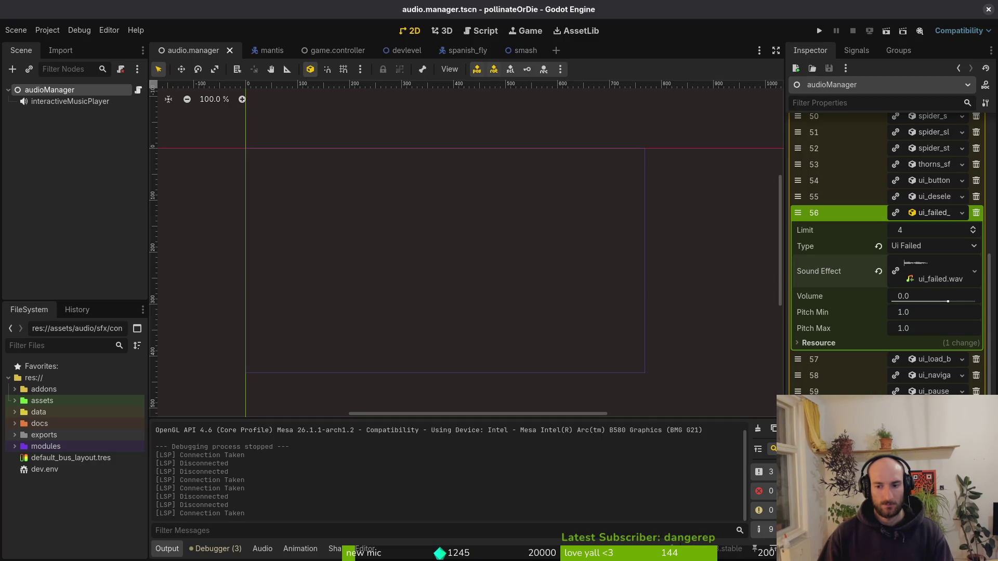
key("alt+Tab")
- Search for the sfx type file, then close the finder without opening it
key("l")
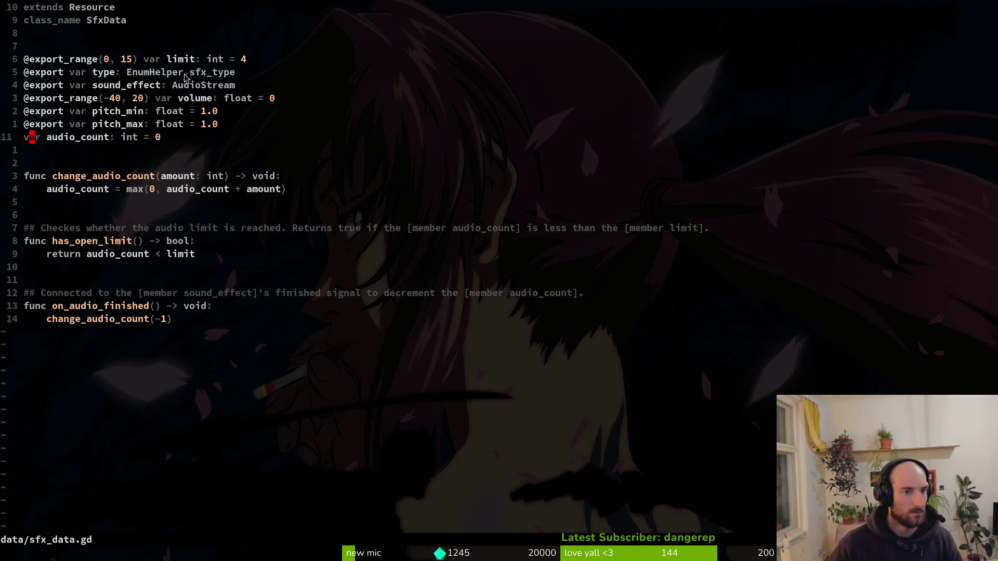
key("space")
key("f")
key("f")
type("sfxtyp")
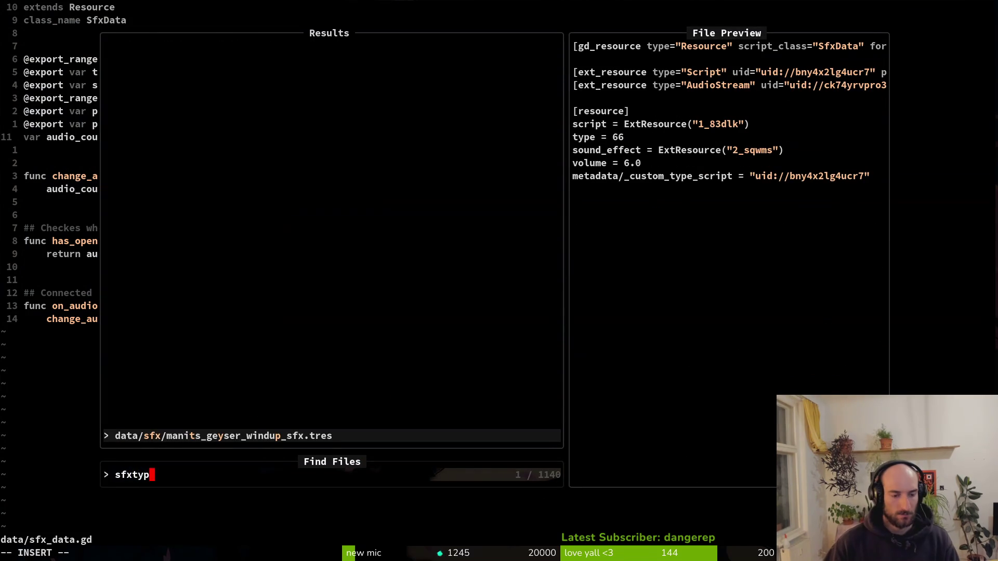
key("BackSpace")
key("BackSpace")
key("Escape")
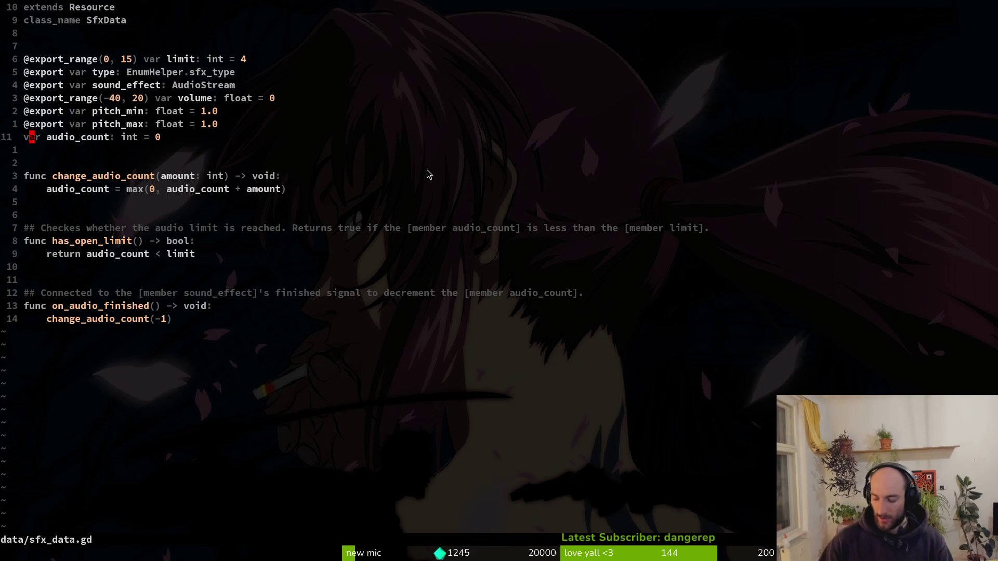
- In Godot, collapse the ui_failed entry and briefly check spider slash element 51
key("alt+Tab")
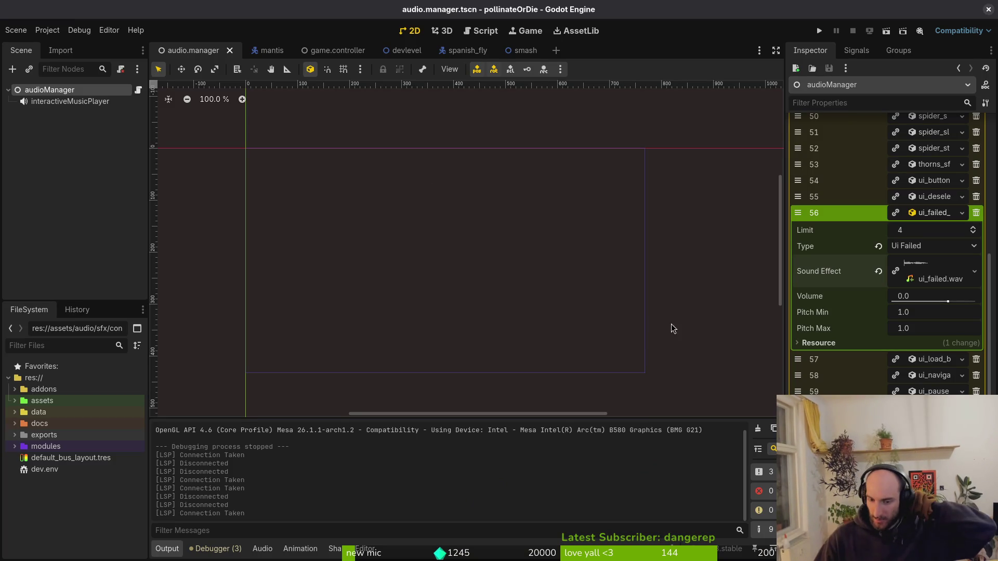
left_click(930, 214)
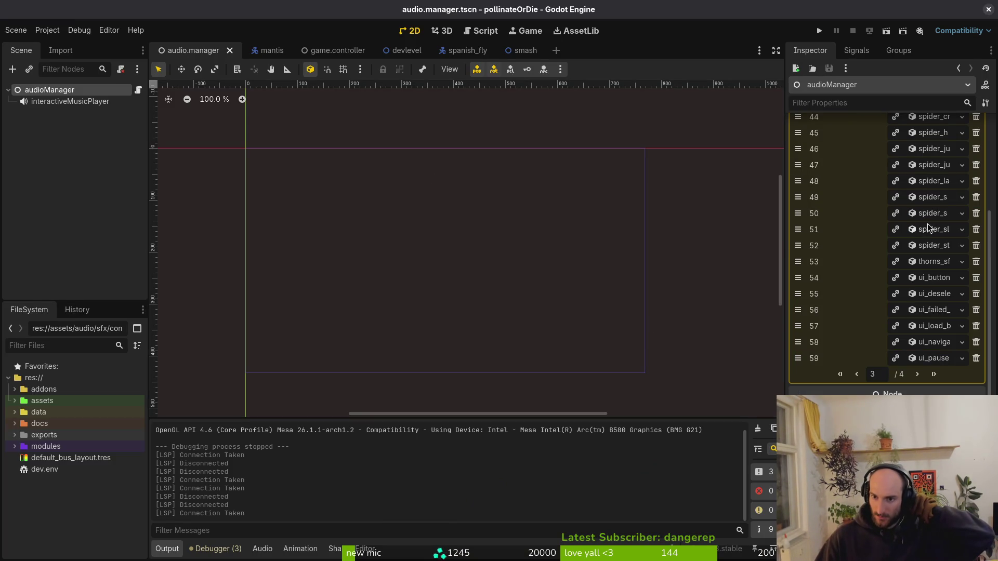
left_click(929, 230)
left_click(928, 231)
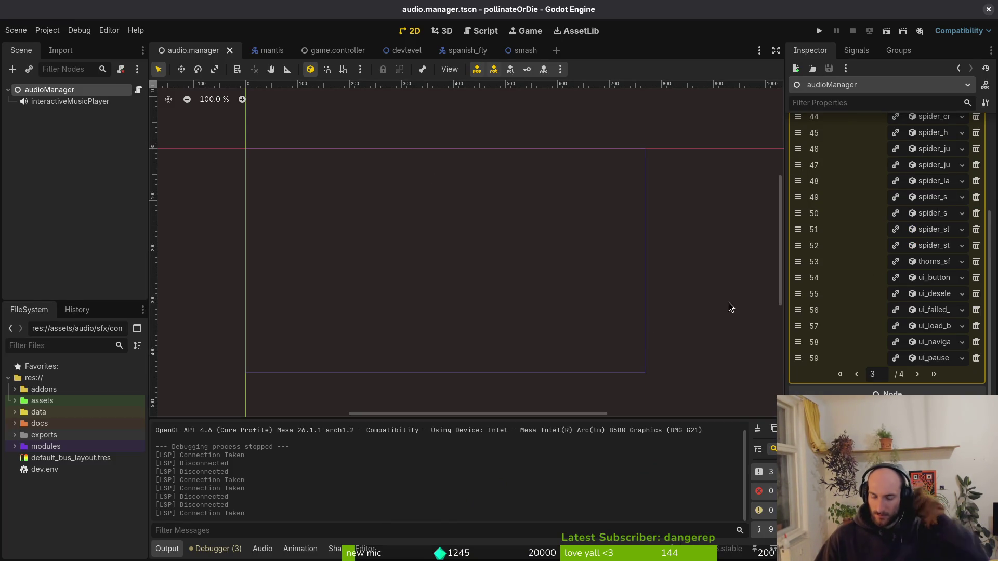
- Quit Neovim with :q
key("alt+Tab")
type(":!q")
key("Return")
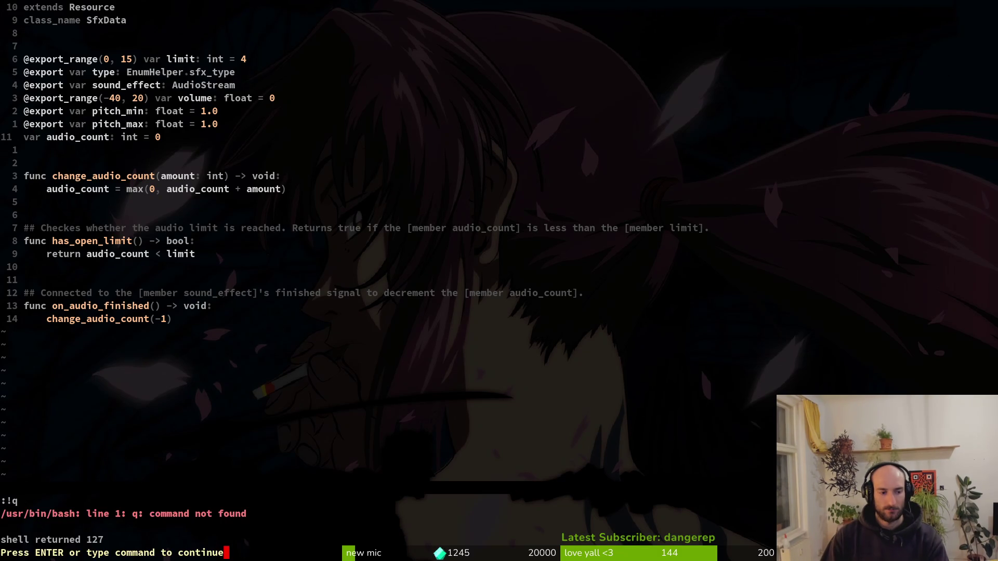
type(":q")
key("Return")
- Check the ui_failed_sfx.tres diff in tig status, then return to Godot
type("tig status")
key("Return")
key("Down")
key("Down")
key("Down")
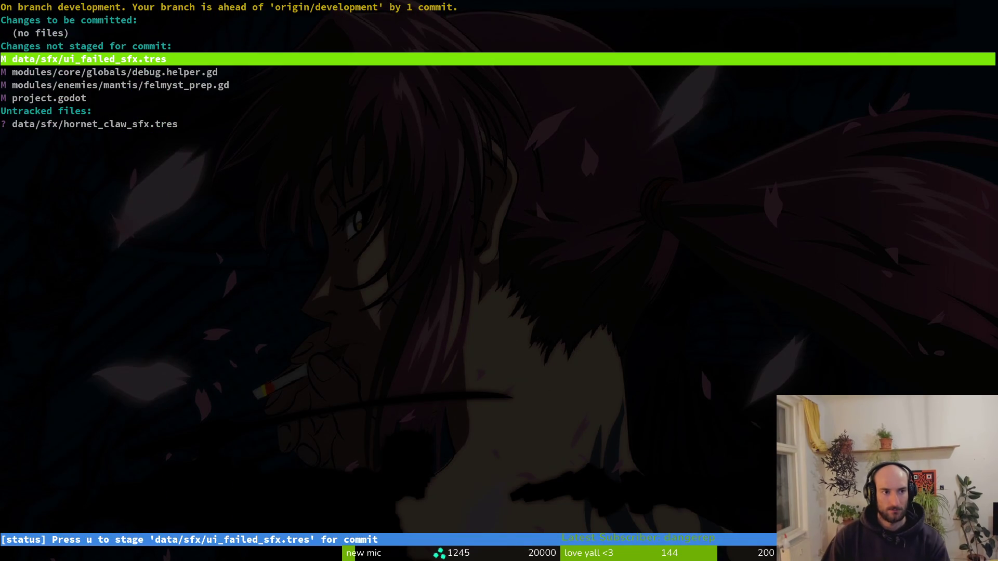
key("Return")
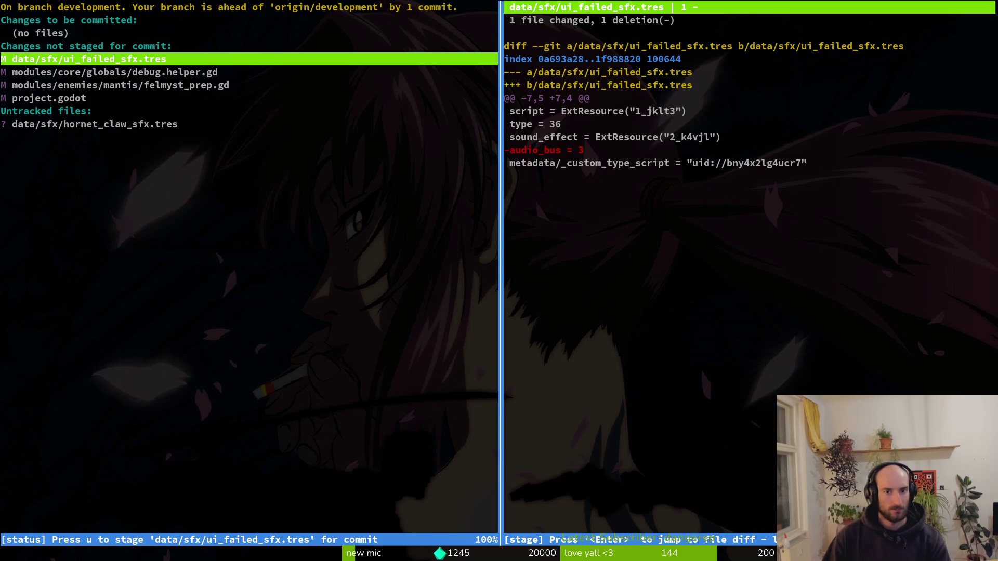
key("q")
key("q")
key("alt+Tab")
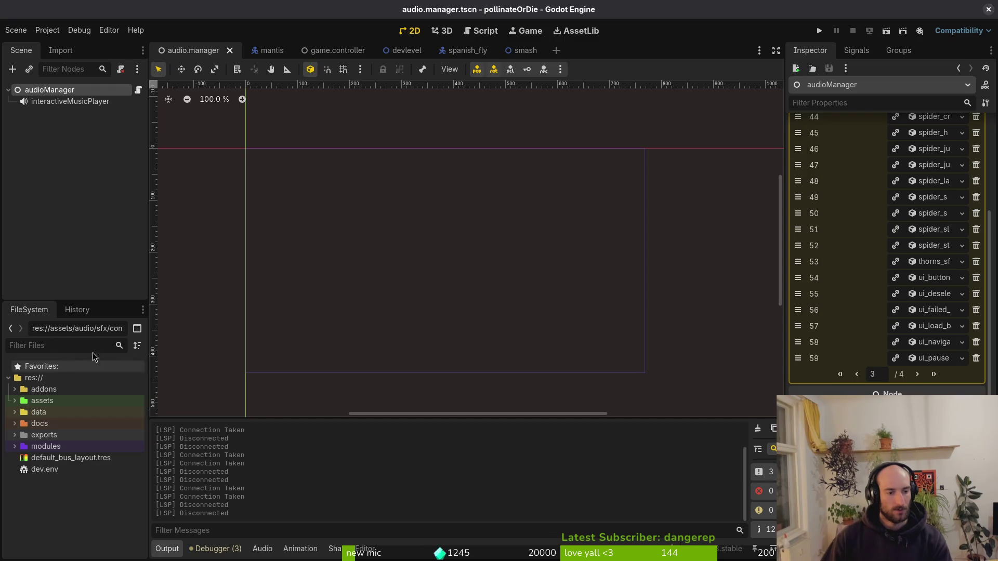
- Select audioManager and inspect Sound Effects entry 14, previewing its fly_windup.wav waveform
left_click(52, 101)
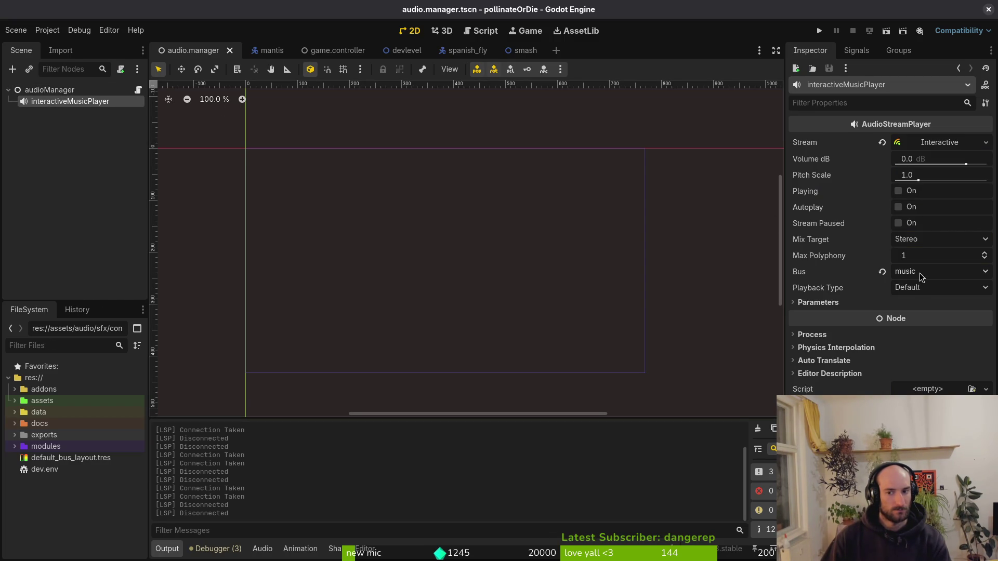
key("Up")
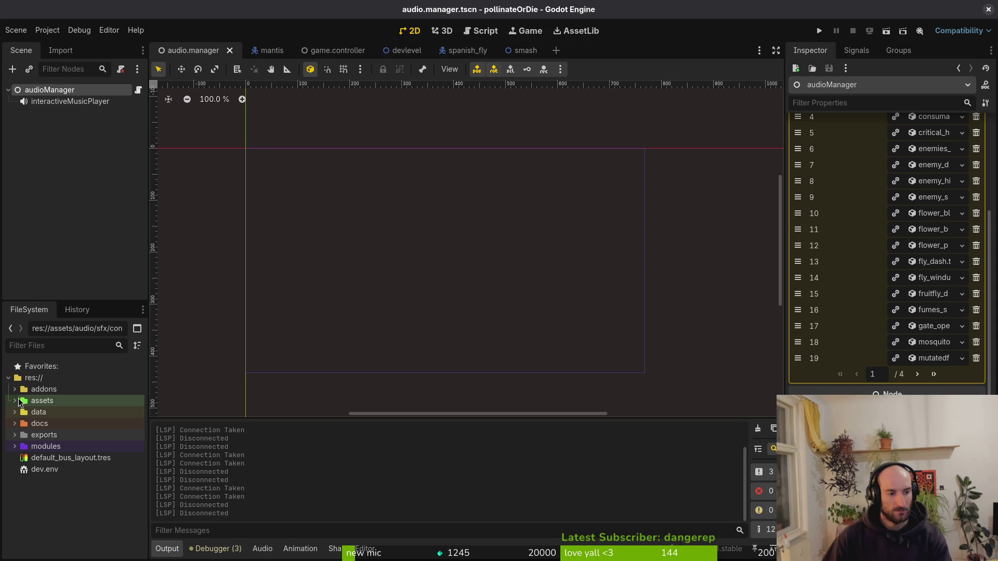
left_click(935, 278)
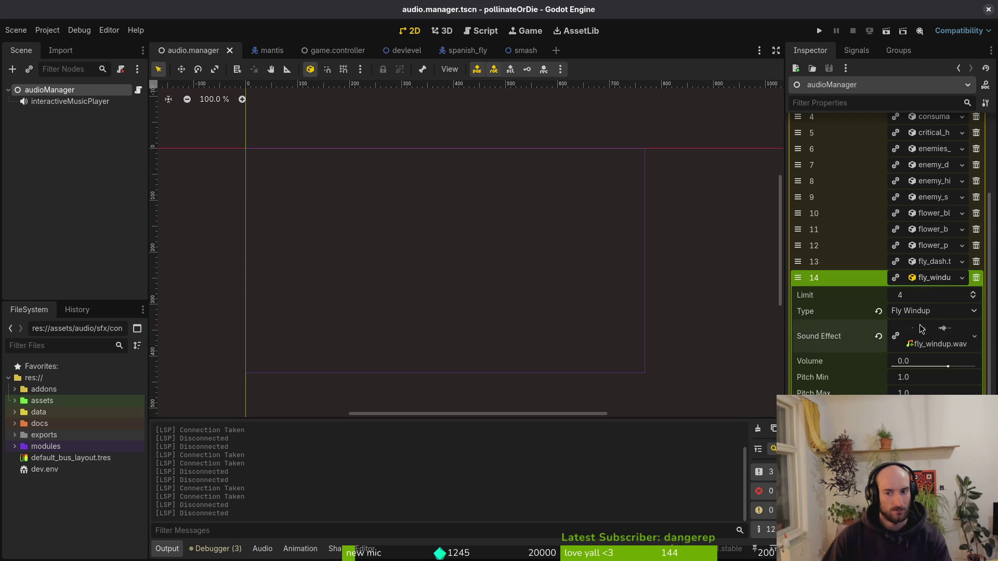
left_click(923, 330)
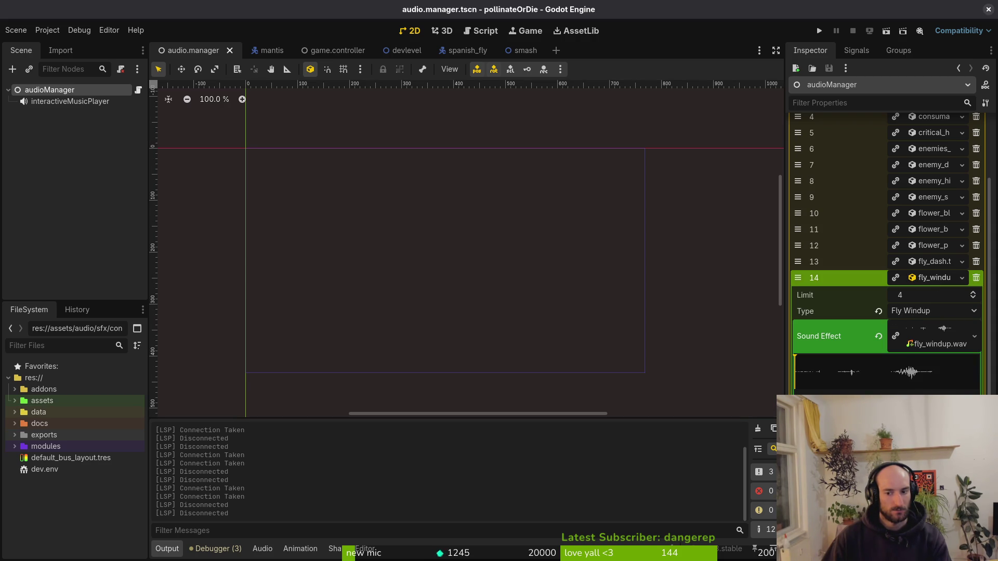
left_click(936, 338)
left_click(929, 278)
- Check the settings of Sound Effects entry 0, then collapse it again
scroll(931, 219, "up", 5)
left_click(927, 175)
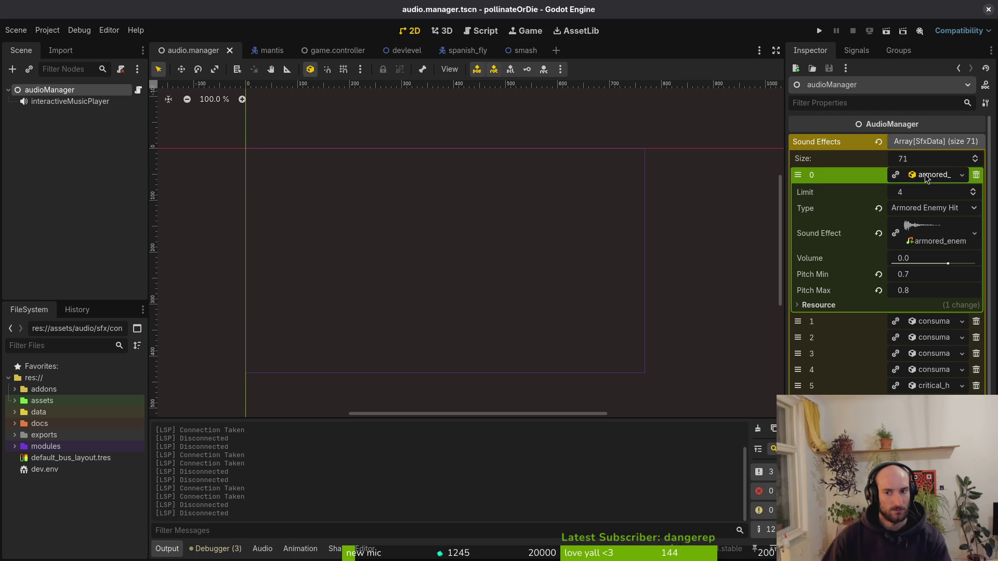
left_click(927, 176)
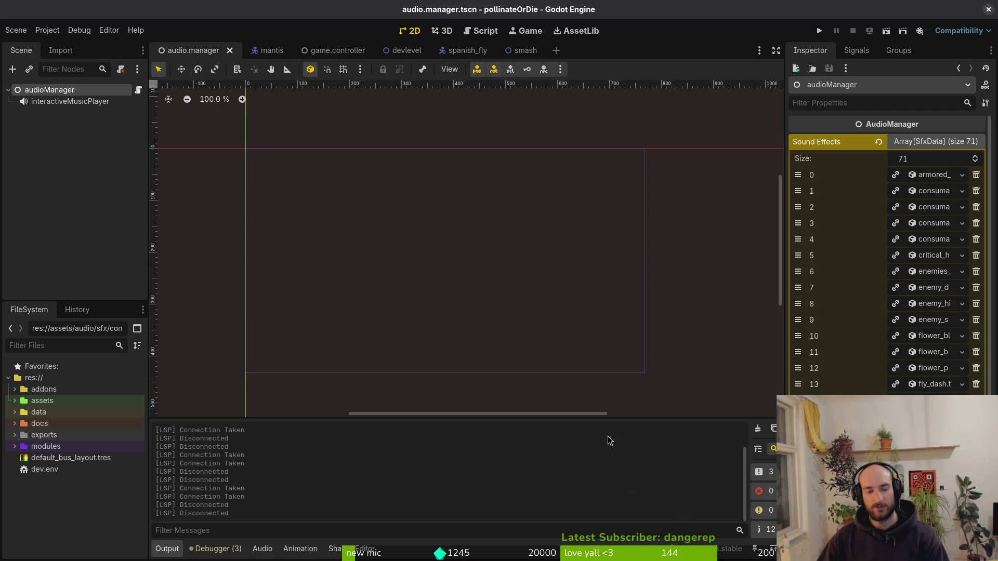
scroll(853, 374, "down", 4)
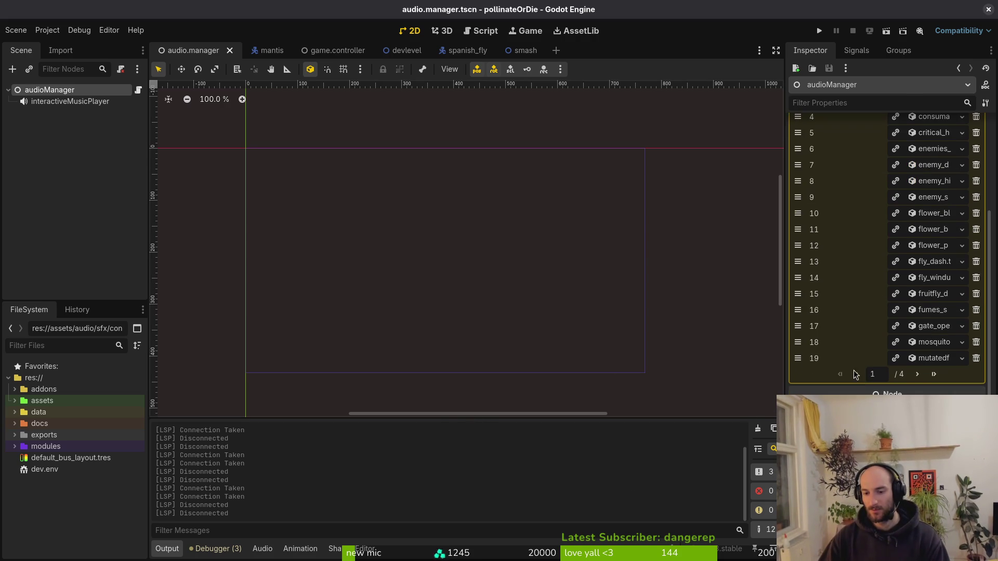
scroll(916, 375, "up", 3)
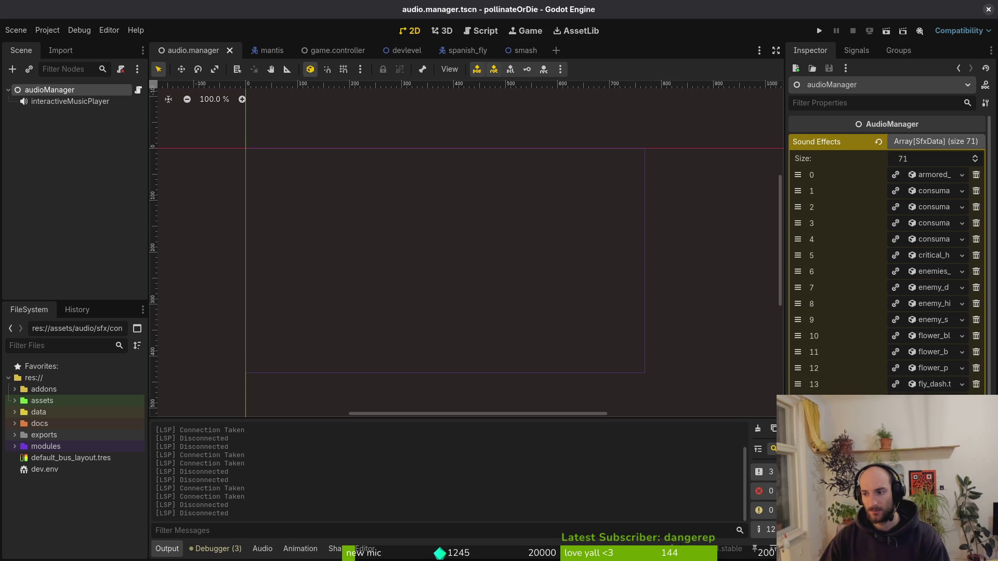
key("super+1")
- Launch vim, live-grep the project for 'bus' and open the settingsOverlay.gd match at line 124
type("vim")
key("Return")
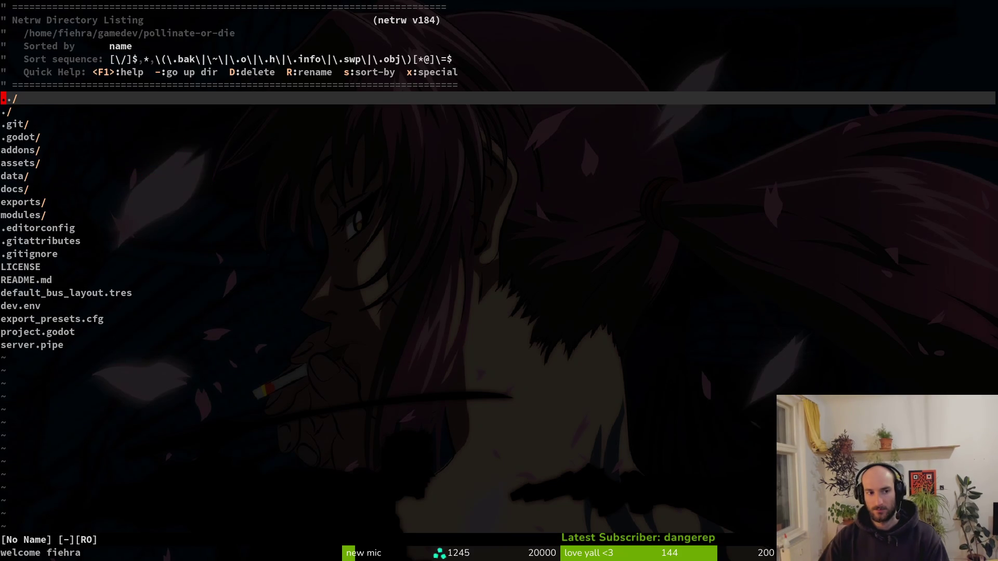
key("space")
key("p")
key("f")
key("Escape")
key("space")
type("psbus")
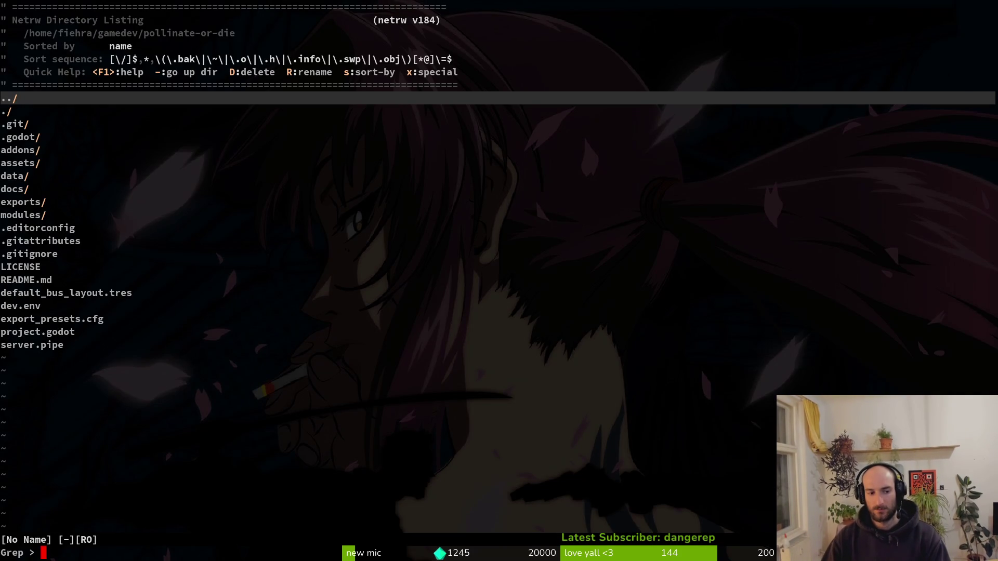
key("Return")
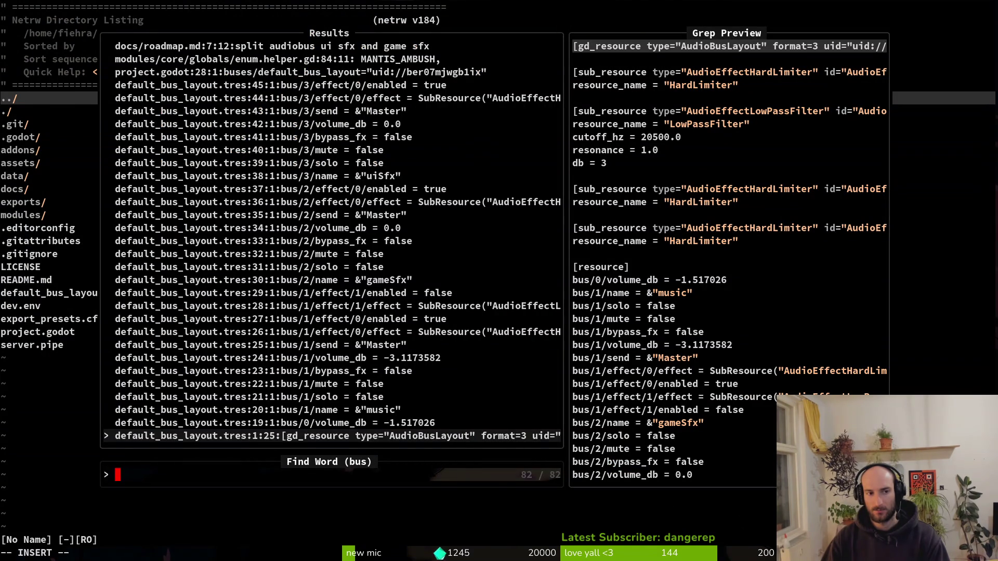
scroll(331, 234, "up", 10)
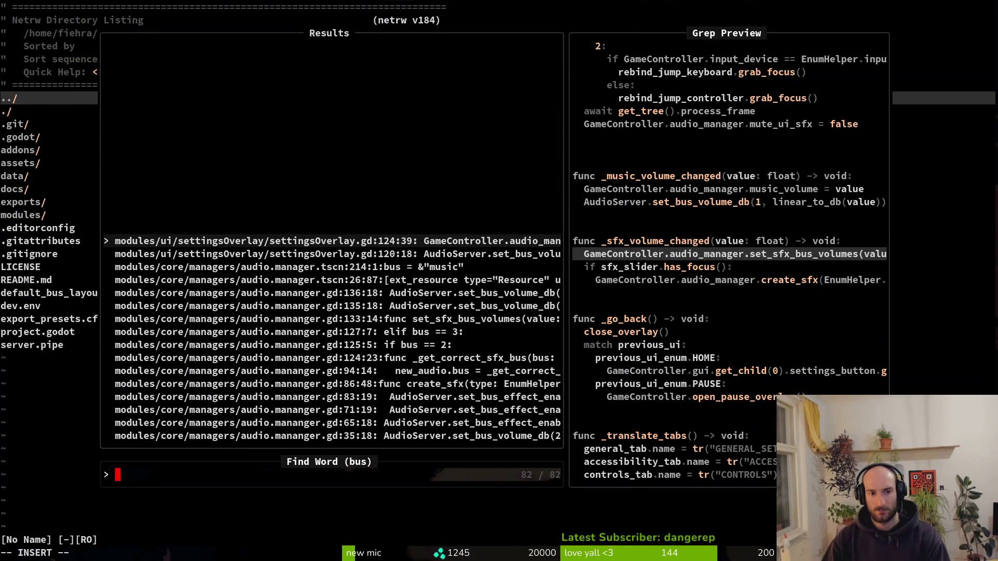
key("Return")
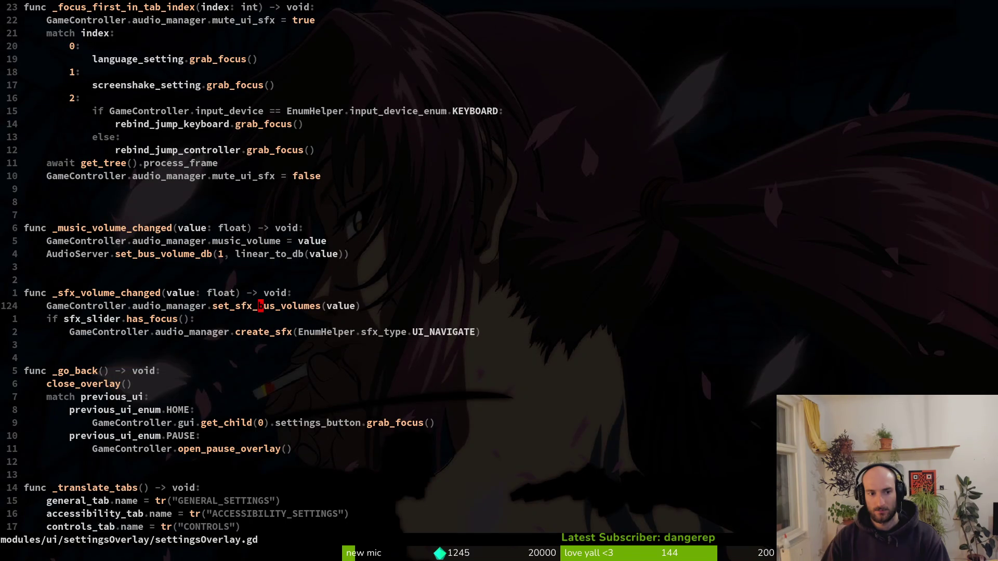
key("shift+v")
key("y")
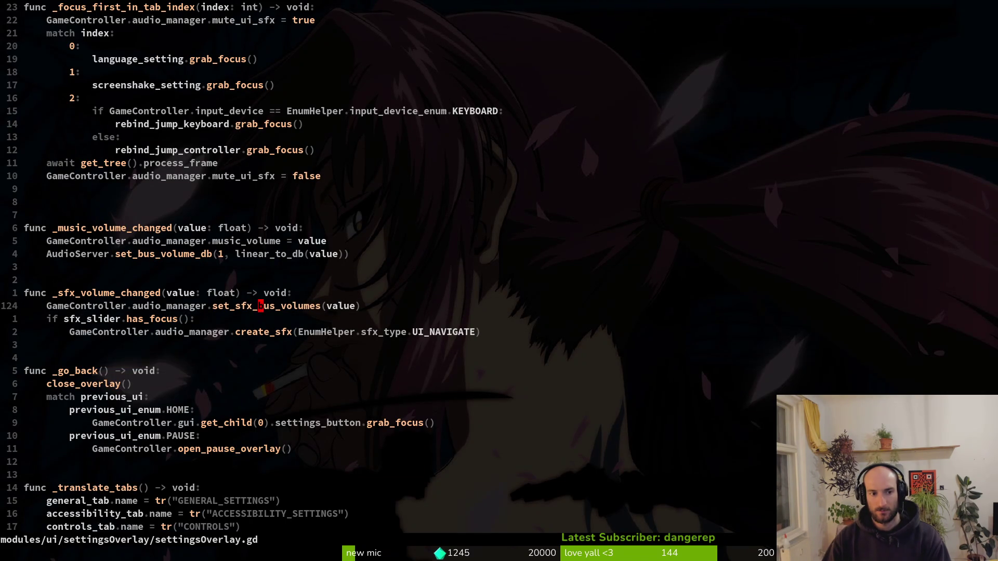
key("j")
key("j")
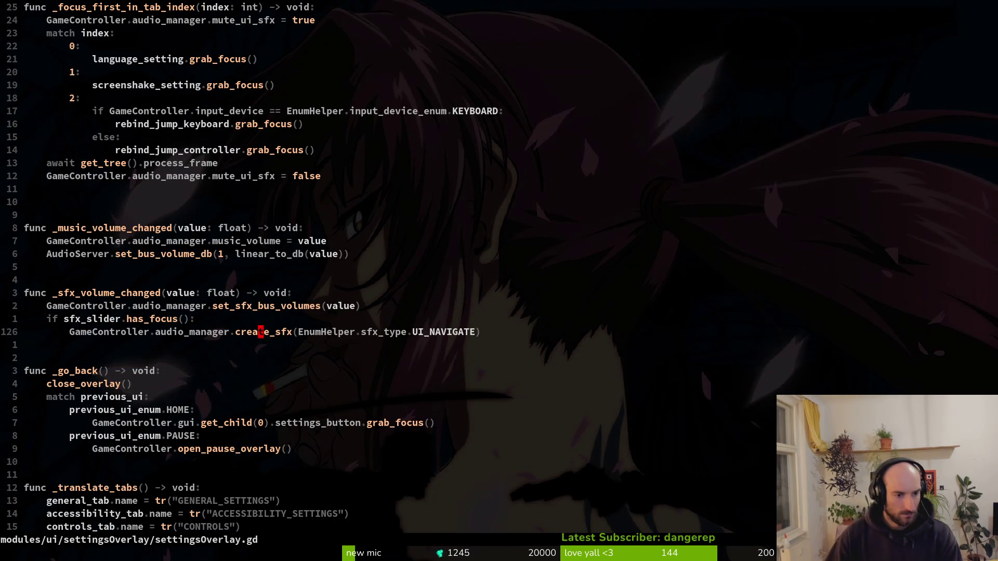
- Open audio.mananger.gd and jump to the create_sfx function signature
key("space")
key("f")
key("f")
type("audmana")
key("Return")
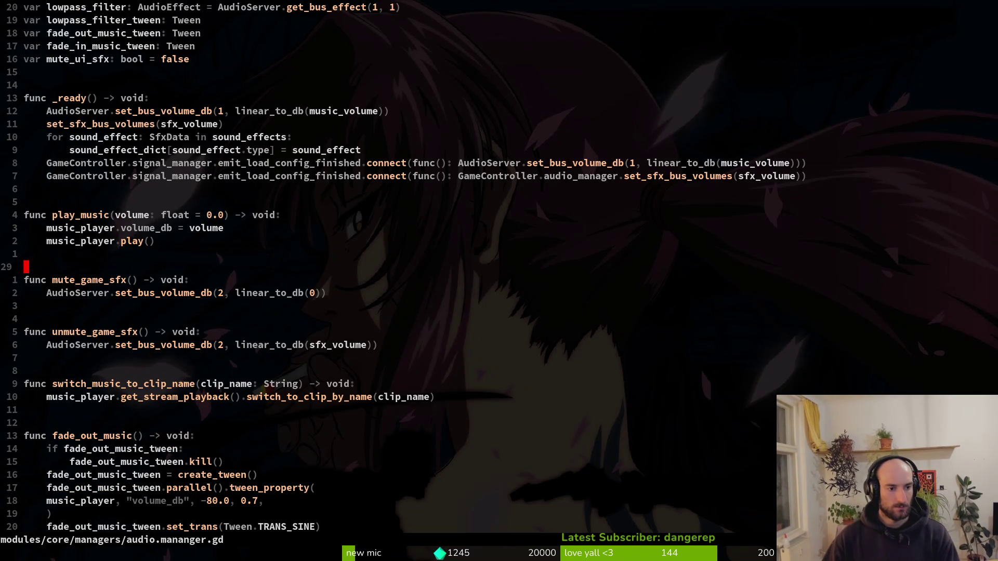
key("ctrl+d")
key("ctrl+d")
key("ctrl+d")
key("k")
key("k")
key("shift+v")
key("shift+v")
key("k")
key("shift+v")
key("shift+v")
key("shift+v")
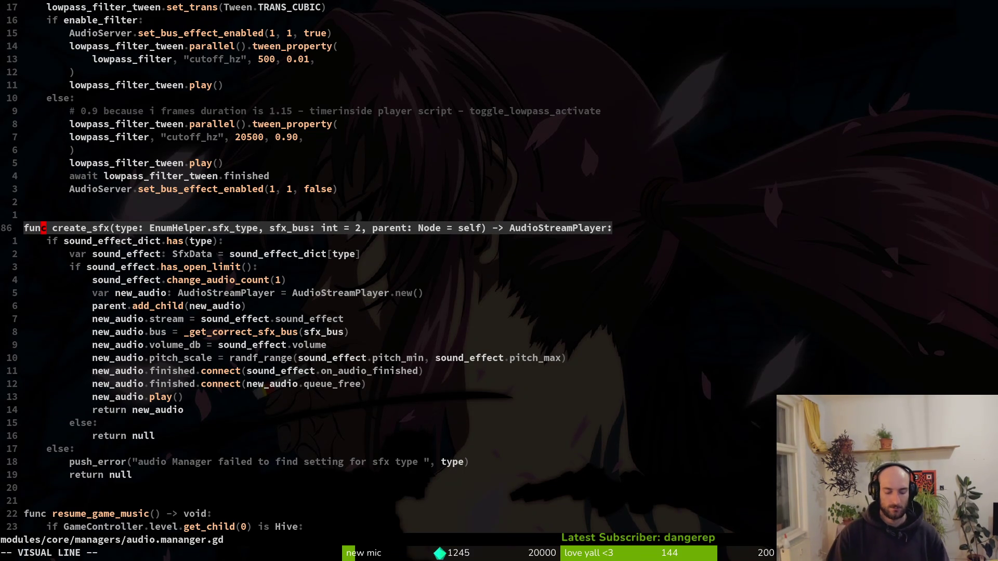
key("alt+Tab")
key("alt+Tab")
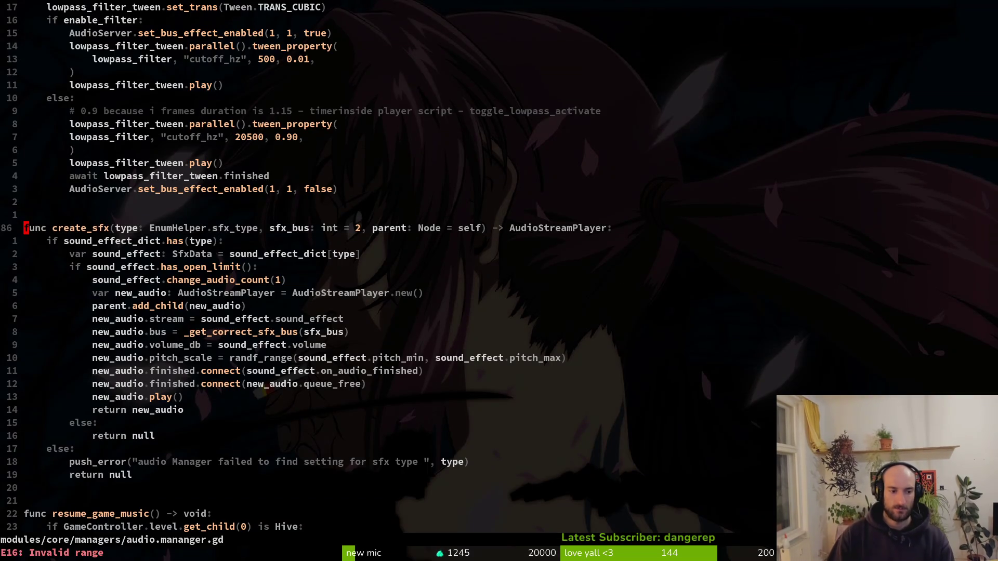
- Quit Neovim with :q and launch tig
type(":q")
key("Return")
type("tig")
key("Return")
- Review the ui_failed_sfx.tres diff and the untracked hornet_claw_sfx.tres contents in tig's status view
key("s")
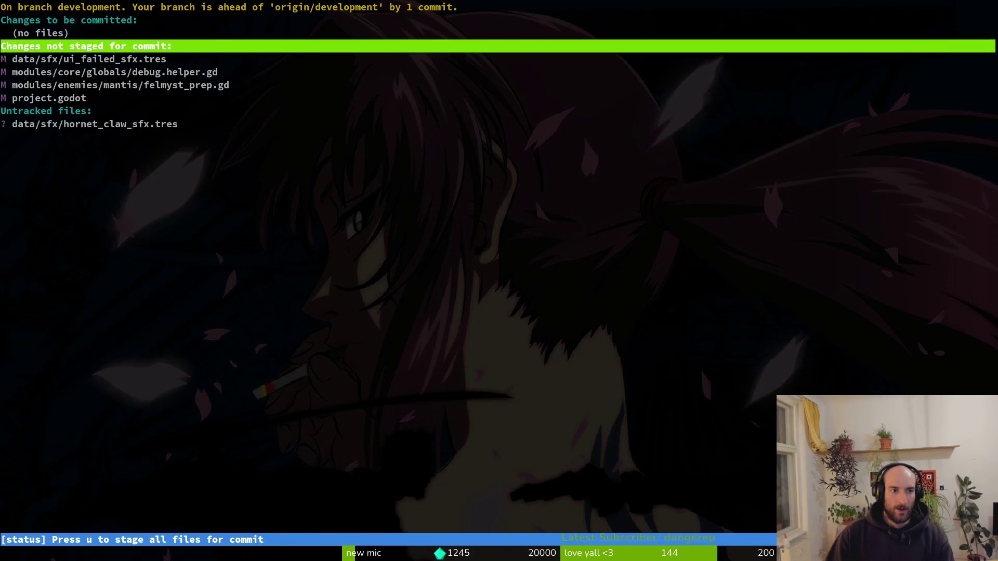
key("Down")
key("Return")
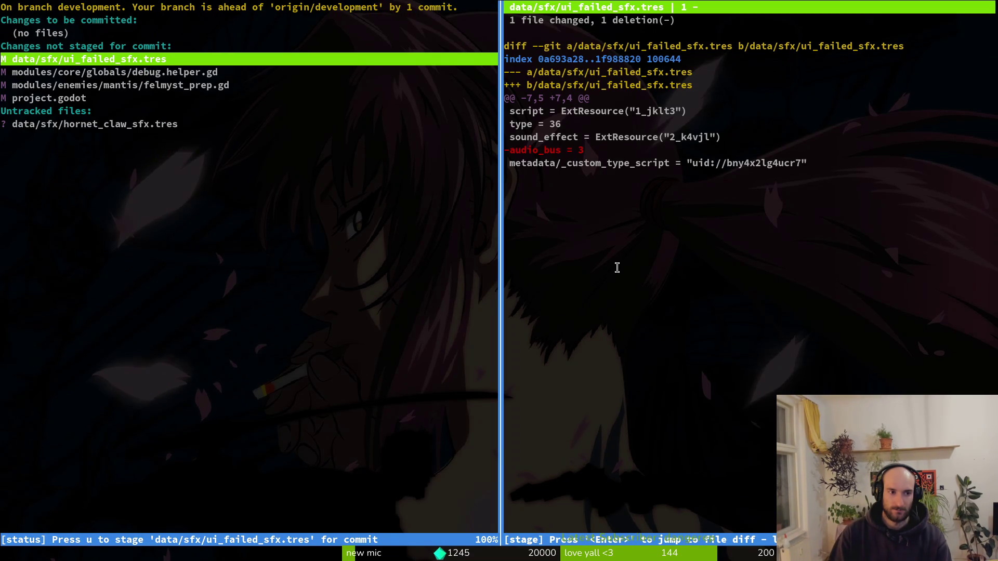
key("Down")
key("Down")
key("Down")
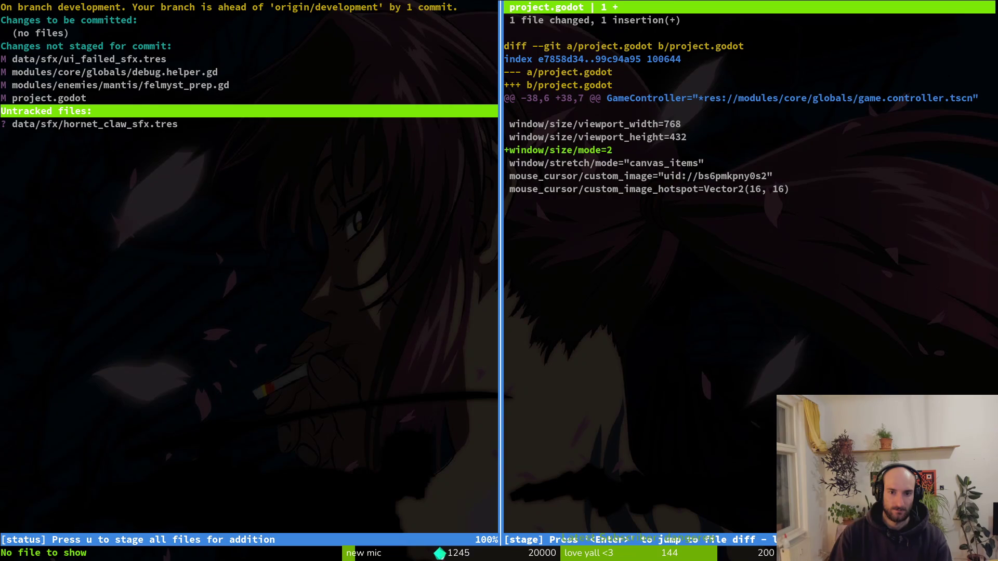
key("Down")
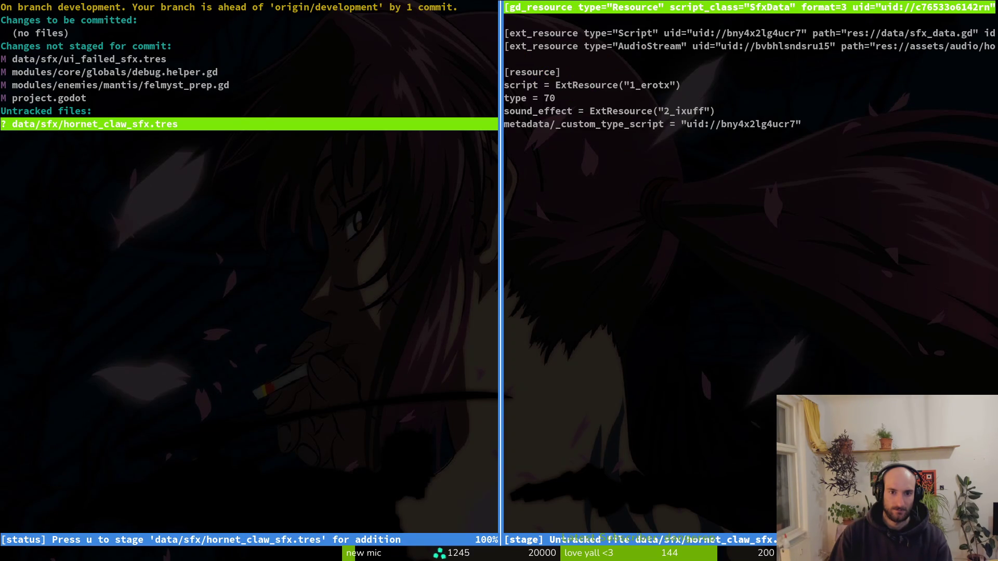
key("Up")
key("Up")
key("Up")
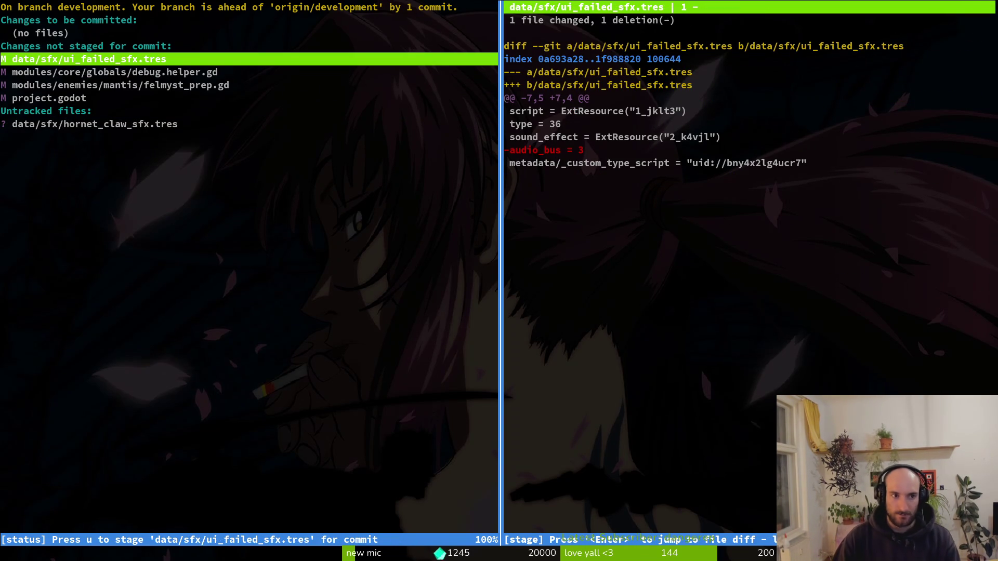
- Stage ui_failed_sfx.tres, felmyst_prep.gd and hornet_claw_sfx.tres, then quit tig
key("u")
key("Down")
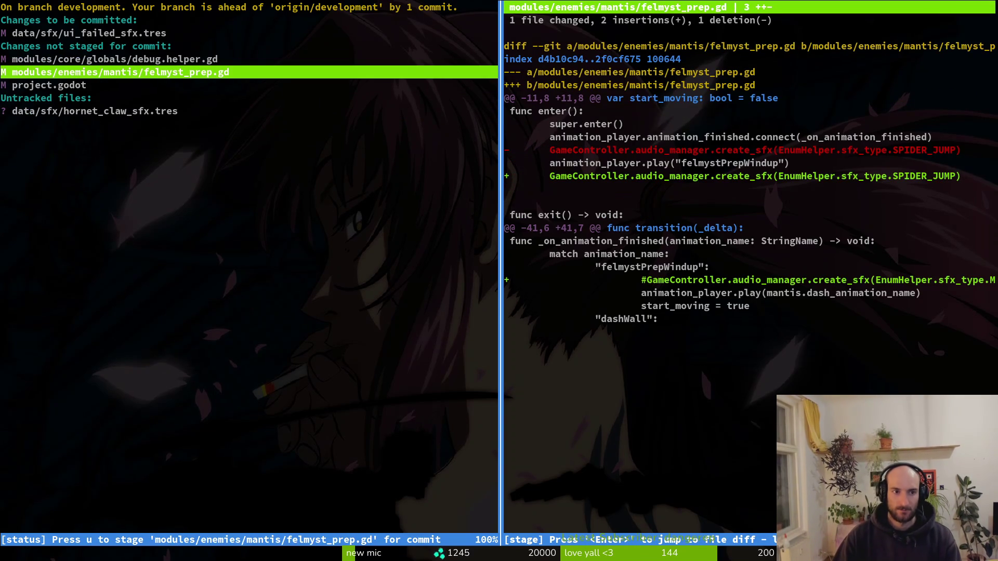
key("u")
key("Down")
key("Down")
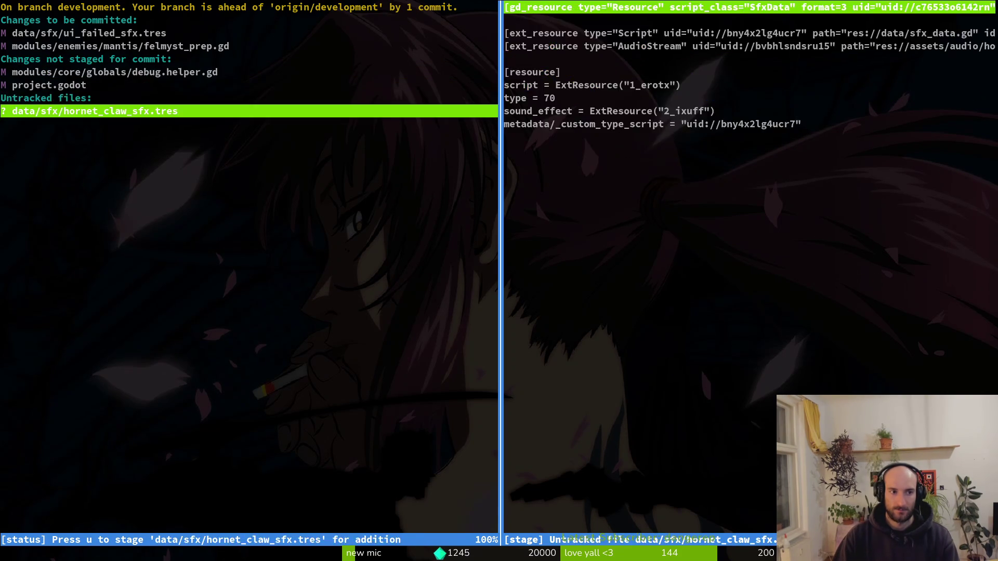
key("u")
key("q")
- Glance at Godot, then relaunch vim in the terminal
key("alt+Tab")
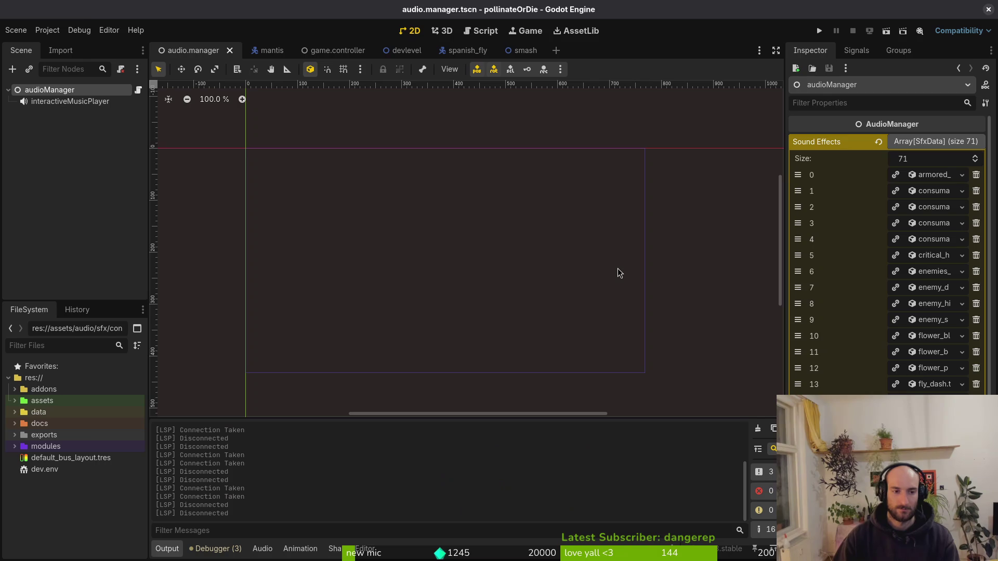
key("alt+Tab")
type("vim")
key("Return")
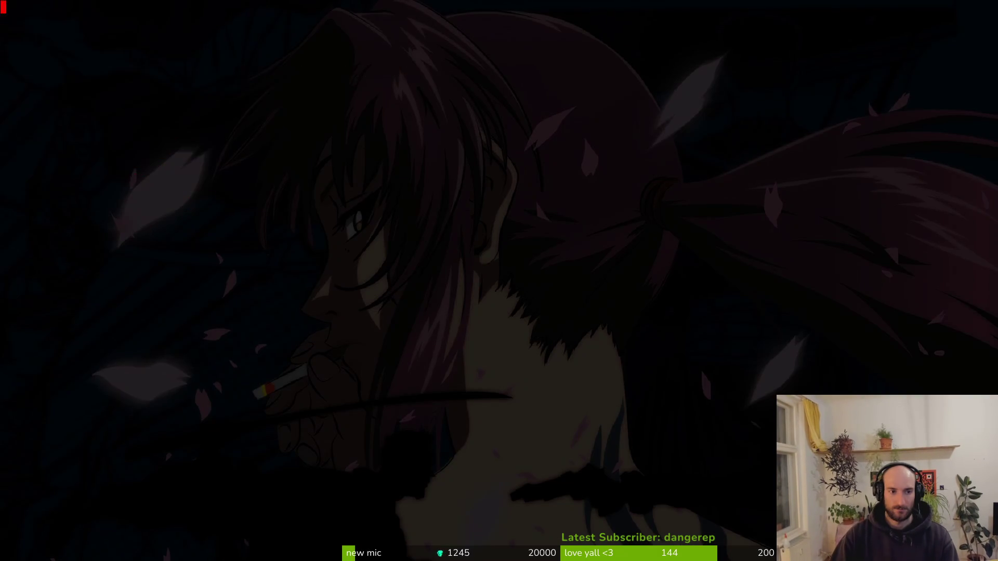
- Open claws.gd and paste the SPANISHFLY_SHOOT create_sfx call from clipboard history into the clawsWindup case
key("ctrl+p")
type("claw")
key("Return")
key("braceright")
key("braceright")
key("braceright")
key("ctrl+shift+v")
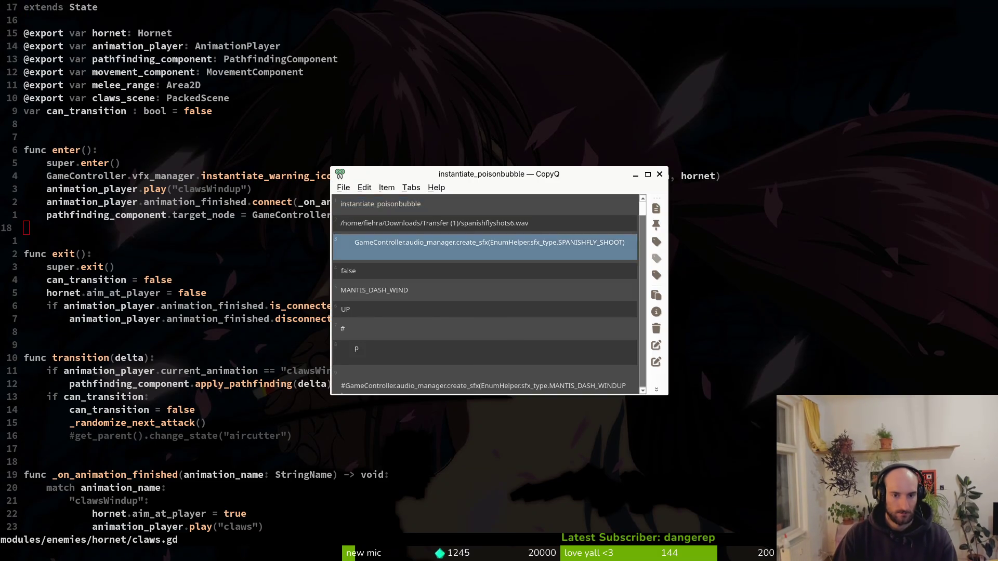
key("Escape")
key("o")
key("Escape")
key("ctrl+d")
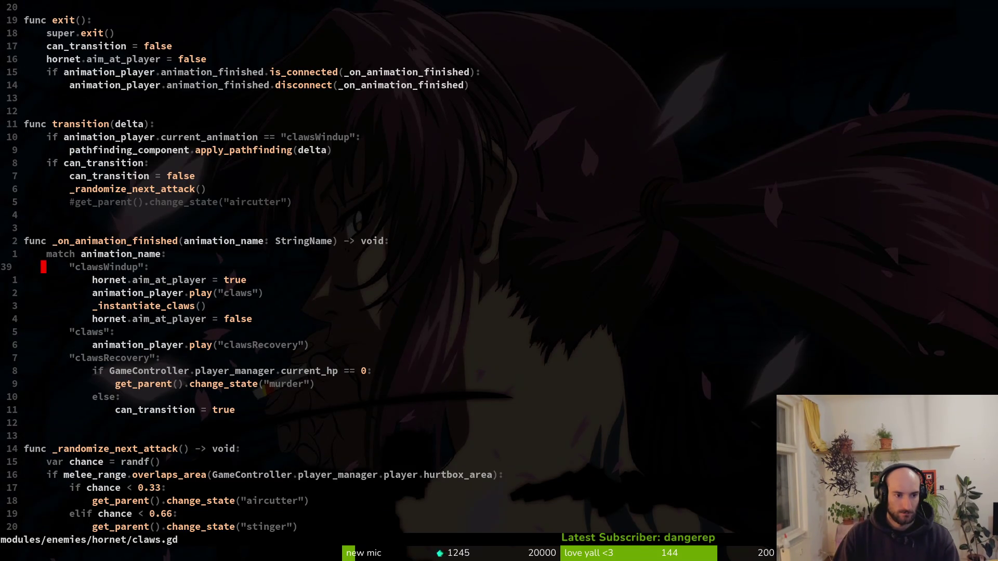
key("j")
key("j")
key("p")
- Indent the pasted sound call, keep it below the claws animation, and save claws.gd
key("greater")
key("greater")
key("shift+v")
key("shift+k")
key("Escape")
key("shift+v")
key("shift+j")
key("Escape")
type(":w")
key("Return")
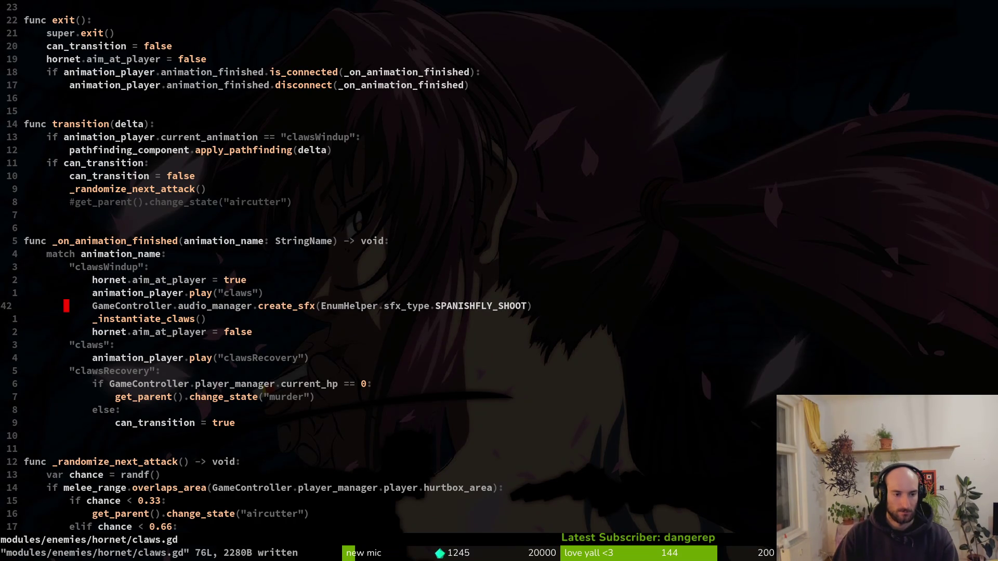
- Change the sound type from SPANISHFLY_SHOOT to HORNET_CLAW and save claws.gd
key("ctrl+d")
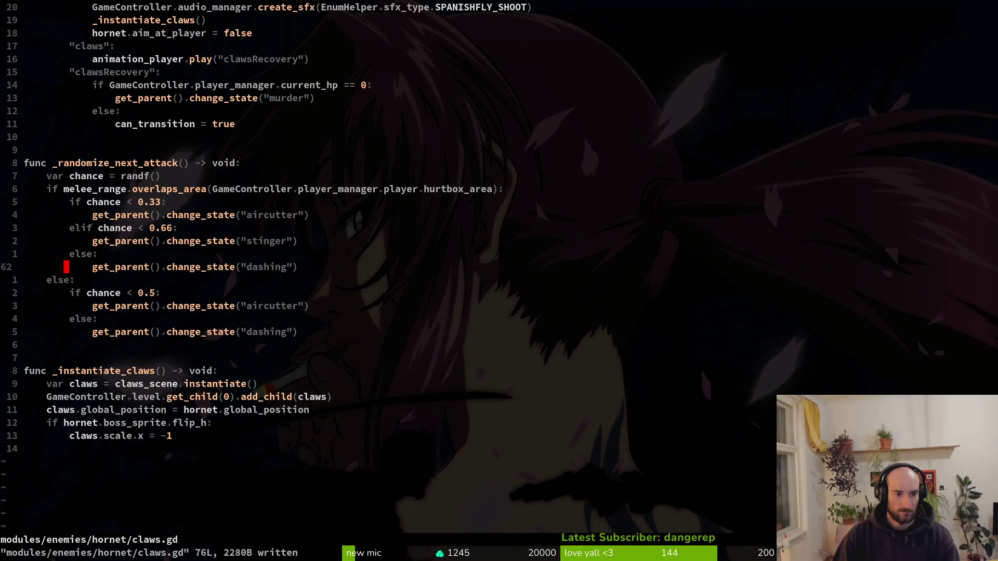
key("ctrl+u")
key("k")
key("dollar")
key("j")
key("dollar")
type("hciwHO")
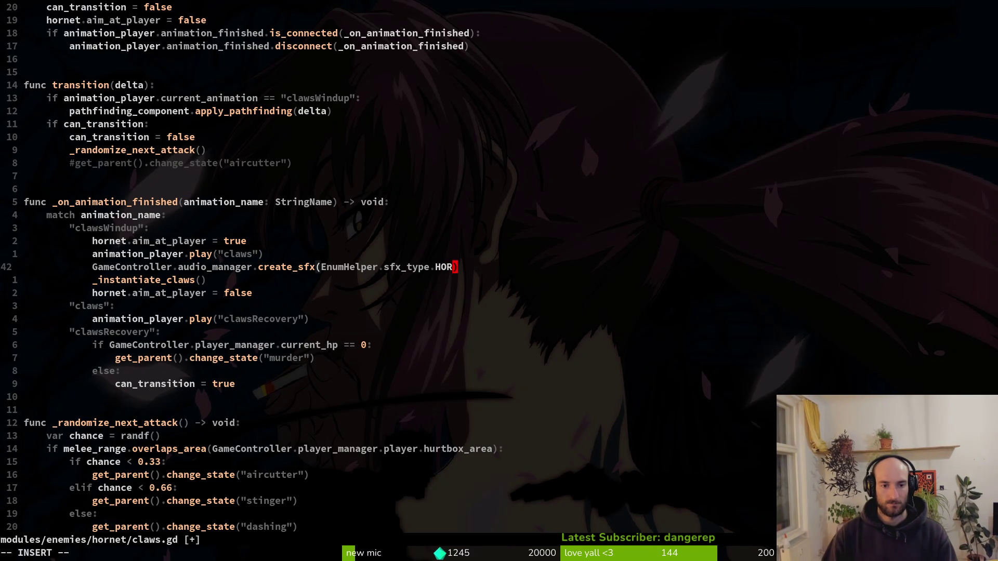
key("Return")
key("Escape")
type(":w")
key("Return")
key("alt+Tab")
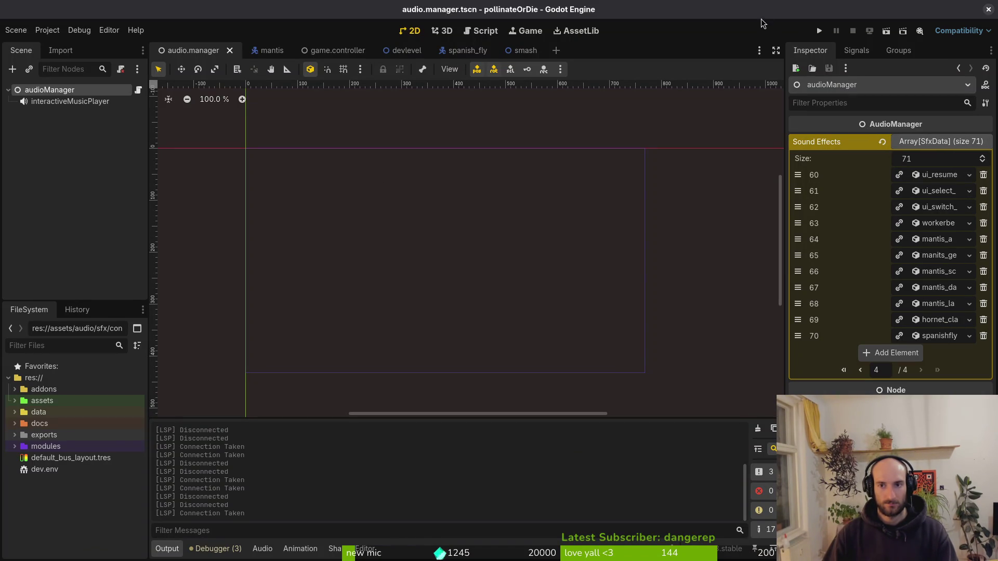
- Run the project and load the Hornet boss arena from the debug level select
left_click(819, 31)
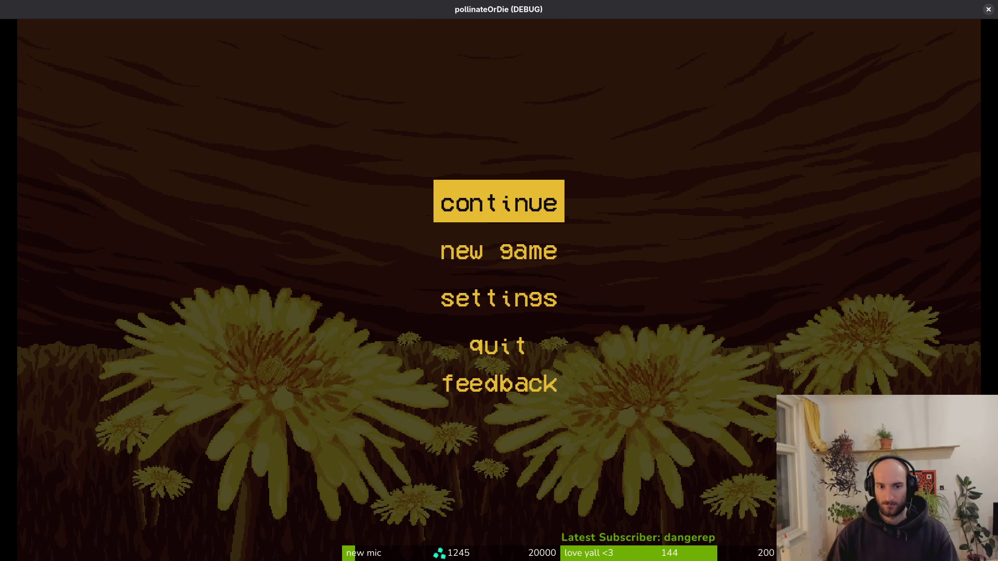
key("Return")
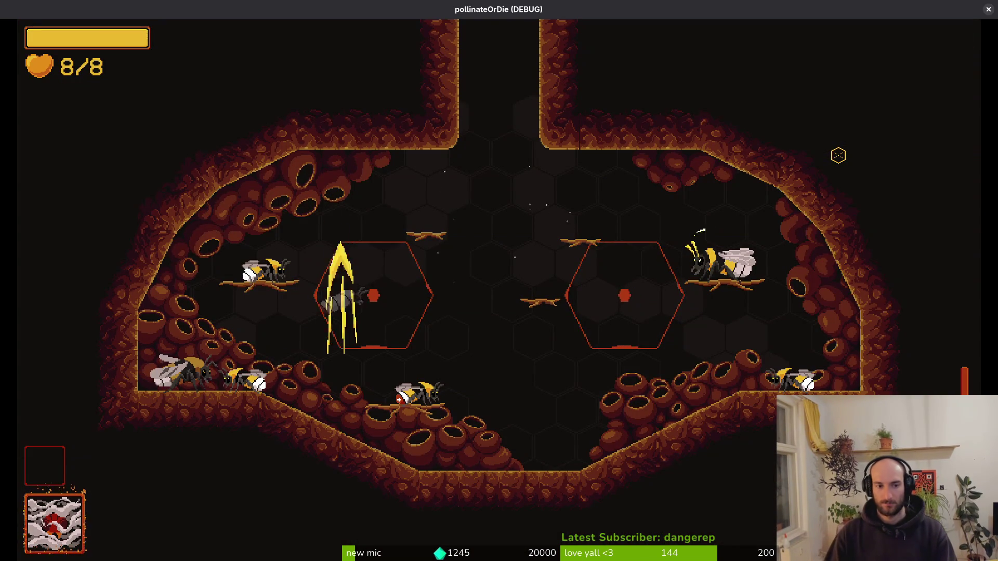
key("Escape")
key("Up")
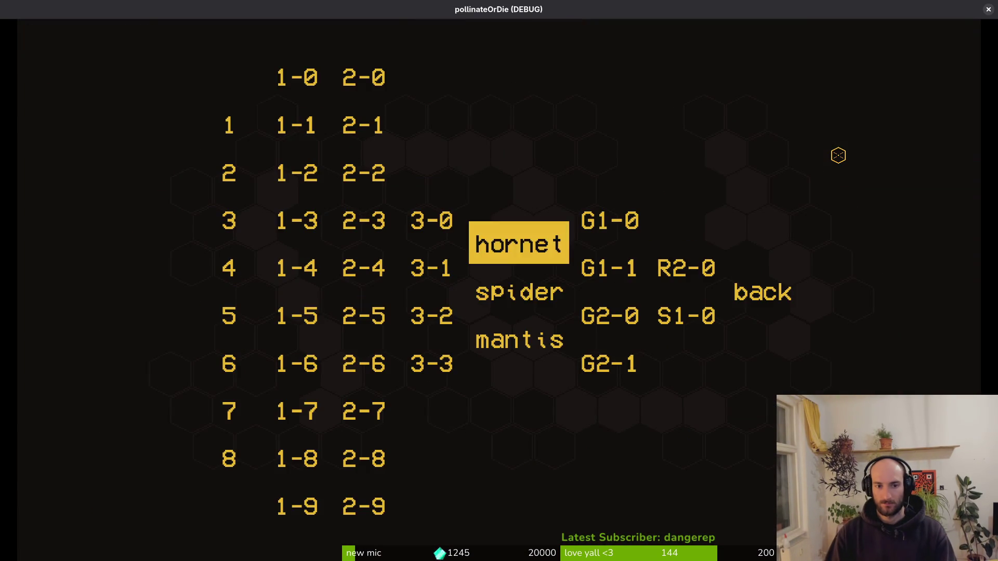
key("Return")
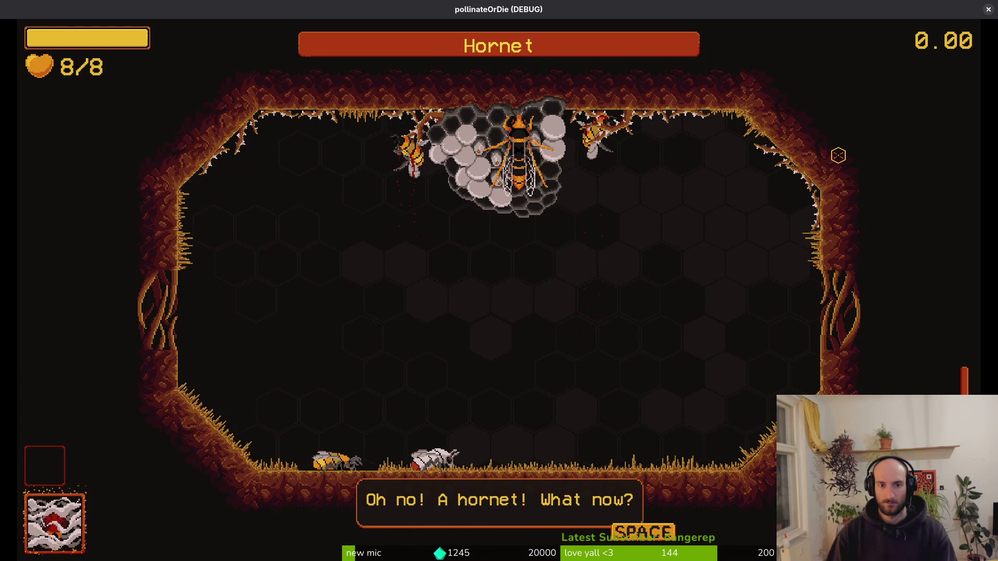
key("space")
key("space")
- Play the hornet fight, dodging and hitting the hornet to hear its claw attack, then stop the game with F8
key("s")
key("d")
key("w")
key("d")
key("s")
key("a")
key("s")
key("w")
key("s")
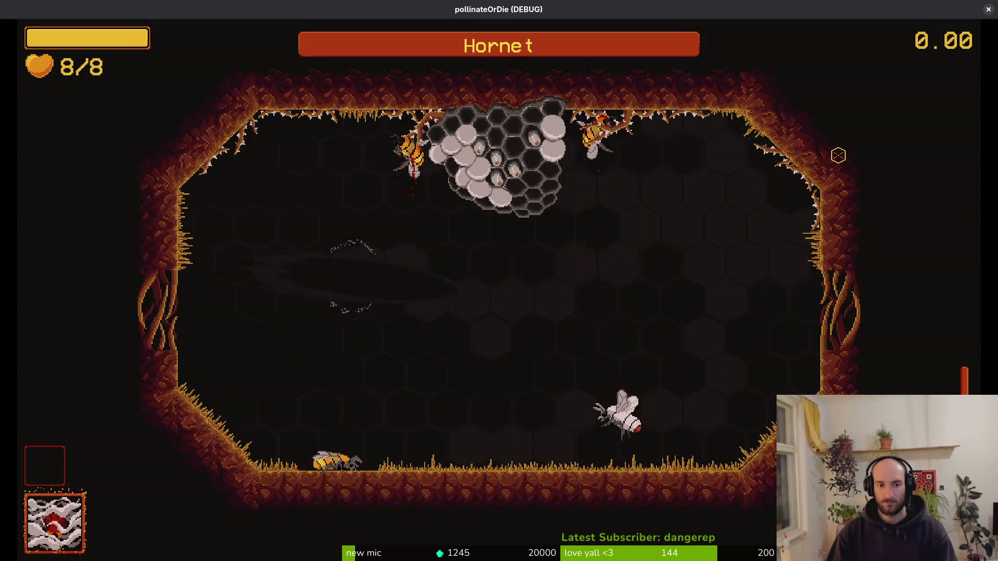
key("w")
key("a")
key("a")
key("d")
key("w")
key("s")
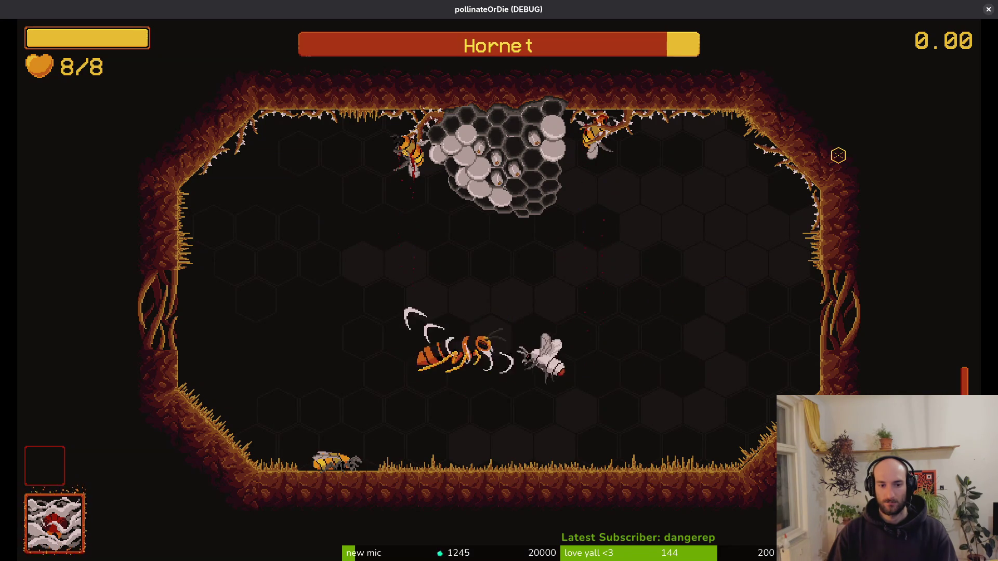
key("d")
key("s")
key("w")
key("w")
key("a")
key("s")
key("a")
key("a")
key("w")
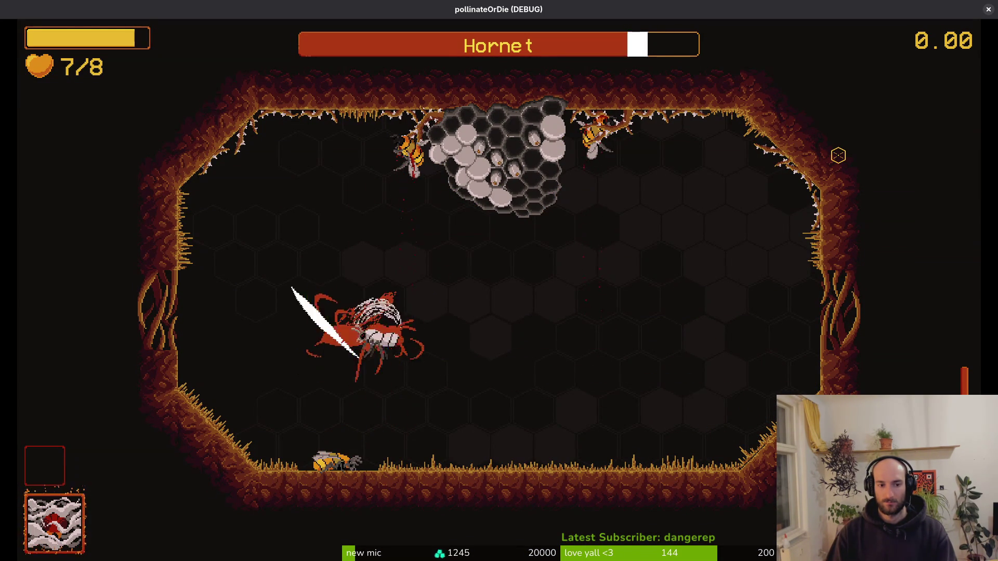
key("d")
key("w")
key("a")
key("s")
key("d")
key("d")
key("a")
key("a")
key("d")
key("s")
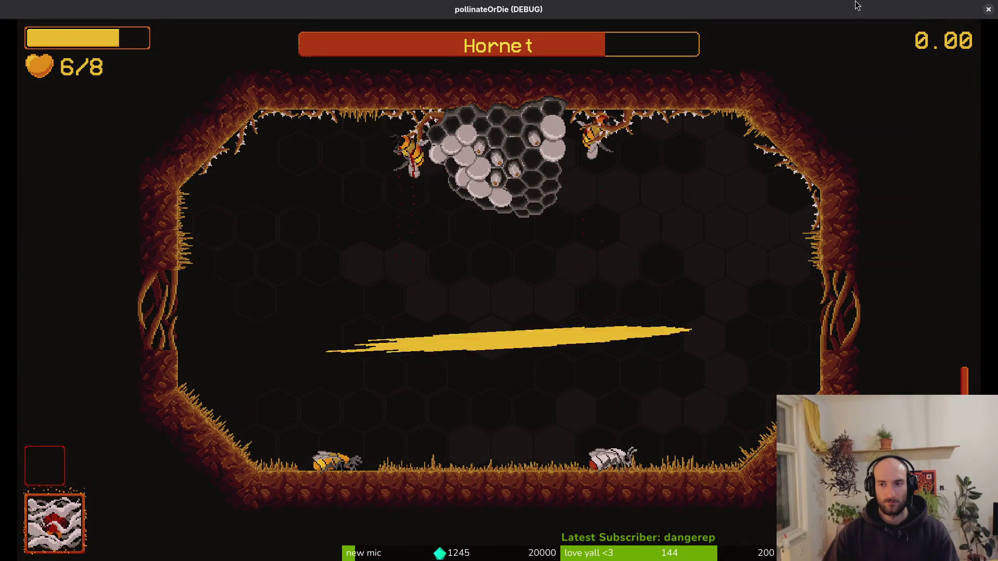
key("F8")
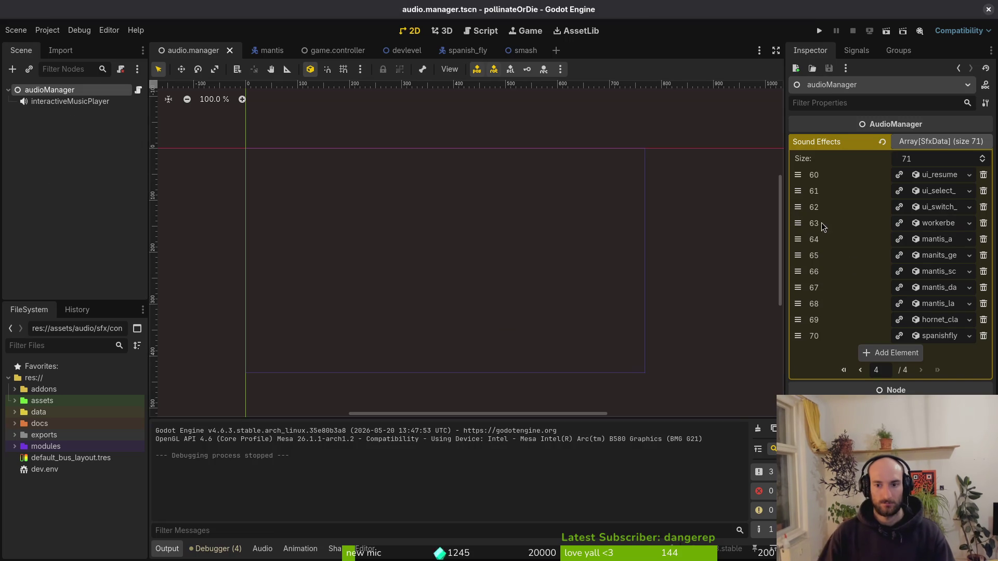
- Save the audio manager scene and close the game.controller, devlevel and other extra scene tabs
left_click(930, 142)
left_click(29, 154)
key("ctrl+s")
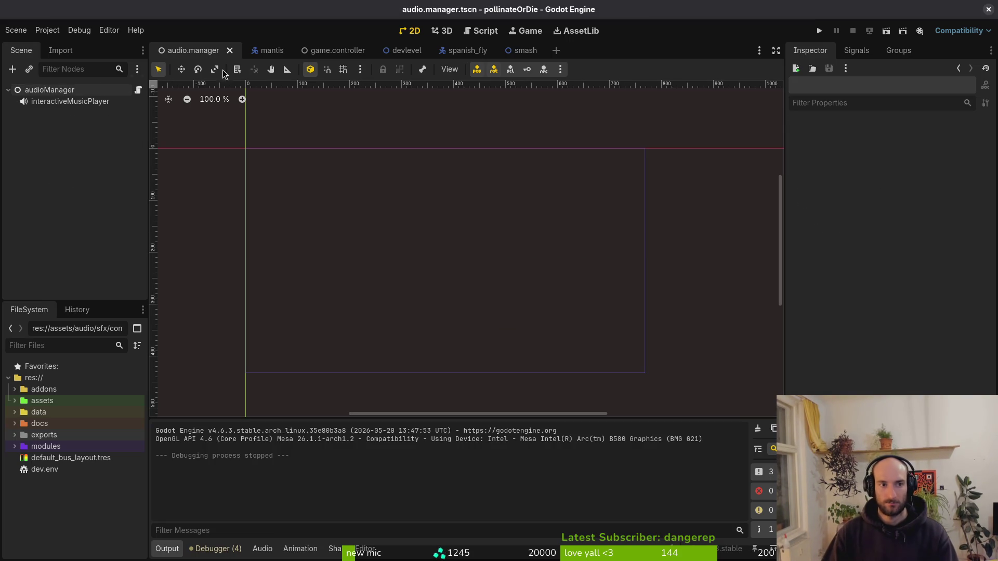
middle_click(338, 50)
middle_click(338, 50)
middle_click(339, 49)
middle_click(341, 49)
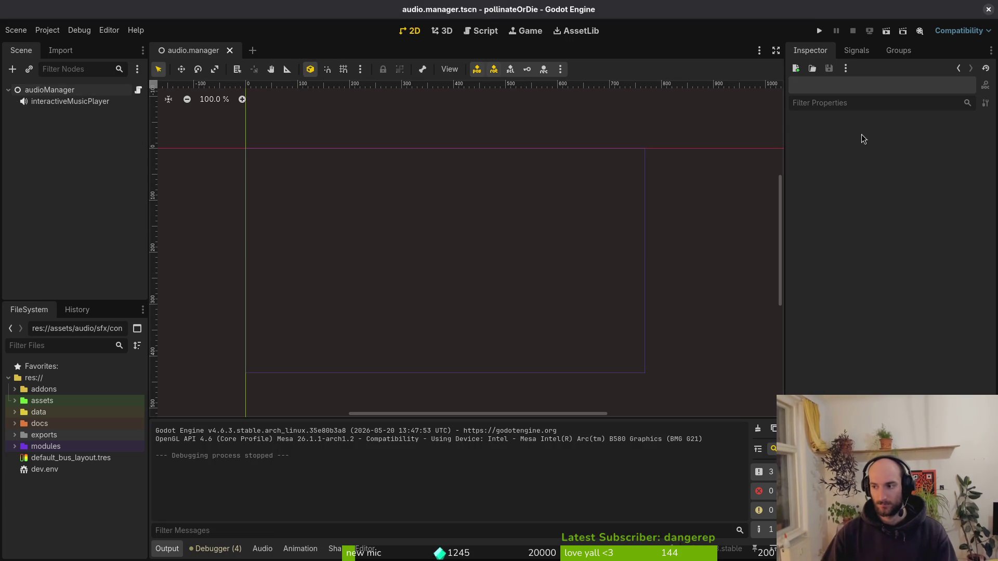
key("alt+Tab")
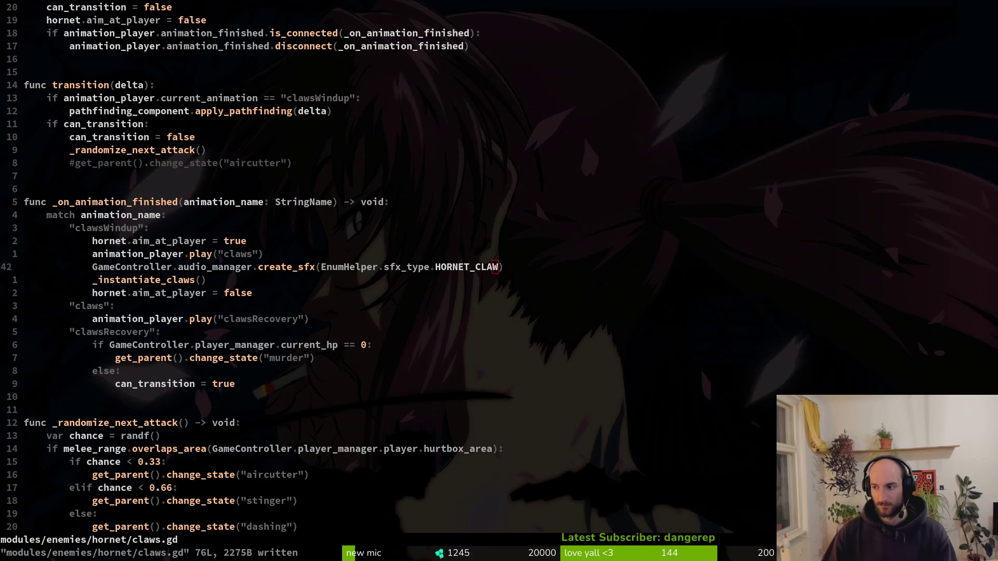
key("alt+Tab")
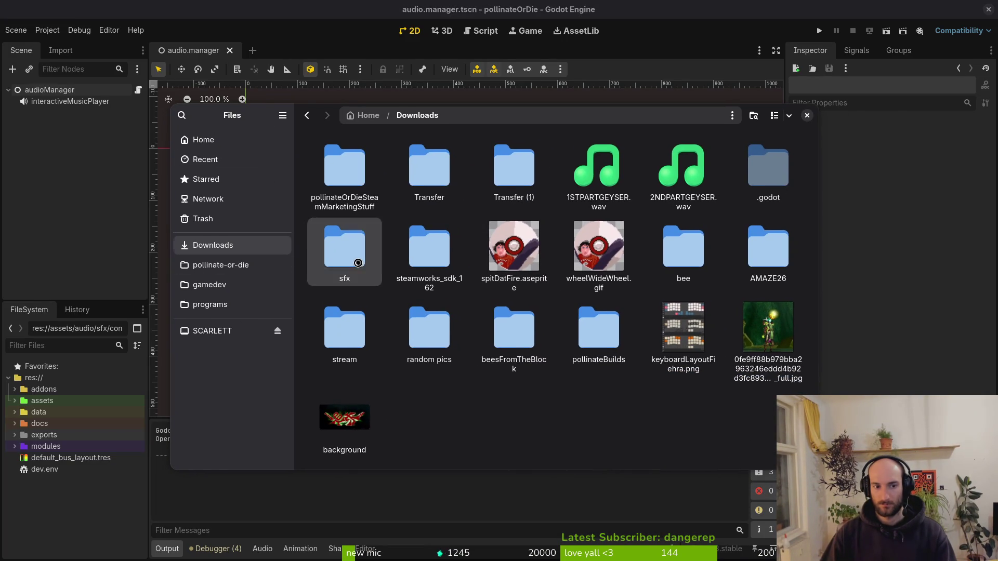
- Browse the Downloads folders and preview hornetaircut.wav from Transfer
double_click(357, 262)
key("alt+Left")
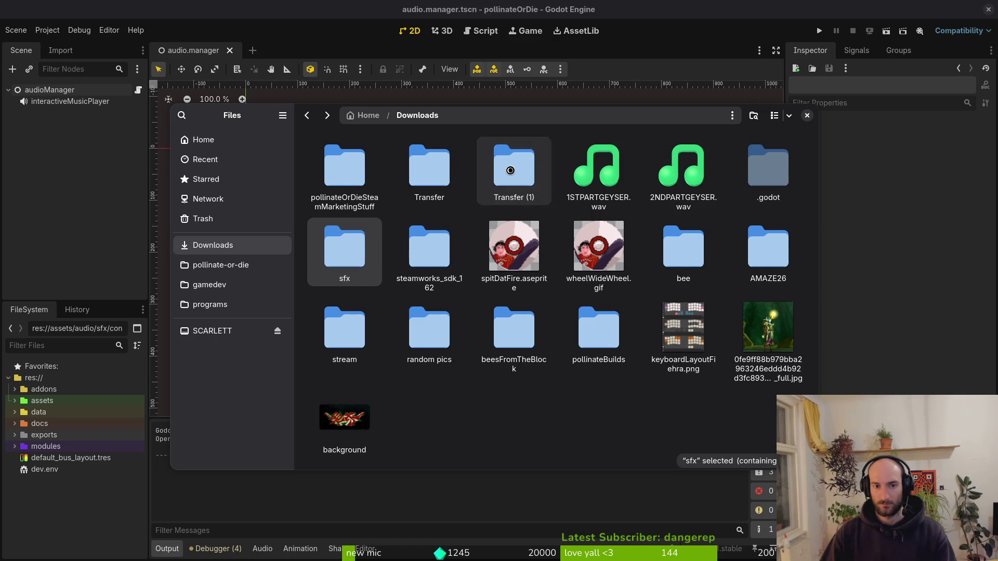
double_click(511, 170)
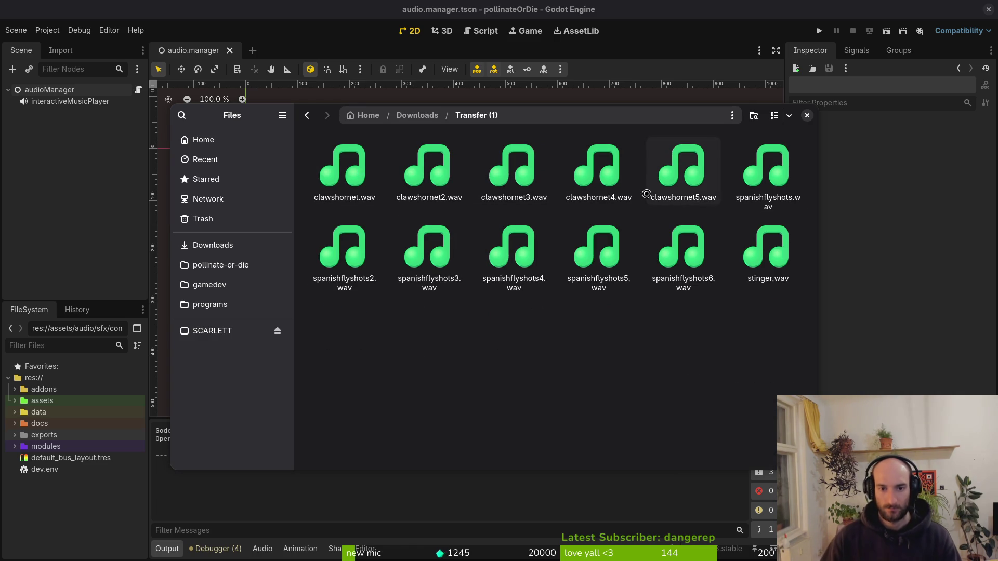
key("alt+Left")
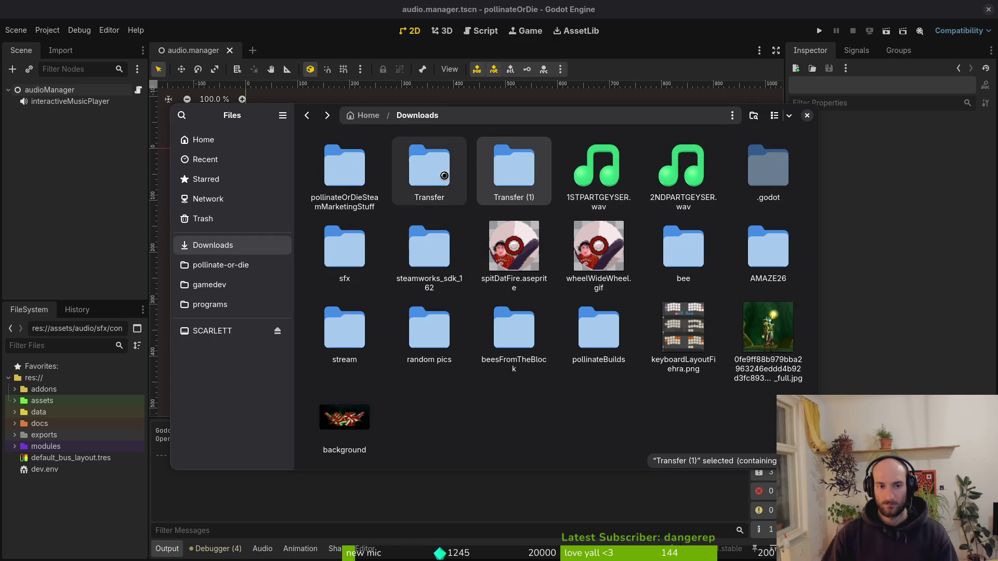
double_click(444, 176)
double_click(630, 180)
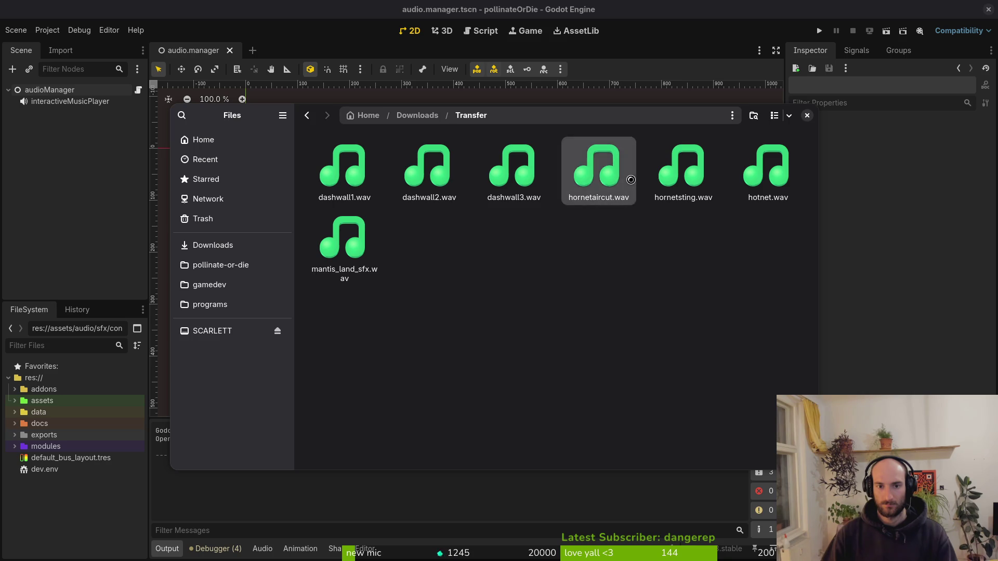
left_click(657, 177)
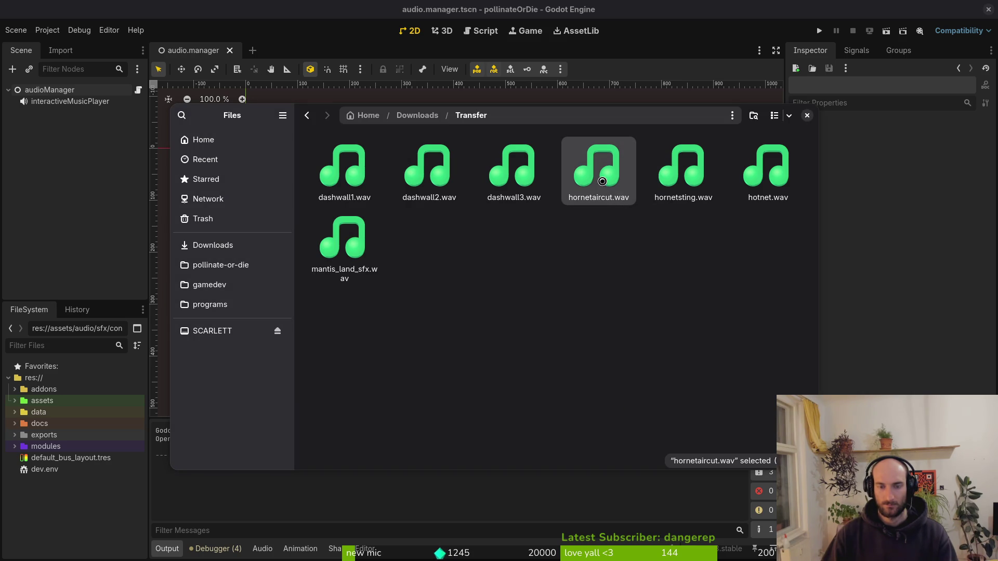
- Open the pollinate-or-die assets/audio folder, then return to Godot
left_click(218, 265)
left_click(434, 173)
double_click(435, 174)
double_click(509, 164)
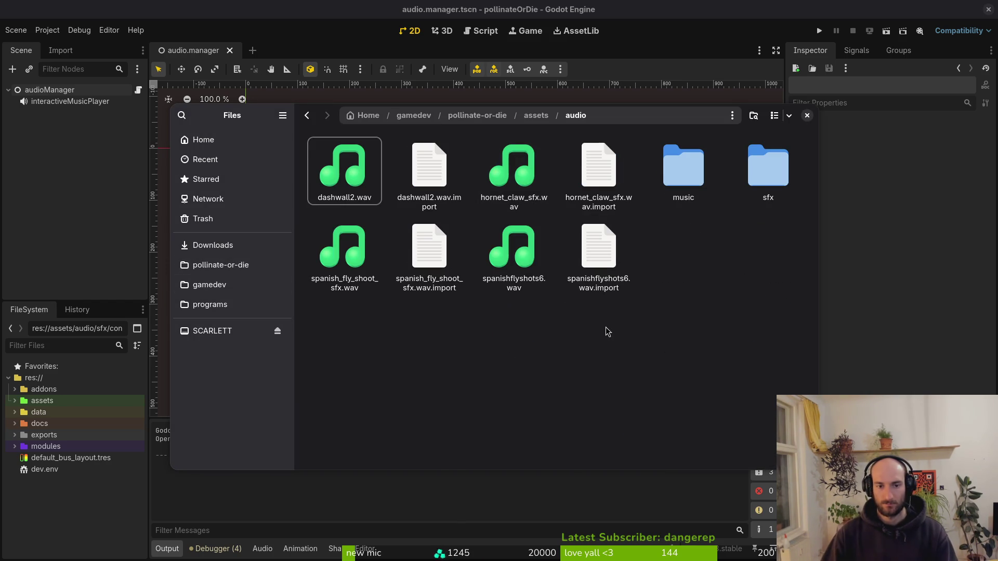
key("alt+Tab")
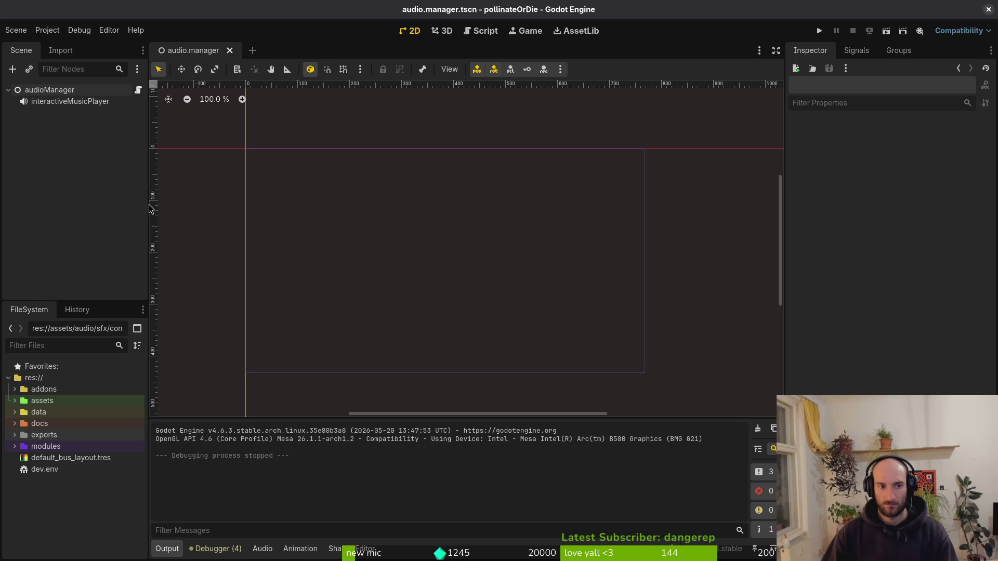
- Open enum.helper.gd in Neovim with the Telescope file finder
left_click(48, 92)
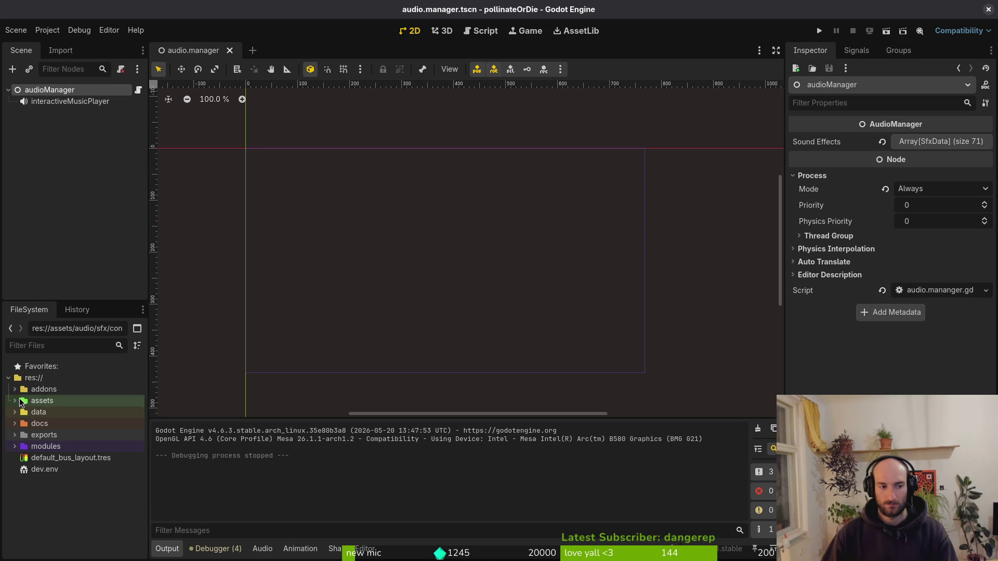
key("alt+Tab")
key("space")
key("f")
key("f")
type("enum.he")
key("Return")
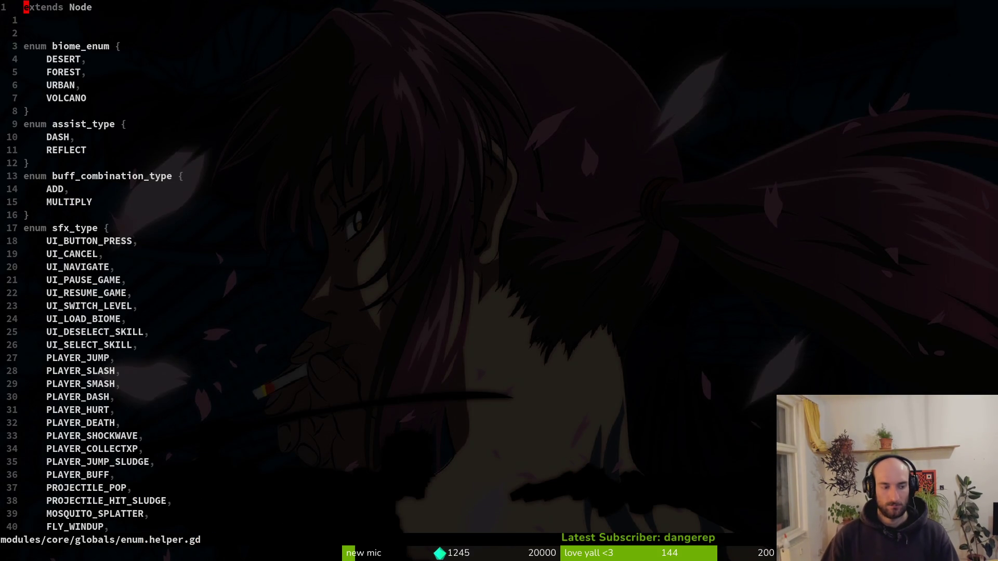
- Duplicate the SPANISHFLY_SHOOT line as HORNET_AIRCUT in sfx_type and save with :w
key("1")
key("0")
key("1")
key("G")
key("1")
key("1")
key("k")
key("y")
key("y")
type("p")
type("cwHORNET_")
type("AIRC")
key("Escape")
type(":w")
key("Return")
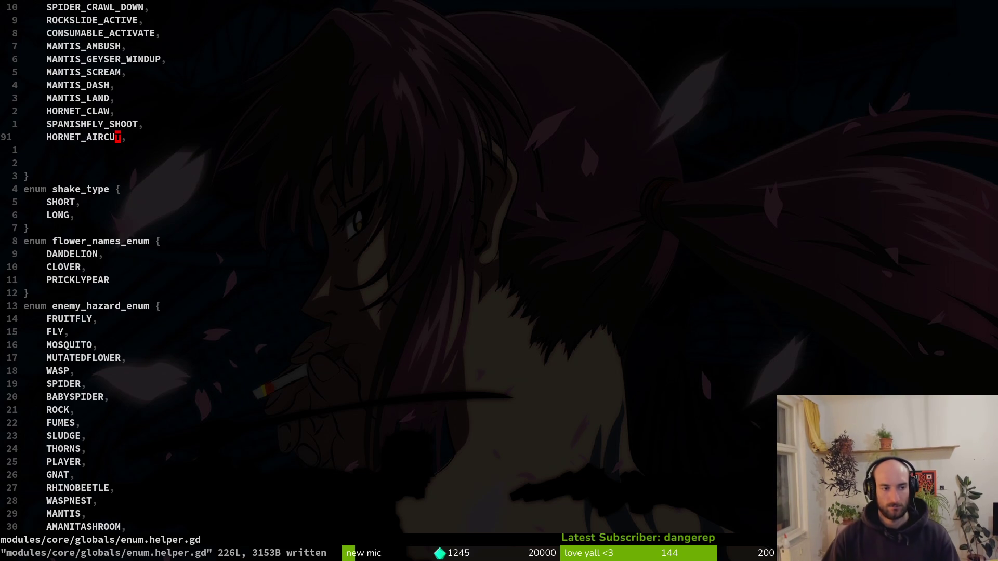
key("alt+Tab")
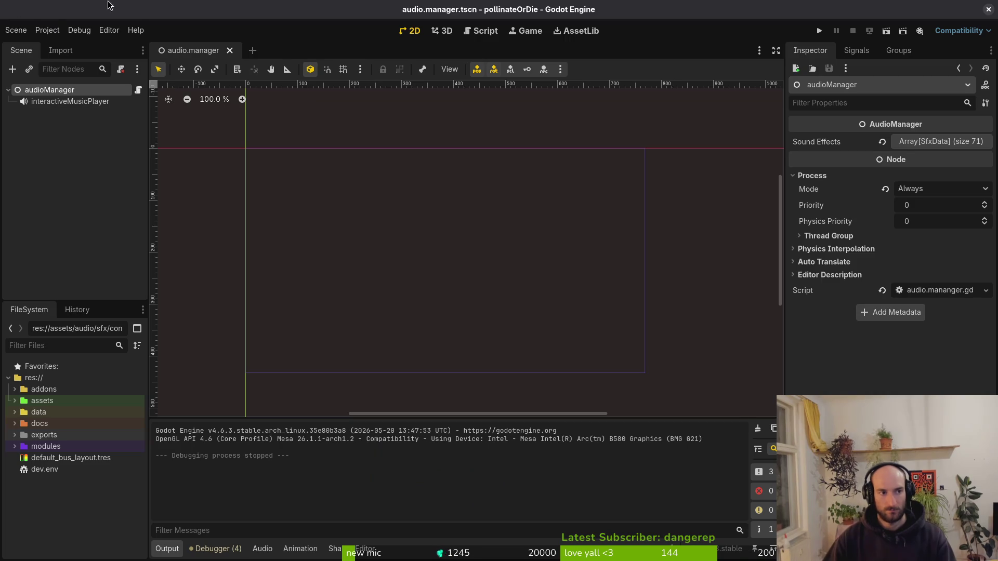
- Reload the project and locate sfx_data.gd in the FileSystem data folder
left_click(48, 33)
left_click(83, 160)
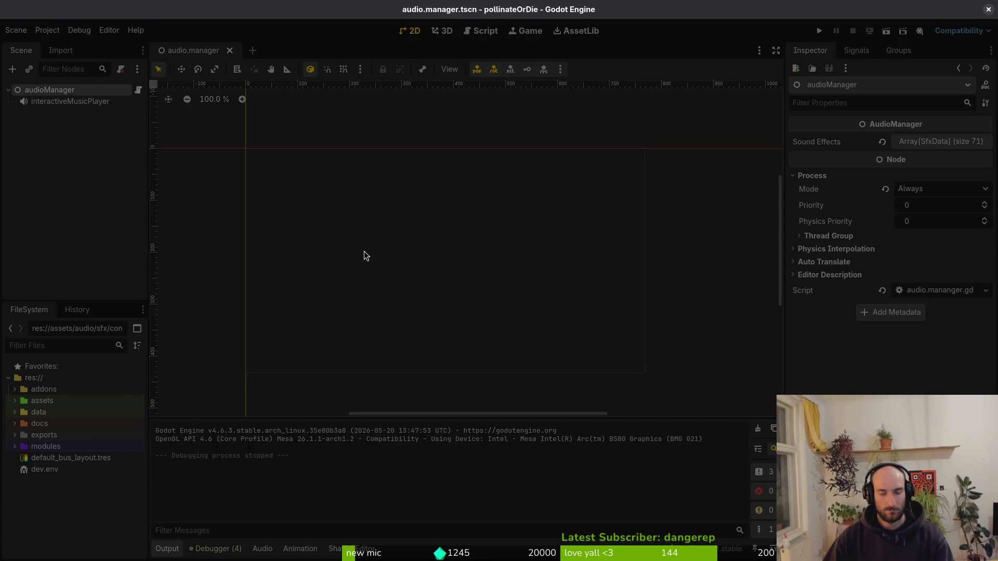
key("alt+Tab")
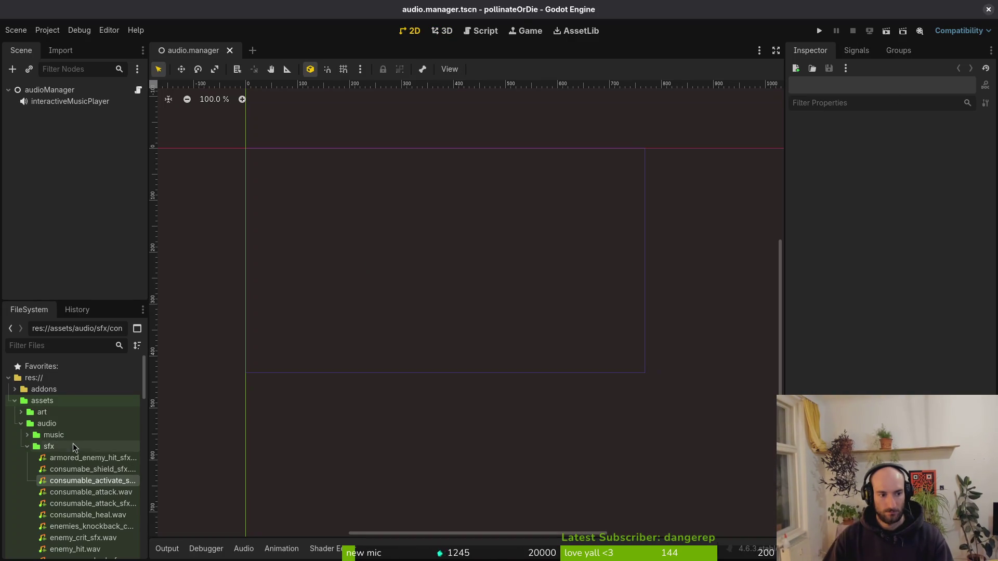
left_click(15, 401)
left_click(15, 412)
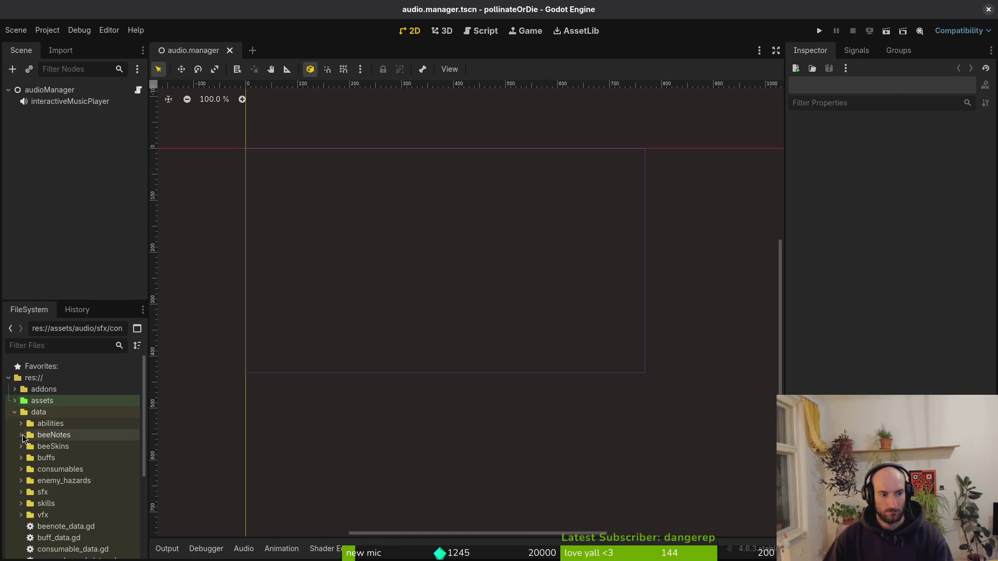
left_click(21, 493)
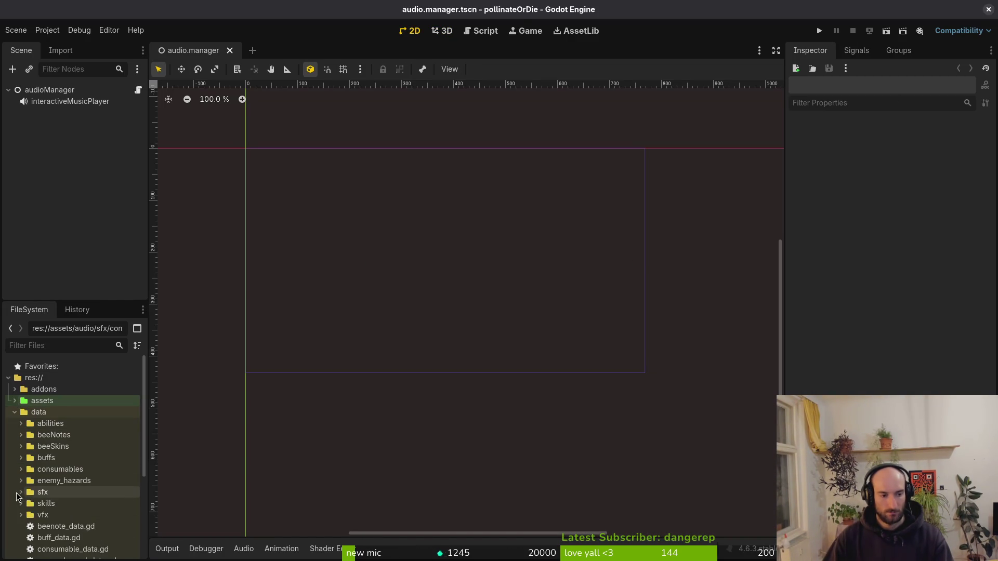
left_click(21, 493)
scroll(11, 457, "down", 2)
scroll(21, 423, "down", 2)
left_click(49, 475)
- Create a new SfxData resource and save it as hornet_aircut_sfx.tres
right_click(49, 475)
mouse_move(78, 405)
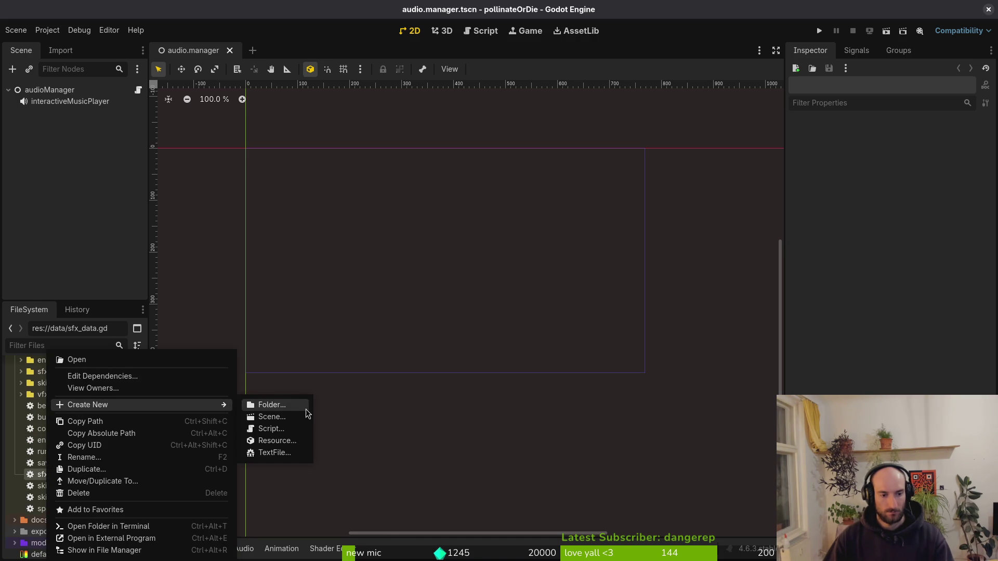
left_click(278, 440)
type("sfx")
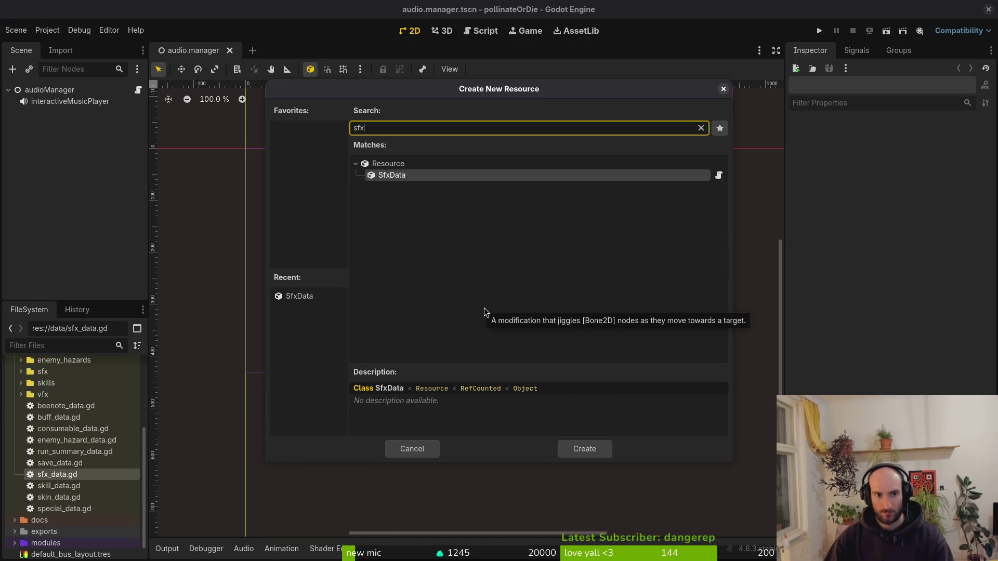
key("Return")
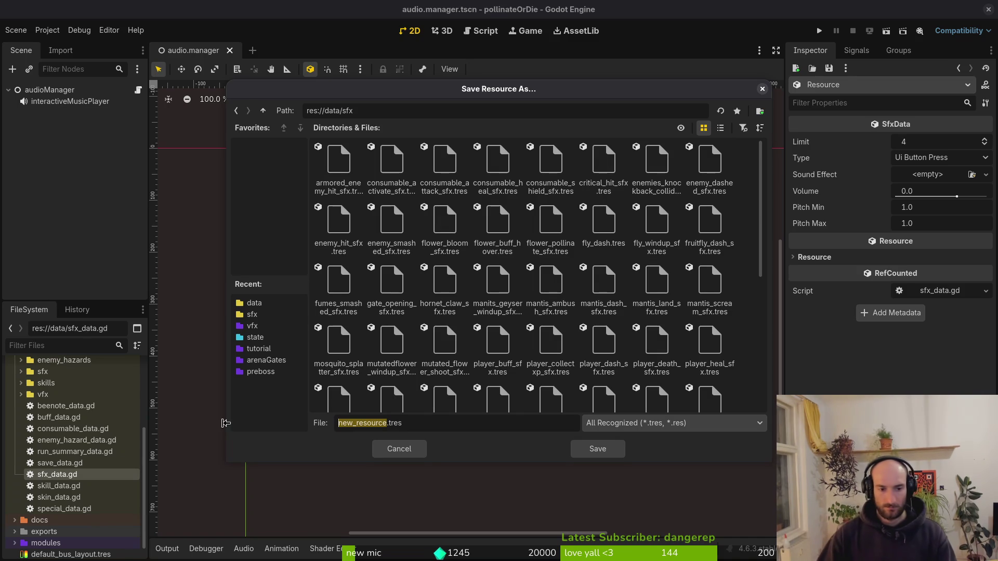
type("hornet")
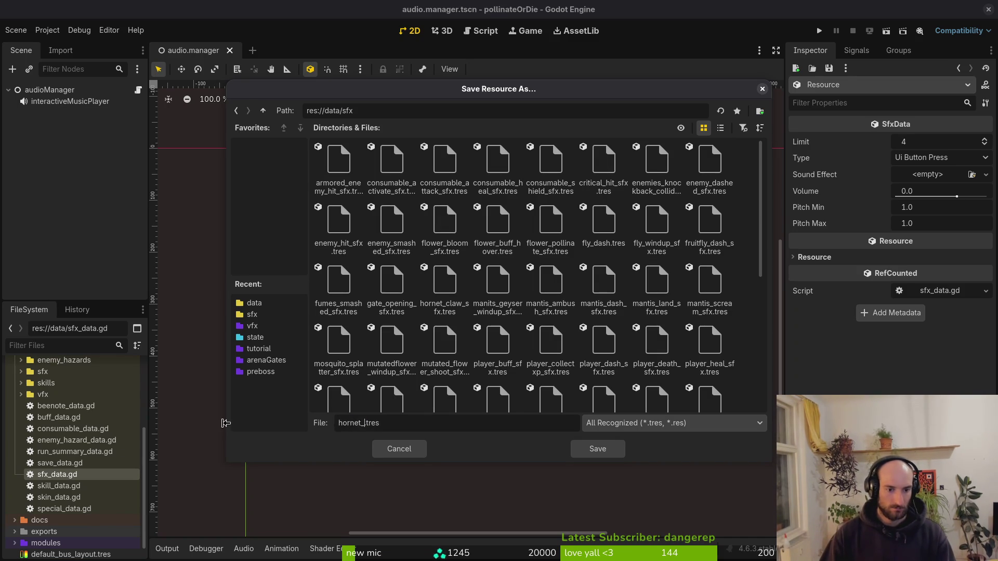
key("Return")
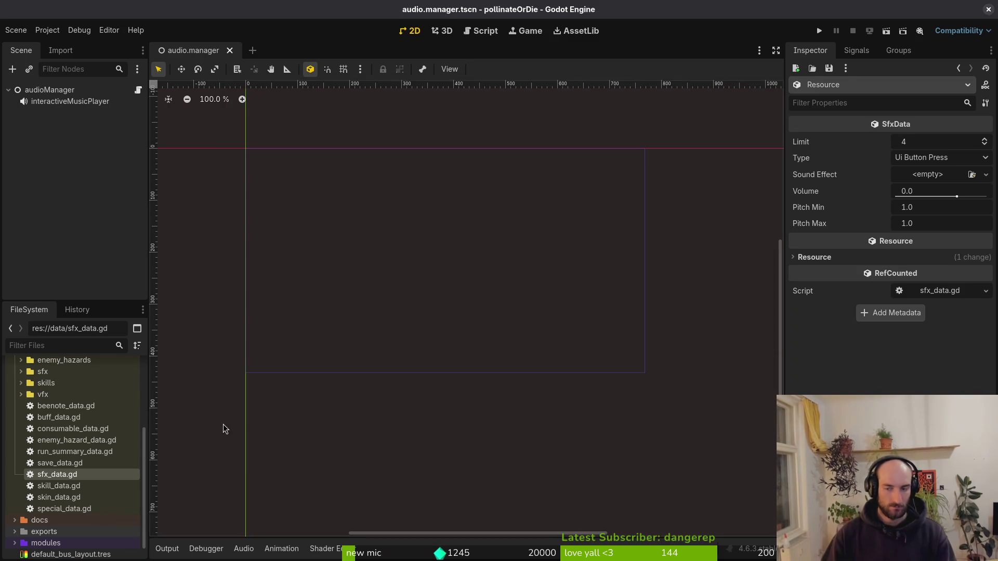
- Set the resource Type to Hornet Aircut and load hornetaircut.wav as its sound
left_click(936, 157)
scroll(931, 208, "down", 5)
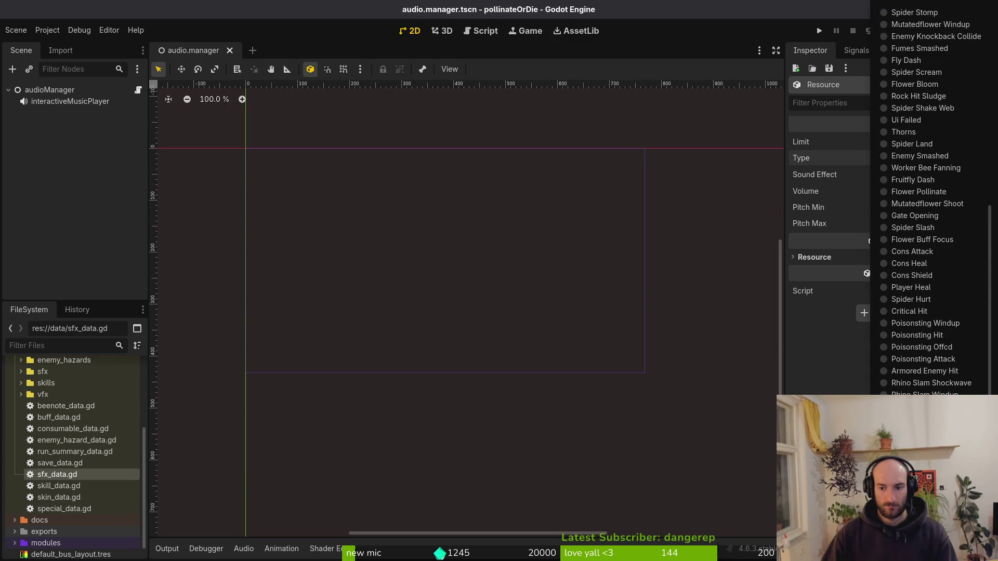
left_click(949, 143)
left_click(930, 177)
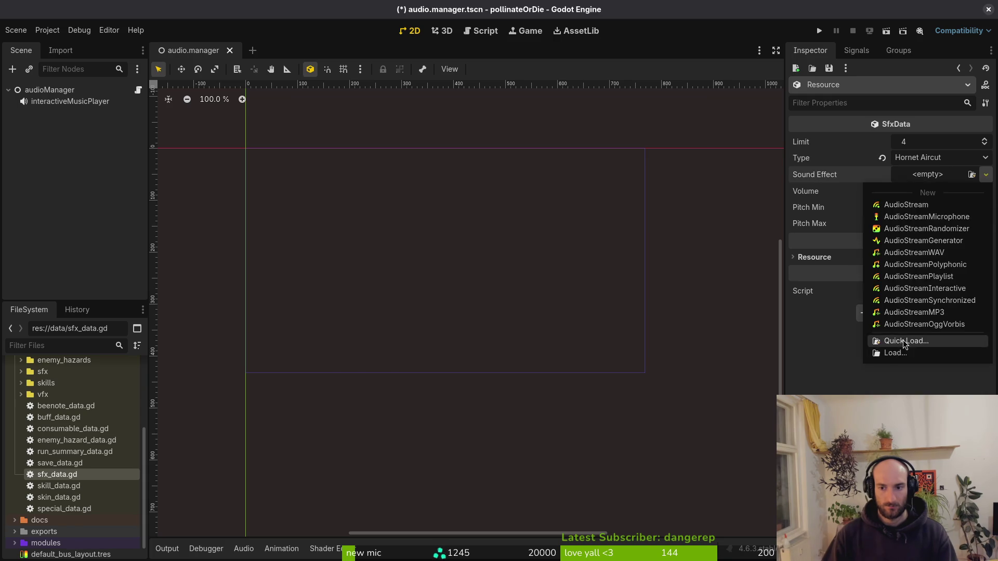
left_click(907, 341)
type("ho")
key("Return")
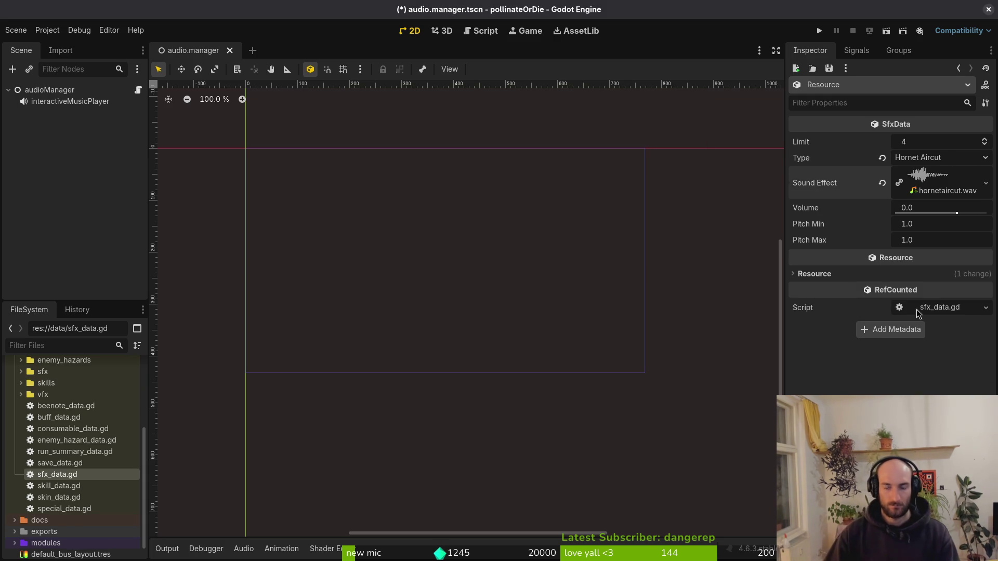
left_click(912, 186)
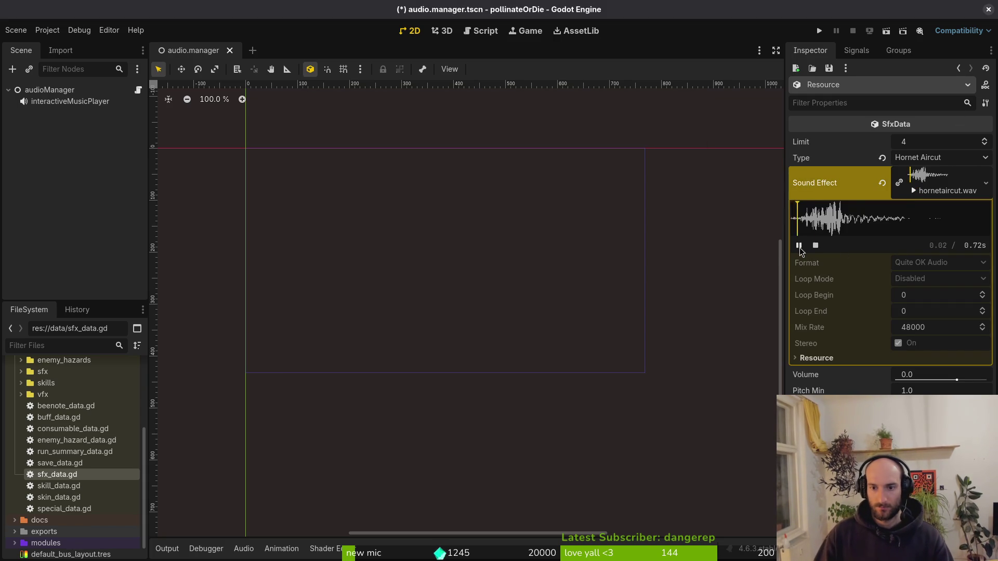
- Set the volume to -2.0 and save the scene
left_click(926, 378)
type("-2")
key("ctrl+s")
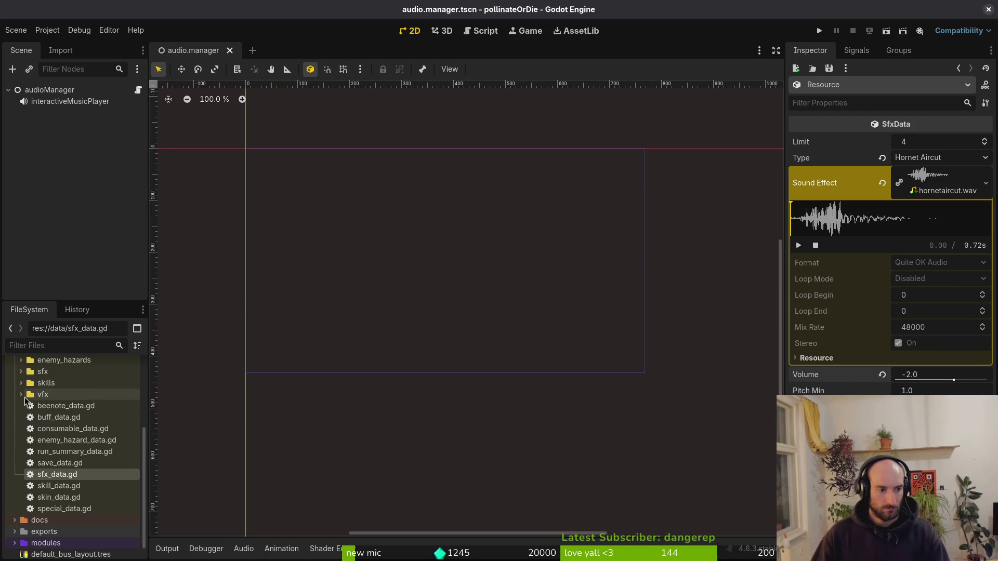
scroll(44, 468, "up", 3)
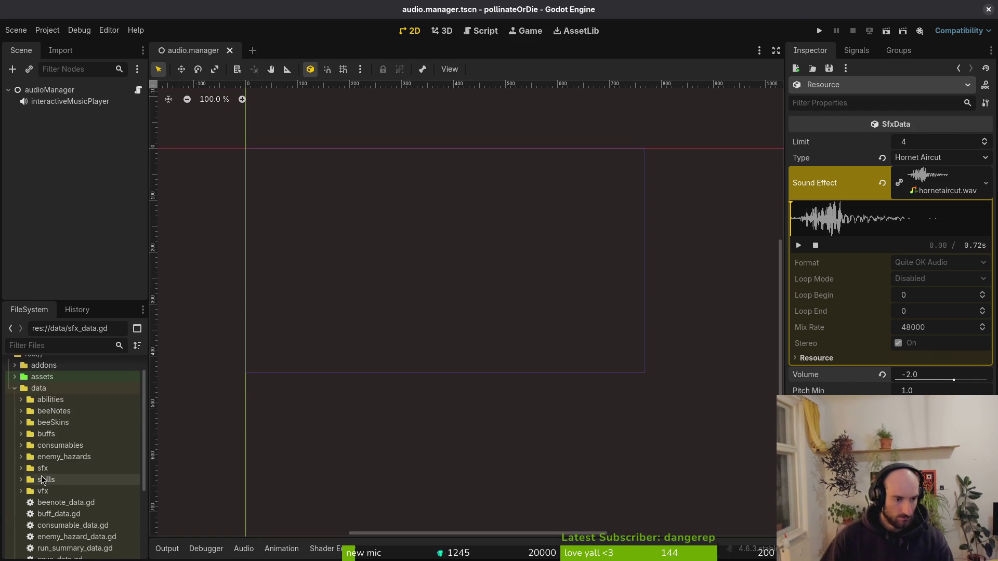
scroll(42, 468, "up", 5)
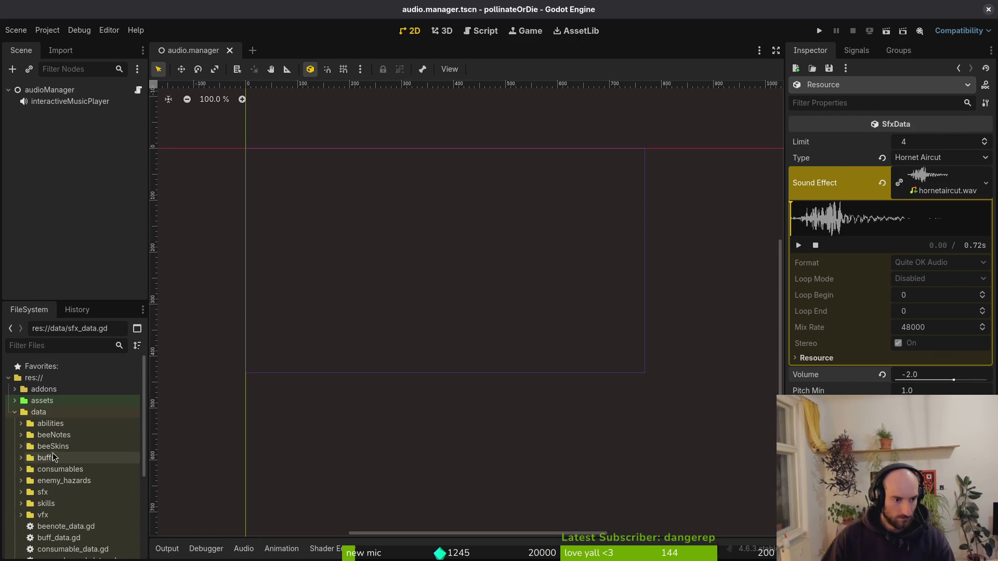
left_click(15, 412)
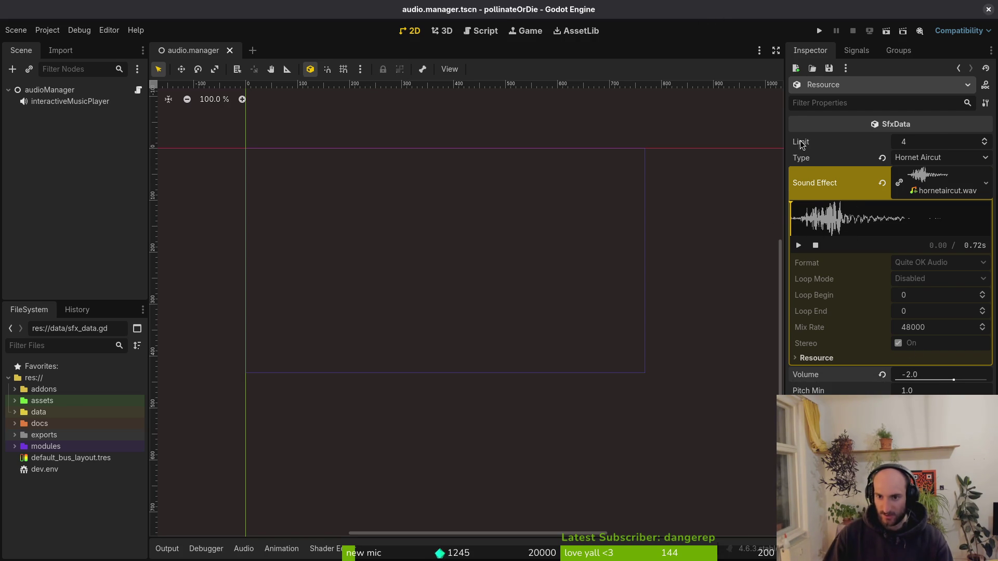
- Run the project, continue into a level, then pause and return to the editor
left_click(820, 32)
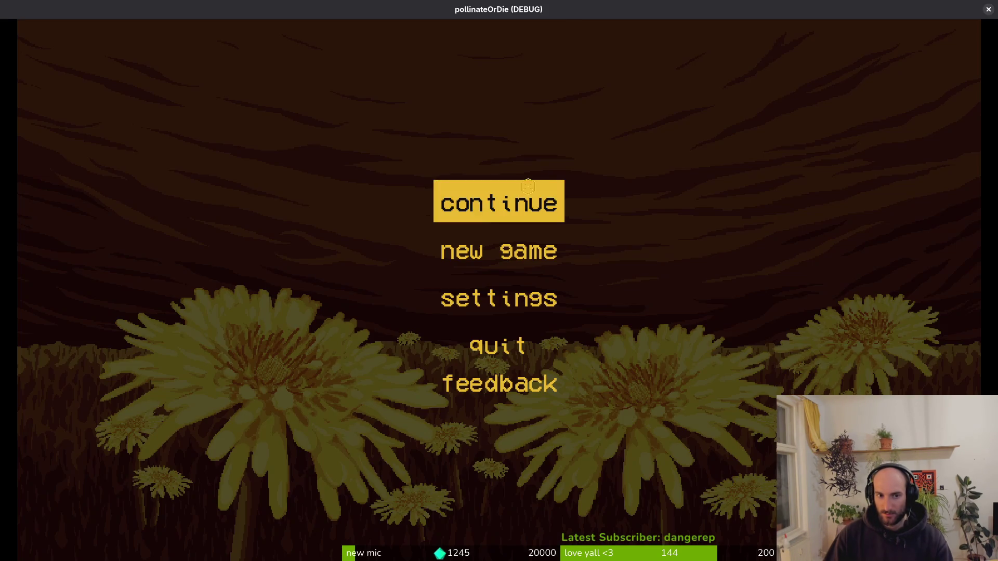
left_click(528, 186)
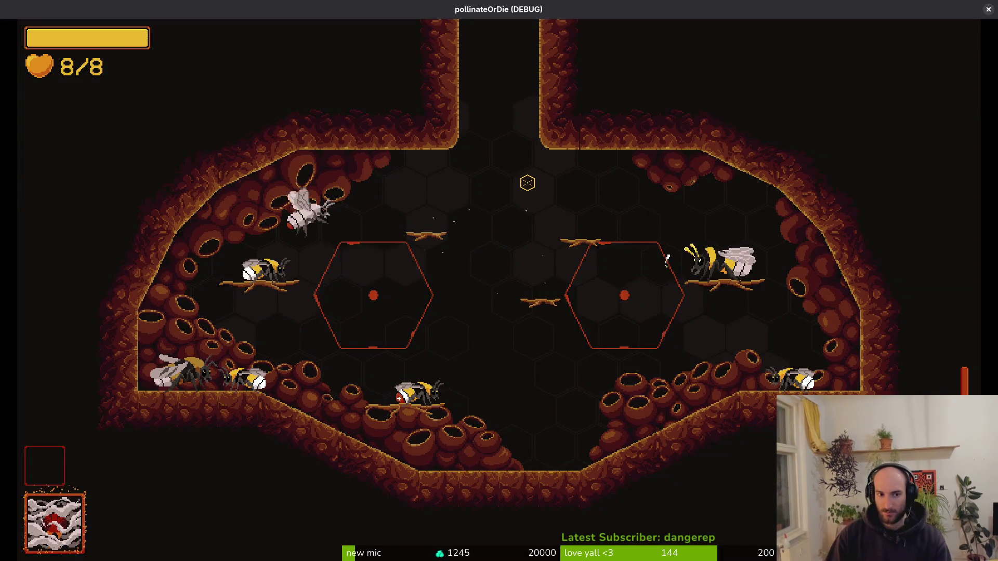
key("Escape")
left_click(528, 183)
key("alt+Tab")
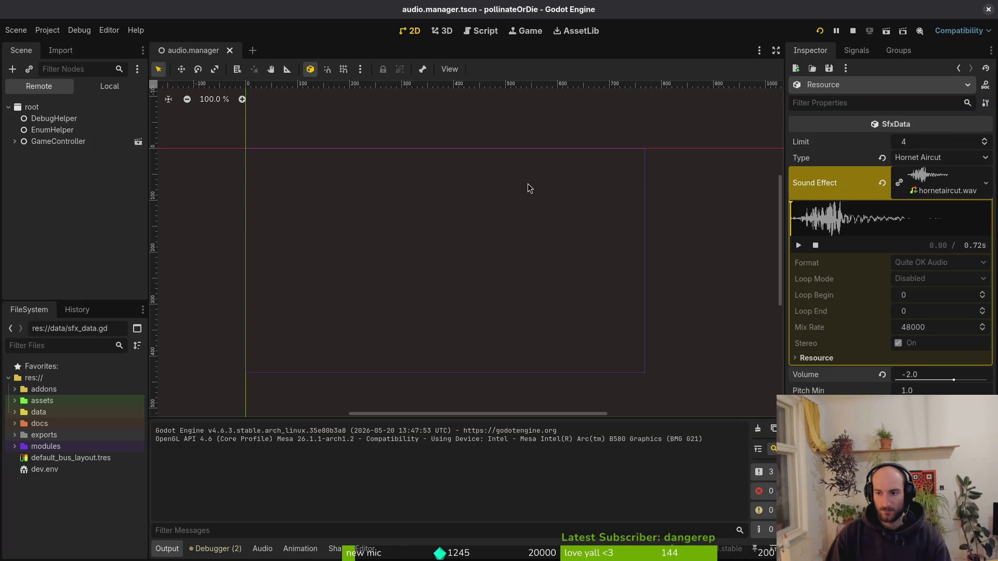
- Expand data > sfx in the FileSystem dock to list the sfx resources
key("alt+Tab")
key("alt+Tab")
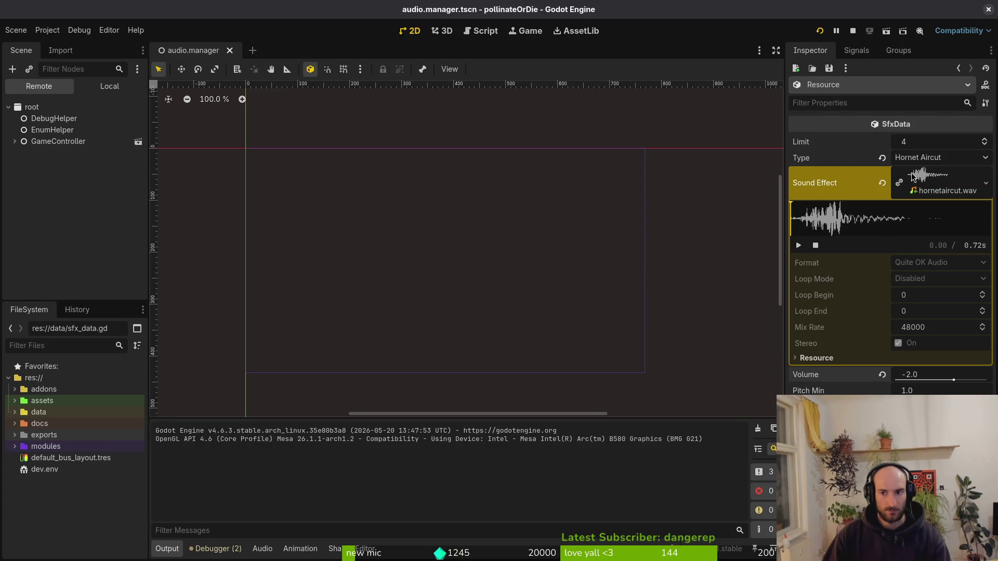
left_click(14, 412)
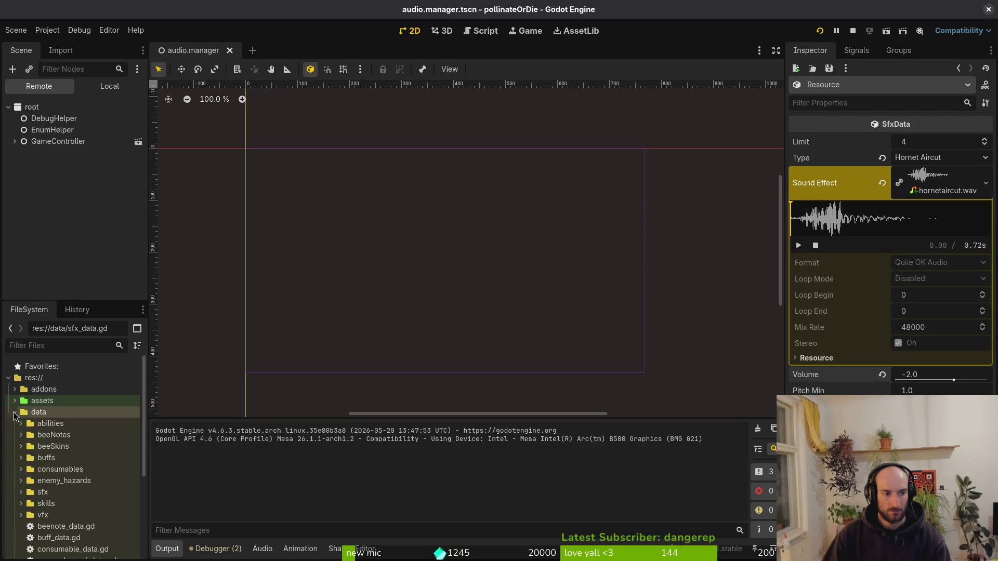
left_click(20, 492)
scroll(88, 464, "down", 5)
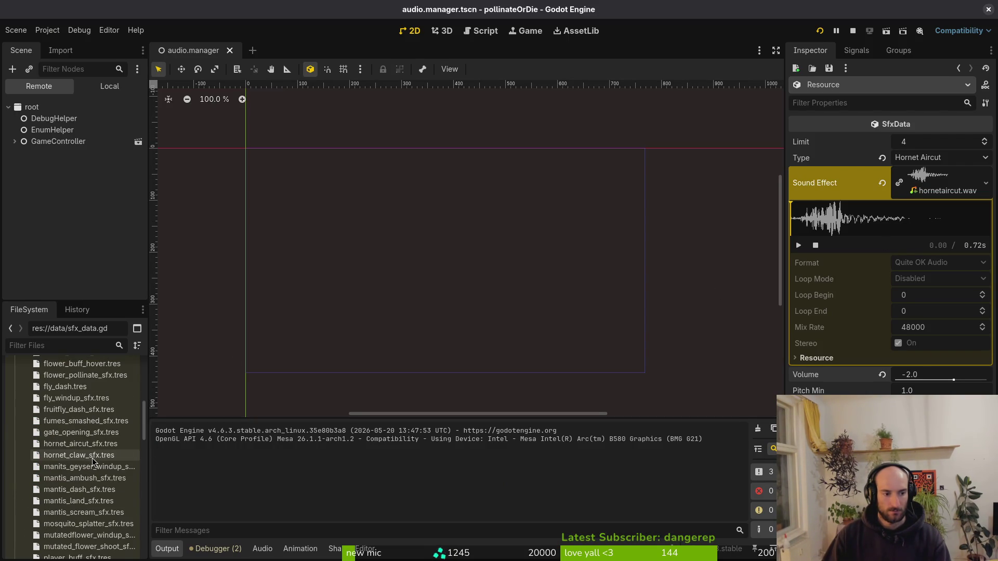
- Drag hornet_aircut_sfx.tres into audioManager's Sound Effects as entry 71 and save the scene
left_click(81, 444)
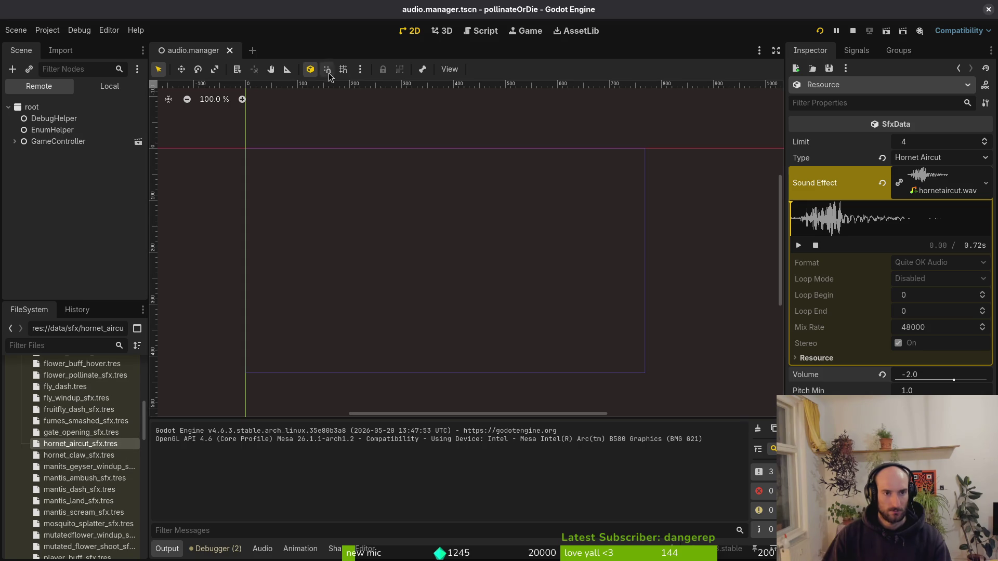
left_click(93, 87)
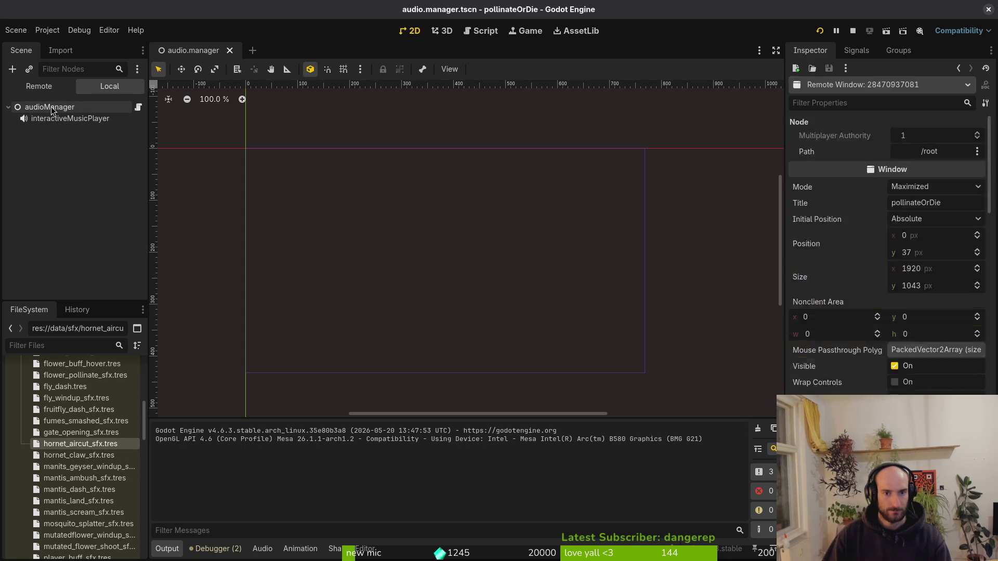
left_click(939, 142)
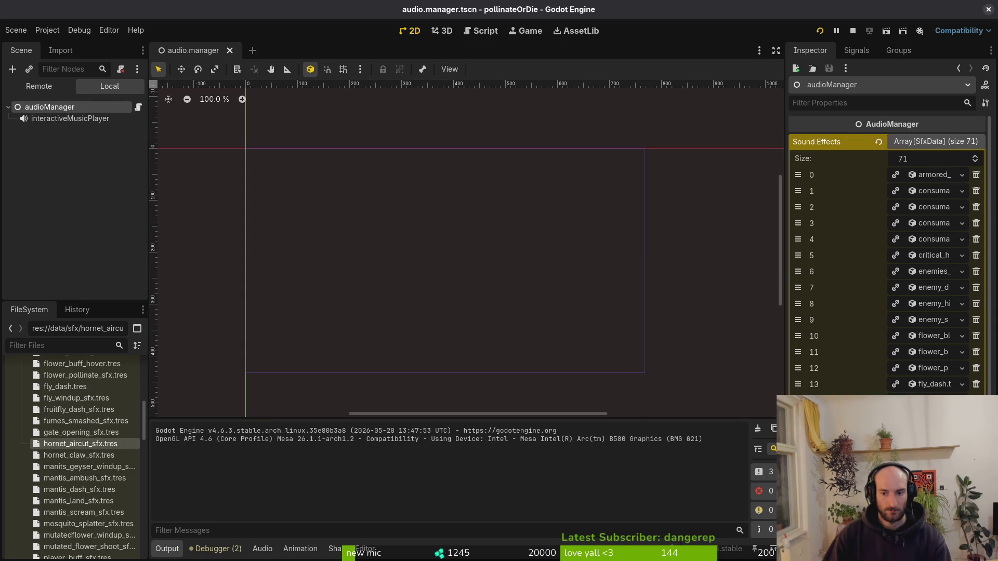
left_click(937, 516)
mouse_move(80, 443)
left_mouse_down()
mouse_move(821, 373)
mouse_move(884, 357)
left_mouse_up()
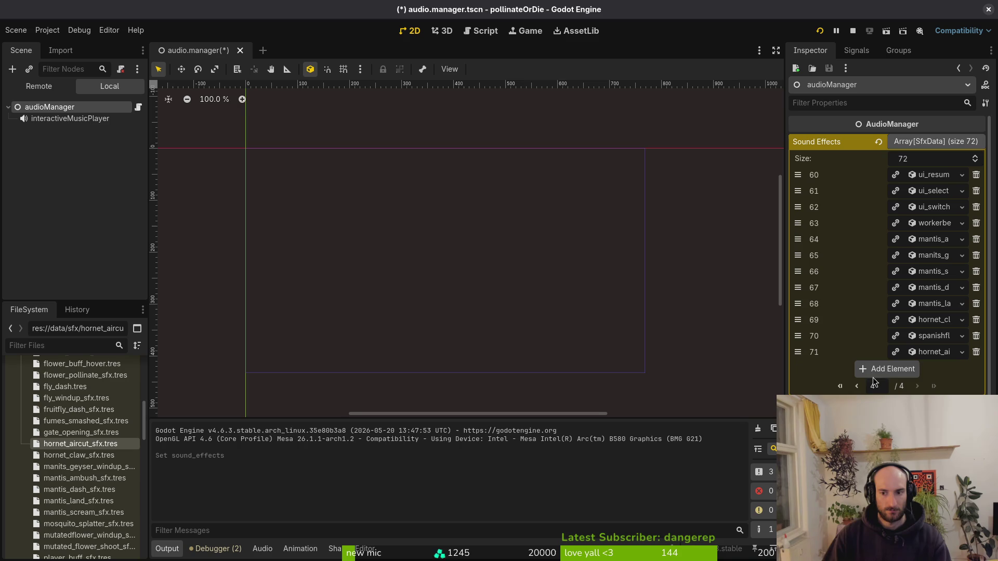
left_click(936, 353)
left_click(936, 352)
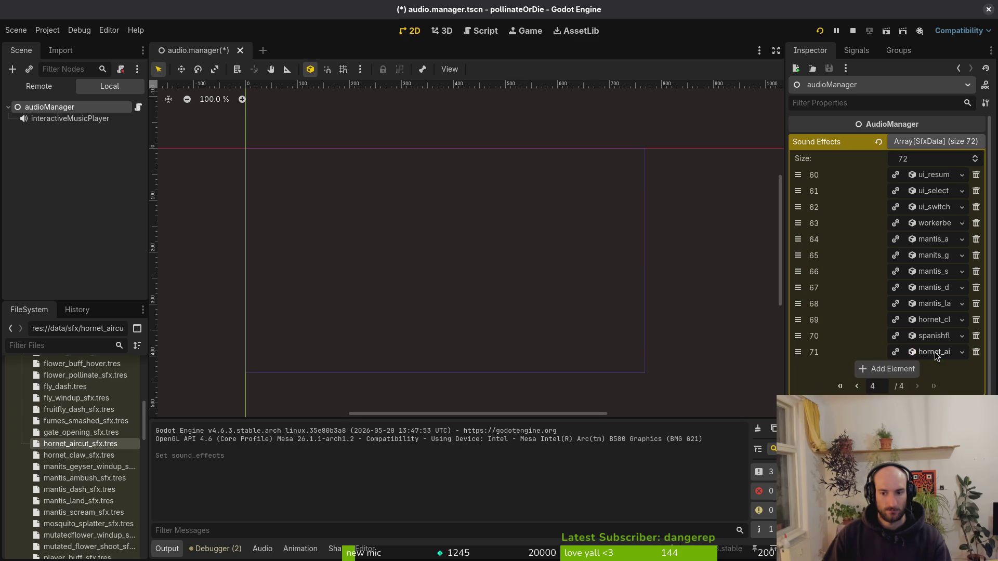
left_click(162, 287)
key("ctrl+s")
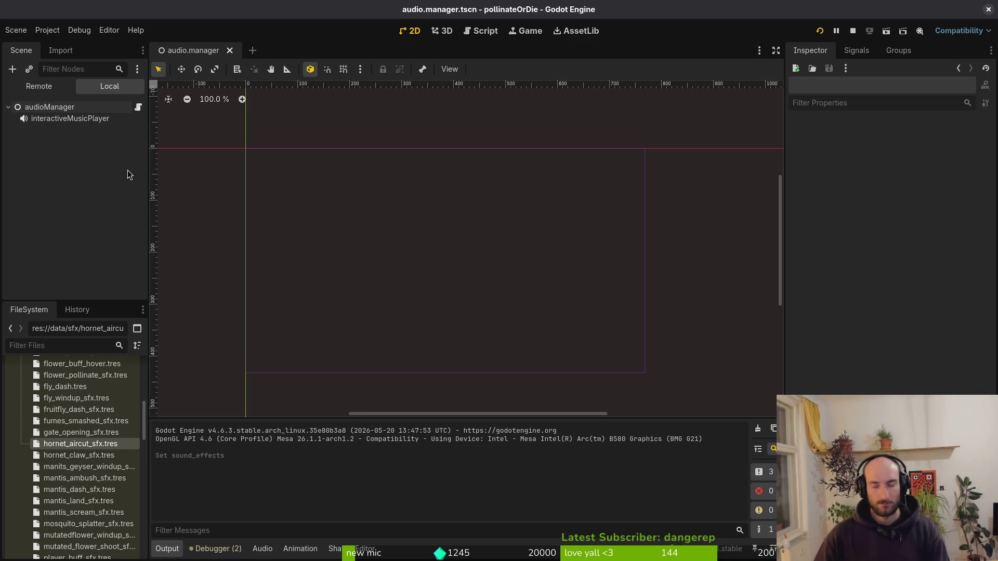
- Open aircutter.gd in Neovim through the file finder
key("alt+Tab")
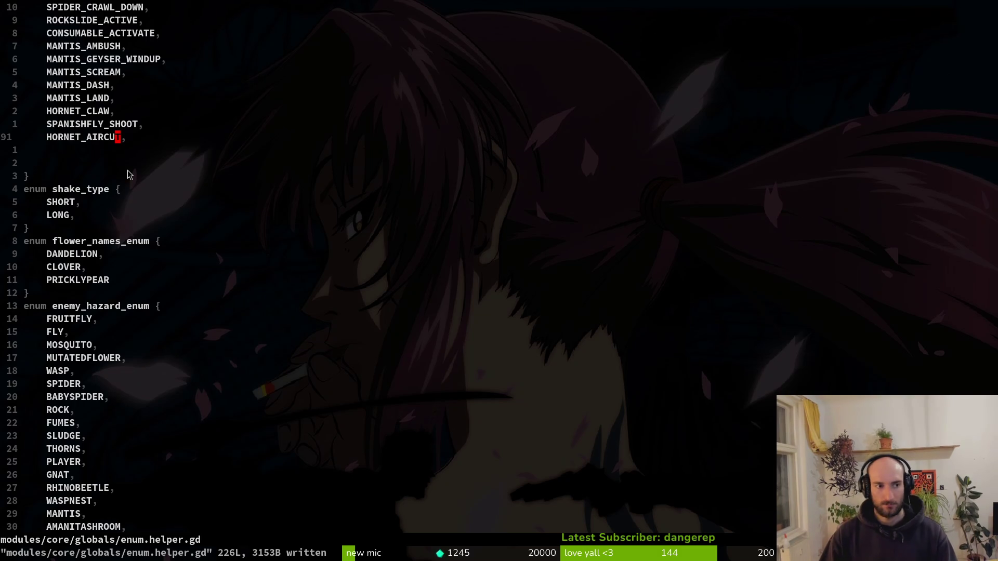
key("space")
key("f")
key("f")
type("hoair")
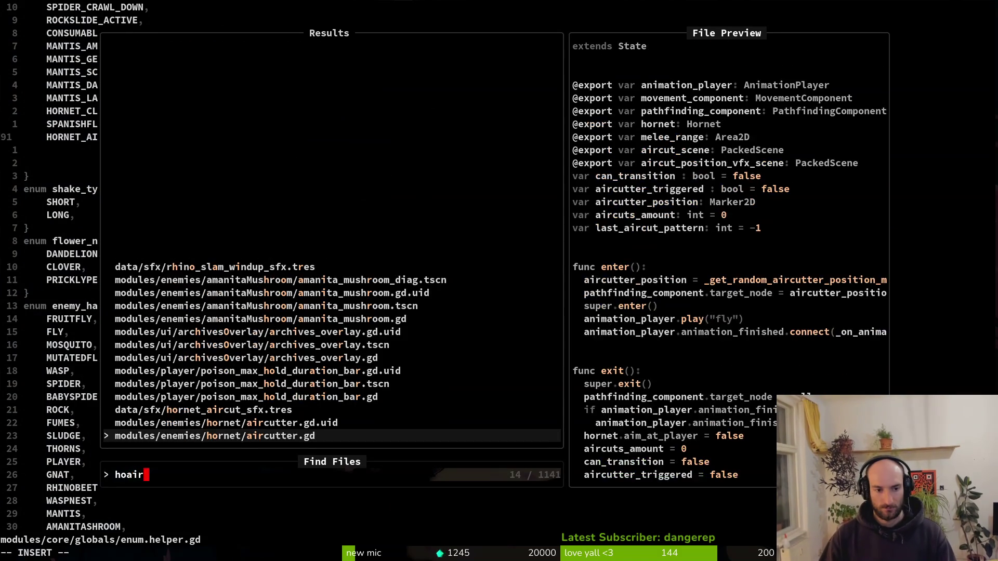
key("Return")
- Scroll down aircutter.gd to the aircut pattern match cases
key("ctrl+d")
key("ctrl+d")
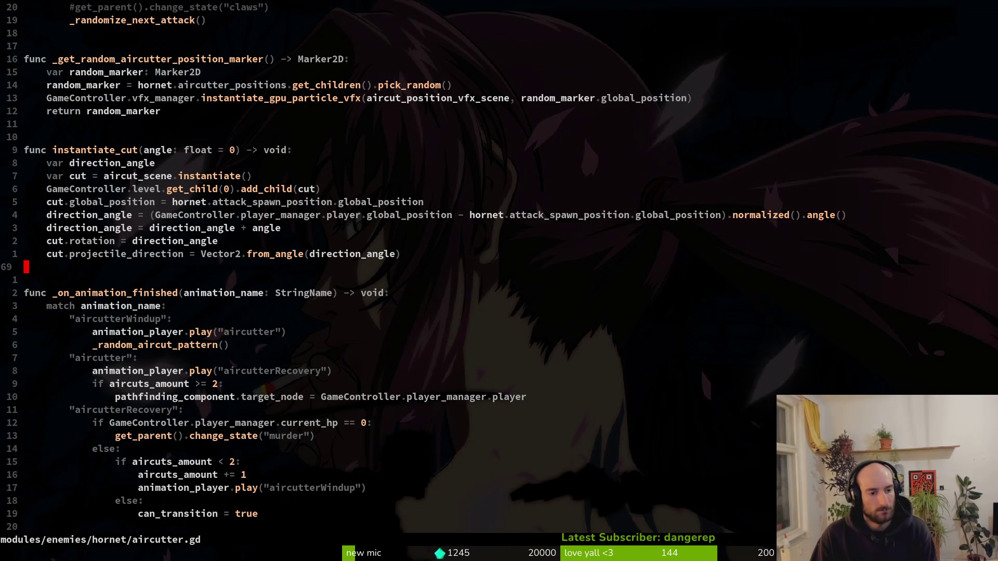
key("ctrl+d")
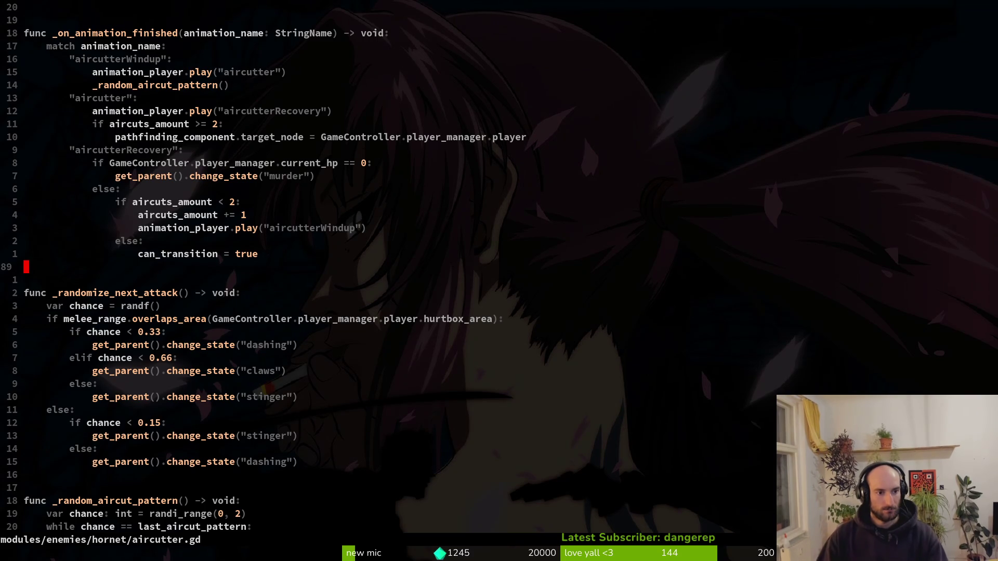
key("ctrl+d")
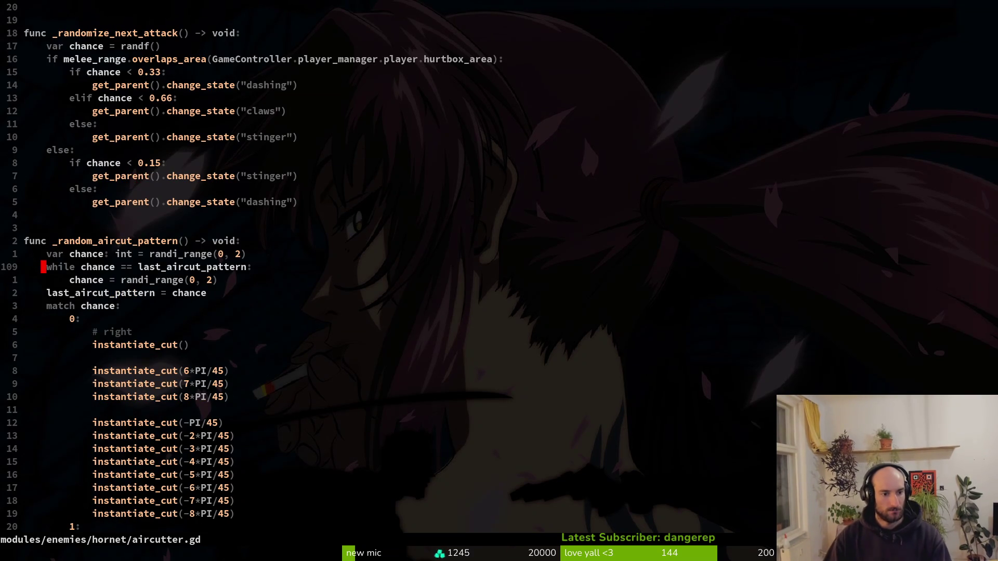
key("j")
key("j")
key("j")
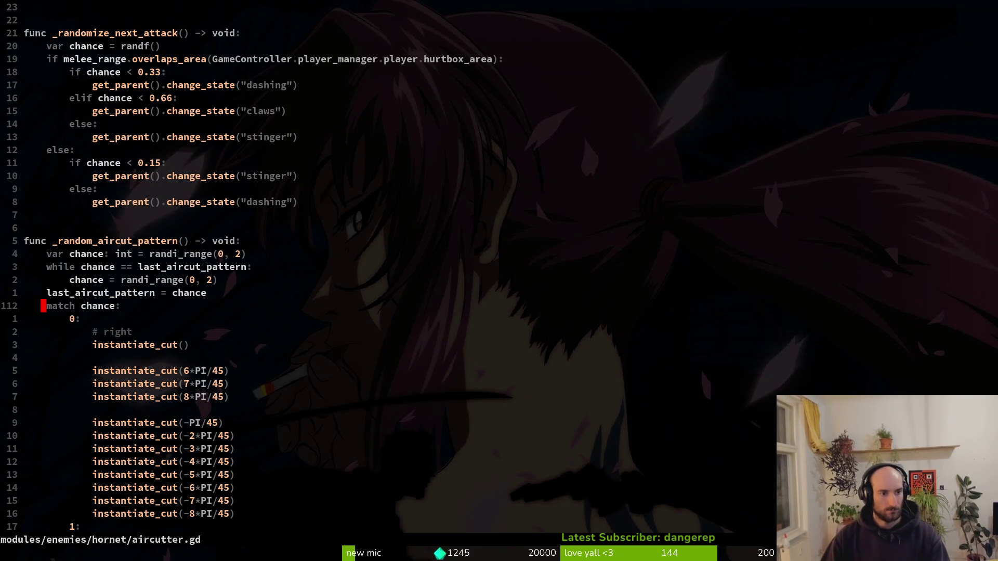
key("j")
key("j")
key("j")
key("j")
key("j")
key("j")
key("ctrl+d")
key("ctrl+d")
- Copy the animation_finished connect line from the enter function
key("ctrl+u")
key("ctrl+u")
key("ctrl+u")
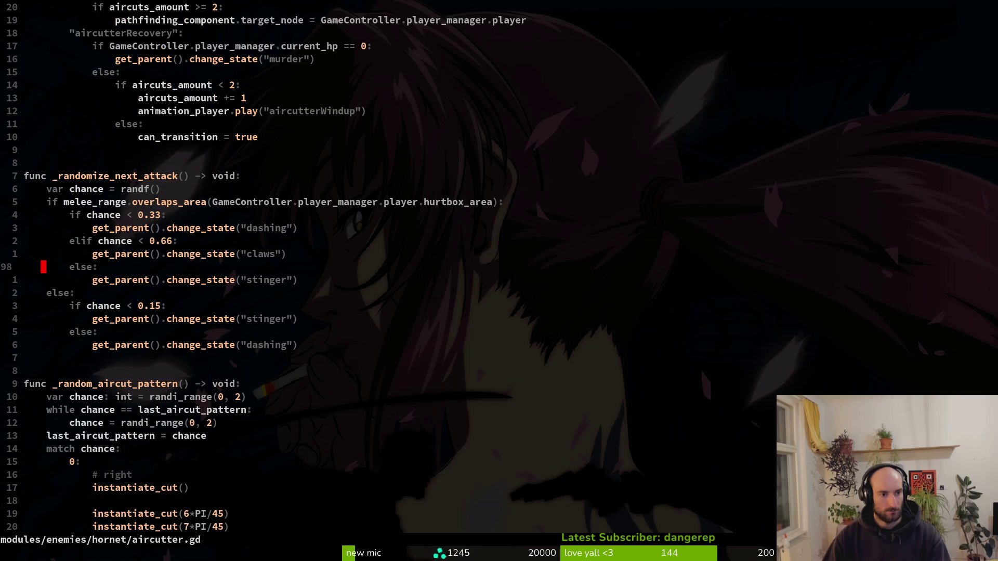
key("ctrl+u")
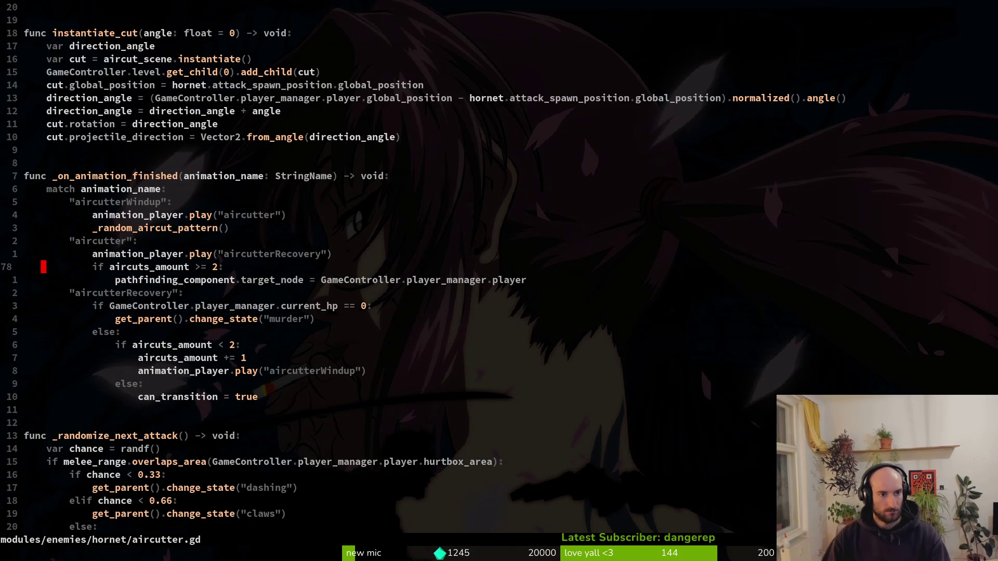
key("ctrl+u")
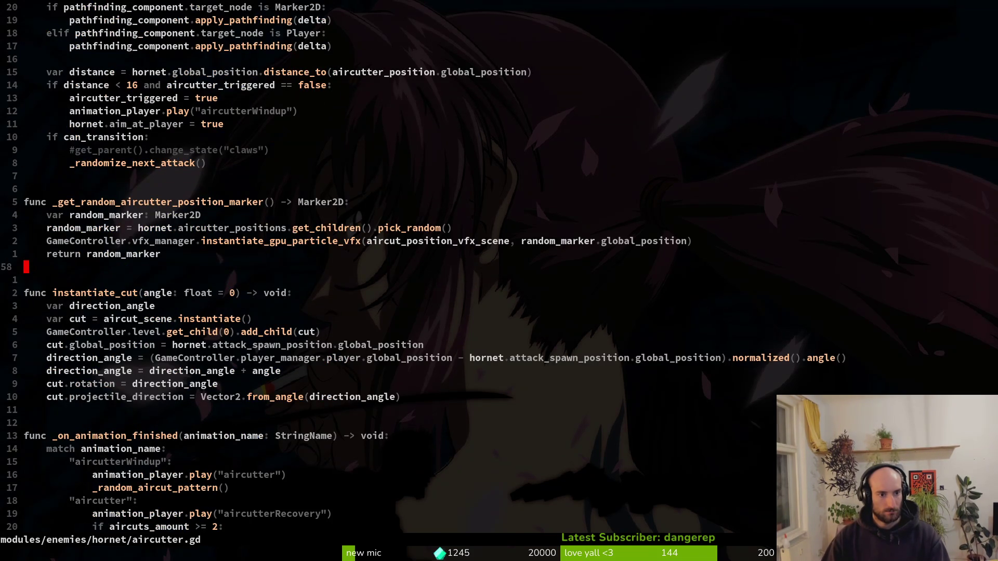
key("ctrl+u")
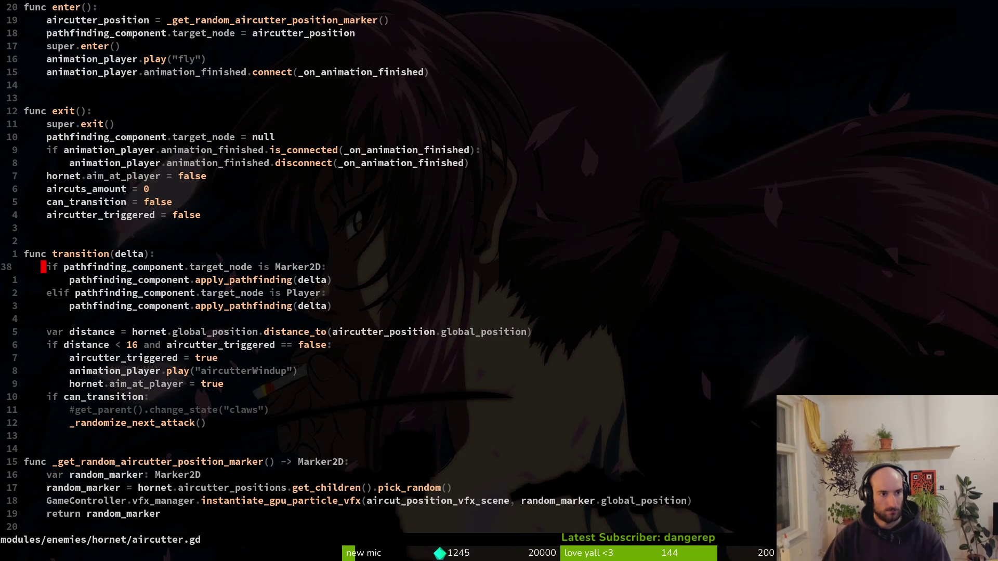
key("ctrl+u")
key("j")
key("j")
key("j")
key("shift+v")
key("y")
key("ctrl+d")
key("ctrl+d")
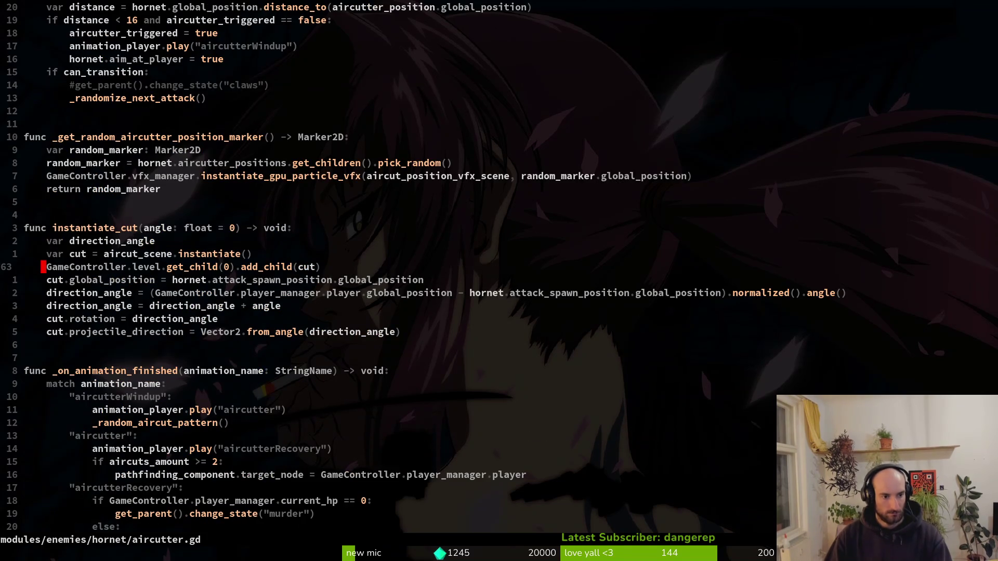
- Paste the GameController create_sfx line from CopyQ above animation_player.play in aircutterWindup
key("j")
key("j")
key("j")
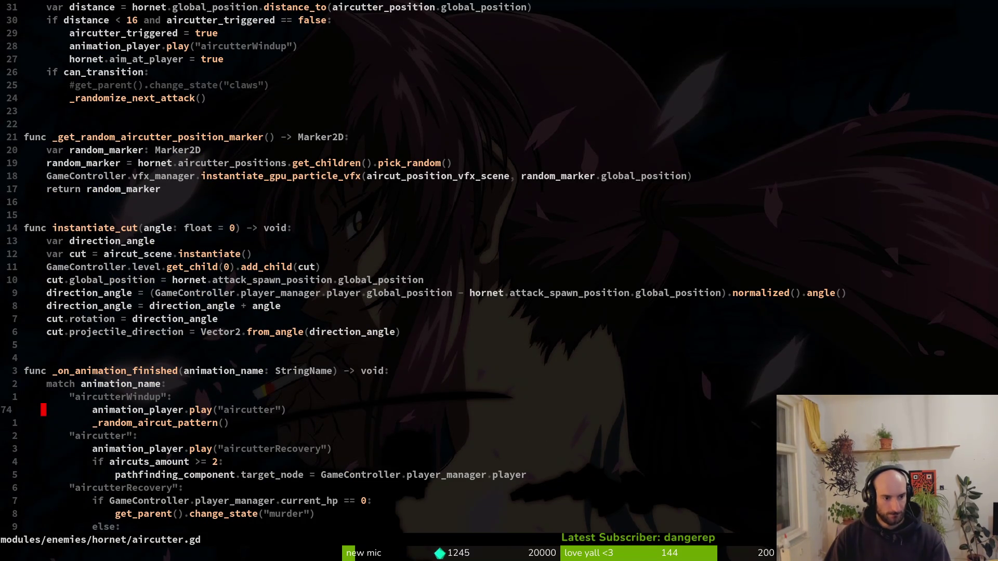
key("O")
key("BackSpace")
key("super+v")
key("Down")
key("Down")
key("Return")
key("Escape")
key("greater")
key("greater")
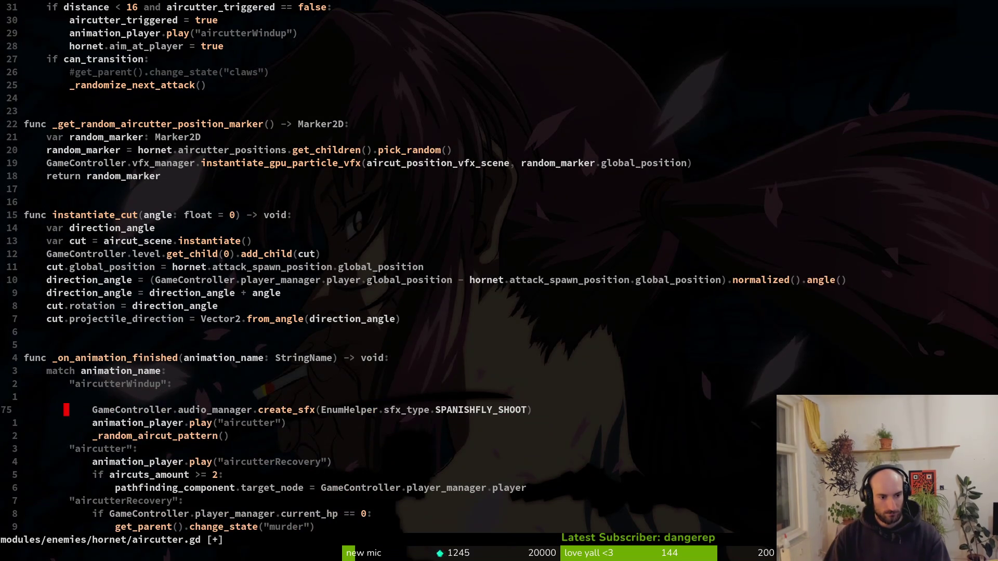
key("k")
key("d")
key("d")
- Change the sound type to HORNET_AIRCUT, save aircutter.gd, and launch the game
type("ciwAIR")
key("Return")
key("Escape")
key("ctrl+s")
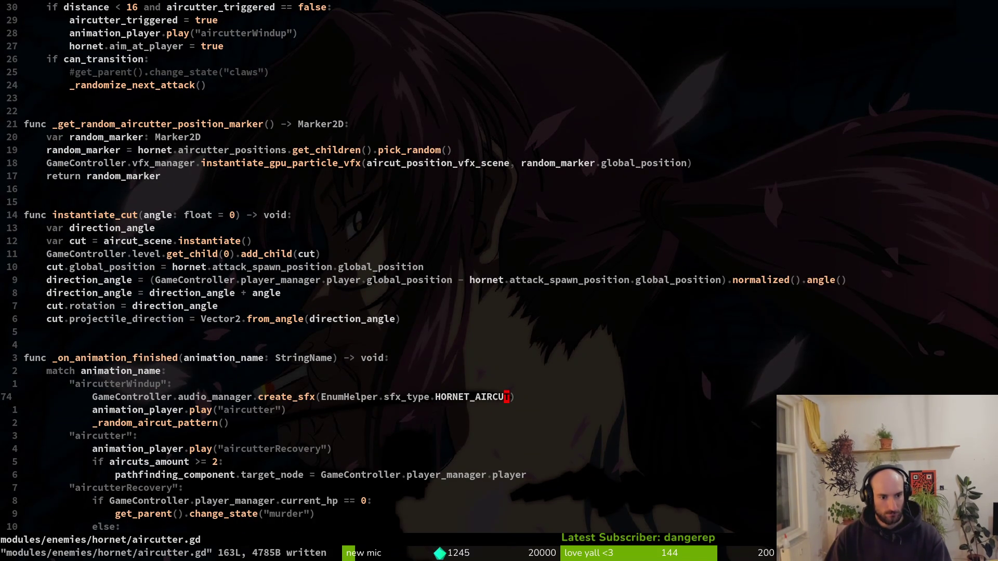
key("j")
key("j")
key("j")
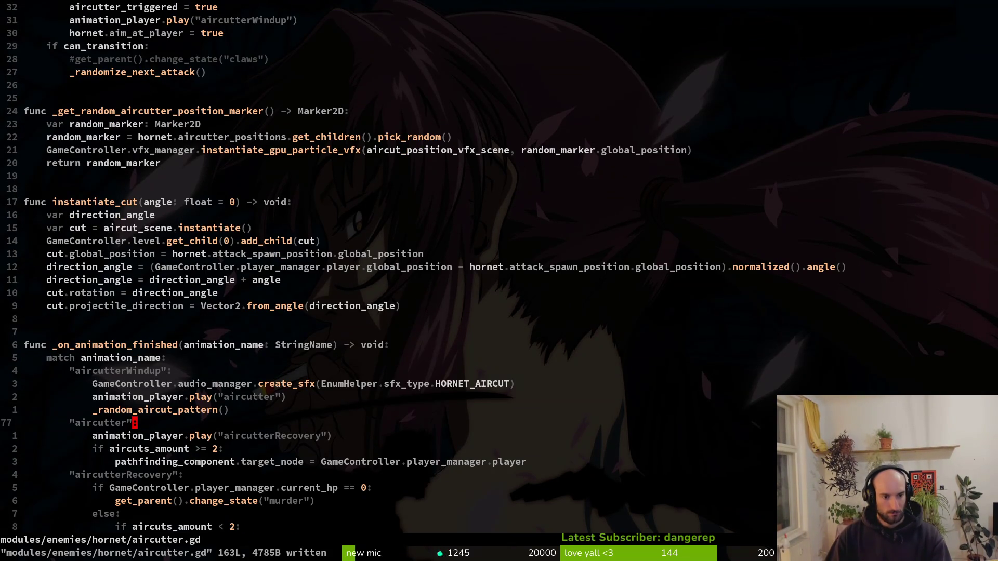
key("k")
key("k")
key("k")
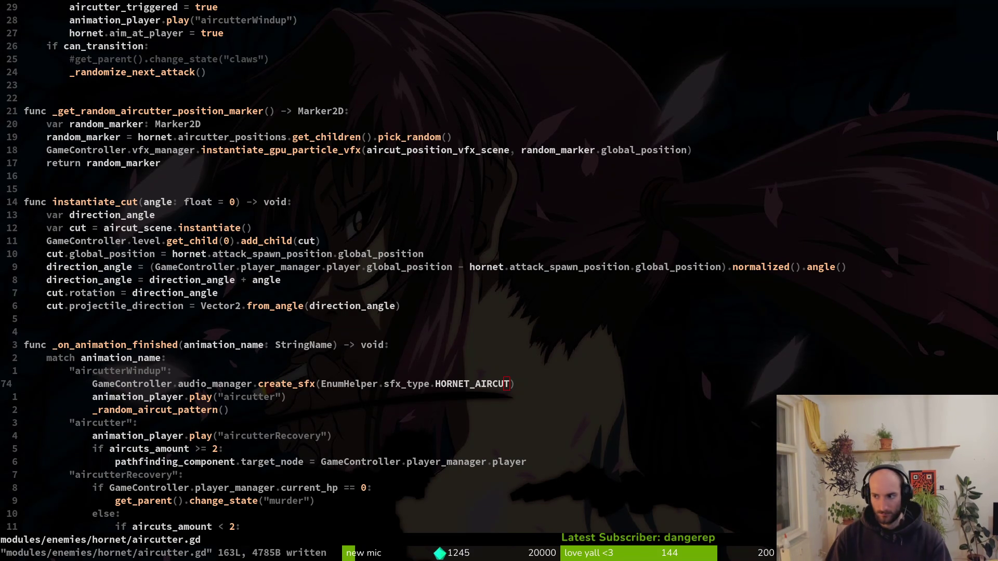
key("F5")
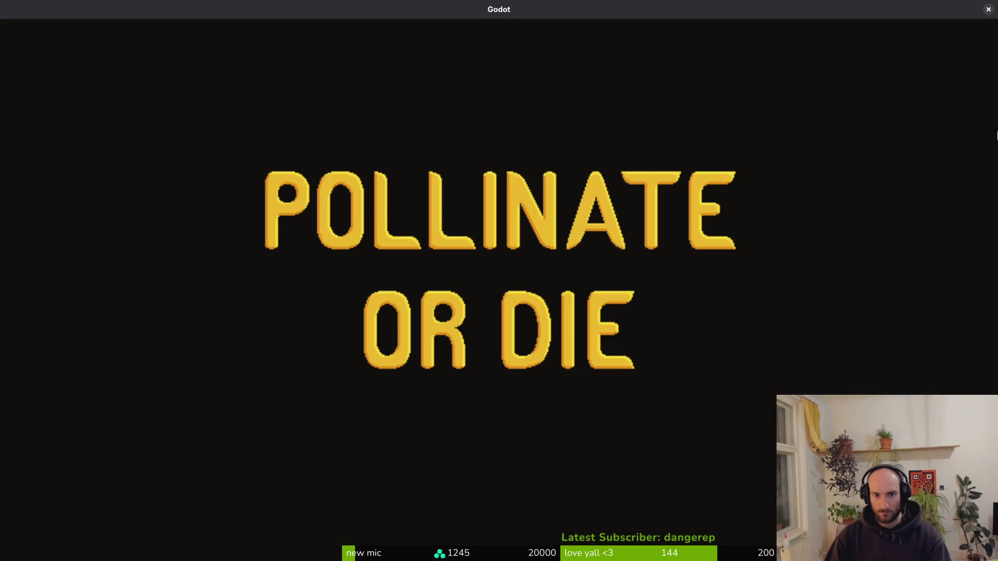
- Start the hornet level from level select, skip the dialogue, play the fight, then stop with F8
key("Return")
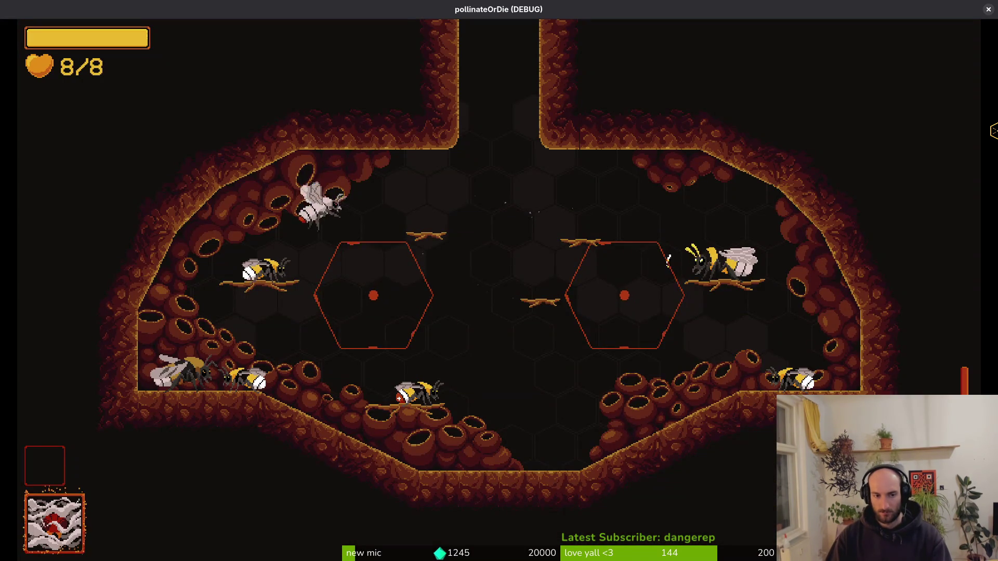
key("Escape")
key("Down")
key("Up")
key("Up")
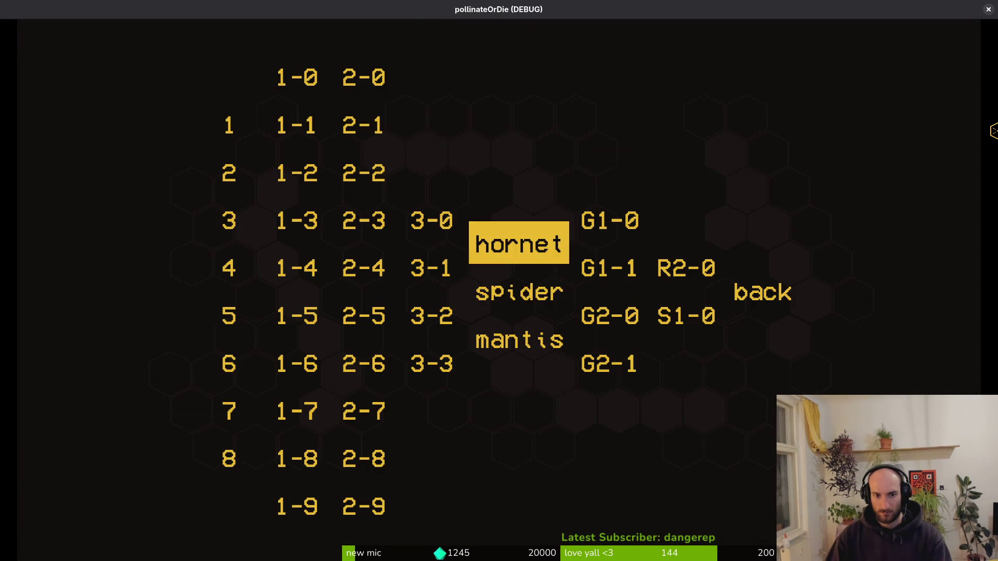
key("Return")
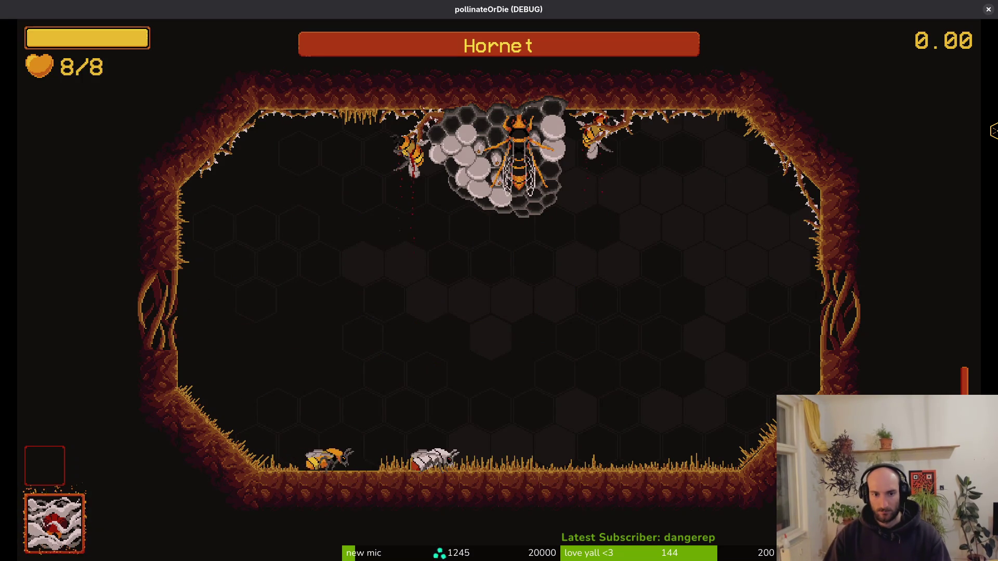
key("space")
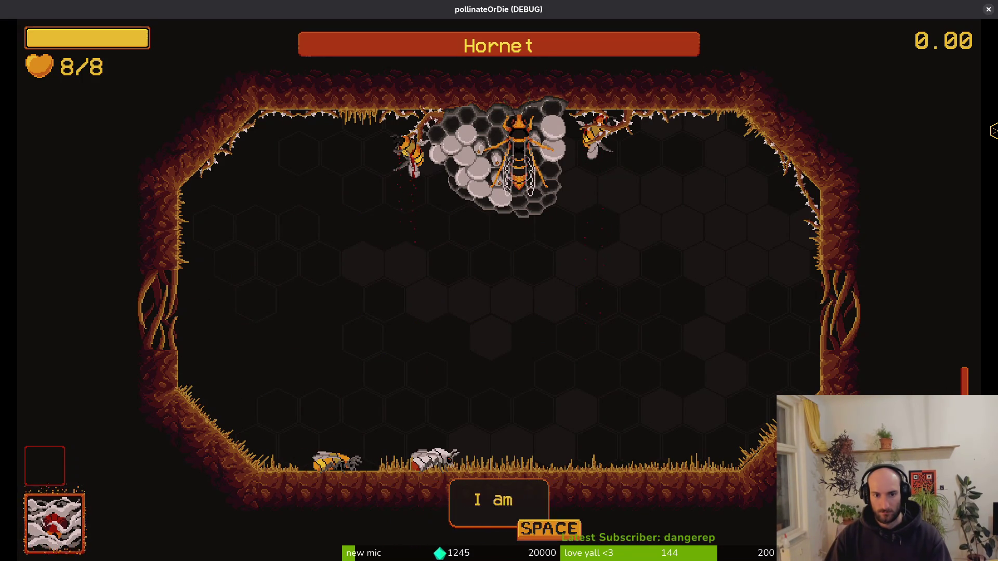
key("space")
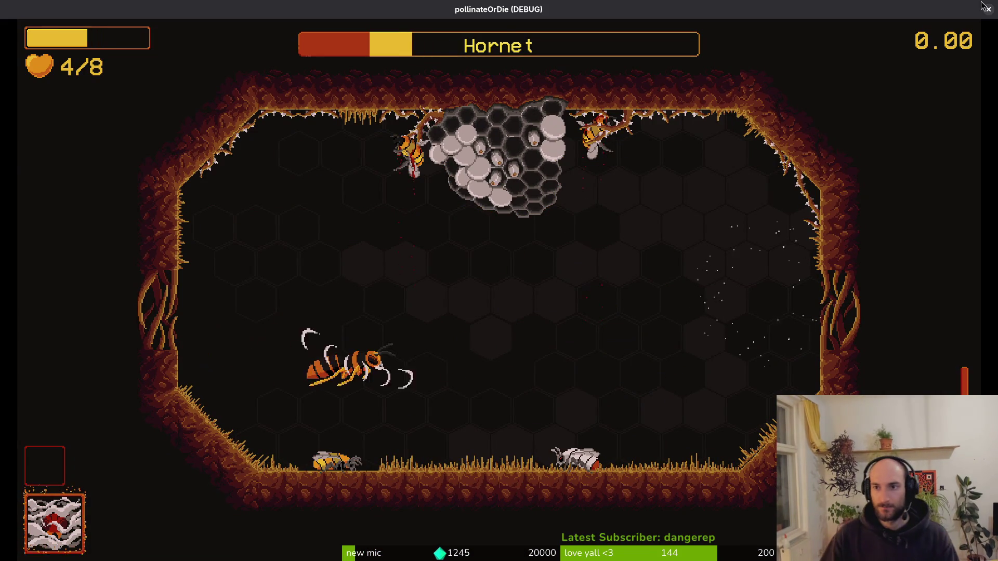
key("F8")
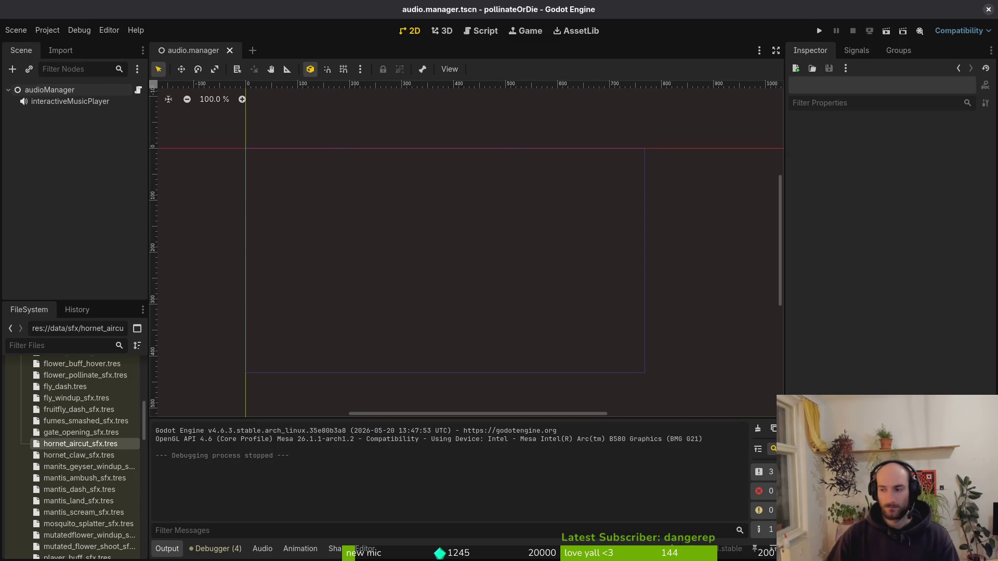
- Open Downloads > Transfer (1) in Files and preview stinger.wav
key("alt+Tab")
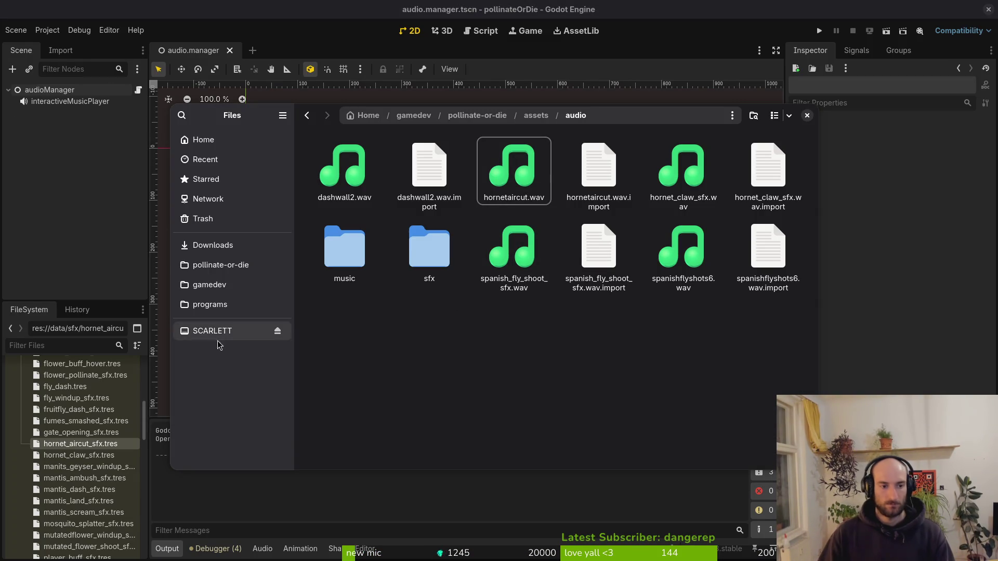
left_click(224, 245)
double_click(490, 157)
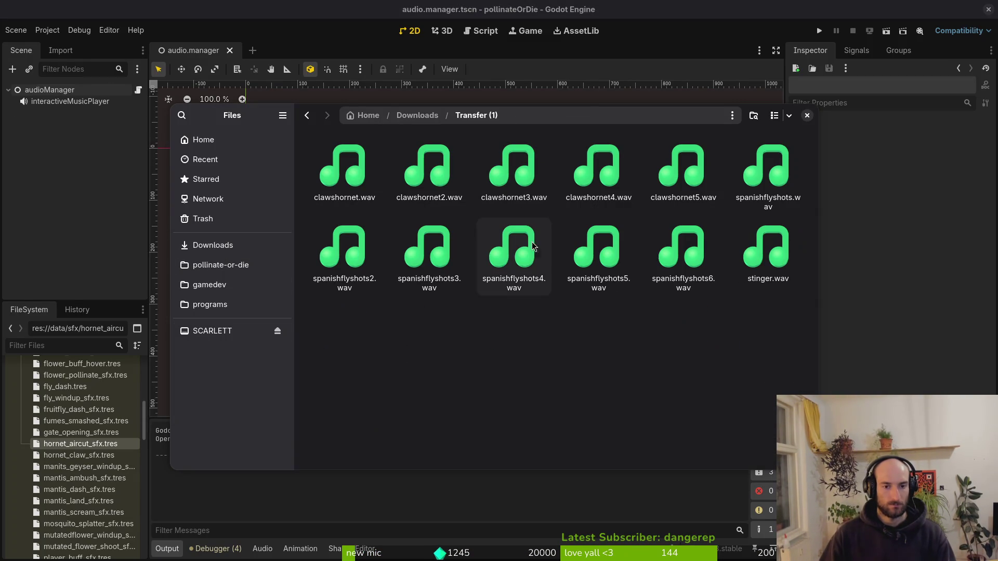
left_click(760, 236)
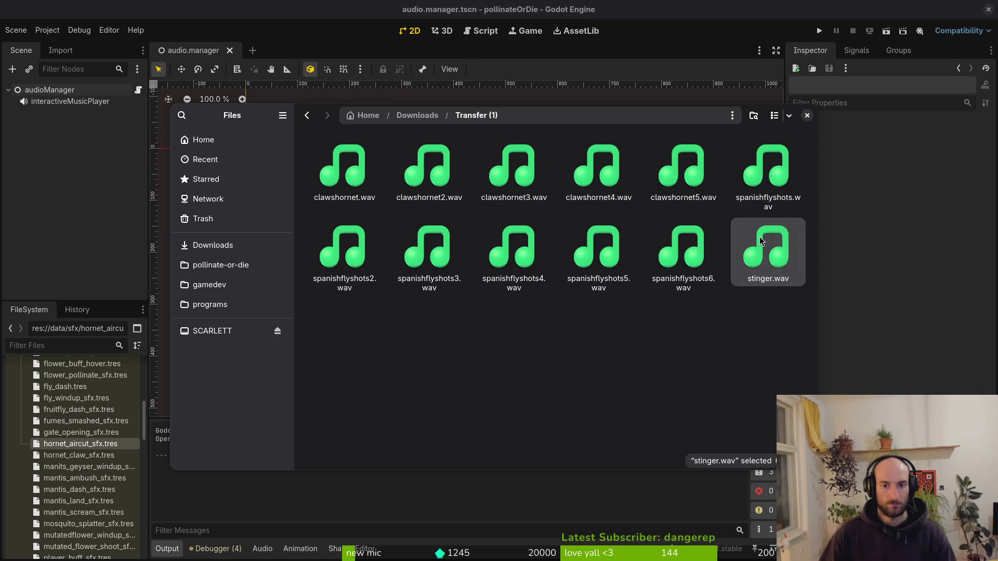
key("space")
left_click(654, 172)
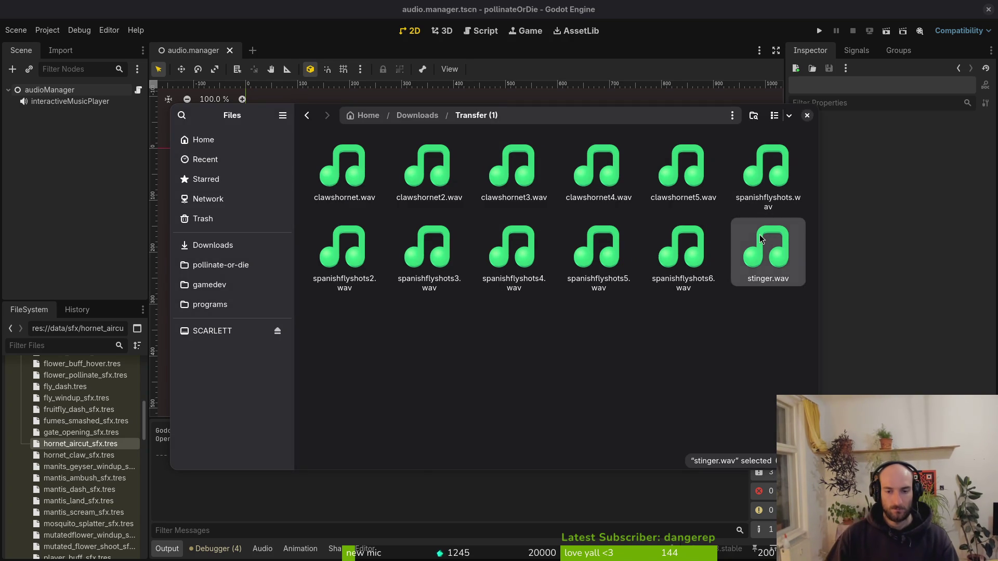
key("space")
left_click(655, 176)
key("space")
key("space")
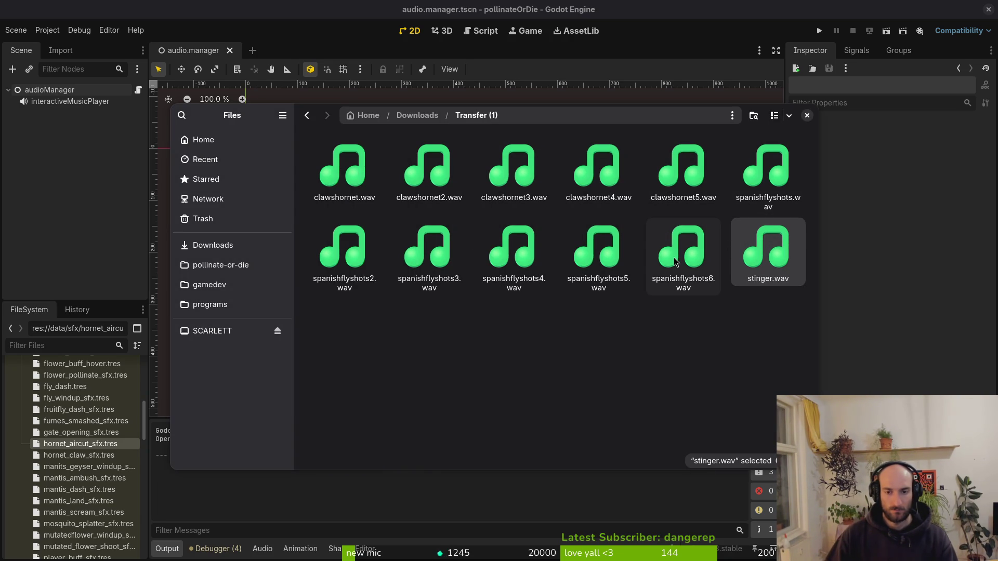
- Browse the Transfer and Steam marketing folders, then open the Downloads sfx folder
key("alt+Left")
double_click(429, 171)
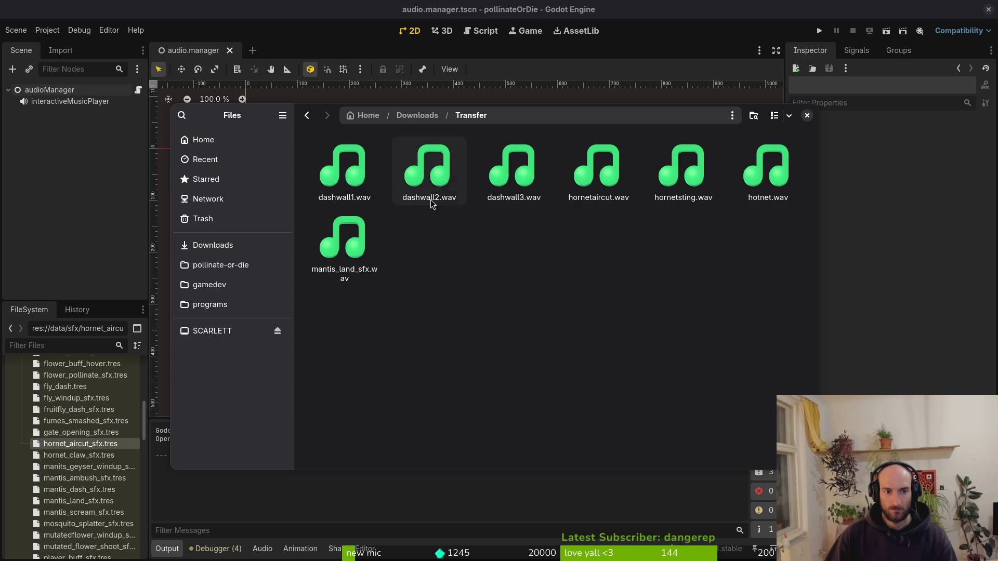
key("alt+Left")
double_click(344, 172)
key("alt+Left")
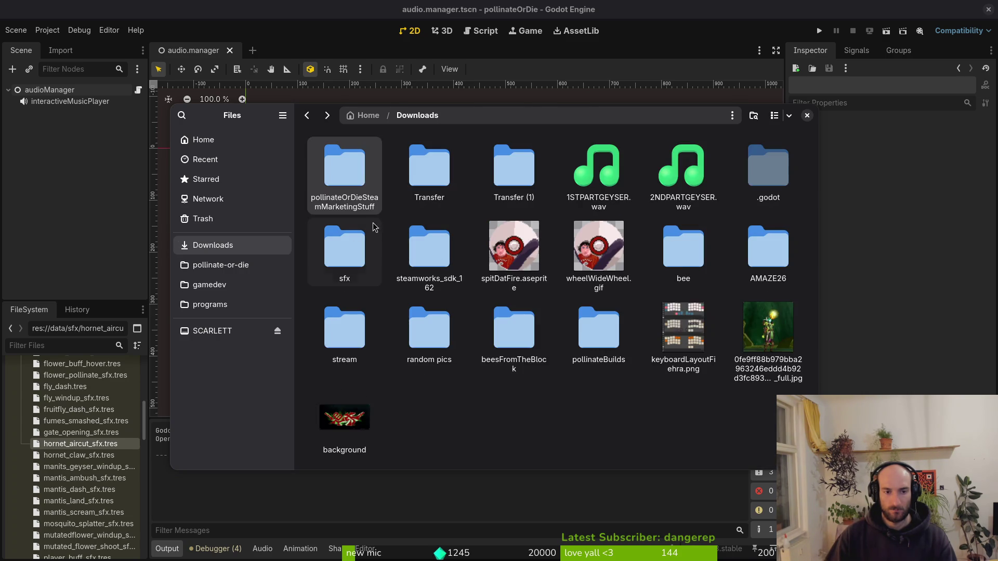
double_click(345, 249)
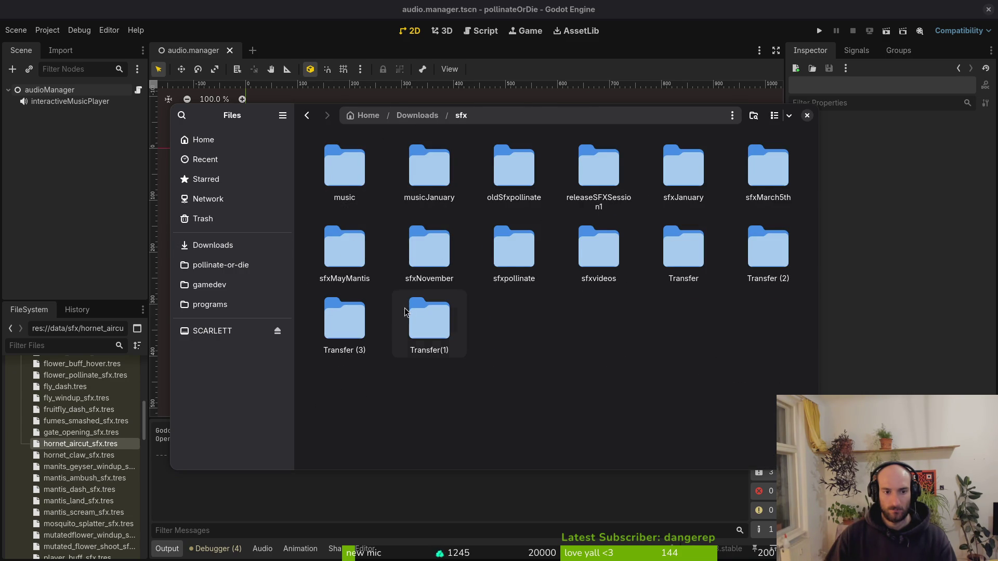
double_click(346, 246)
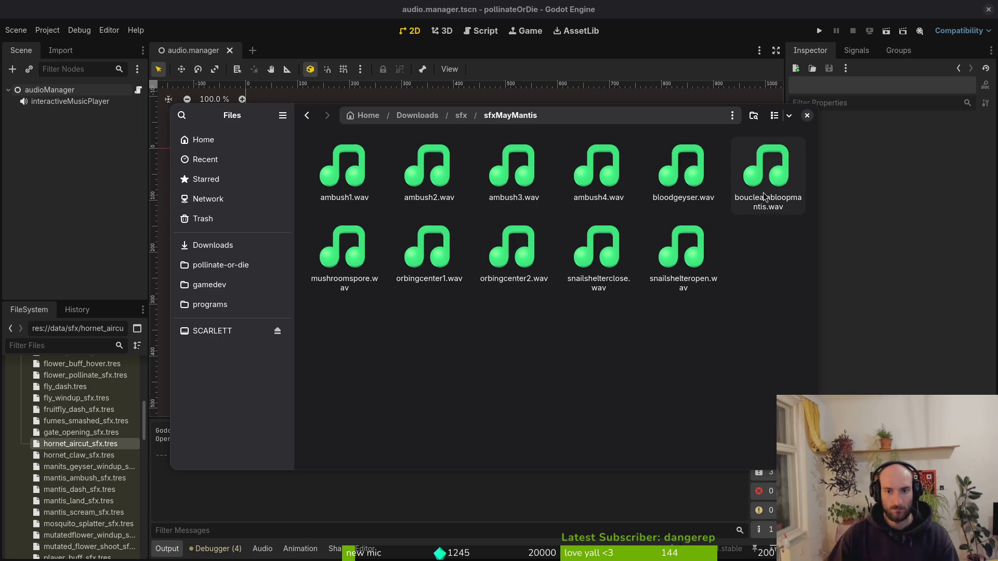
- Preview the boucleambloopmantis, bloodgeyser, mushroomspore, orbingcenter1 and orbingcenter2 sounds in sfxMayMantis
double_click(767, 172)
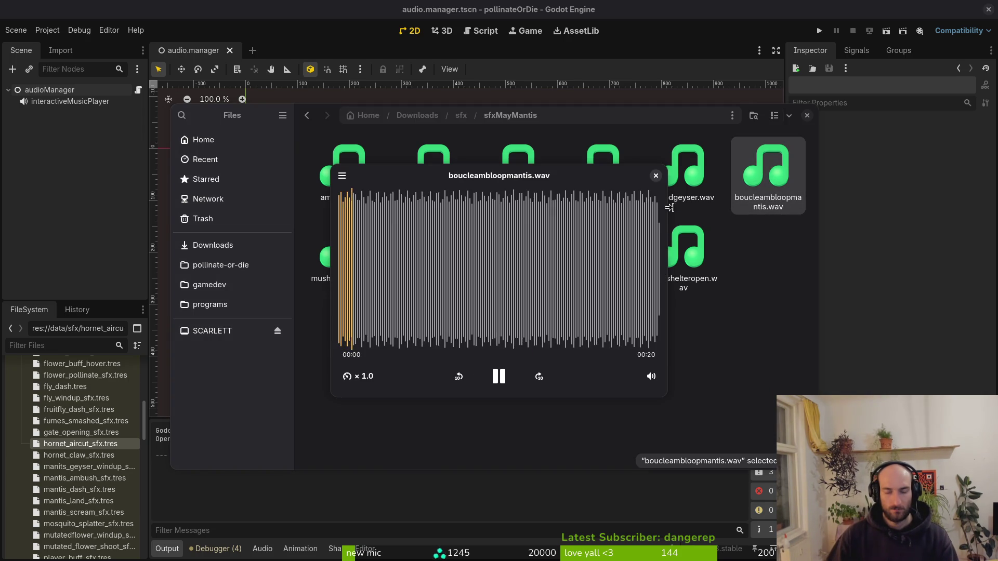
left_click(656, 176)
double_click(659, 179)
left_click(656, 176)
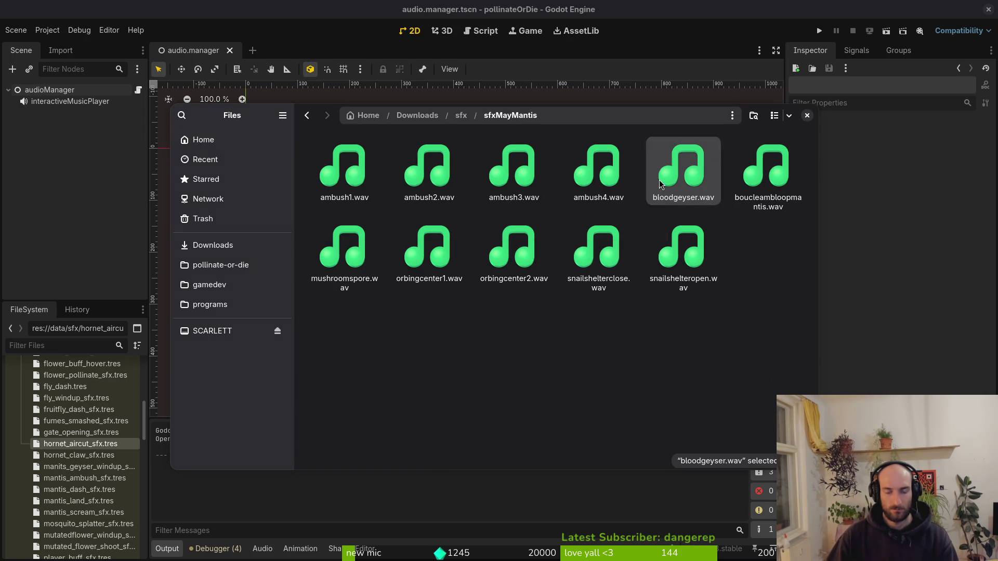
double_click(344, 249)
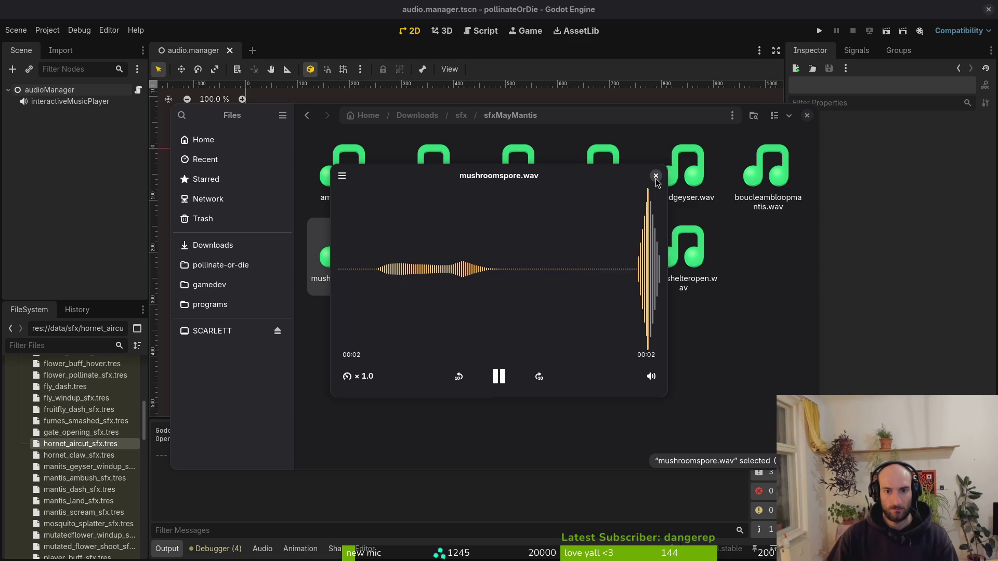
left_click(656, 176)
double_click(442, 245)
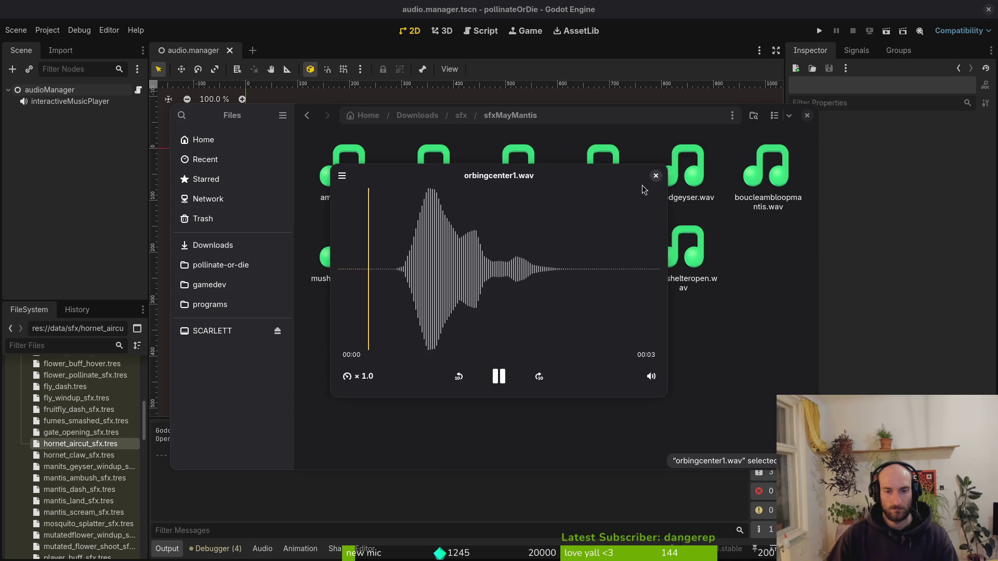
left_click(656, 176)
left_click(516, 246)
double_click(516, 246)
left_click(655, 176)
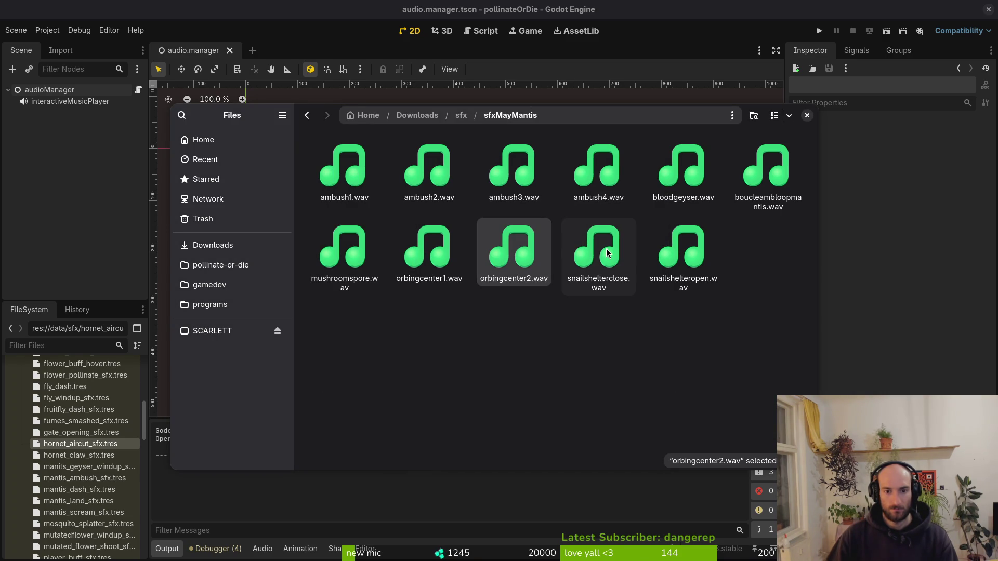
double_click(516, 247)
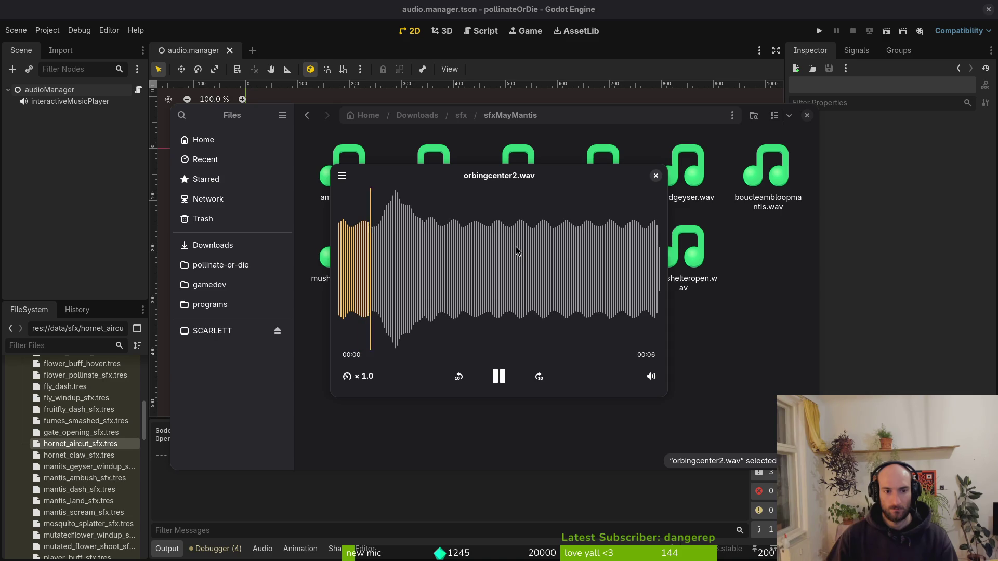
left_click(656, 176)
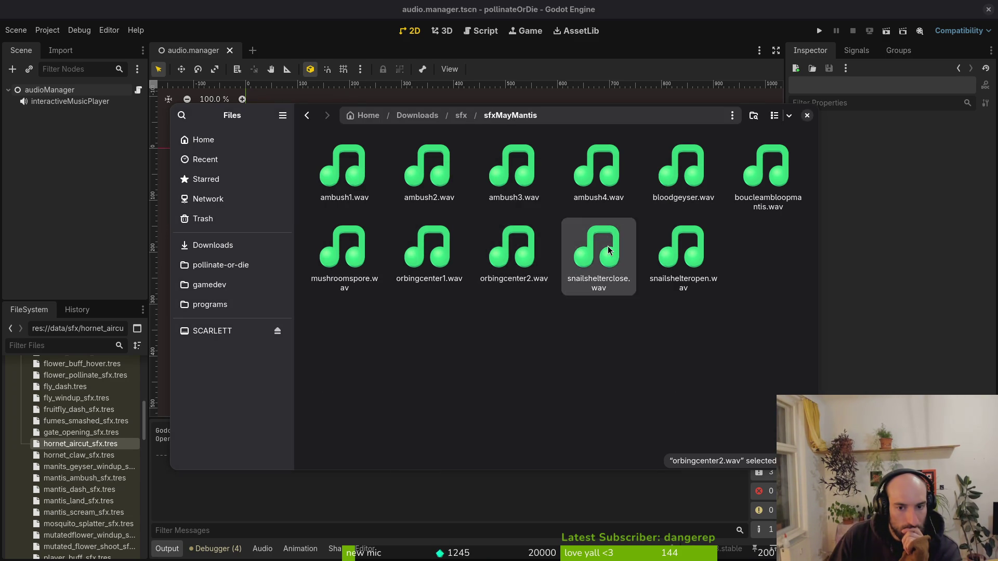
- Quick-preview snailshelterclose.wav and snailshelteropen.wav, then select both files
left_click(609, 250)
key("space")
left_click(656, 176)
left_click(671, 255)
key("space")
left_click(656, 176)
key("Left")
key("space")
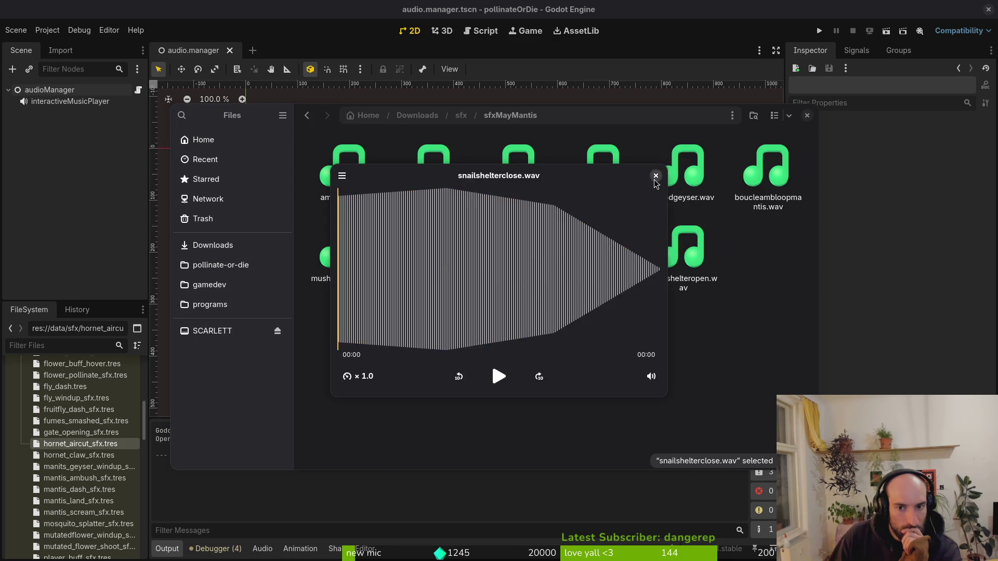
left_click(656, 175)
left_click(690, 281)
key("space")
left_click(656, 176)
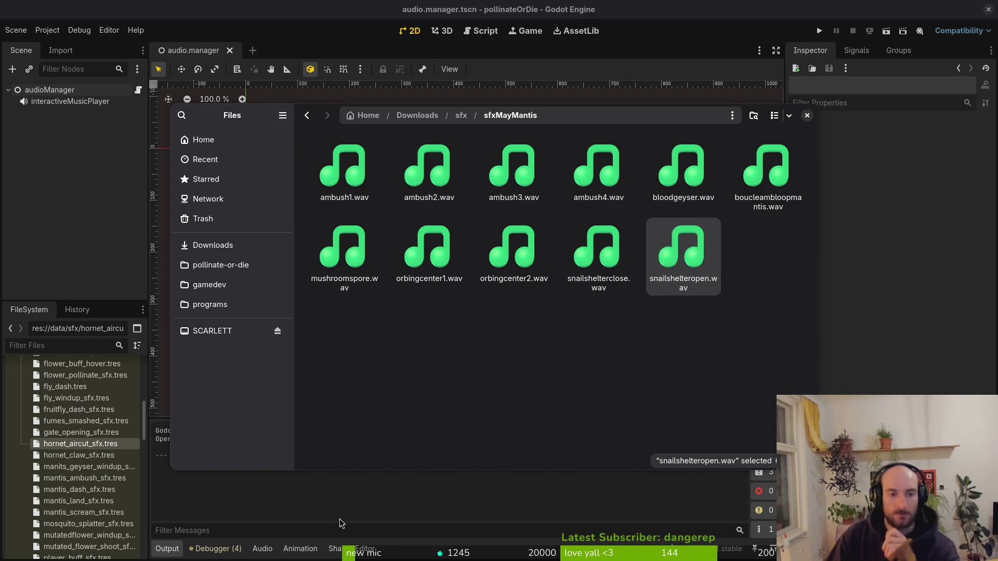
left_click(599, 249)
left_click(665, 259, "shift")
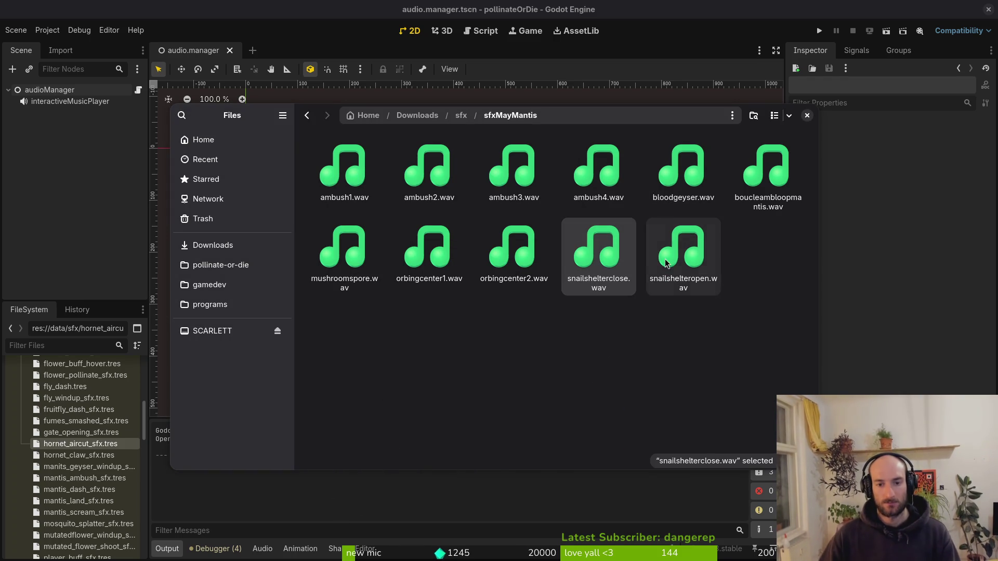
- Cut both snail shelter wavs and paste them into pollinate-or-die/assets/audio
key("ctrl+x")
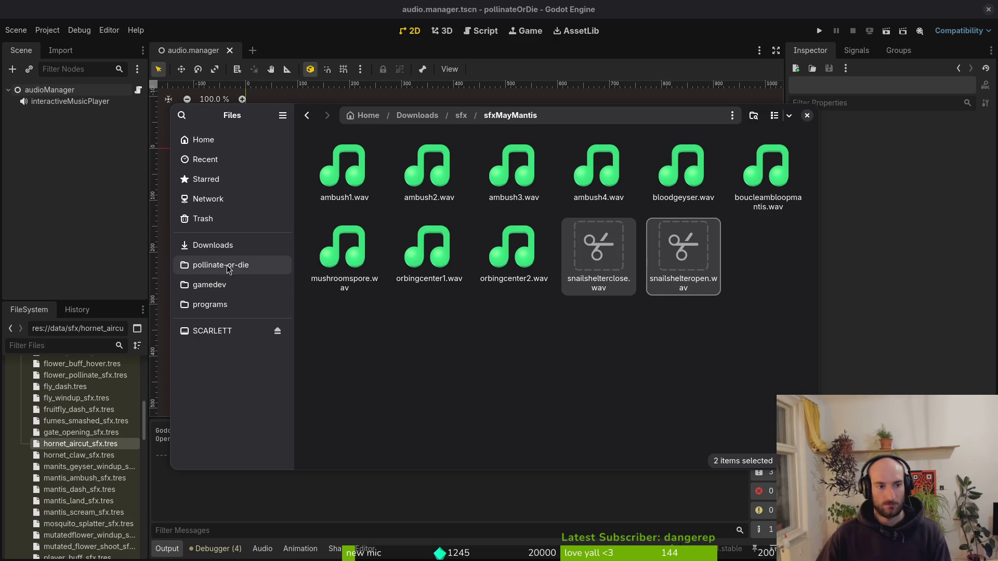
left_click(582, 241)
left_click(679, 248, "shift")
key("ctrl+v")
left_click(574, 326)
left_click(593, 262)
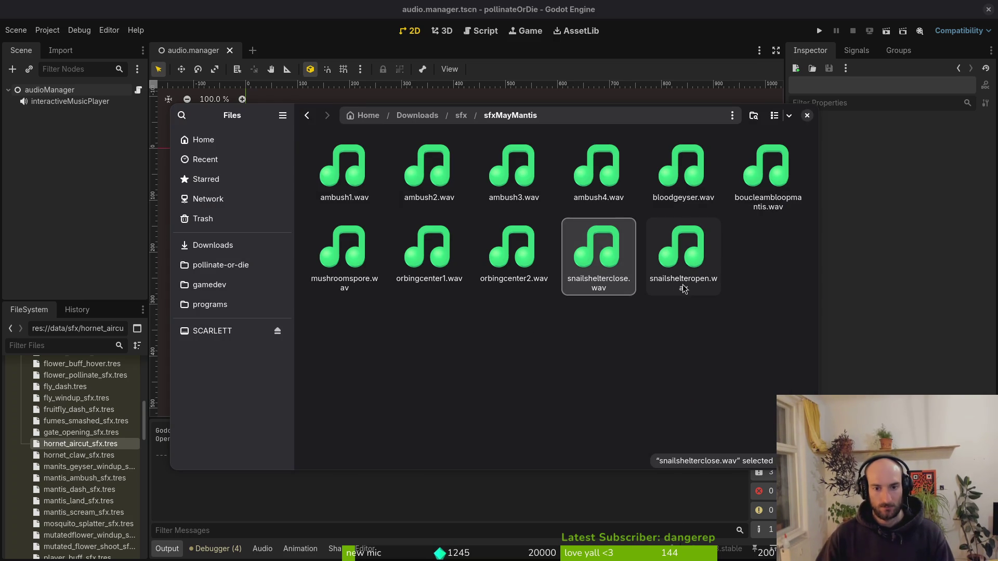
left_click(687, 268, "shift")
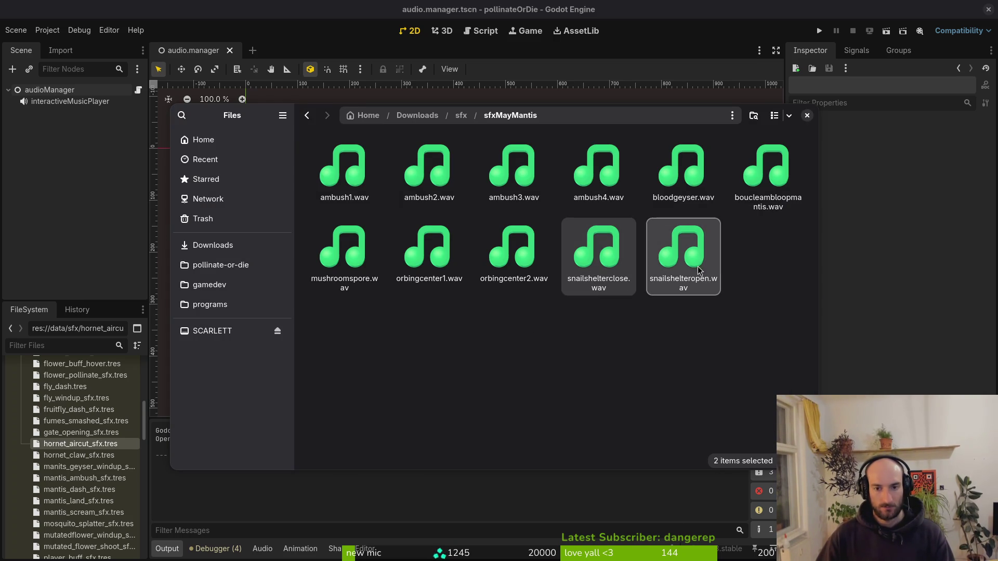
left_click(251, 264)
double_click(443, 165)
double_click(513, 167)
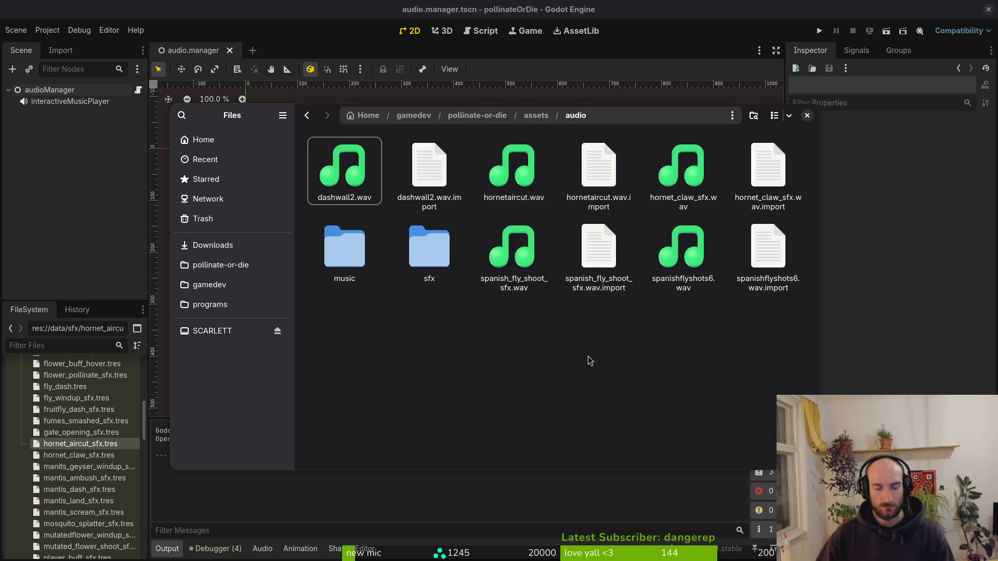
key("ctrl+v")
- Rename them snail_close_sfx.wav and snail_open_sfx.wav and drag both into the sfx folder
left_click(535, 239)
key("F2")
type("snail_close_sfx")
key("Return")
left_click(623, 257)
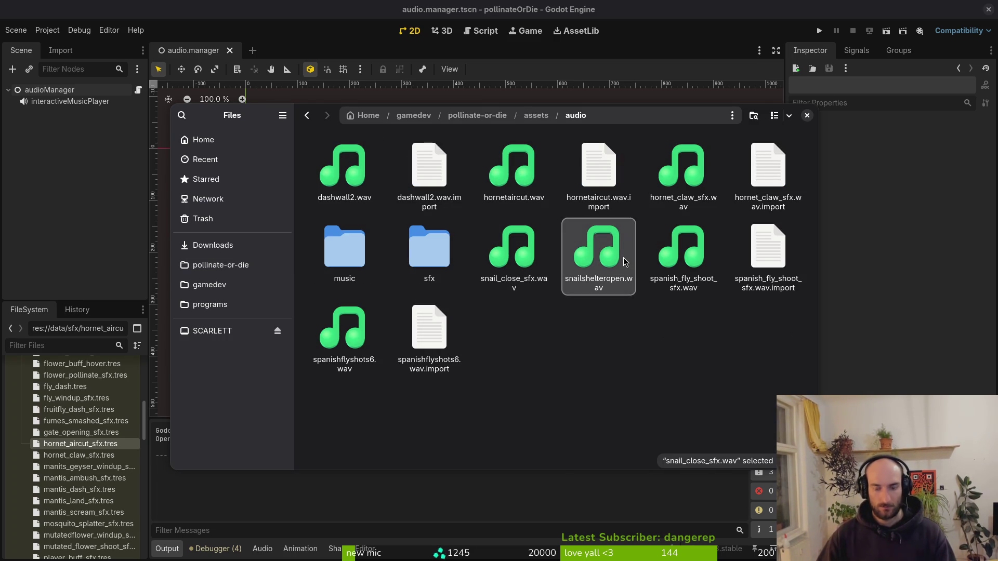
key("F2")
type("snail_open_sfx")
key("Return")
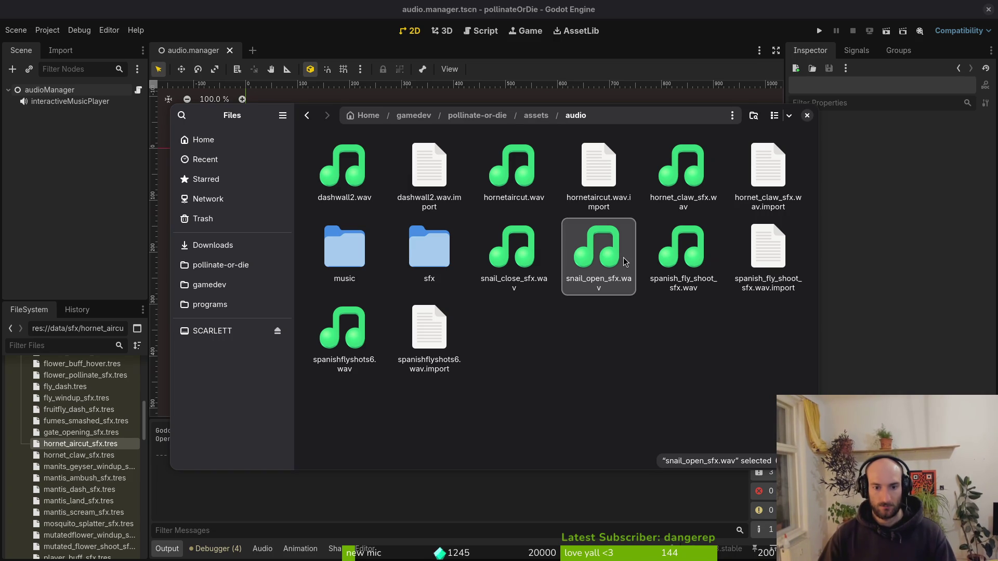
left_click(513, 260, "ctrl")
left_click_drag(513, 263, 427, 257)
- Type NAIL_OPEN into the enum.helper.gd buffer in vim, then return to Godot
key("ctrl+w")
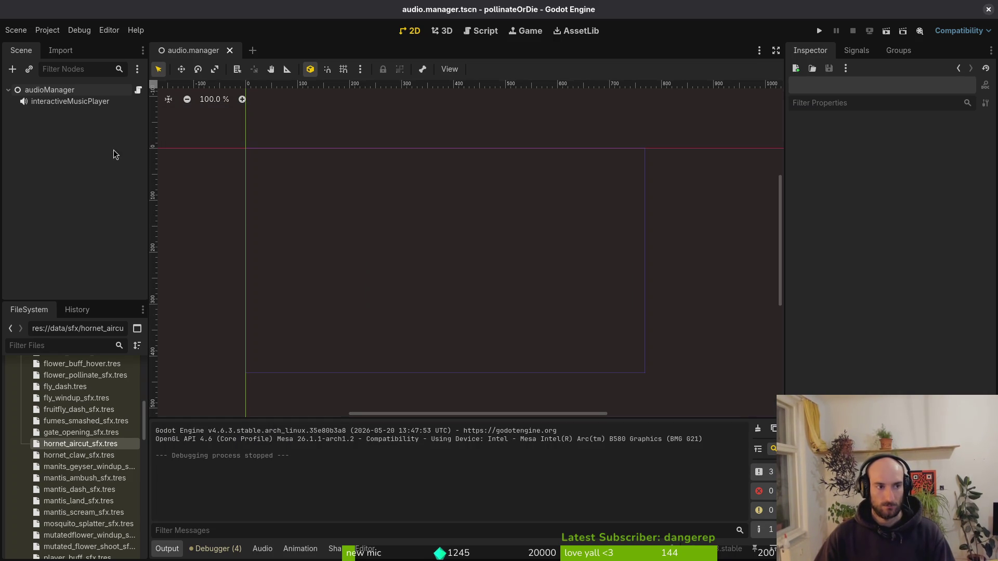
key("alt+Tab")
key("ctrl+6")
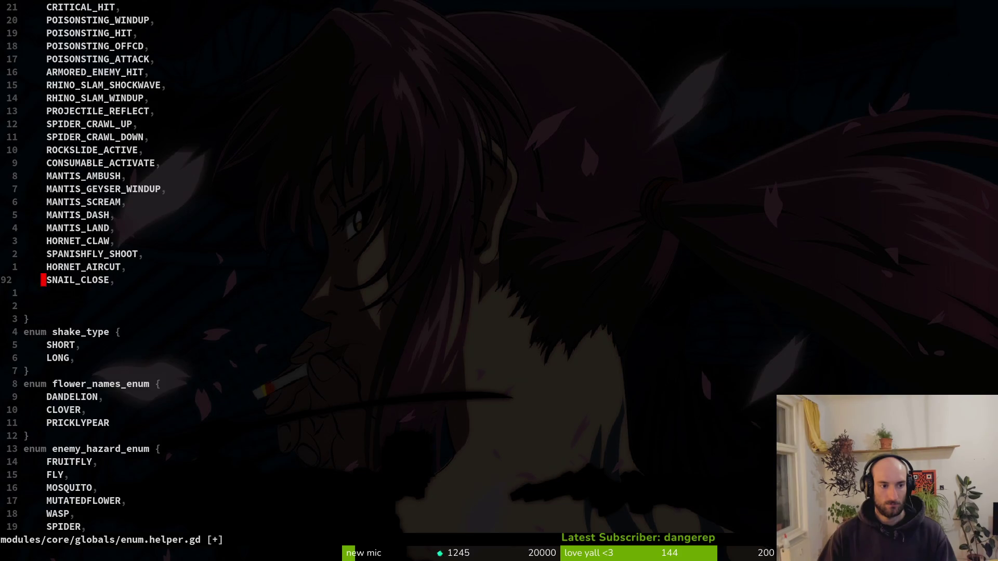
type("SNAIL_OPEN,")
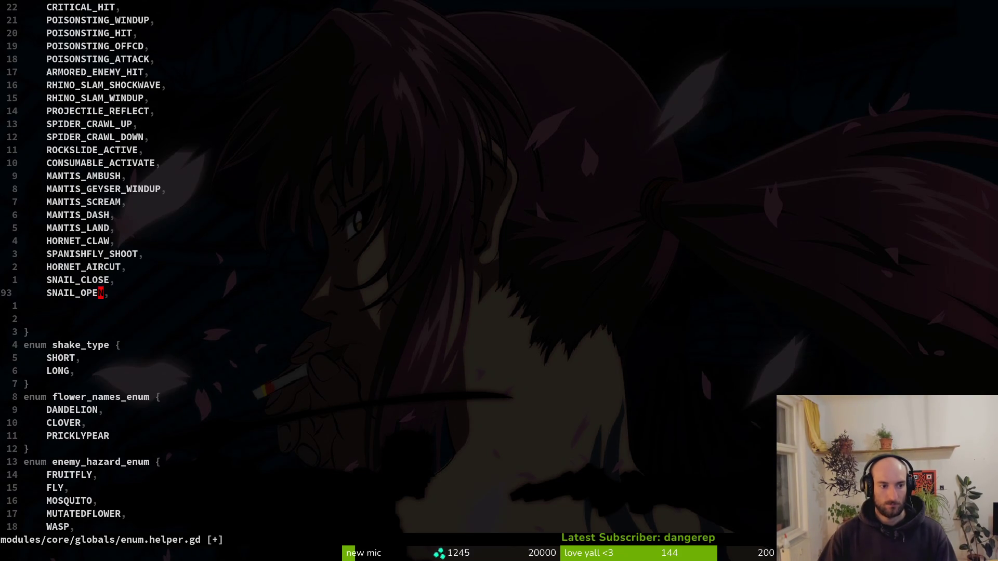
key("alt+Tab")
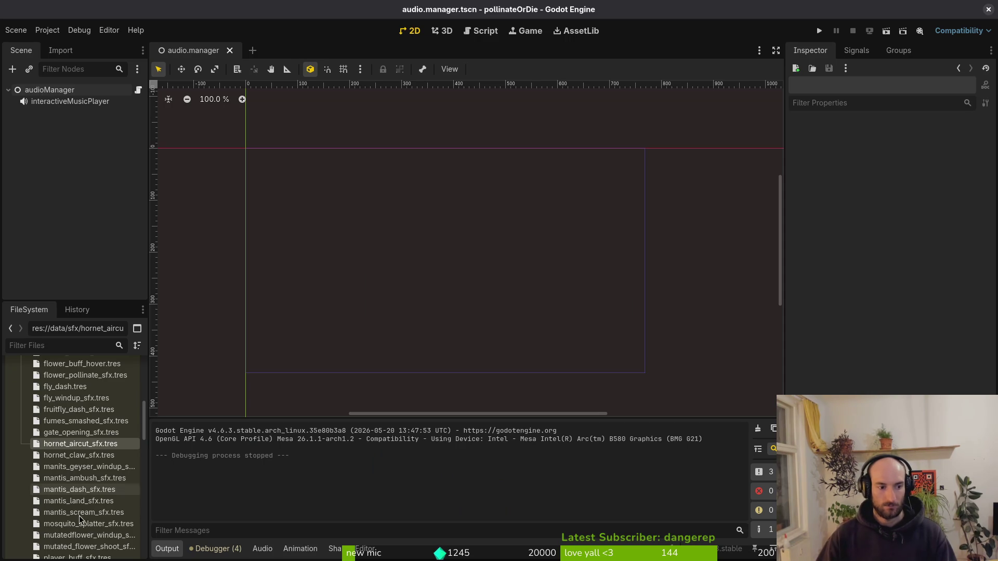
key("Left")
key("Left")
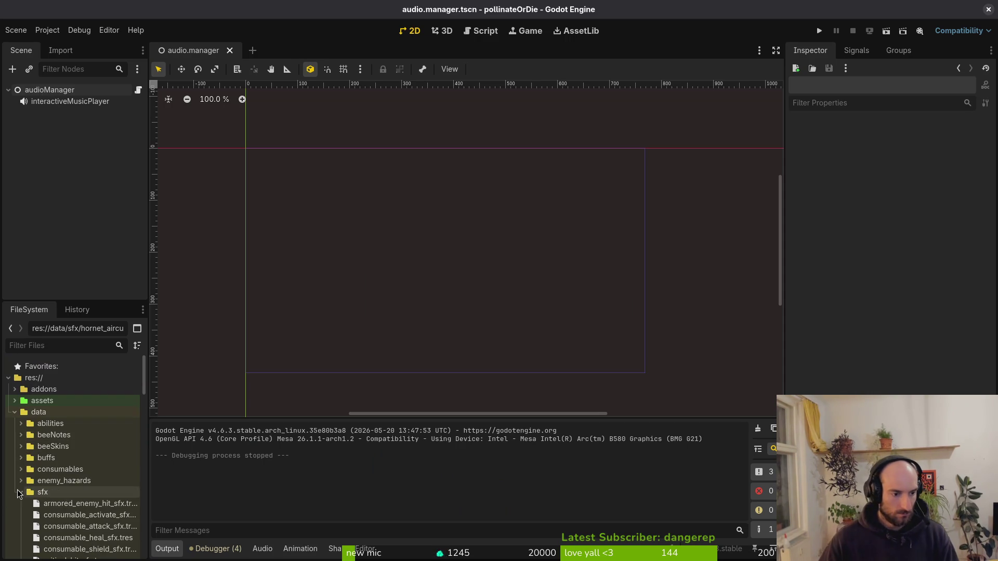
- Create an SfxData resource from sfx_data.gd and save it as snail_close_sfx.tres in data/sfx
left_click(15, 412)
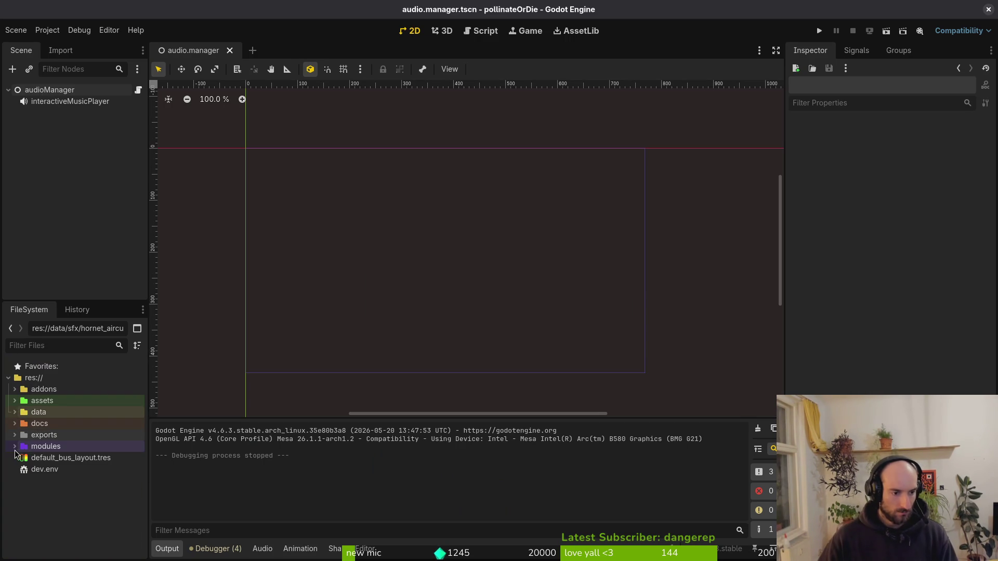
left_click(15, 413)
scroll(47, 439, "down", 5)
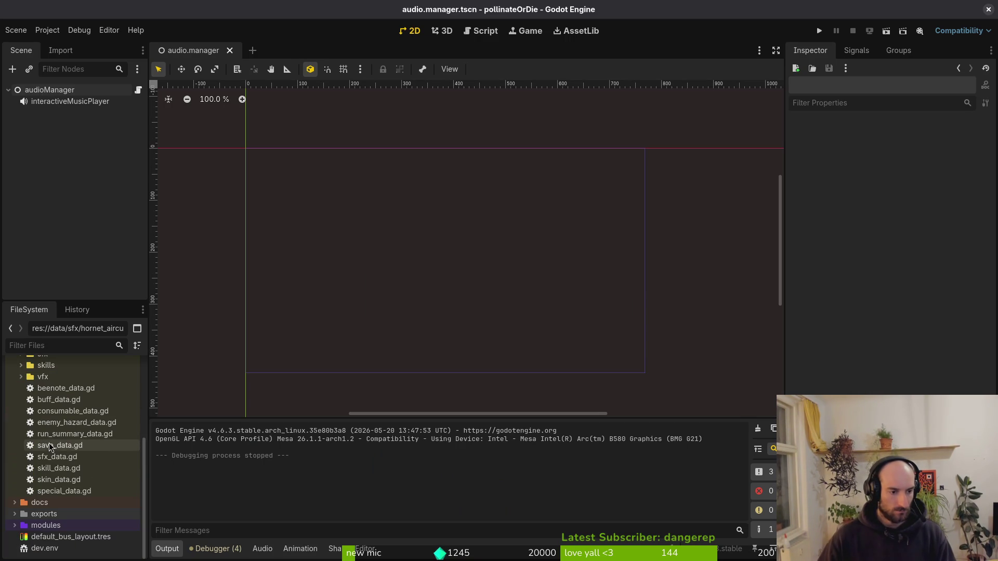
right_click(50, 460)
mouse_move(208, 405)
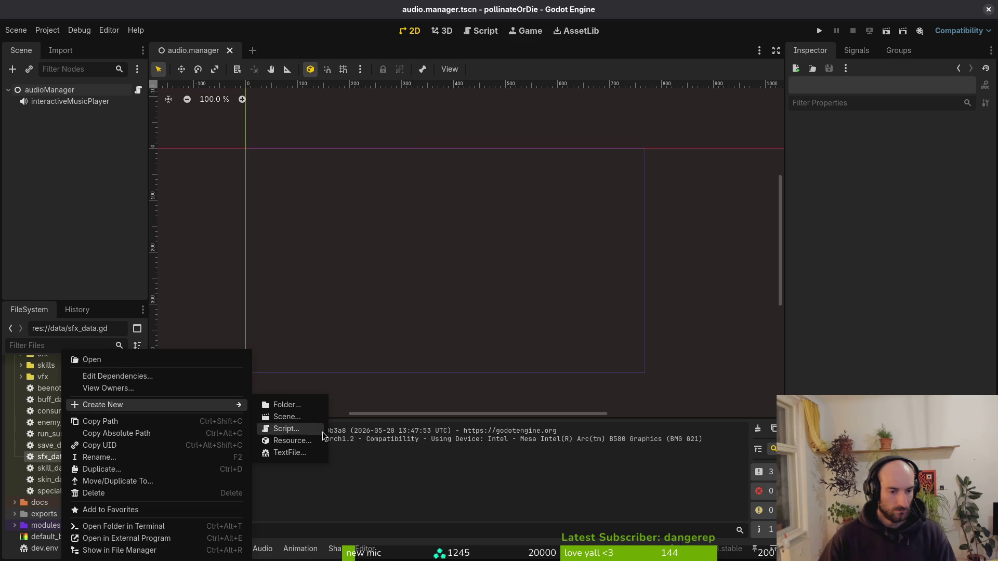
left_click(292, 440)
key("Return")
type("snail_close_sfx.tres")
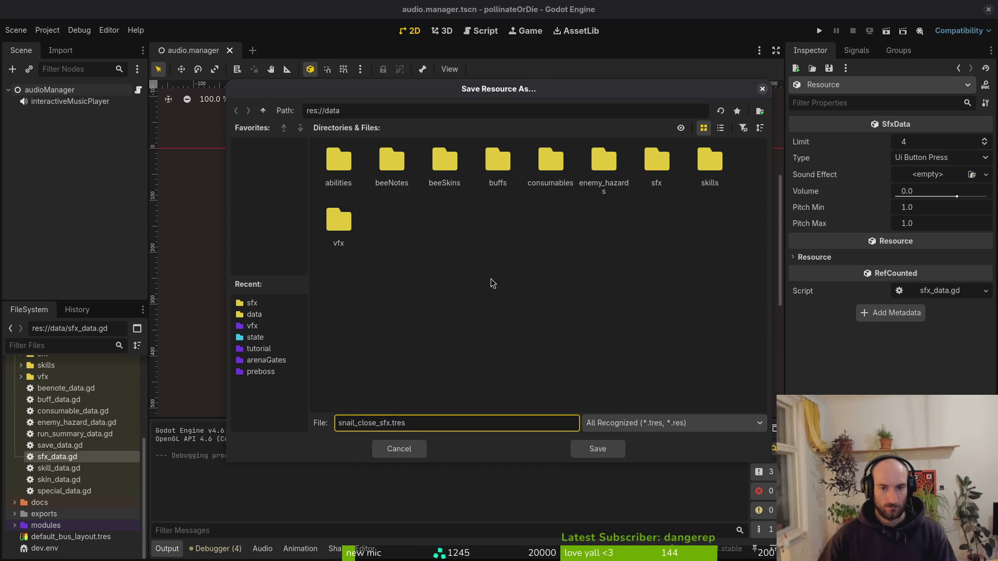
double_click(667, 200)
left_click(599, 450)
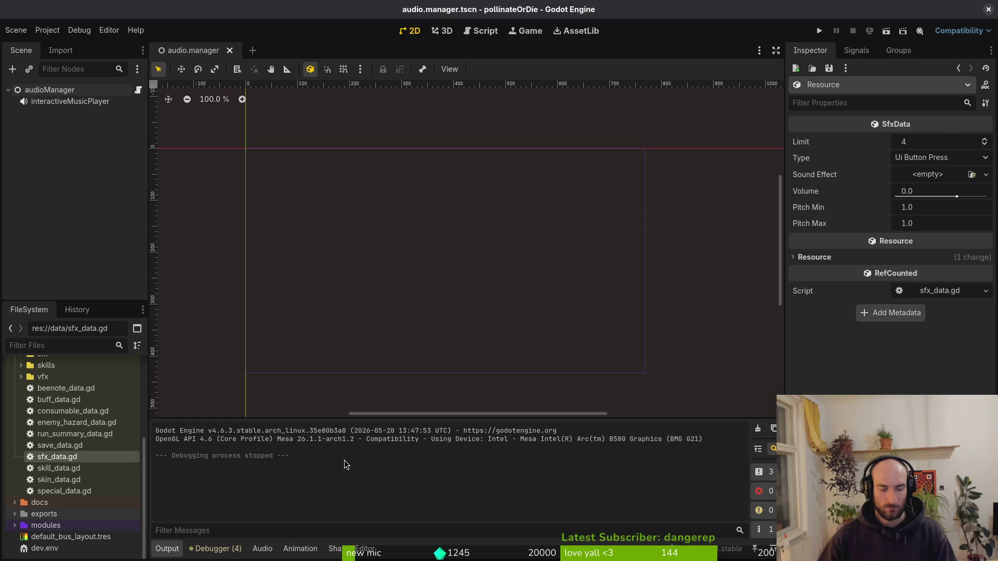
- Reload the current project from the Project menu
left_click(923, 161)
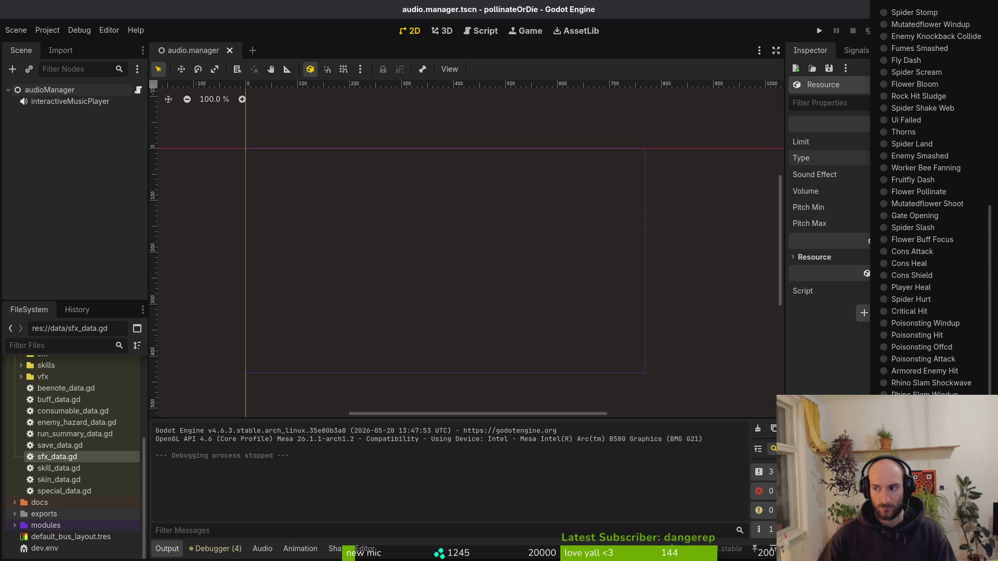
left_click(214, 260)
left_click(47, 29)
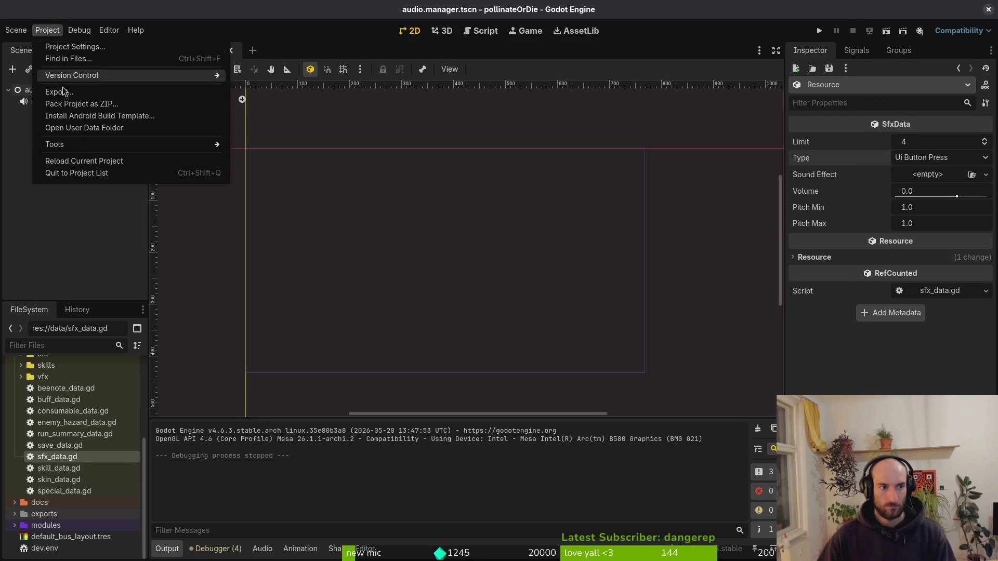
left_click(77, 161)
key("alt+Tab")
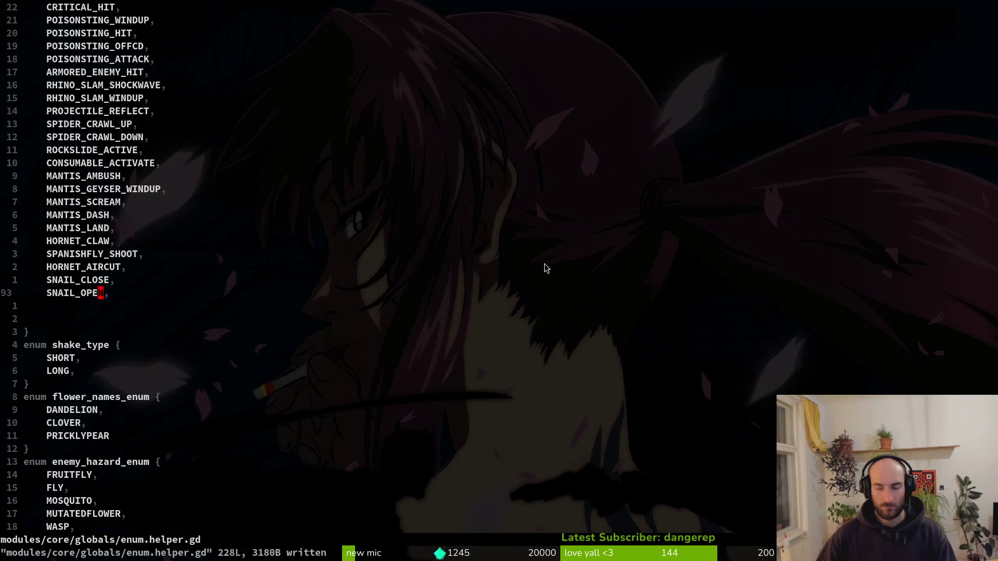
key("alt+Tab")
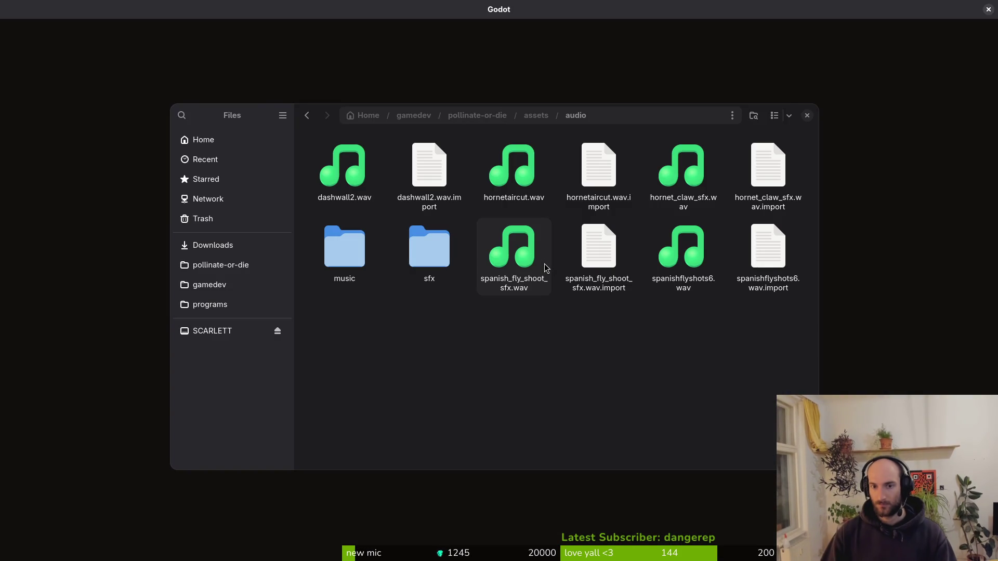
key("alt+Tab")
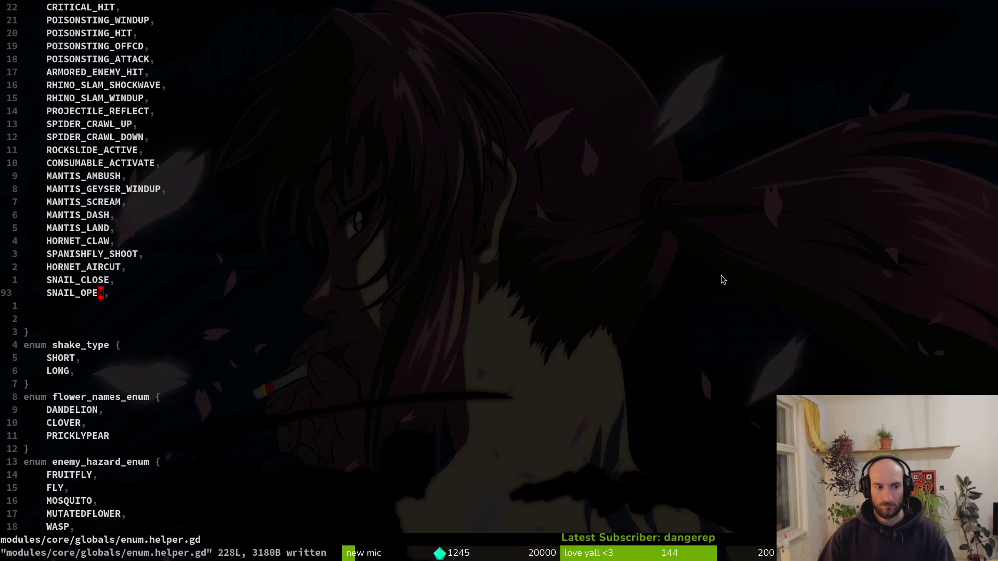
key("alt+Tab")
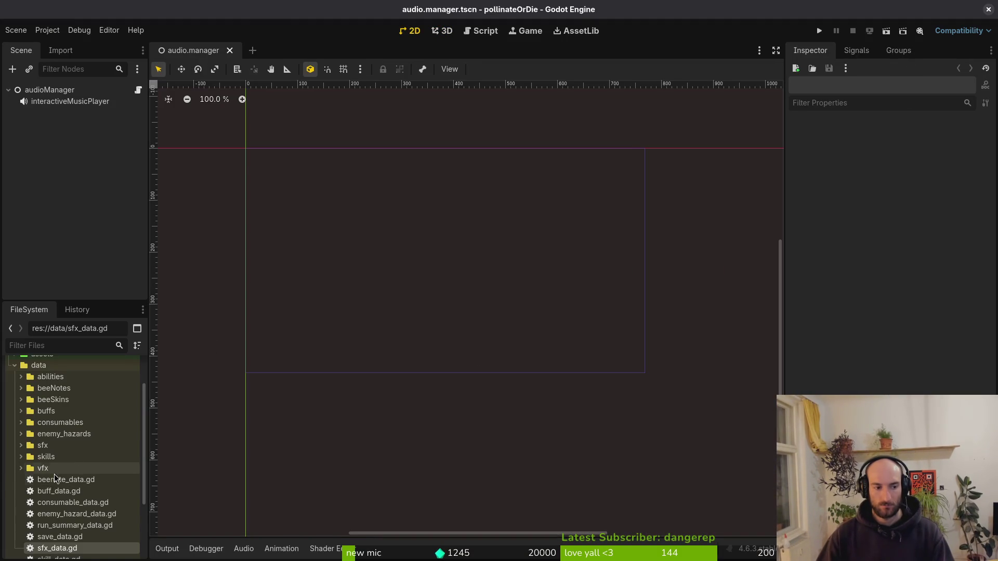
- Create another SfxData resource from sfx_data.gd, saved as snail_open_sfx.tres
scroll(85, 525, "down", 1)
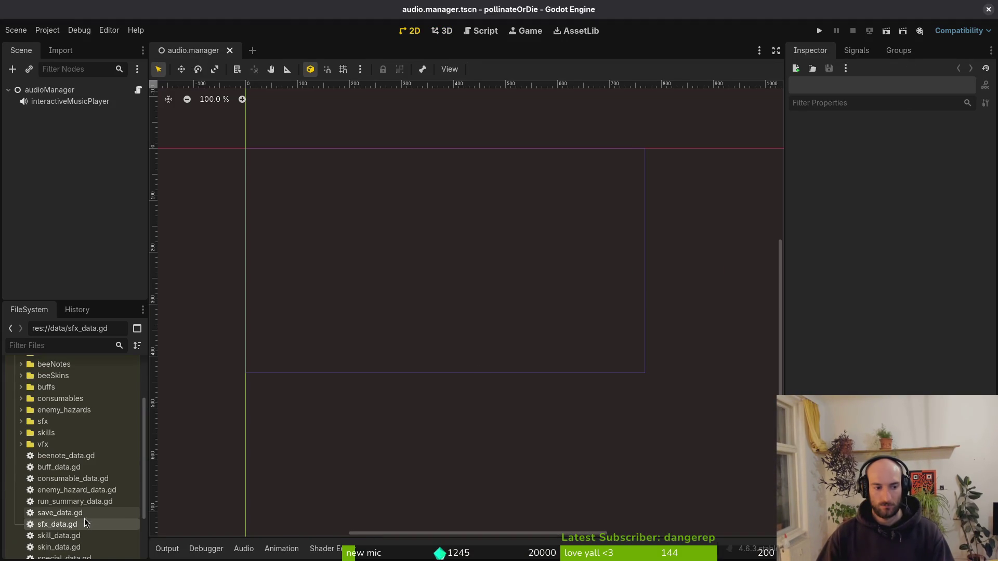
right_click(55, 529)
mouse_move(121, 406)
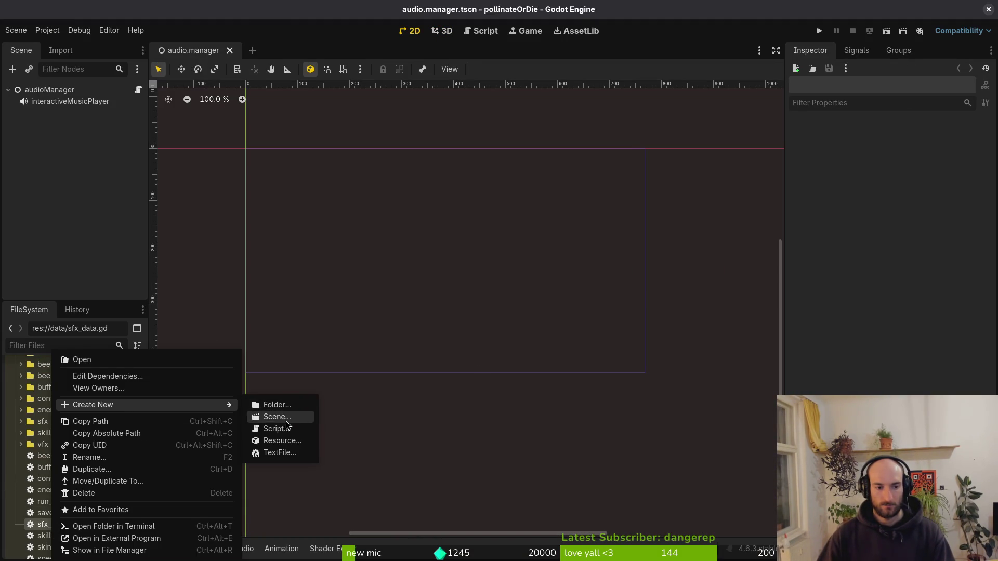
left_click(290, 441)
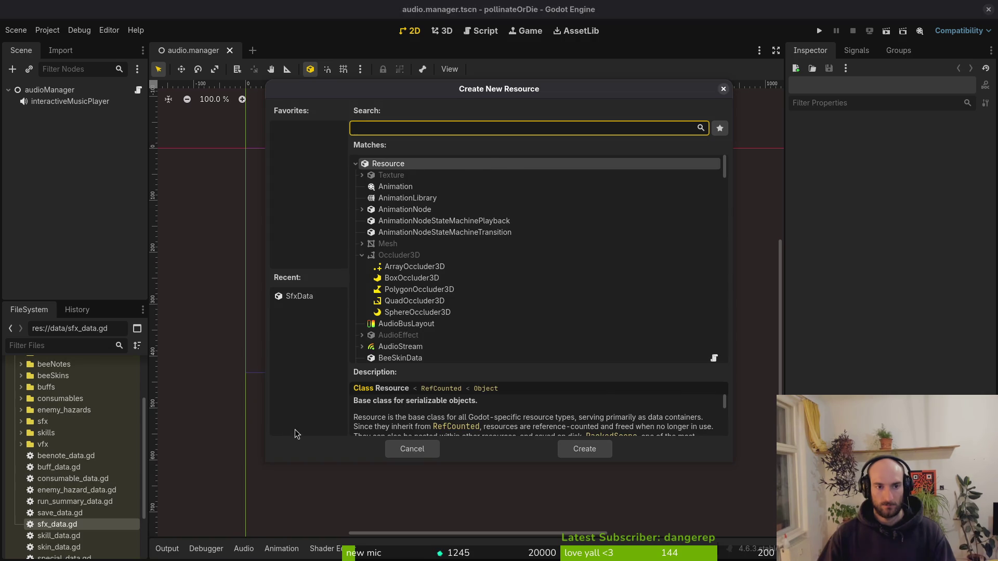
type("sfx")
left_click(584, 448)
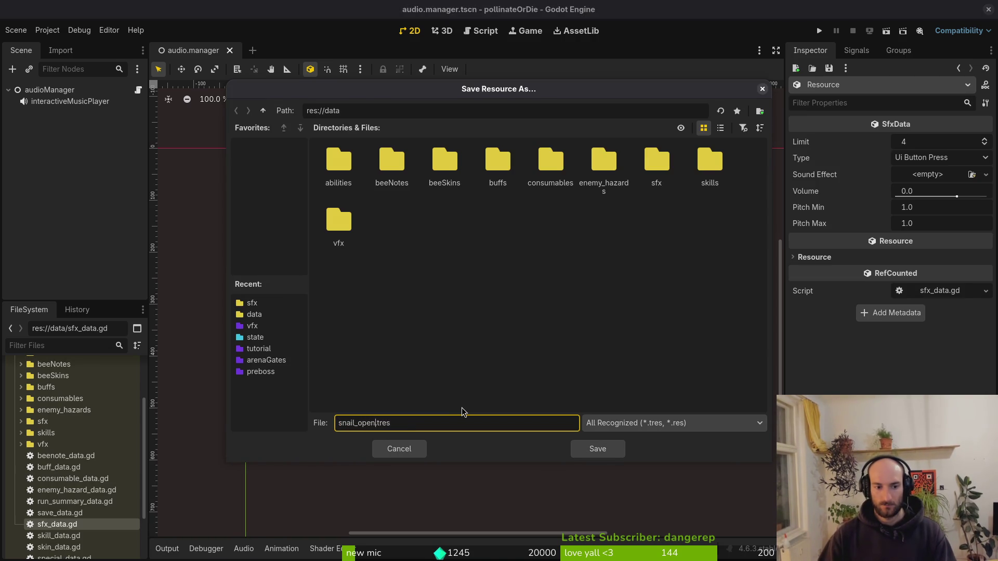
key("Return")
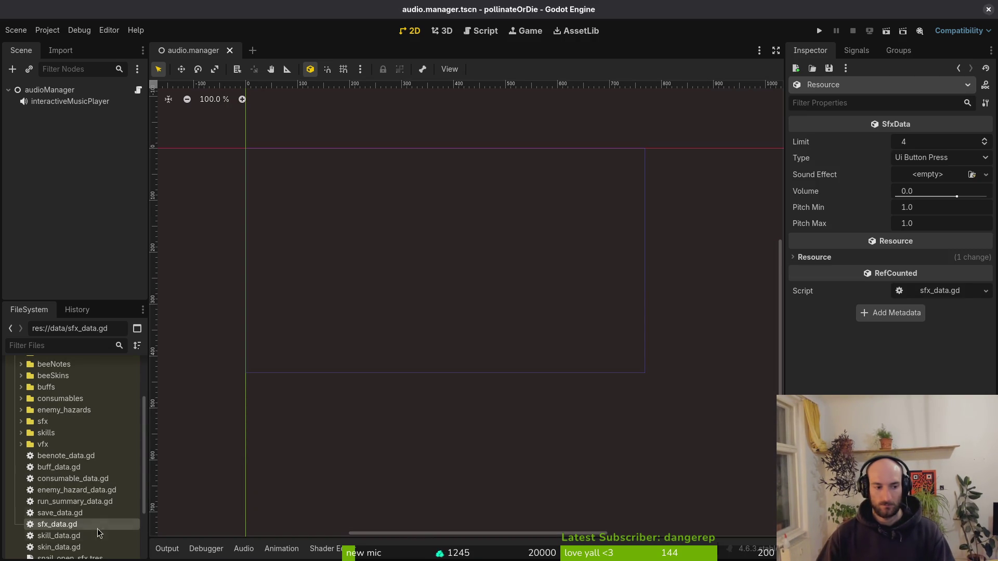
- Drag snail_open_sfx.tres into a data subfolder and confirm the move
scroll(83, 520, "down", 2)
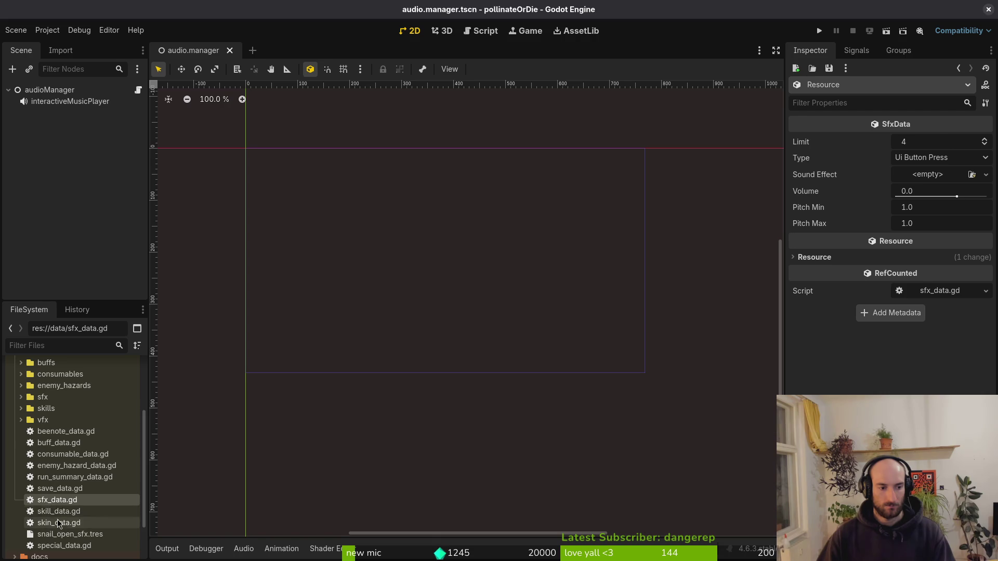
left_click(68, 535)
left_click_drag(47, 413, 47, 410)
left_click(526, 295)
- Move snail_open_sfx.tres from skills into data/sfx and expand sfx to list its files
scroll(83, 447, "down", 4)
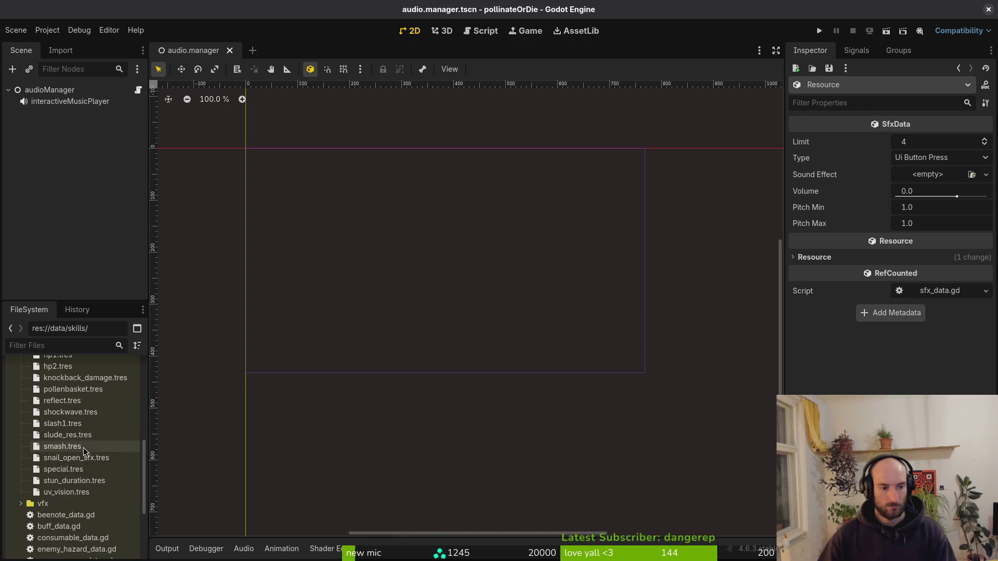
scroll(83, 434, "up", 5)
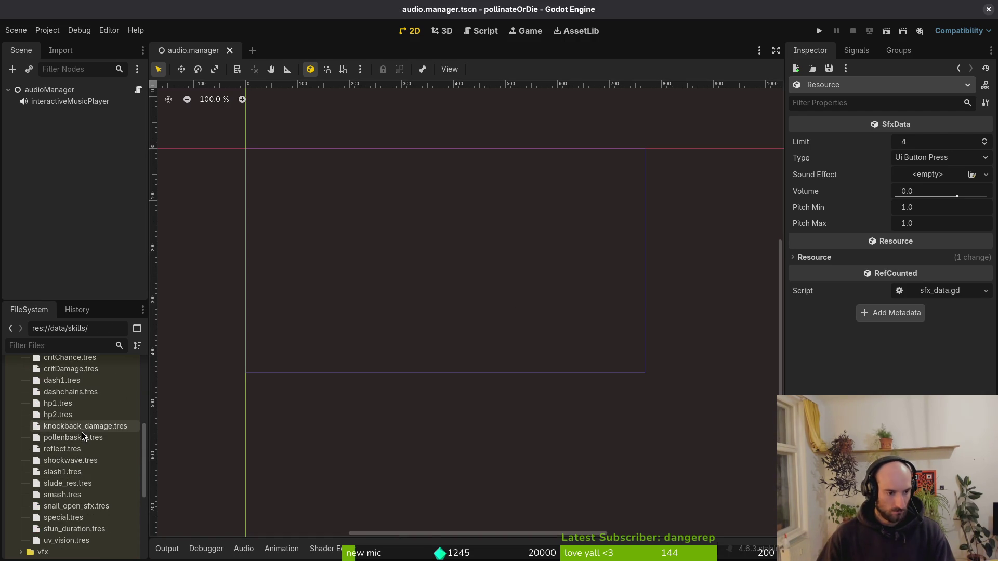
scroll(78, 432, "up", 1)
scroll(68, 432, "down", 3)
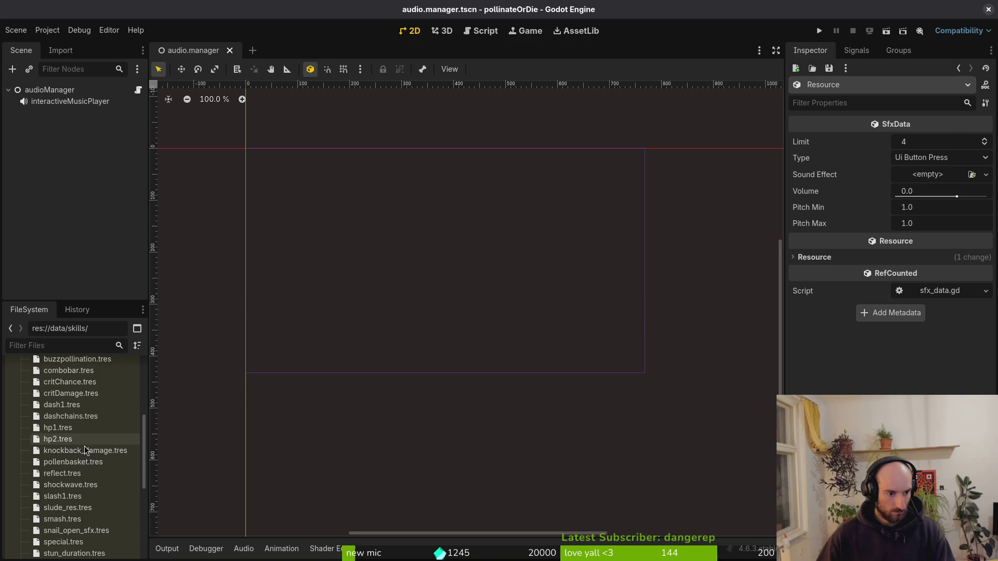
scroll(96, 486, "down", 1)
mouse_move(96, 507)
left_mouse_down()
mouse_move(73, 442)
mouse_move(73, 474)
mouse_move(46, 447)
left_mouse_up()
left_click(543, 291)
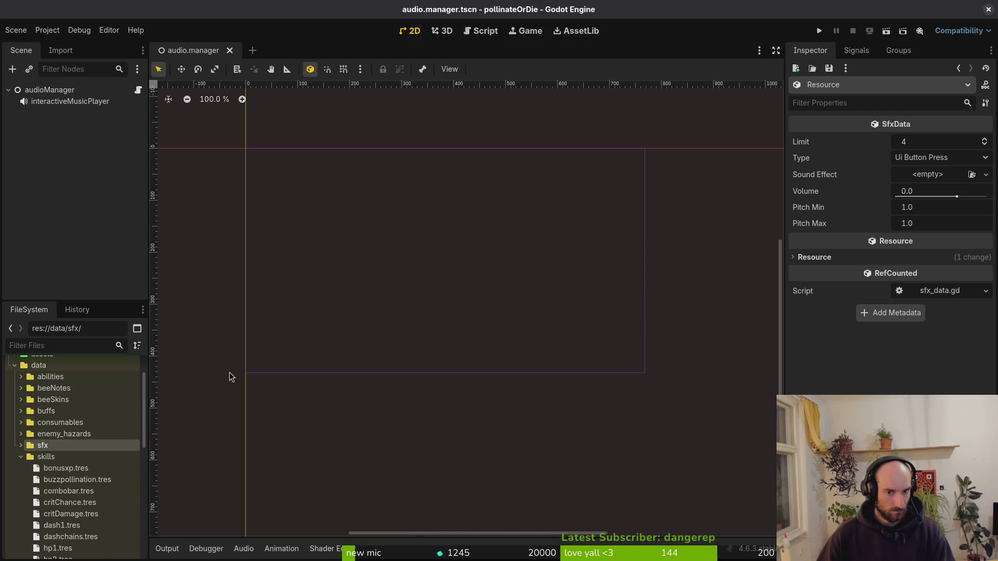
left_click(20, 458)
left_click(22, 446)
scroll(81, 450, "down", 8)
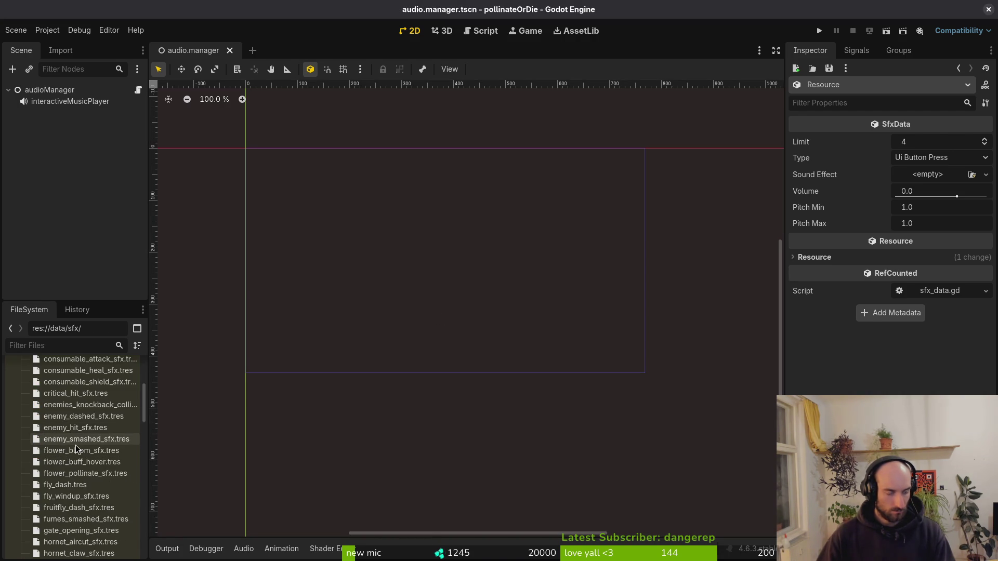
scroll(81, 450, "down", 10)
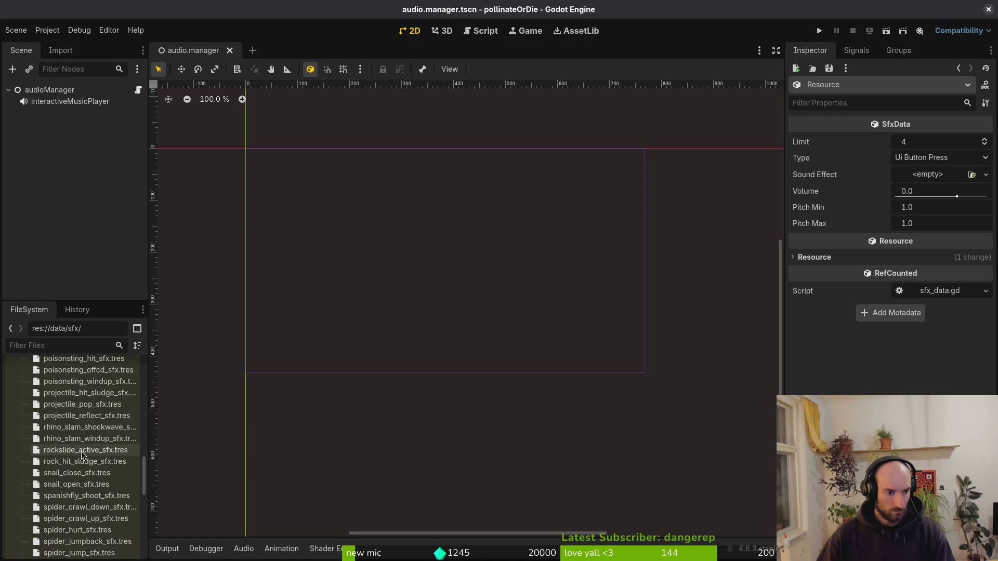
scroll(78, 444, "up", 4)
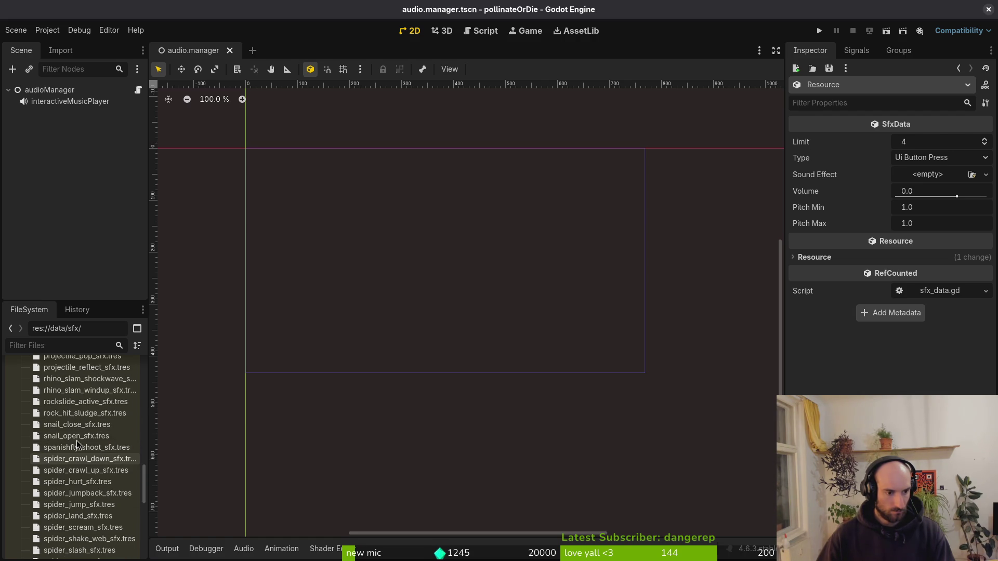
- Give snail_close_sfx.tres type Snail Close and Quick Load snail_close_sfx.wav as its sound effect
left_click(941, 157)
left_click(930, 158)
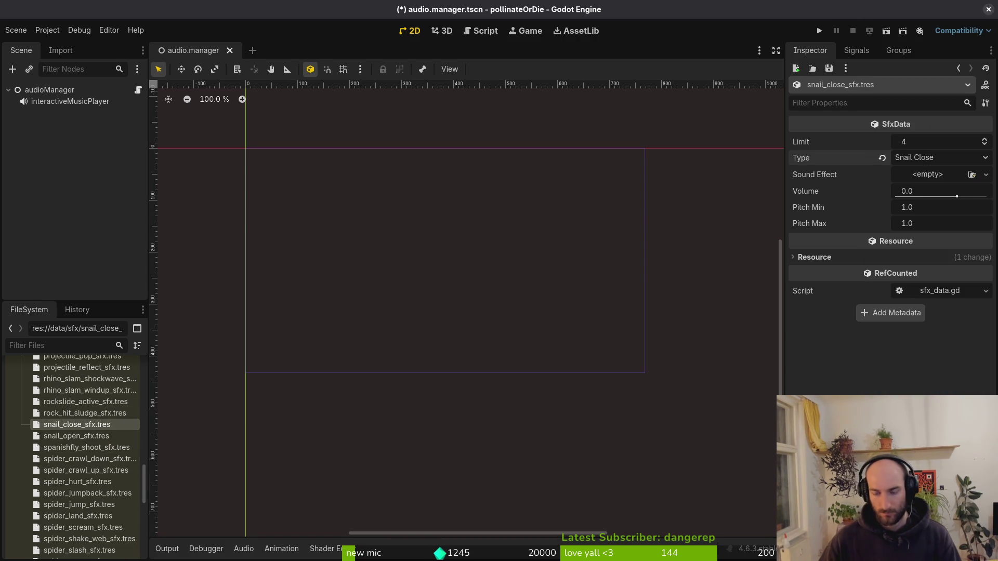
left_click(955, 177)
left_click(894, 333)
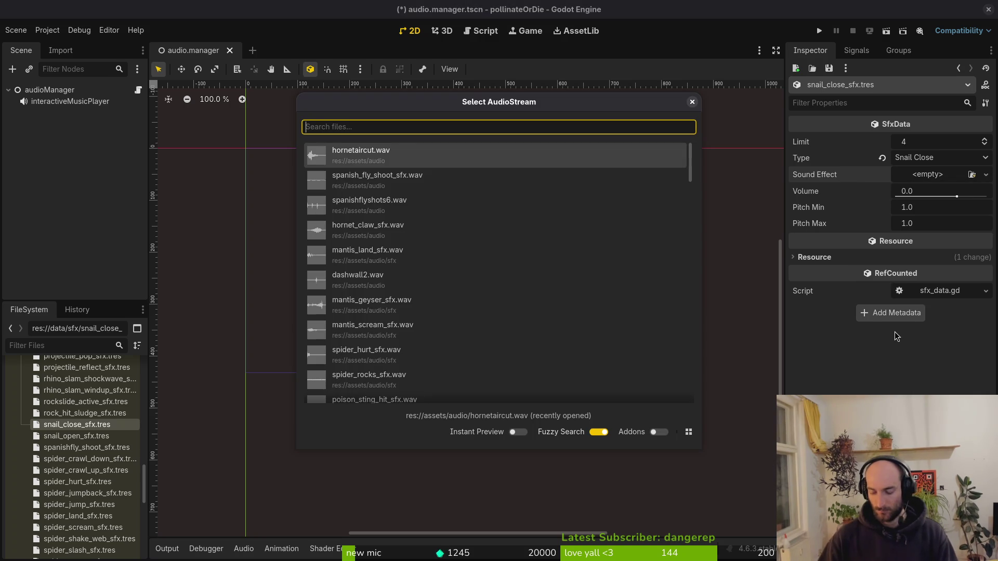
type("snail")
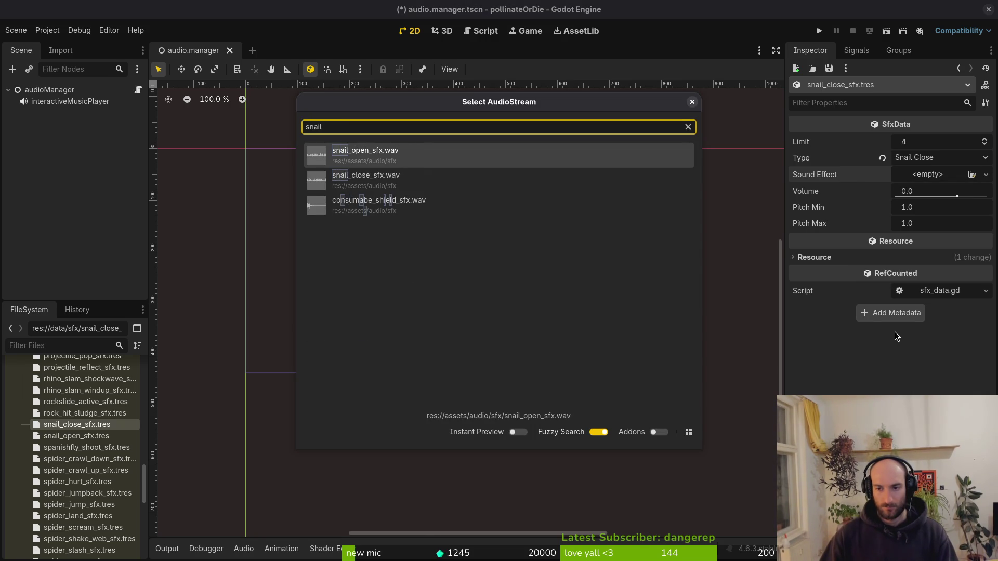
key("Down")
key("Return")
key("ctrl+s")
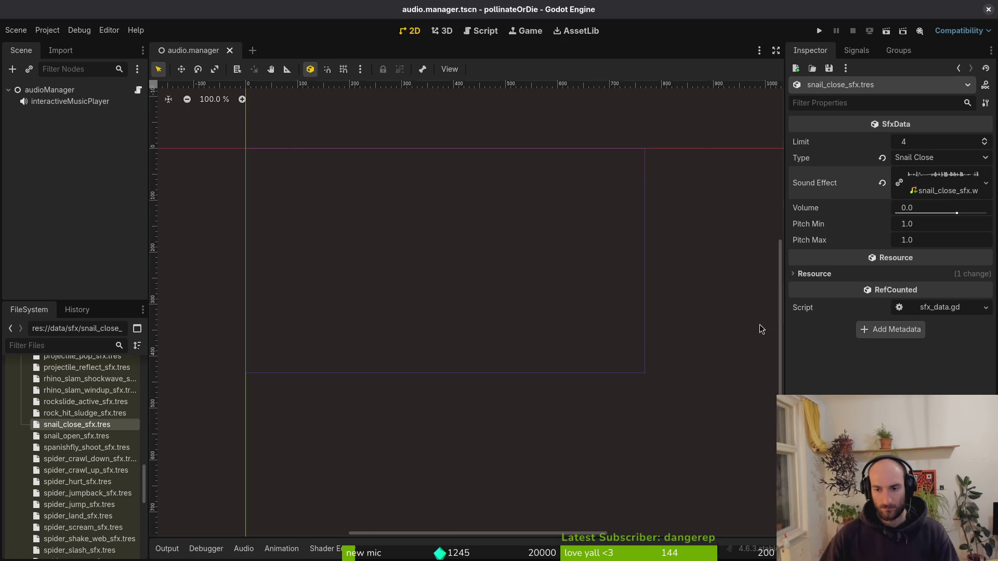
- Set snail_open_sfx.tres type to Snail Open
left_click(71, 437)
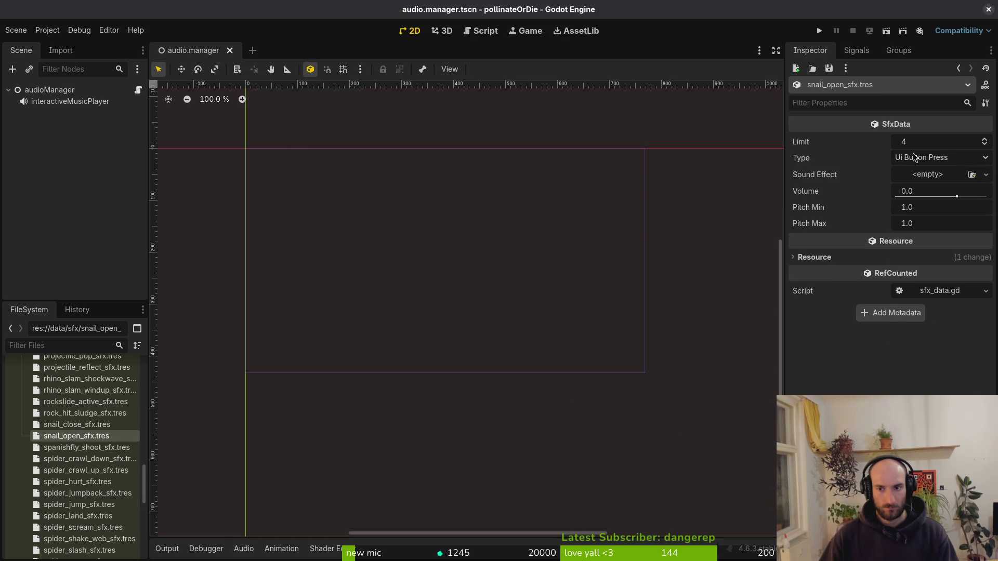
left_click(931, 158)
scroll(925, 208, "down", 5)
left_click(926, 208)
left_click(930, 180)
left_click(911, 339)
type("snail")
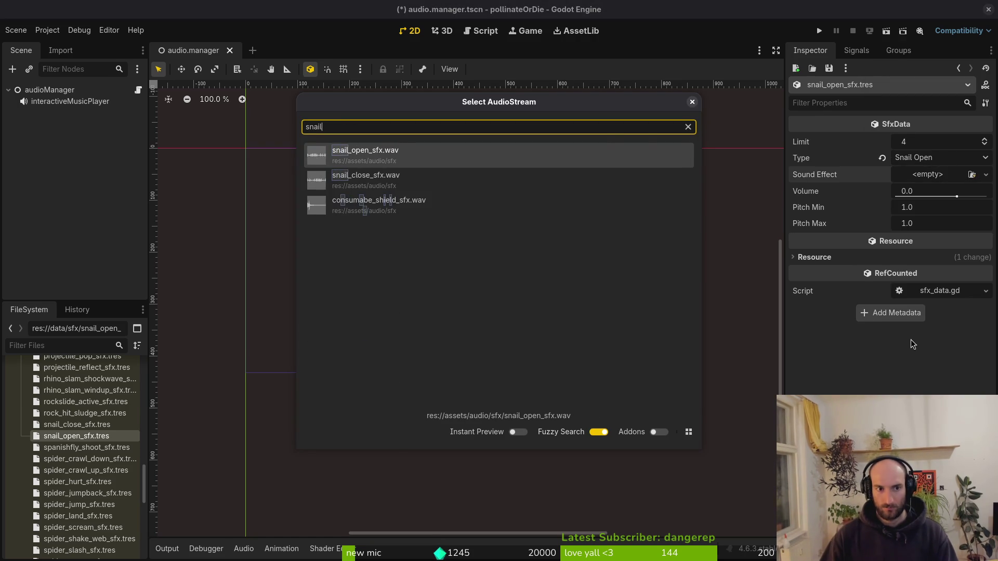
key("Return")
key("ctrl+z")
- Assign snail_open_sfx.wav as its sound effect, save, and recheck snail_close_sfx.tres
left_click(922, 179)
left_click(928, 343)
type("snail")
key("Return")
key("ctrl+s")
left_click(923, 183)
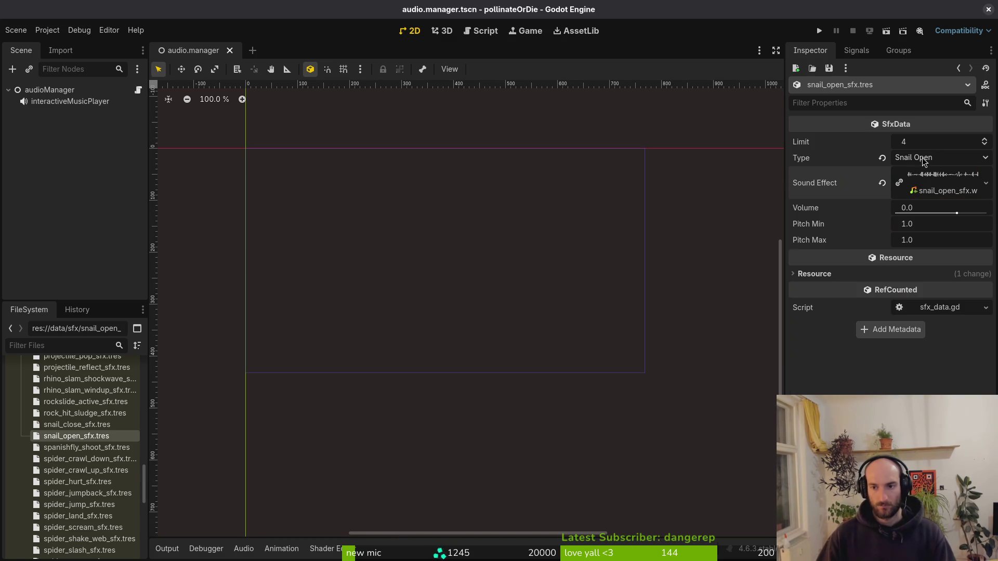
left_click(87, 425)
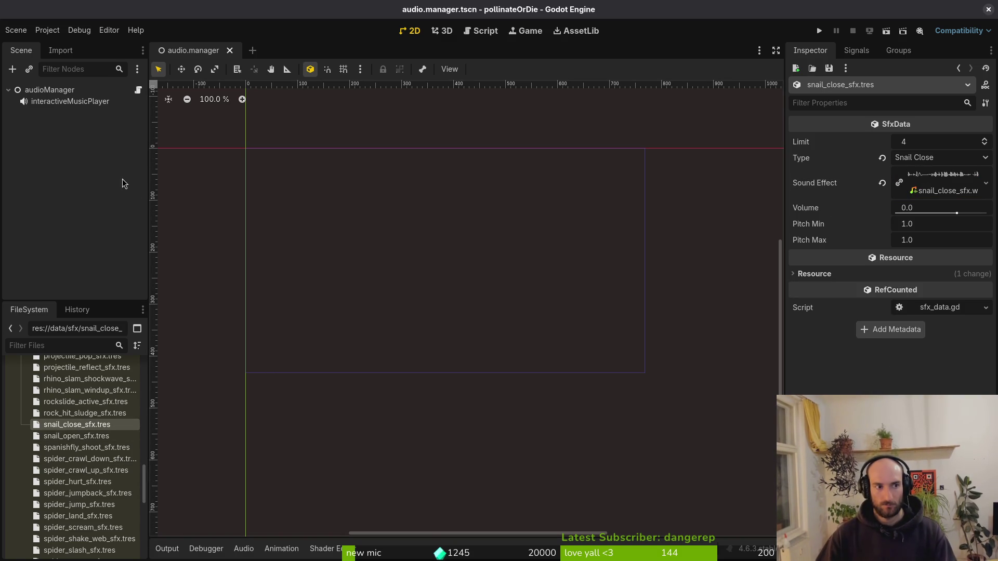
left_click(50, 90)
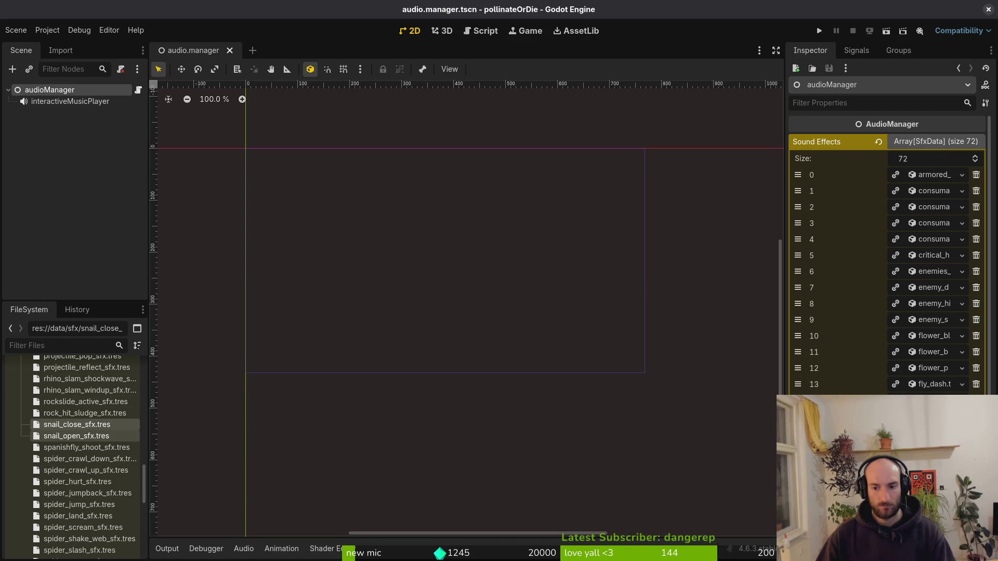
- Add both snail .tres resources to the audio manager's Sound Effects array and save
left_click(934, 515)
mouse_move(85, 425)
left_mouse_down()
mouse_move(616, 407)
mouse_move(891, 371)
left_mouse_up()
left_click(41, 190)
key("ctrl+s")
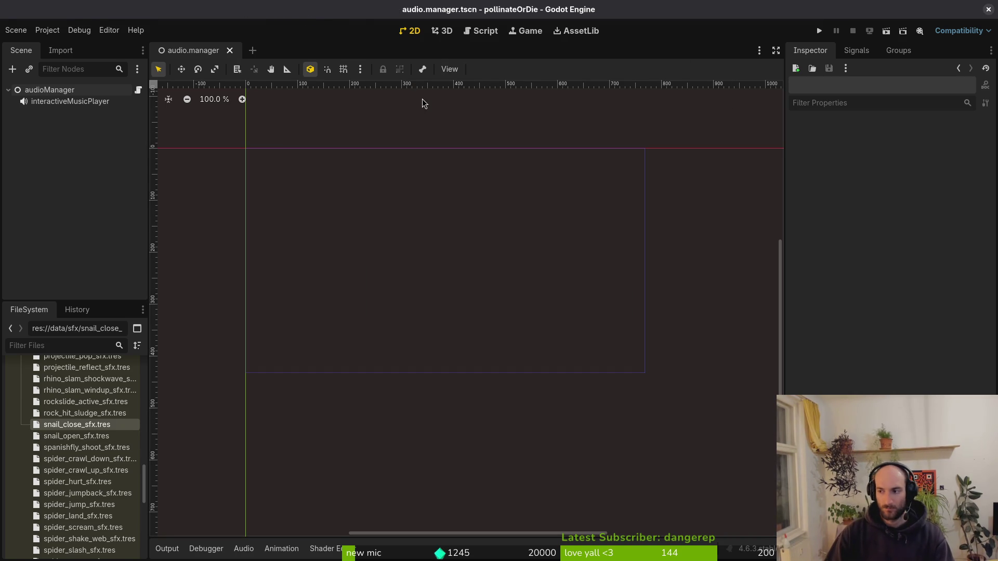
- In Neovim, search 'snail' in the file finder and open shell.gd
key("alt+Tab")
key("space")
key("f")
key("f")
type("snail")
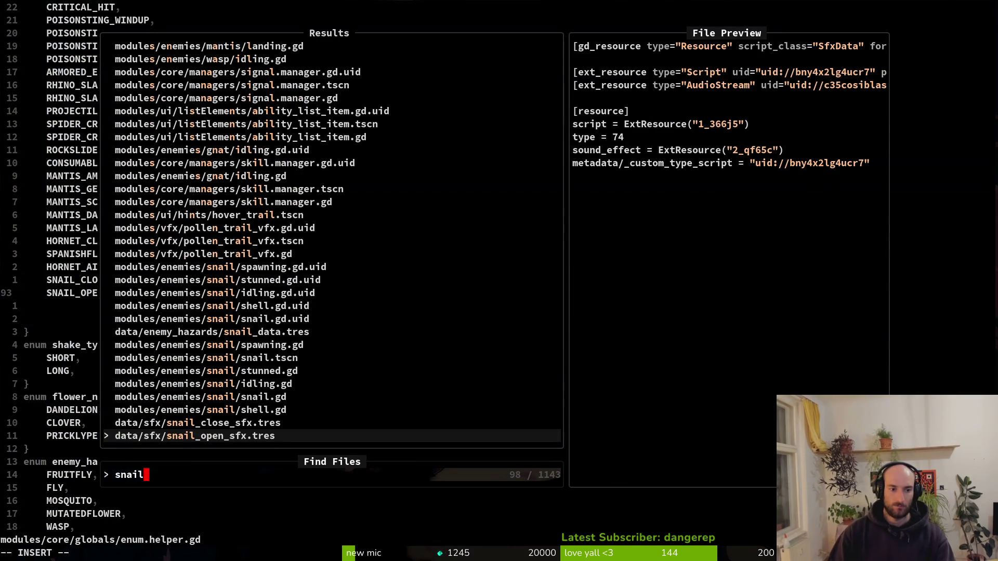
key("Up")
key("Up")
key("Up")
key("Down")
key("Return")
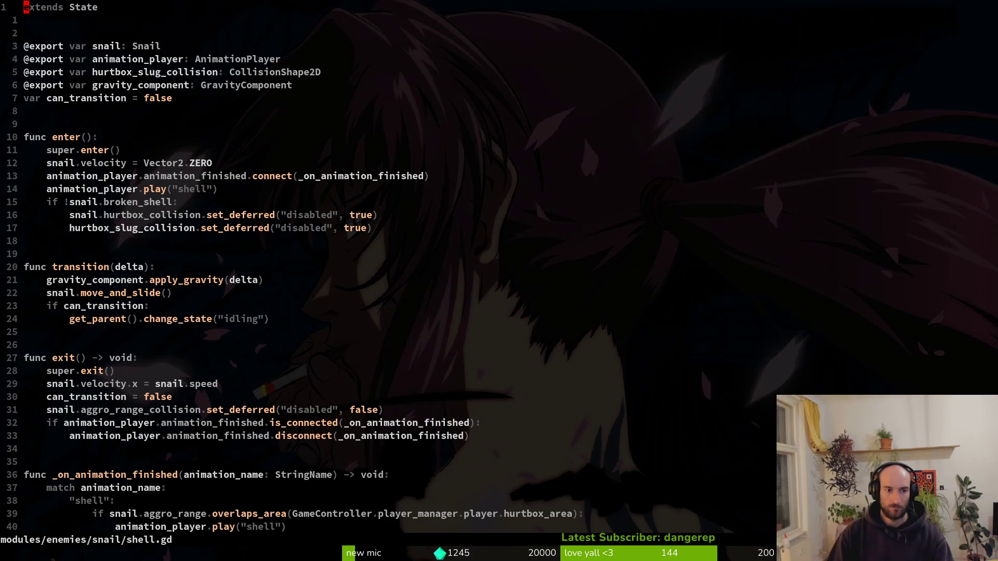
- Paste the saved create_sfx call from clipboard history onto a new line in enter()
key("1")
key("3")
key("j")
key("o")
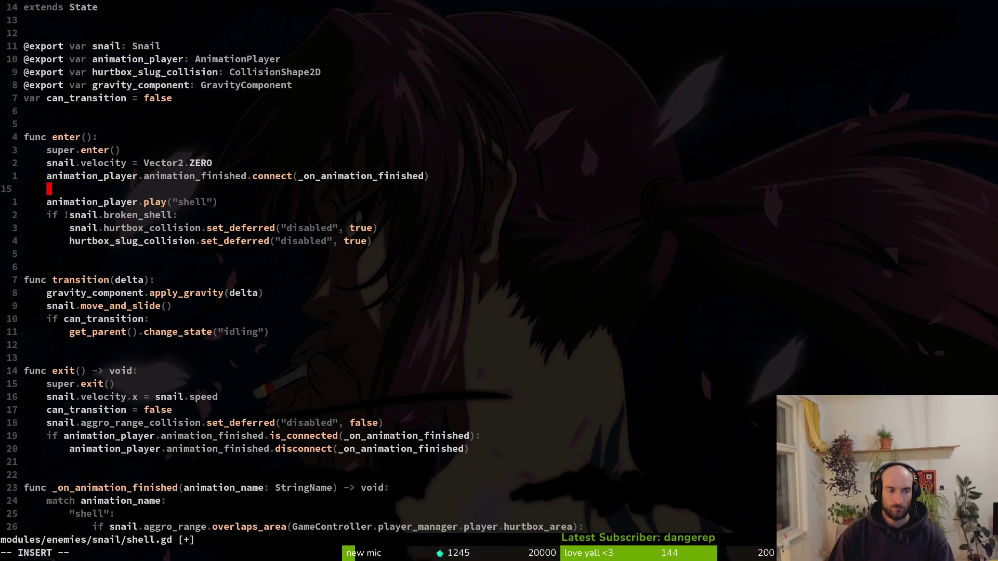
key("ctrl+shift+v")
key("Down")
key("Down")
key("Down")
- Change the sound name from SPANISHFLY_SHOOT to SNAIL_CLOSE and save shell.gd
key("Down")
key("Down")
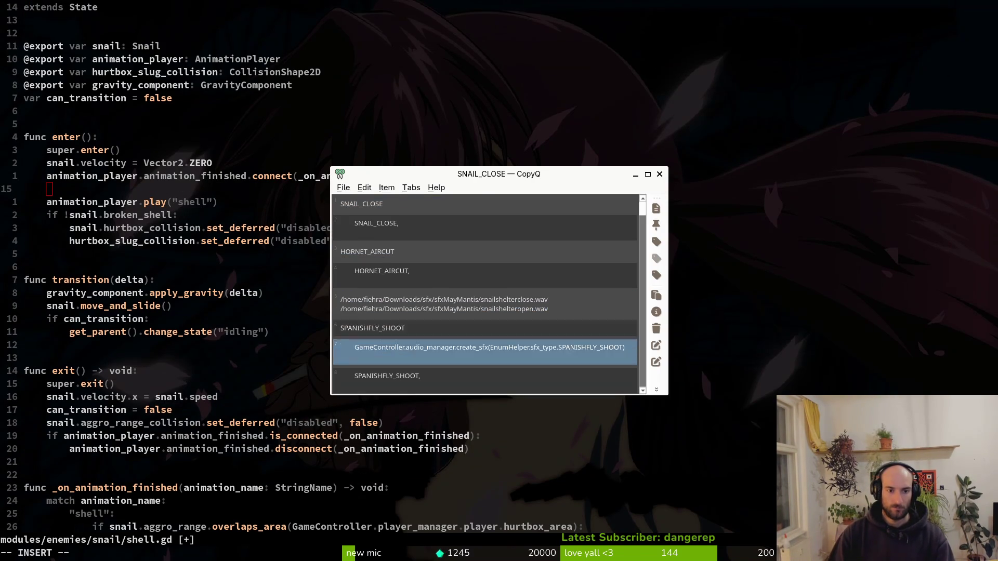
key("Return")
key("Escape")
key("shift+v")
key("Escape")
key("k")
key("d")
key("d")
key("dollar")
type("bciwSNAIL")
key("Down")
key("Return")
key("Escape")
type(":w")
key("Return")
- Copy the create_sfx line under else:, indent it, and switch it to SNAIL_OPEN
key("ctrl+d")
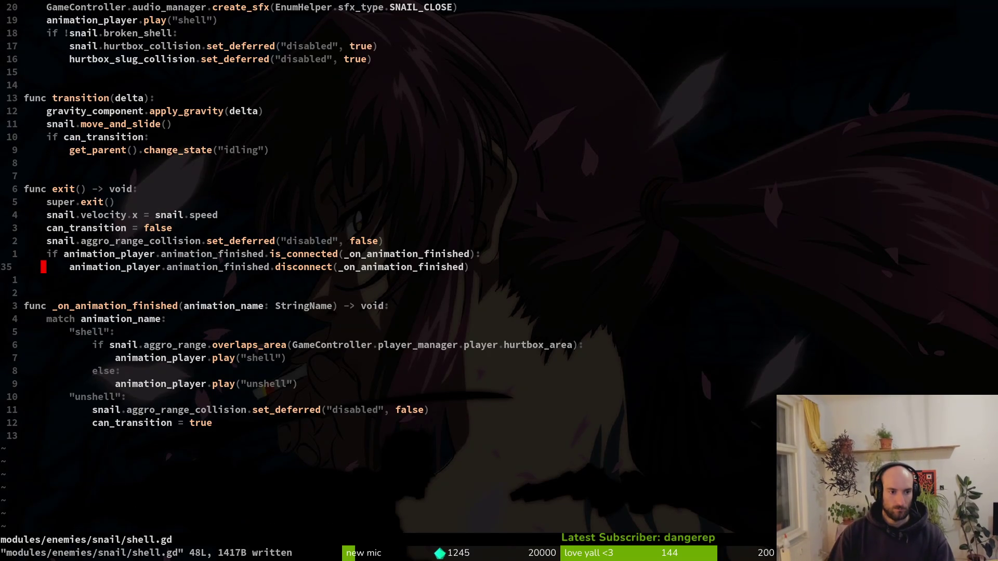
key("j")
key("5")
key("j")
key("j")
key("p")
key("shift+v")
key("shift+j")
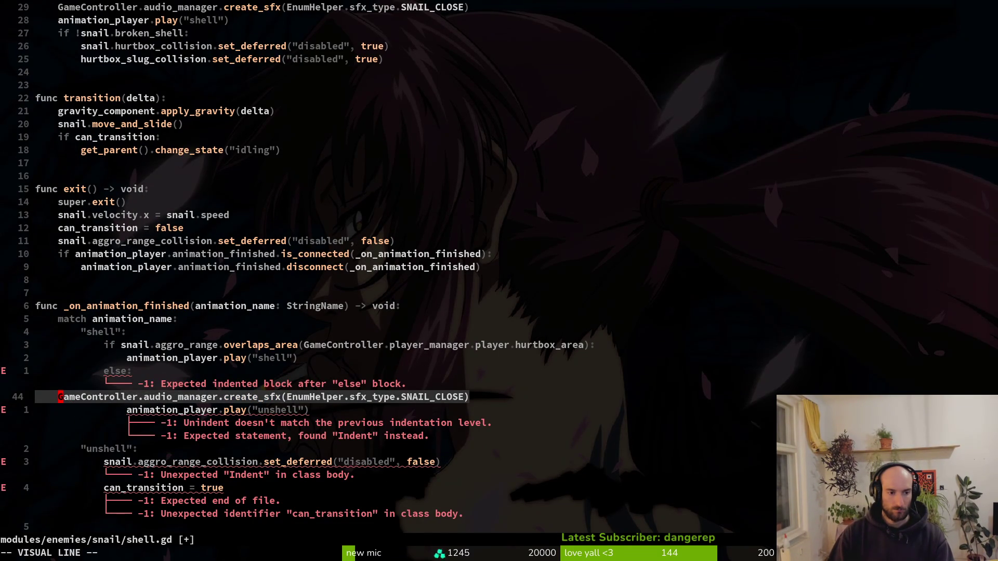
type("3>")
type("$hciwsn")
key("ctrl+n")
key("Return")
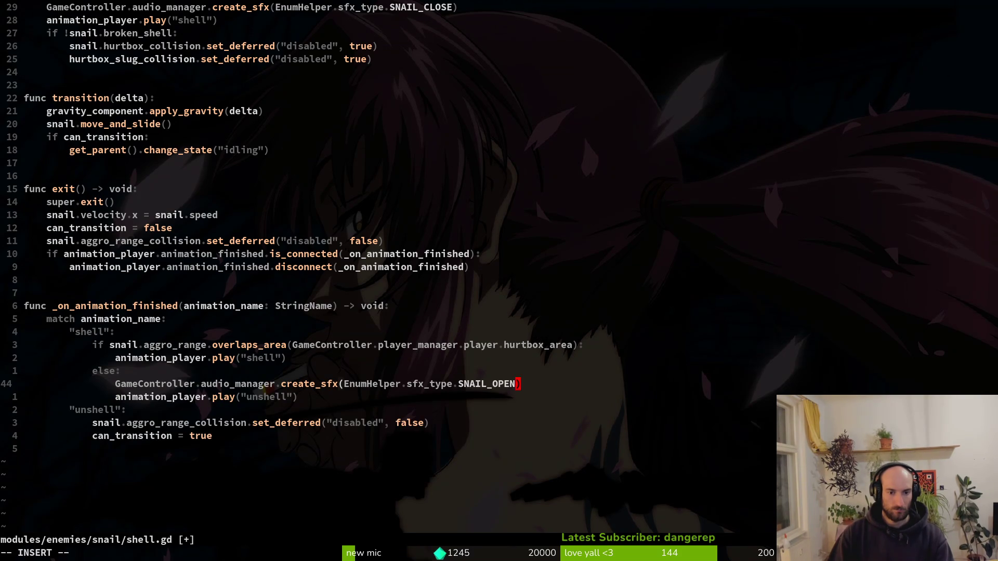
key("Escape")
type(":w")
key("Return")
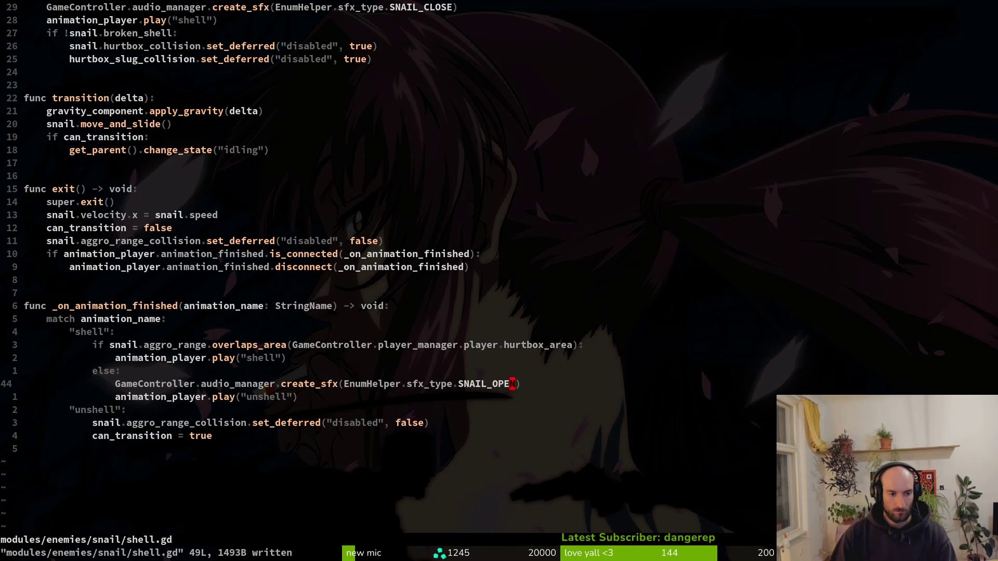
- Save shell.gd again with the SNAIL_OPEN line in place
key("0")
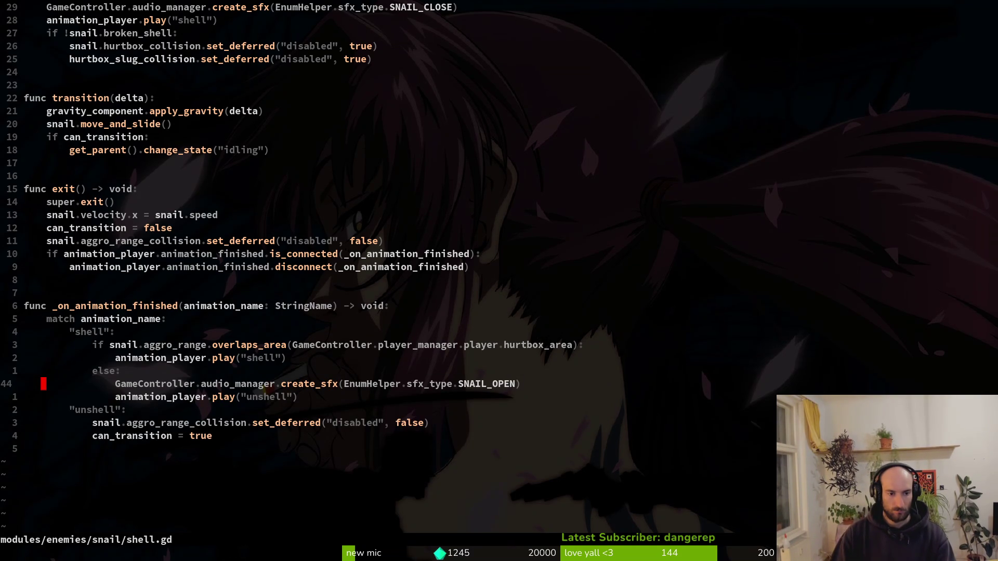
type(":w")
key("Return")
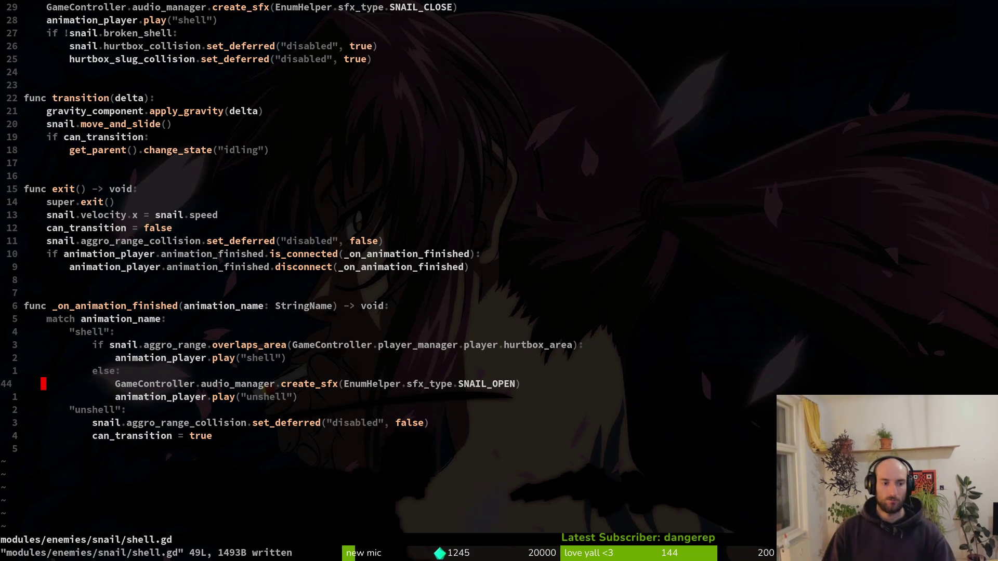
key("alt+Tab")
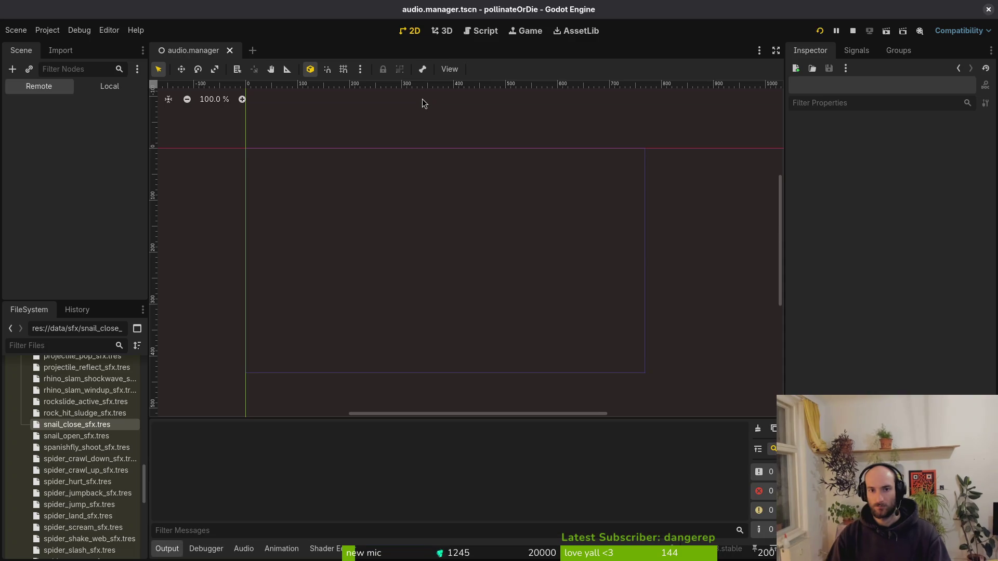
- Run the game with F5 and load level 5 from the debug level select
key("F5")
key("Return")
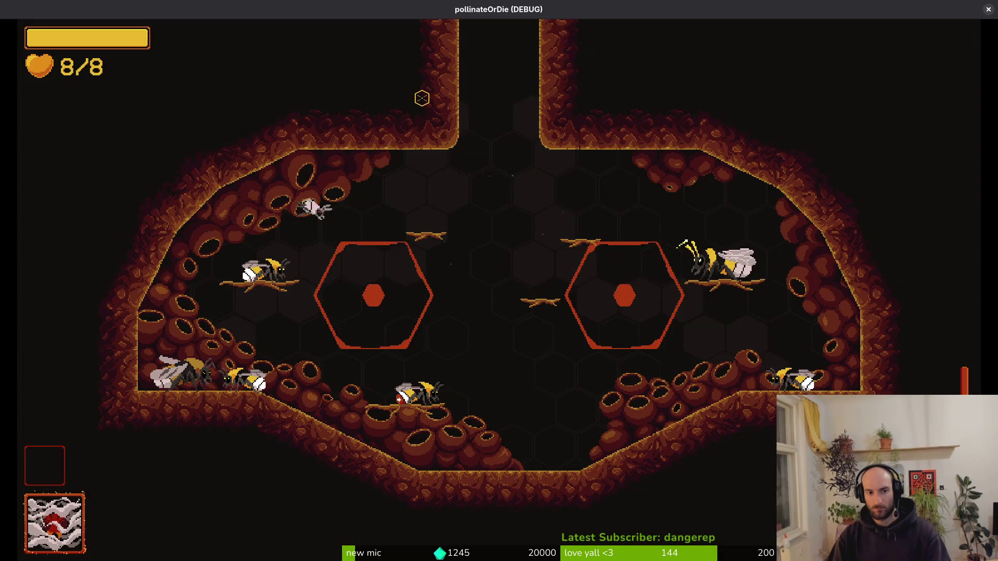
key("Escape")
key("Left")
key("Left")
key("Left")
key("Down")
key("Left")
key("Return")
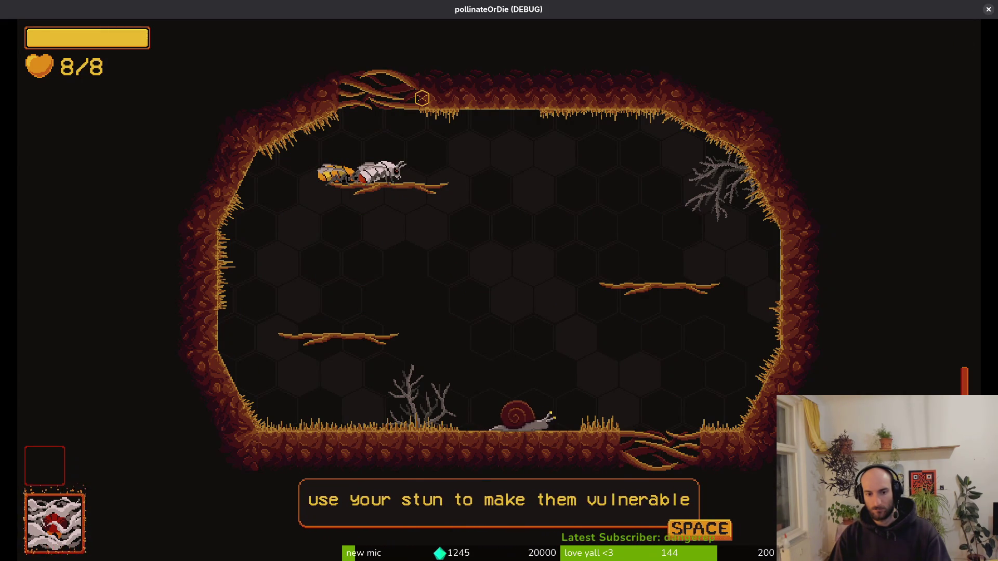
- Fly down to the snail, attack it to stun it, and pause the game
key("space")
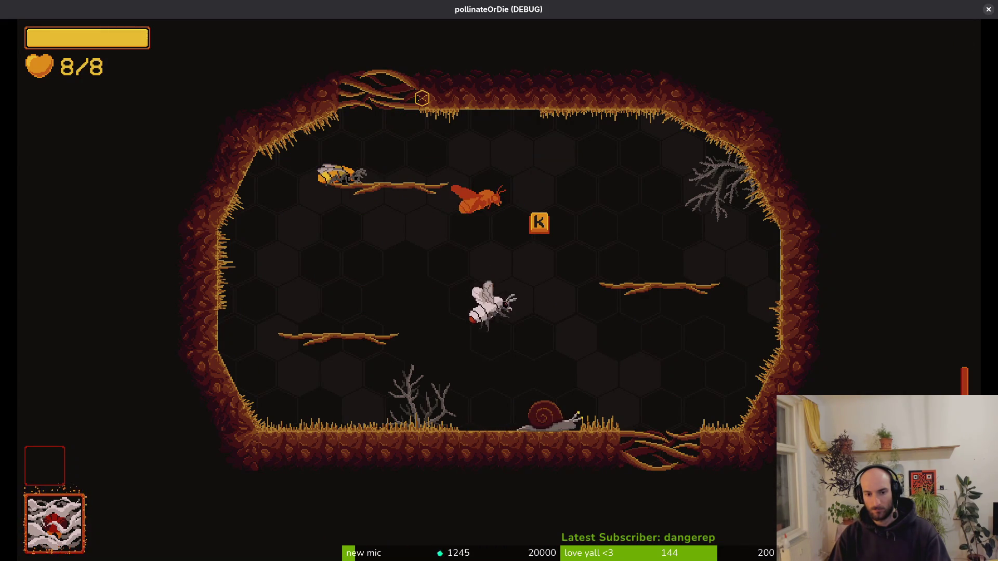
key("space")
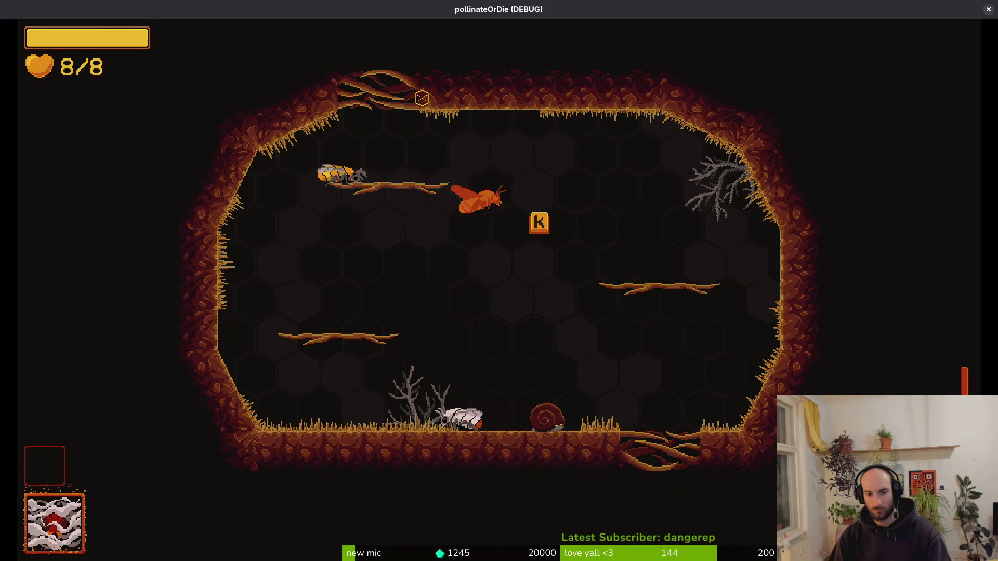
key("k")
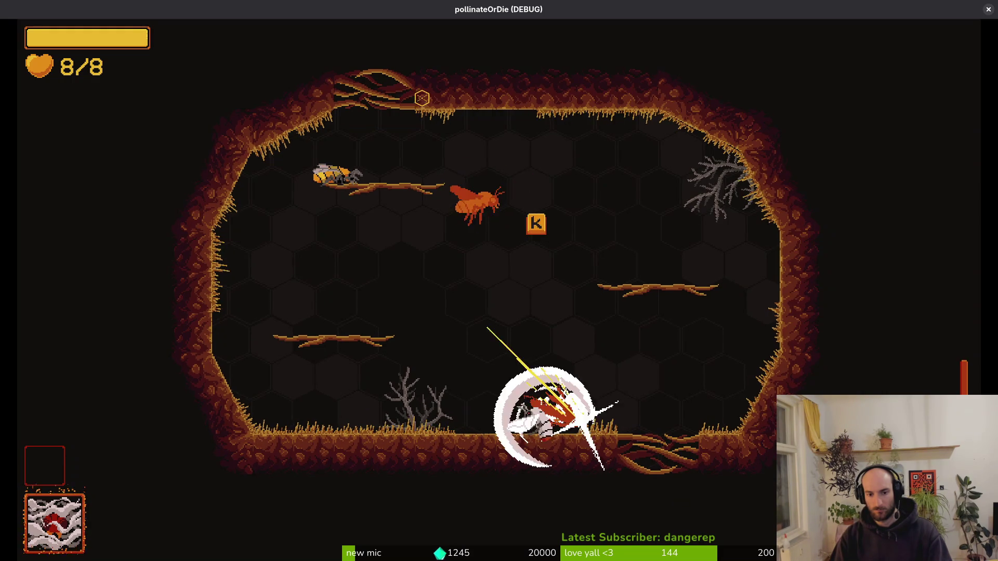
key("Escape")
key("alt+Tab")
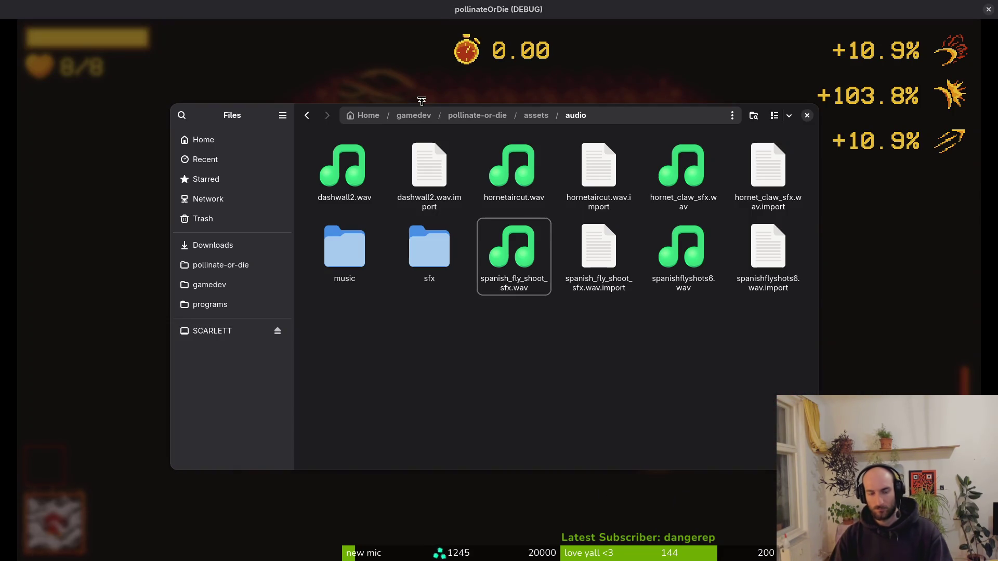
- Open the sfx folder and preview snail_close_sfx.wav
left_click(364, 245)
double_click(400, 243)
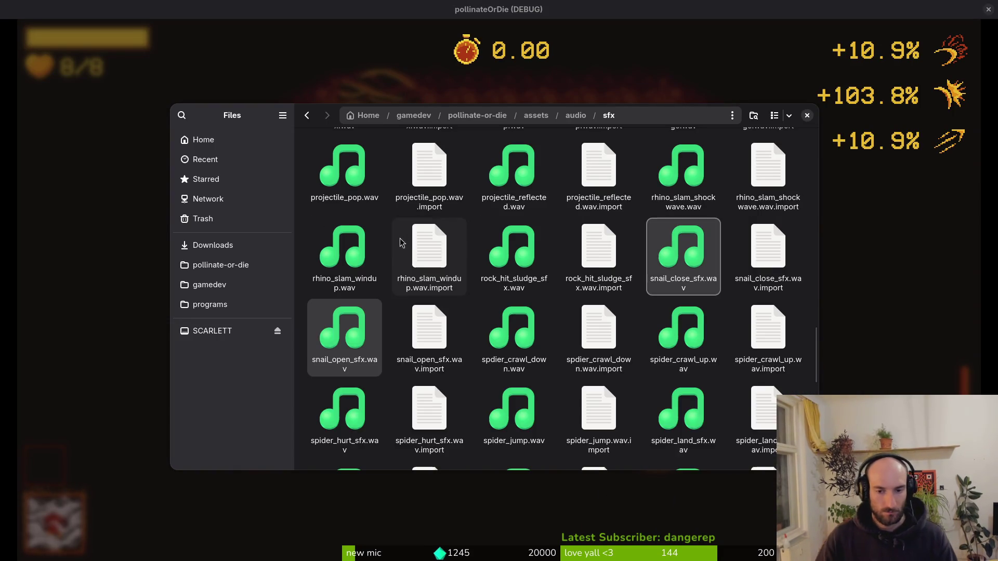
scroll(571, 286, "down", 5)
scroll(650, 234, "up", 4)
left_click(673, 194)
key("space")
key("space")
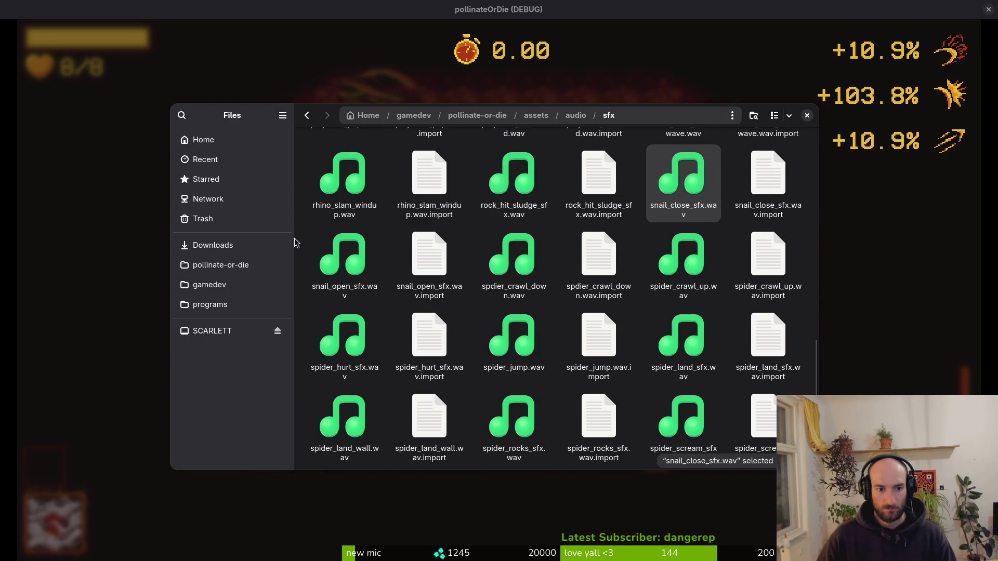
- Preview snail_open_sfx.wav and snail_close_sfx.wav again, then close Files and the game
left_click(212, 245)
key("alt+Left")
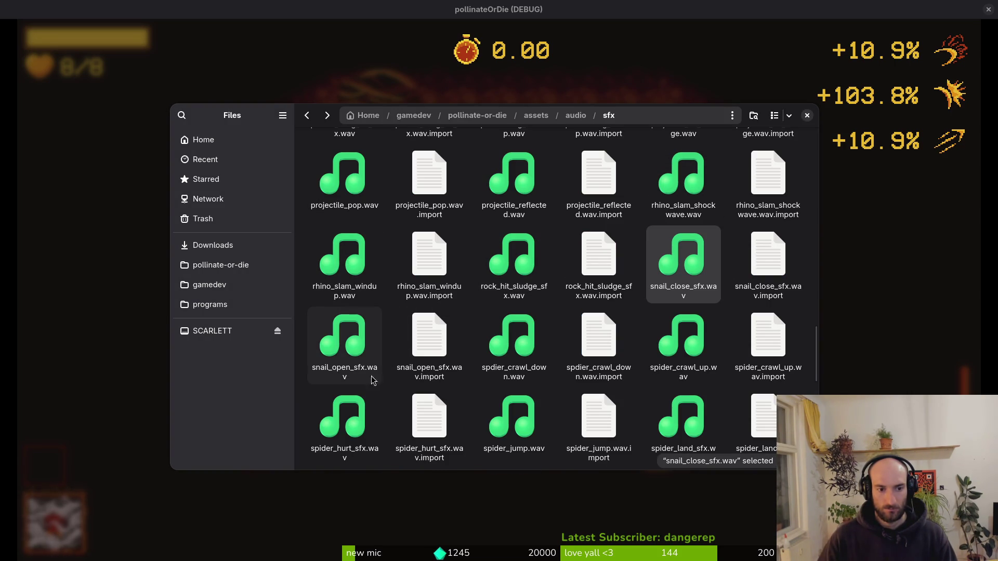
left_click(345, 343)
key("space")
key("space")
left_click(679, 257)
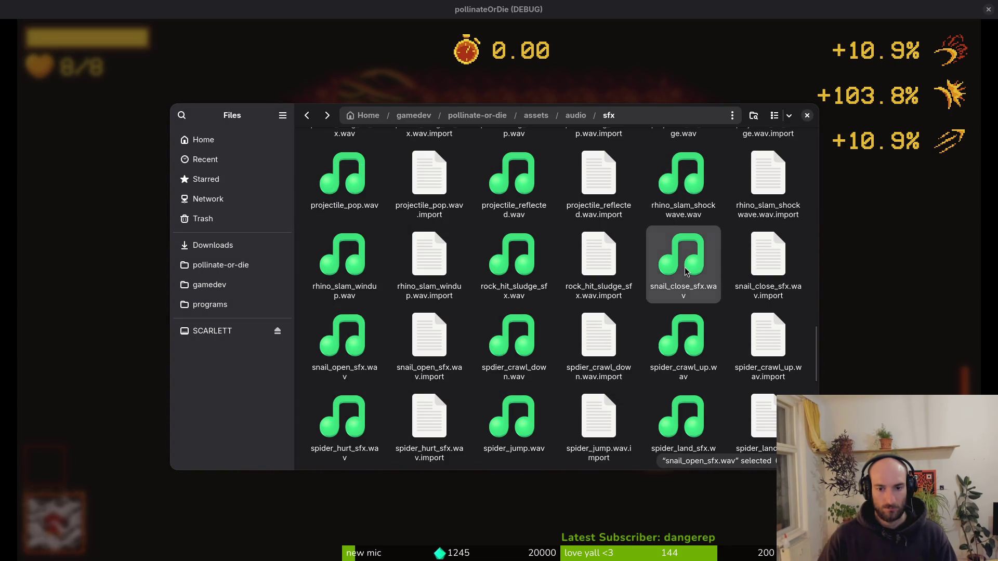
key("space")
key("space")
left_click(349, 341)
key("space")
key("space")
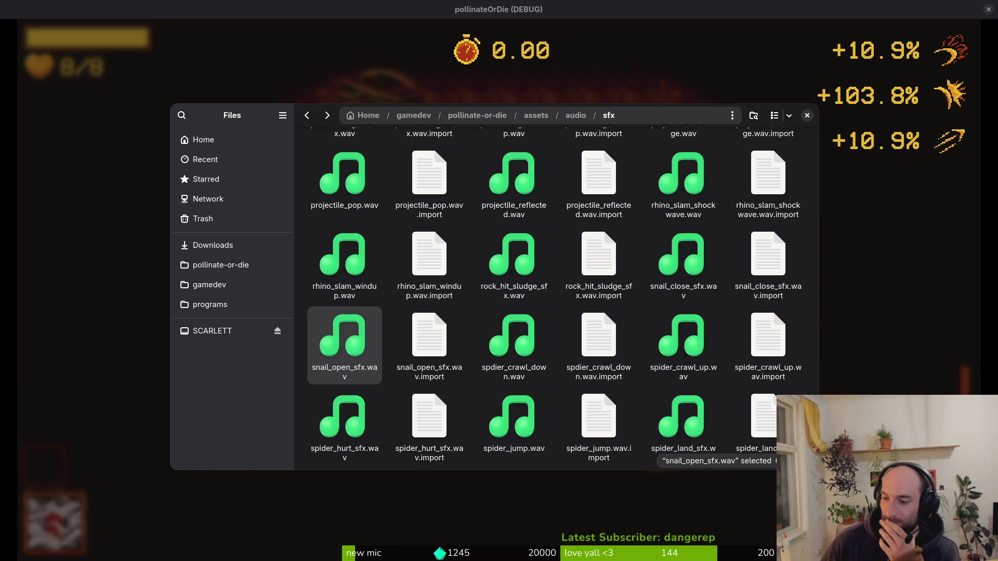
left_click(807, 115)
left_click(988, 10)
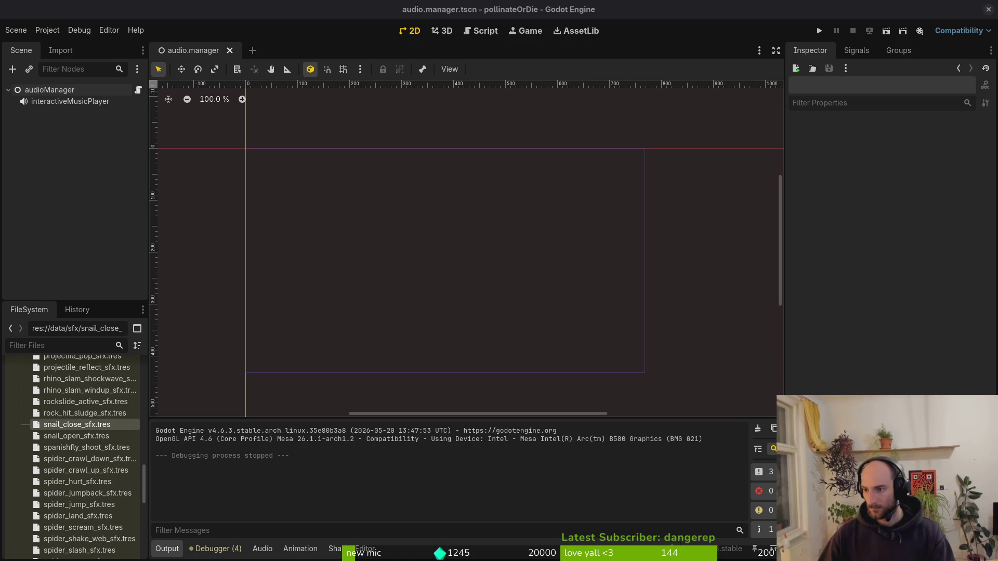
- Inspect snail_close_sfx.tres, expand its Sound Effect stream, and play it repeatedly
left_click(535, 270)
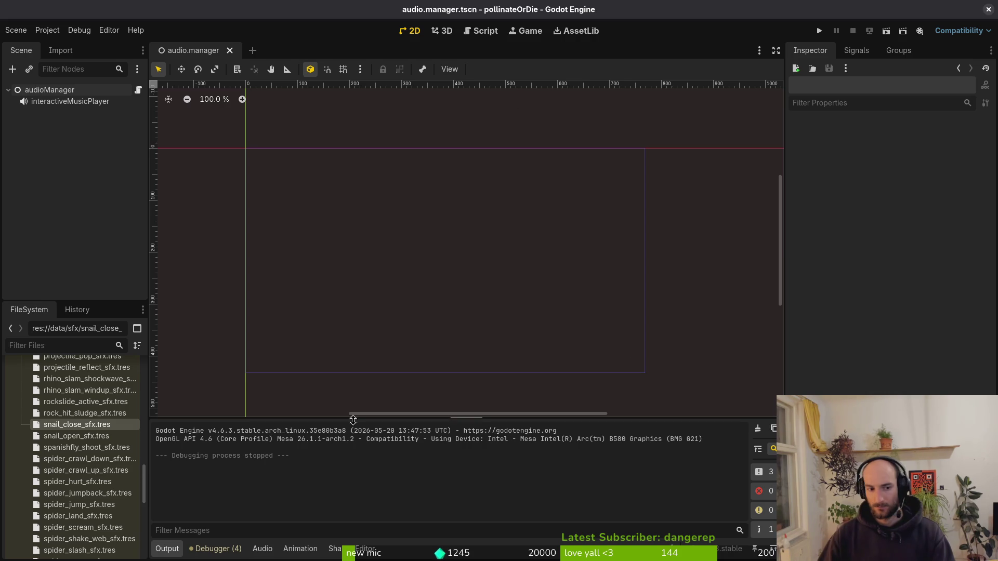
left_click(65, 426)
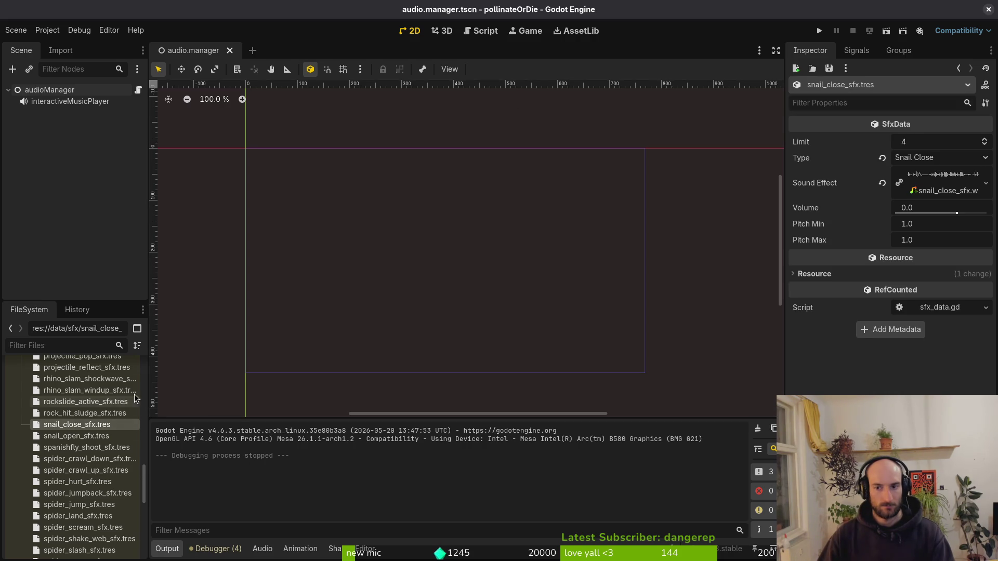
left_click(952, 197)
left_click(796, 249)
left_click(795, 250)
left_click(795, 249)
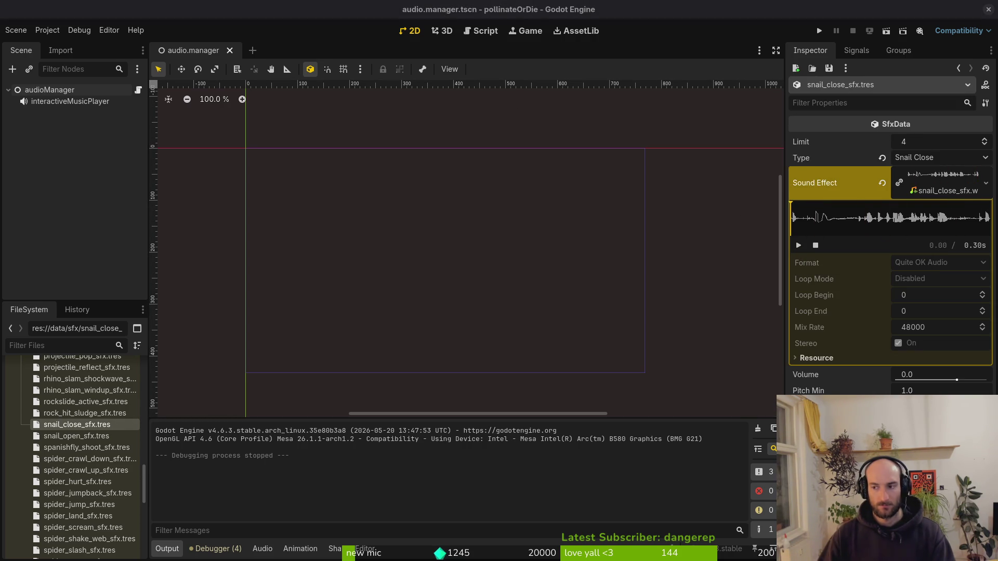
left_click(799, 248)
left_click(798, 247)
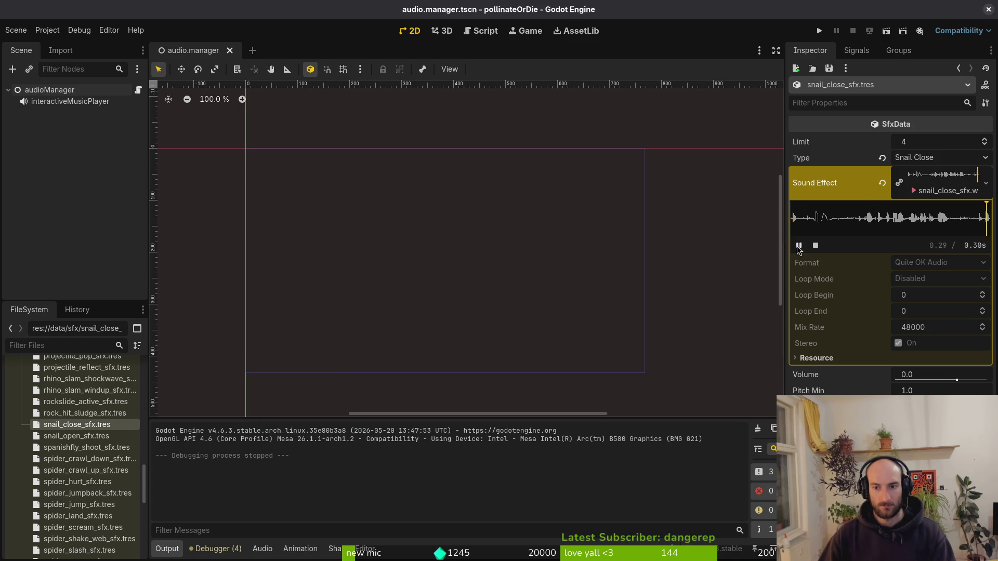
left_click(798, 246)
left_click(799, 247)
- Select snail_open_sfx.tres, show its Sound Effect waveform, and play it twice
left_click(799, 247)
left_click(74, 437)
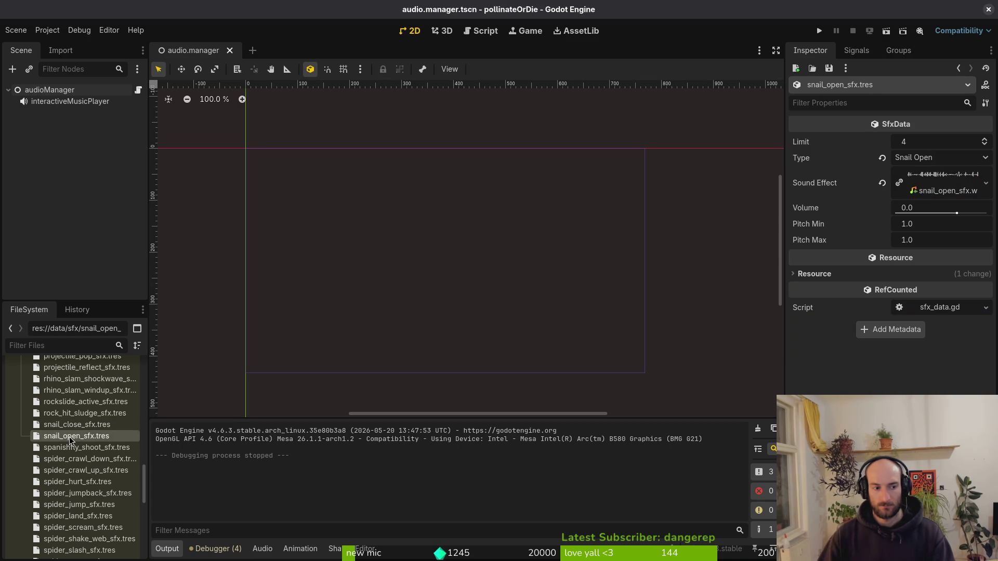
left_click(915, 185)
left_click(801, 246)
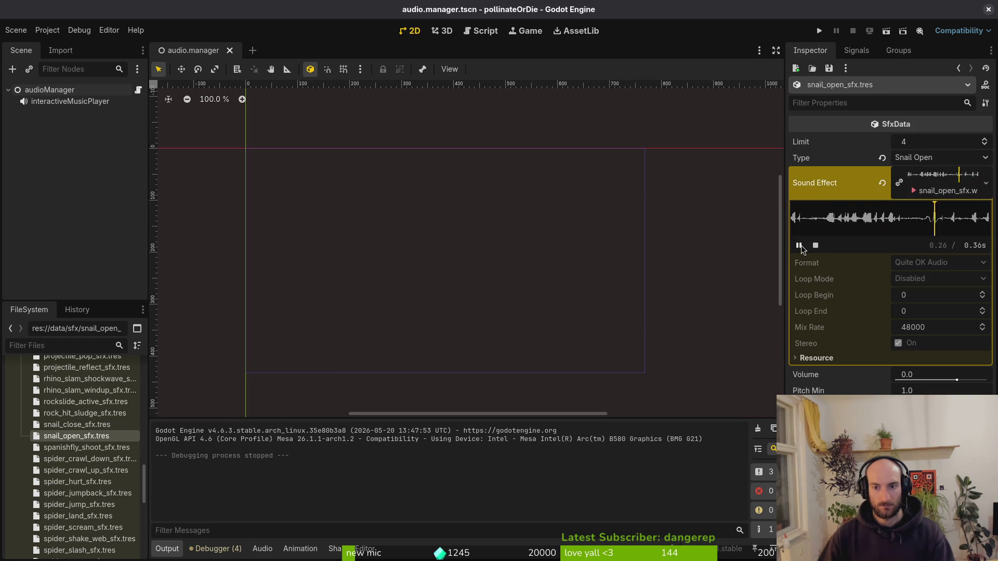
left_click(800, 245)
key("super")
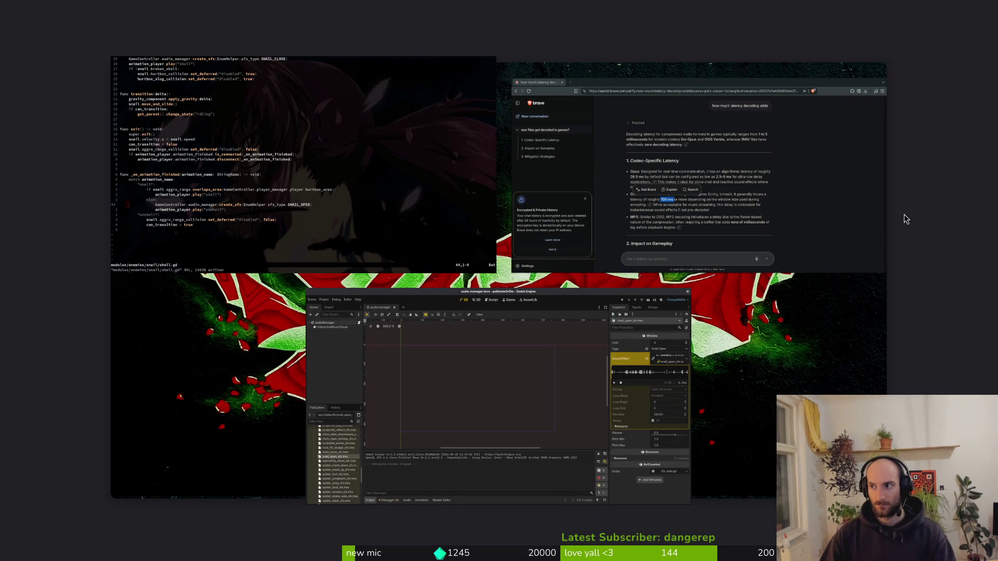
- Screenshot the trimmed snail_open_sfx Sound Effect waveform region in the Inspector, then launch Aseprite
key("super")
mouse_move(992, 147)
left_mouse_down()
mouse_move(779, 287)
mouse_move(729, 287)
mouse_move(742, 287)
left_mouse_up()
mouse_move(743, 147)
left_mouse_down()
mouse_move(785, 194)
mouse_move(780, 171)
left_mouse_up()
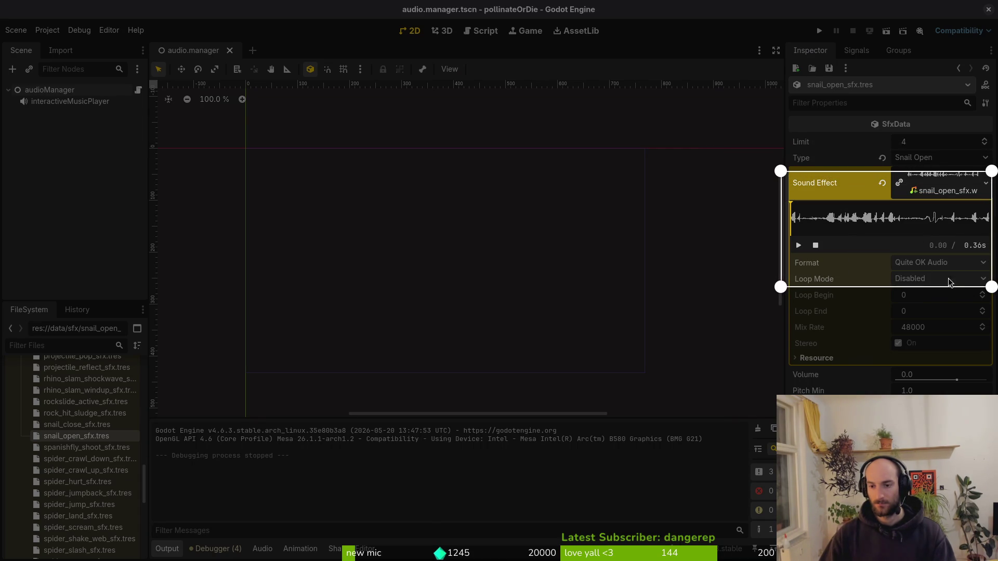
left_click_drag(990, 287, 990, 261)
left_click_drag(984, 144, 990, 162)
left_click_drag(990, 261, 991, 248)
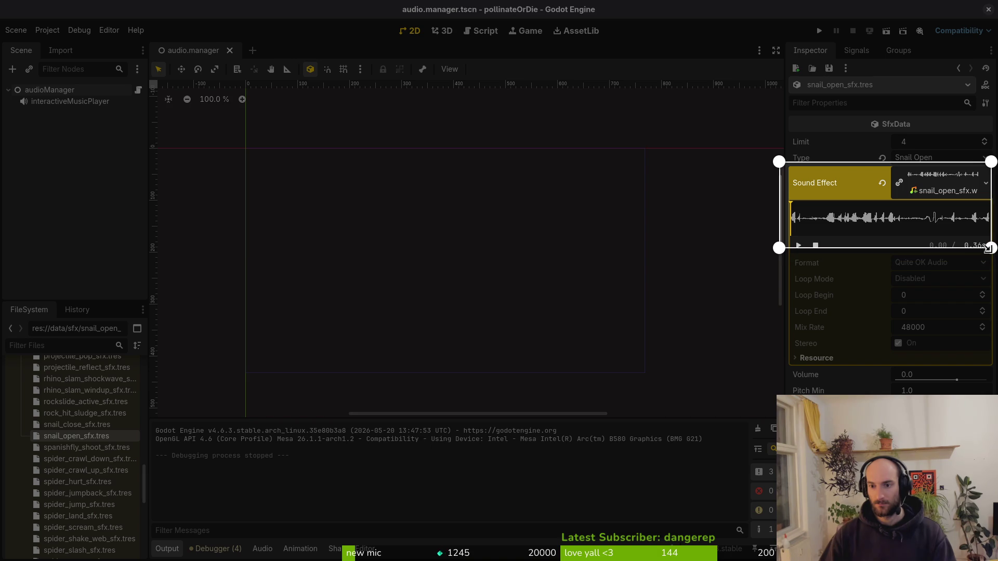
key("Return")
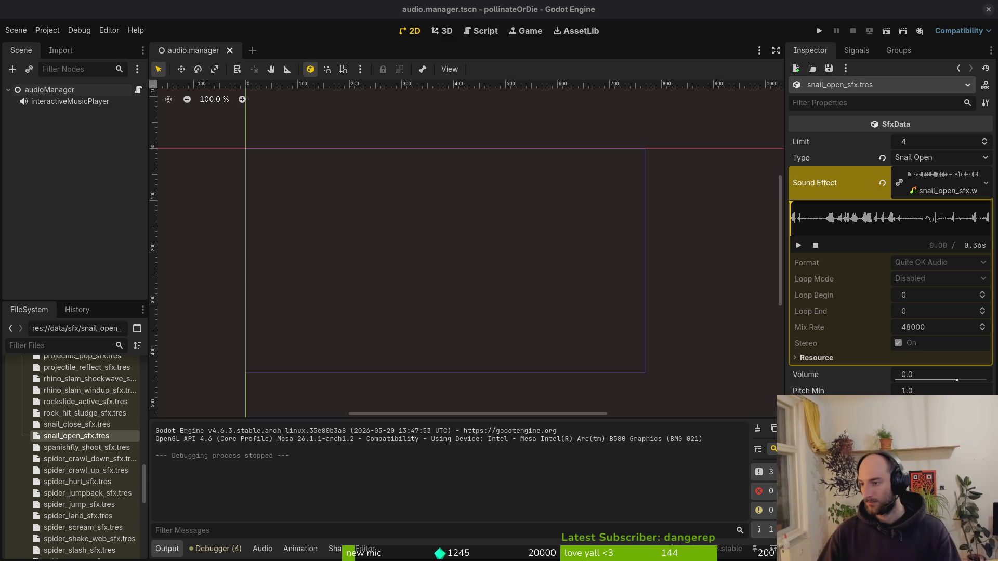
key("super")
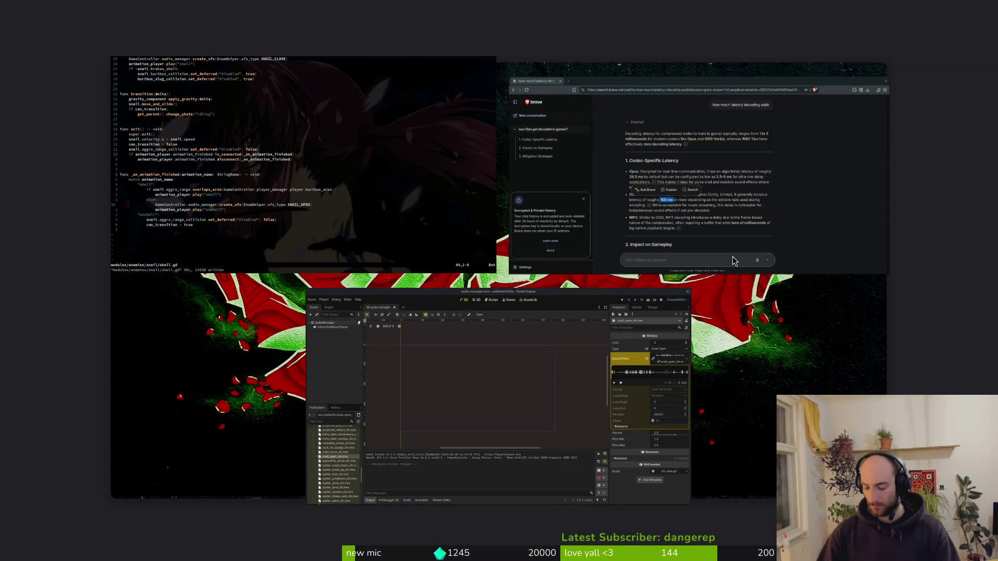
key("super+a")
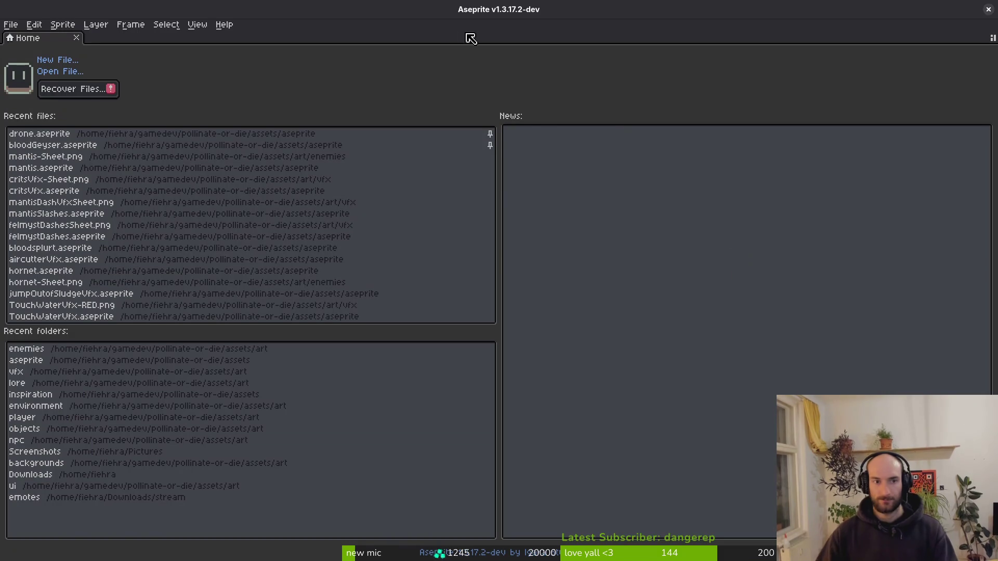
- Open the newest waveform screenshot from Pictures/Screenshots in Aseprite
left_click(67, 71)
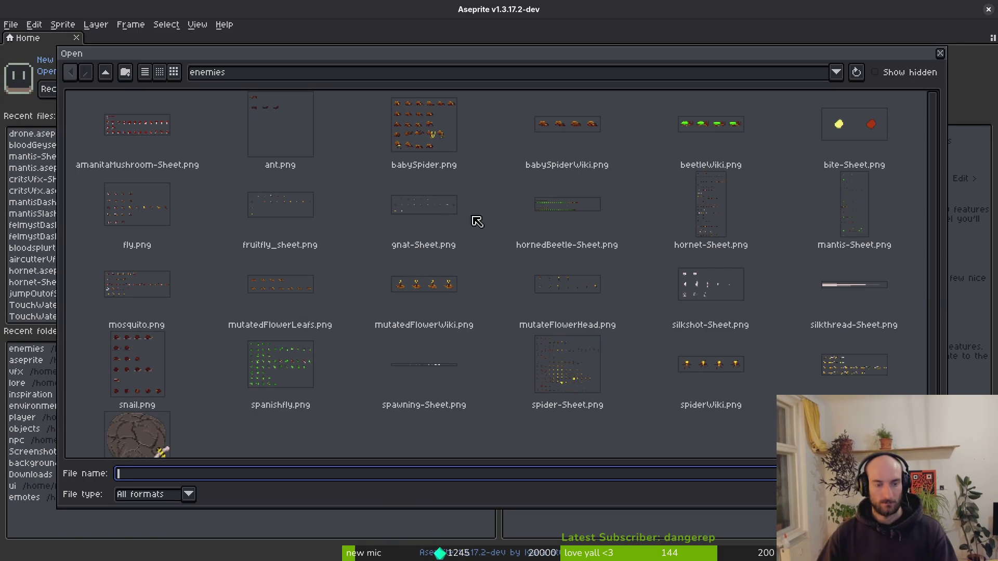
left_click(111, 78)
left_click(111, 78)
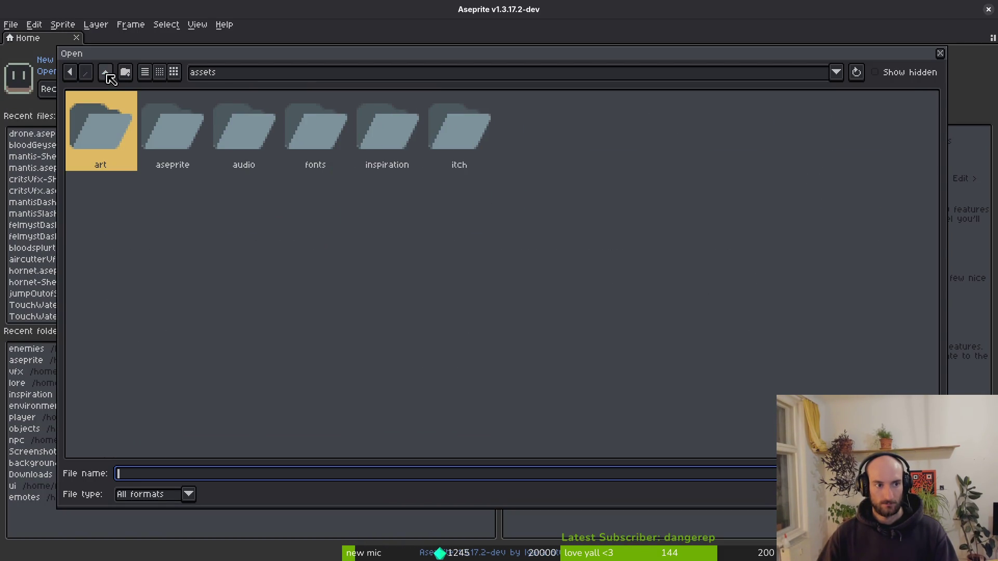
left_click(107, 73)
left_click(107, 74)
left_click(109, 73)
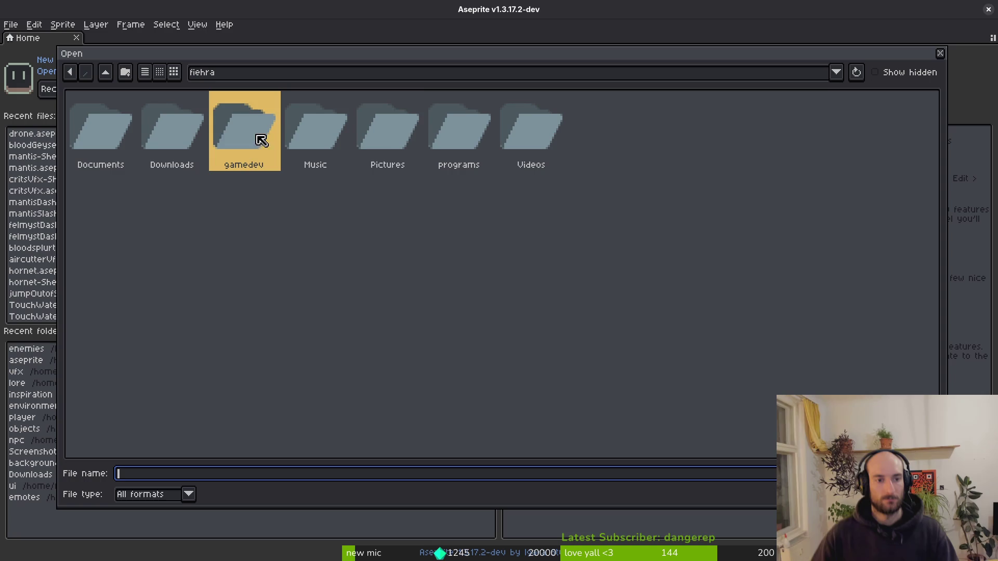
double_click(381, 142)
double_click(123, 129)
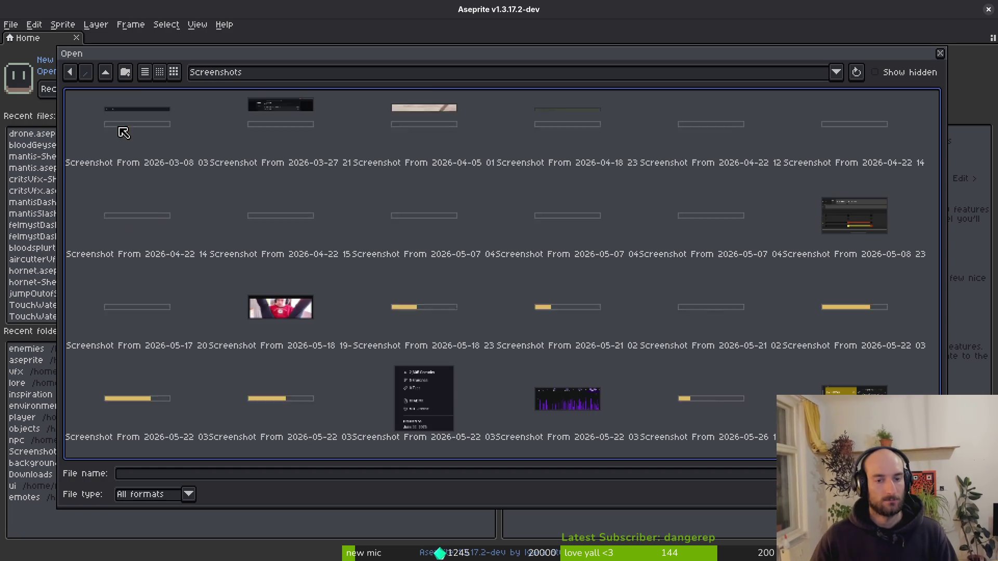
left_click(919, 384)
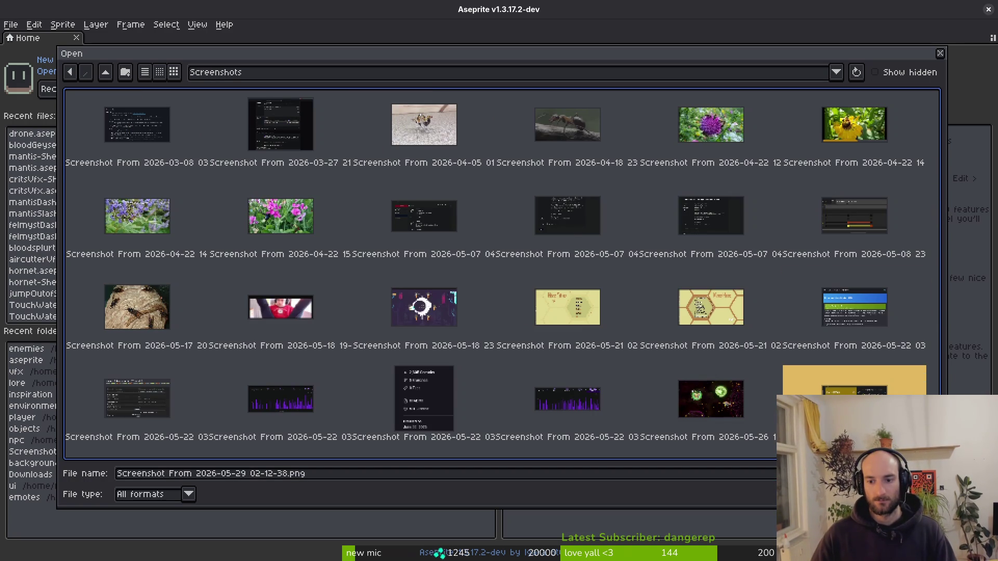
key("Return")
scroll(86, 325, "up", 3)
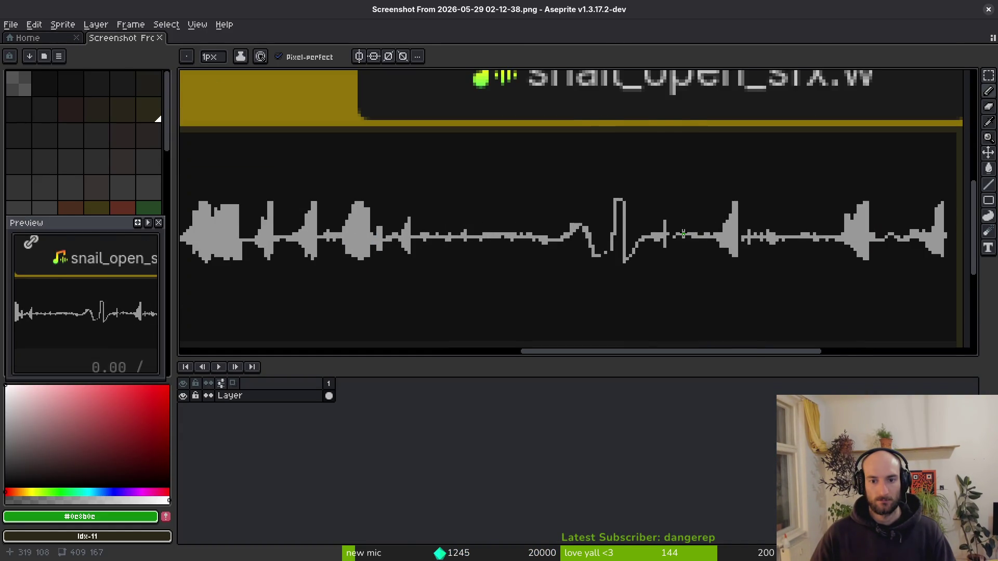
scroll(95, 174, "down", 3)
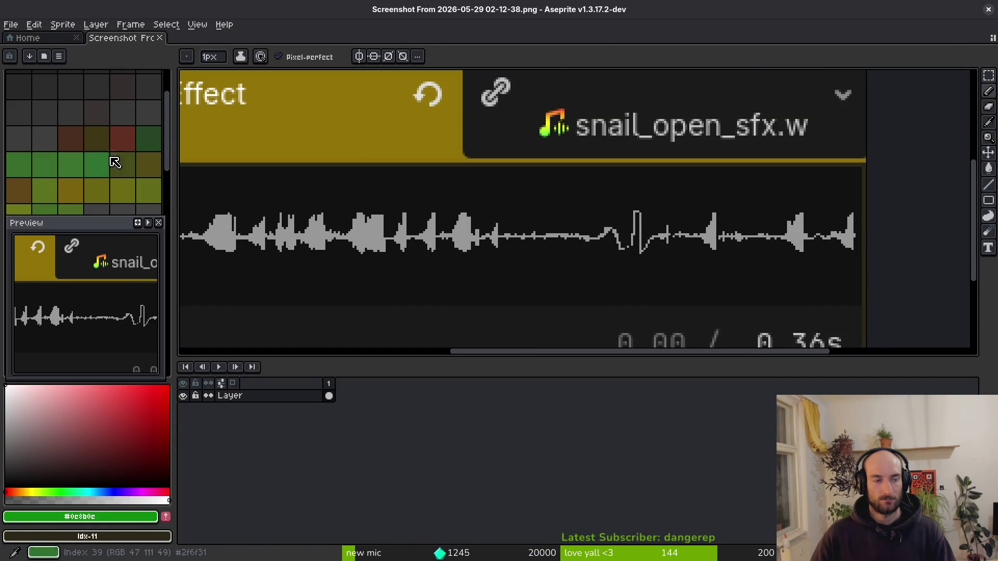
- Pick bright red, draw a ring around the waveform spike, and save with Ctrl+S
left_click(122, 140)
left_click_drag(62, 453, 170, 386)
mouse_move(649, 187)
left_mouse_down()
mouse_move(609, 182)
mouse_move(735, 260)
mouse_move(655, 186)
left_mouse_up()
scroll(672, 247, "down", 4)
scroll(695, 219, "up", 1)
scroll(695, 218, "up", 3)
scroll(633, 232, "down", 1)
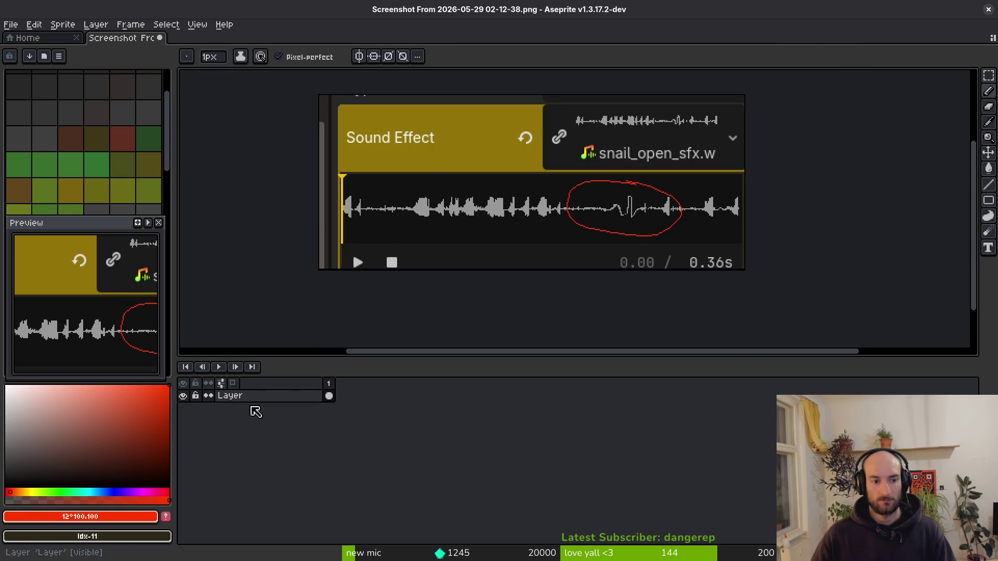
key("ctrl+s")
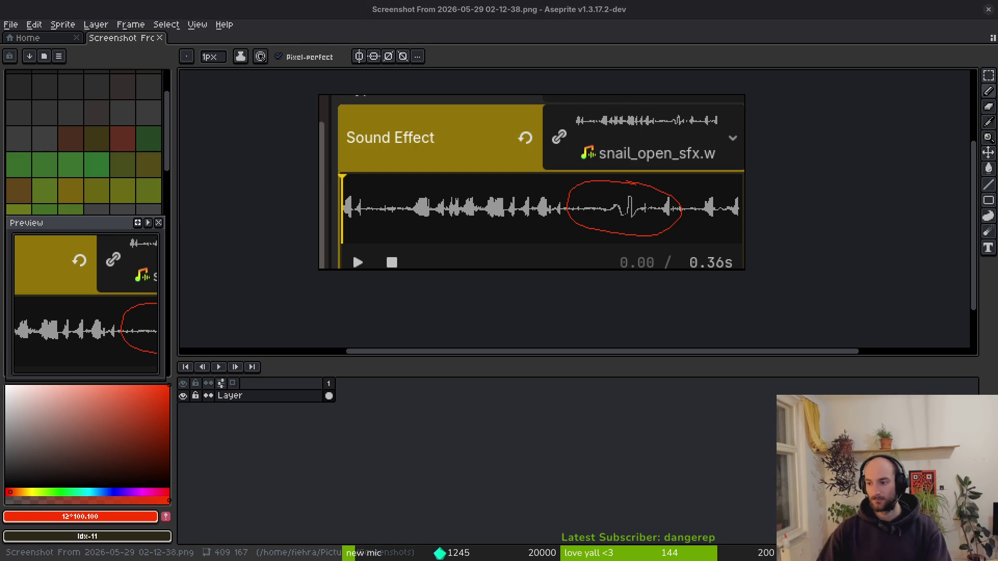
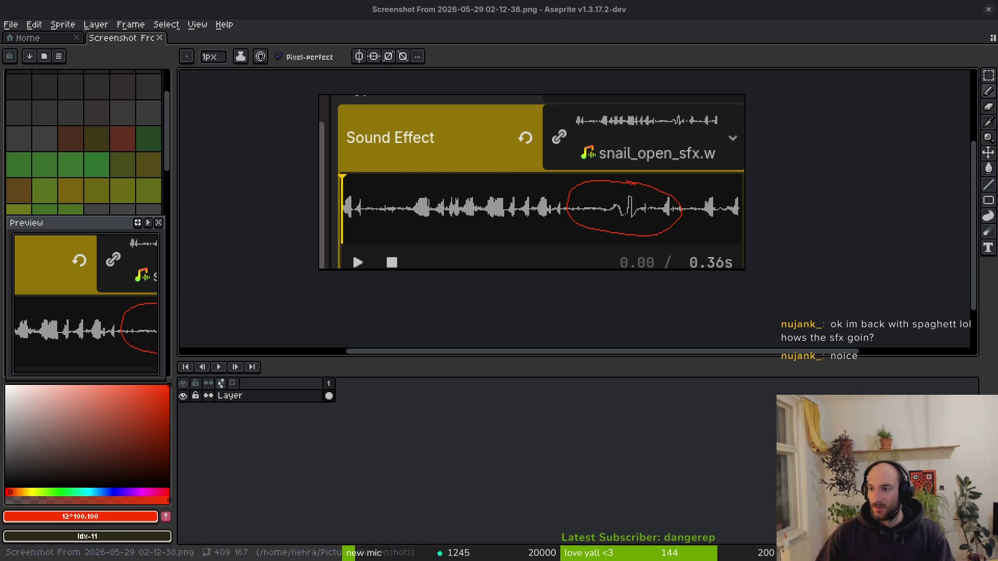
- Close the screenshot and Aseprite, then save the audio.manager scene in Godot
left_click(160, 38)
left_click(989, 9)
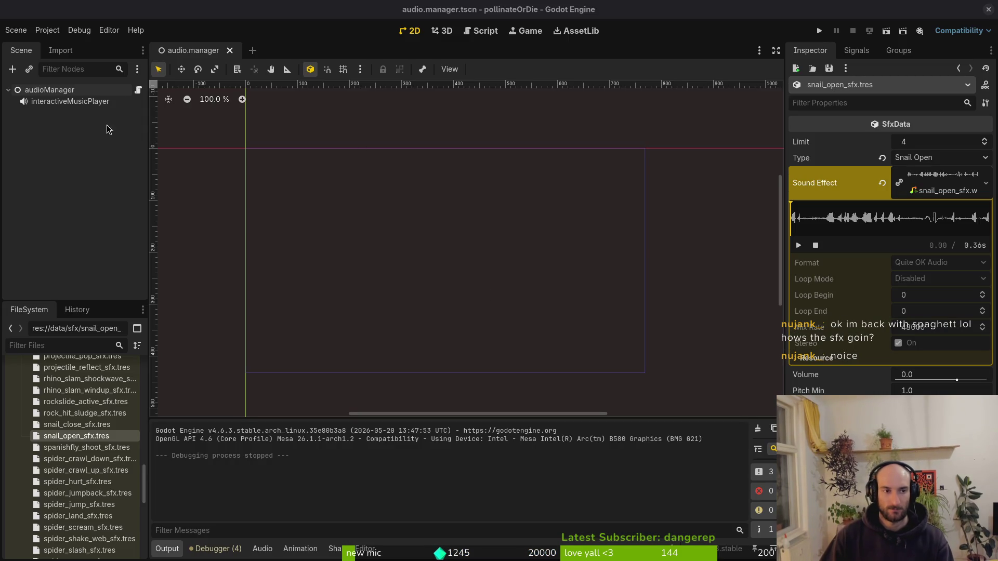
key("ctrl+s")
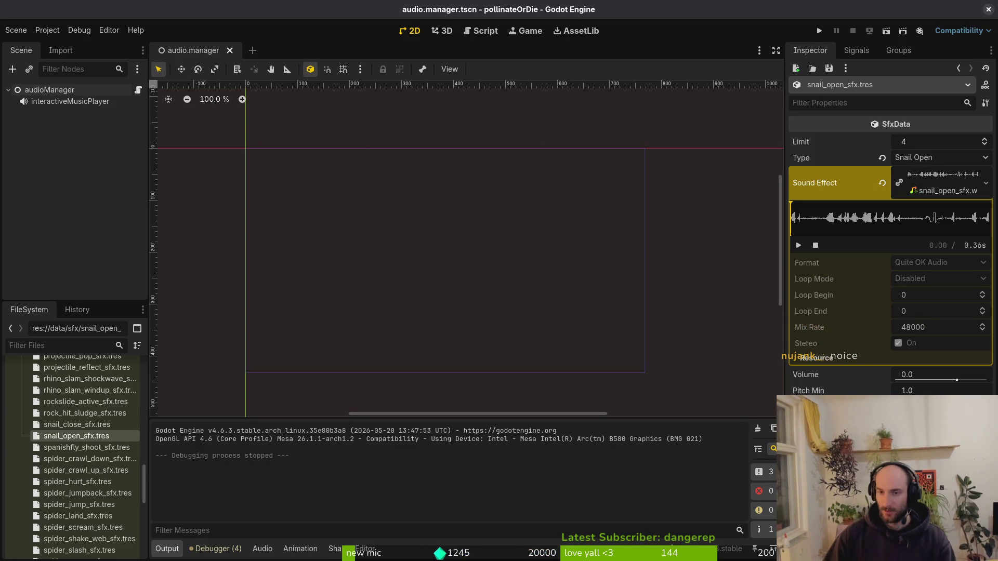
- Search 'se' in Neovim's Telescope file finder, then launch the Files manager
key("alt+Tab")
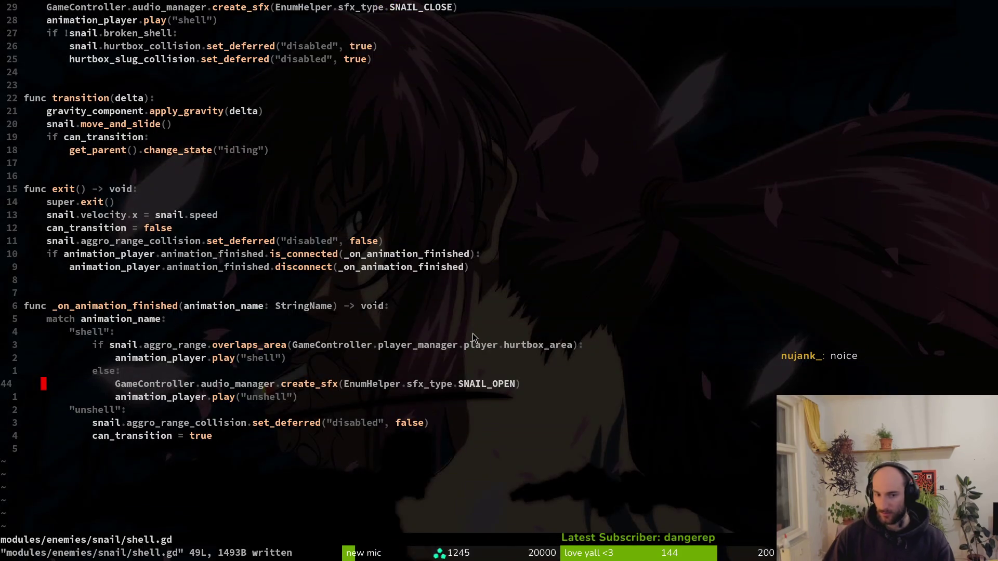
key("space")
key("f")
key("f")
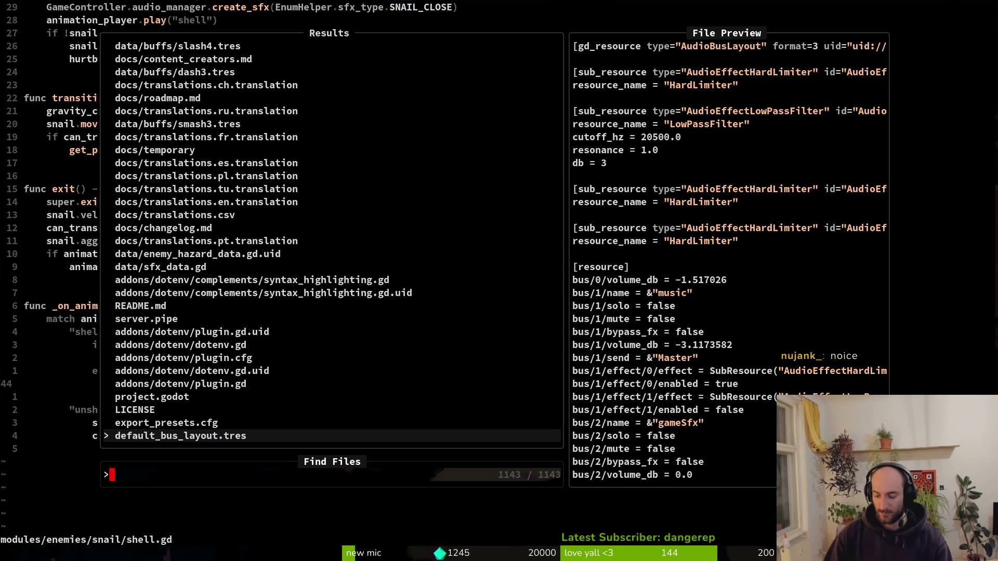
type("se")
key("Escape")
key("Escape")
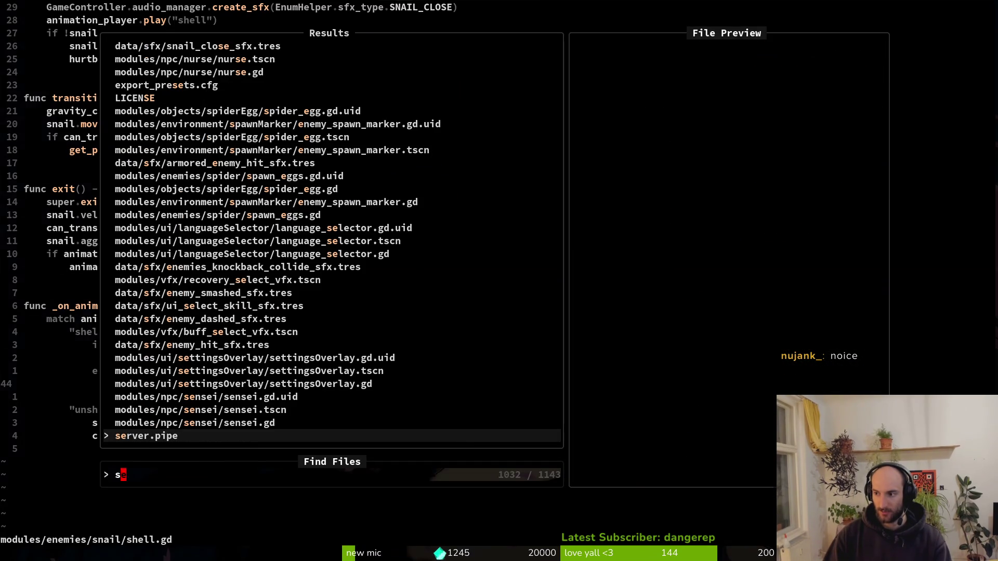
key("super+e")
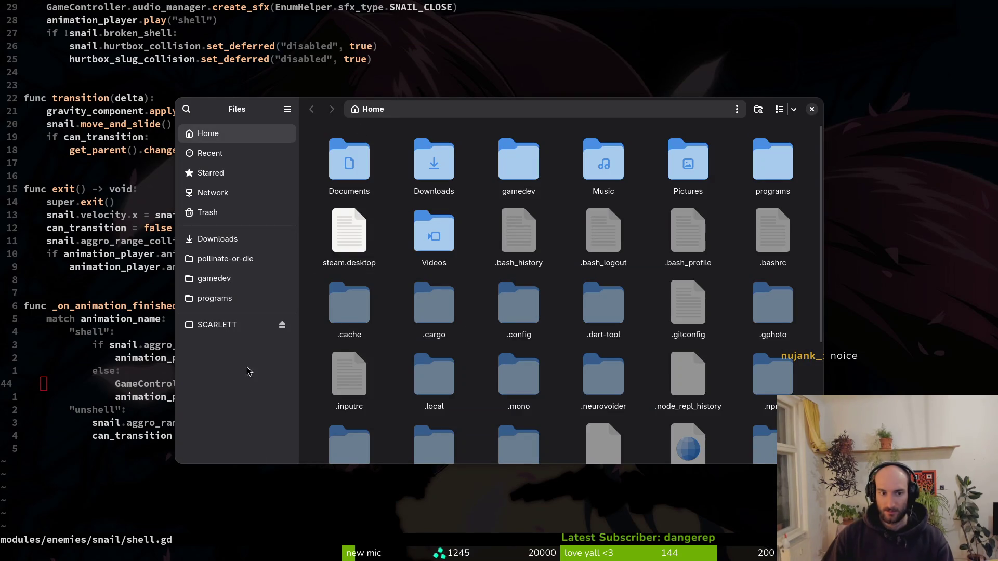
- Cut all the wav files out of Downloads/Transfer (1)
double_click(439, 160)
double_click(442, 159)
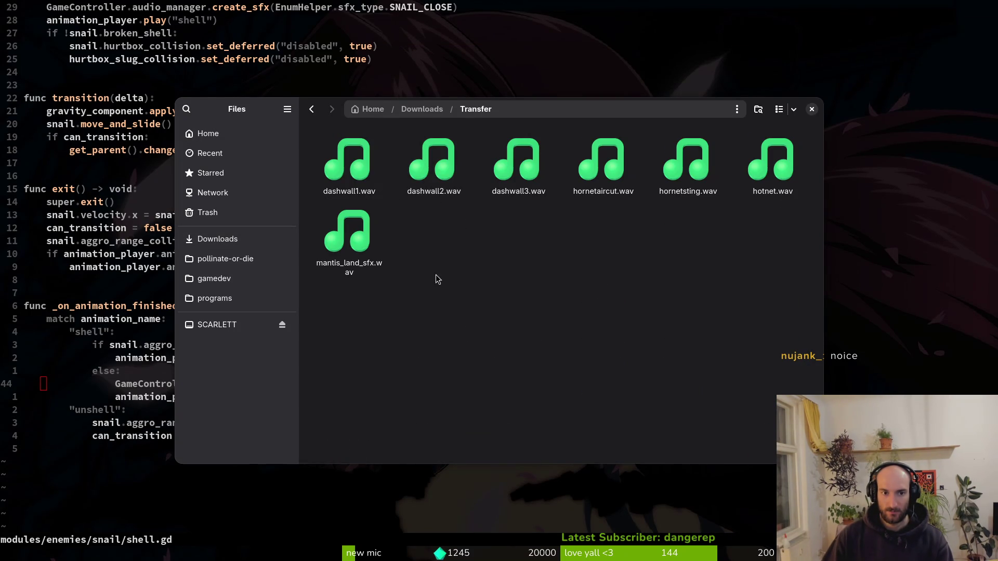
key("alt+Left")
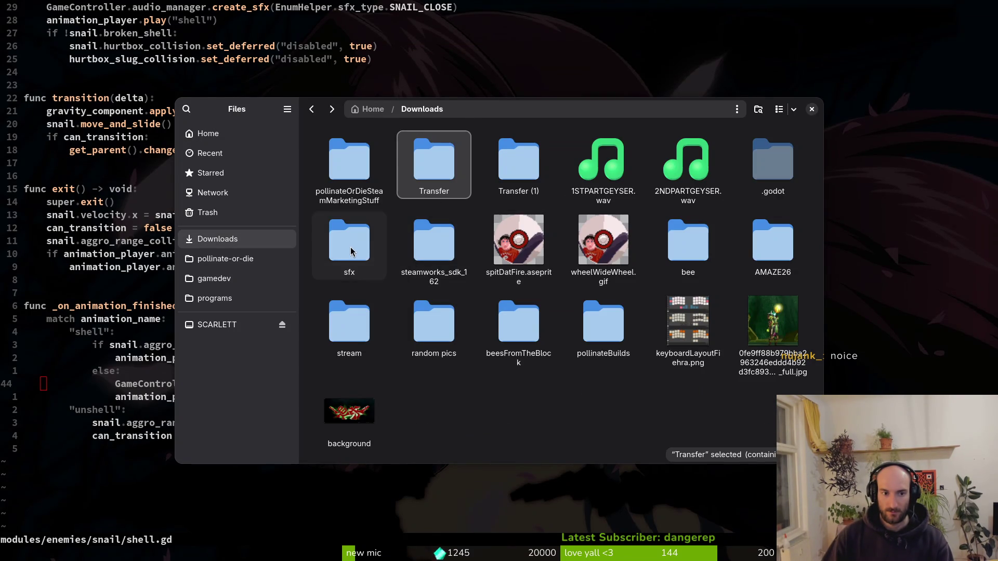
double_click(349, 245)
double_click(359, 250)
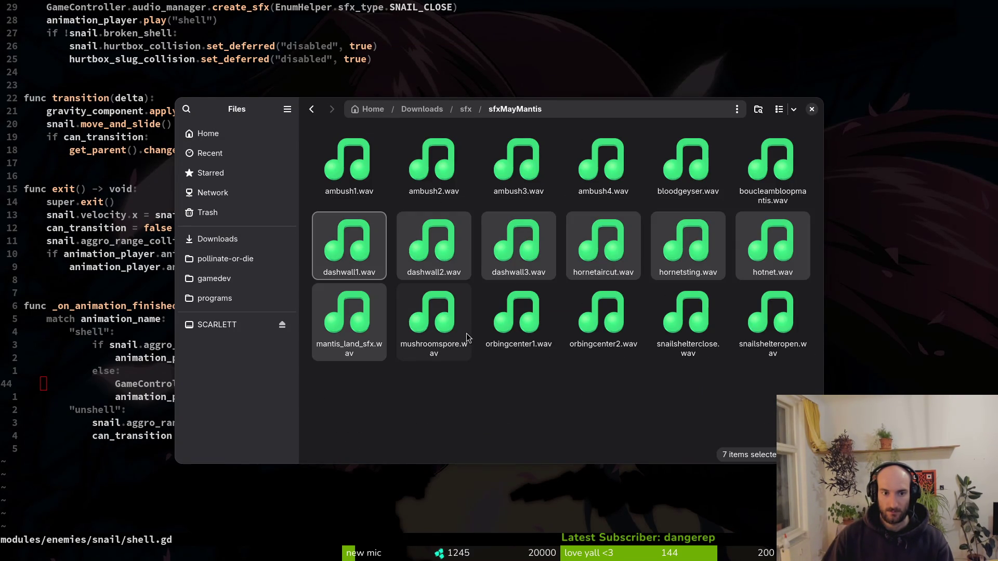
key("alt+Left")
key("alt+Left")
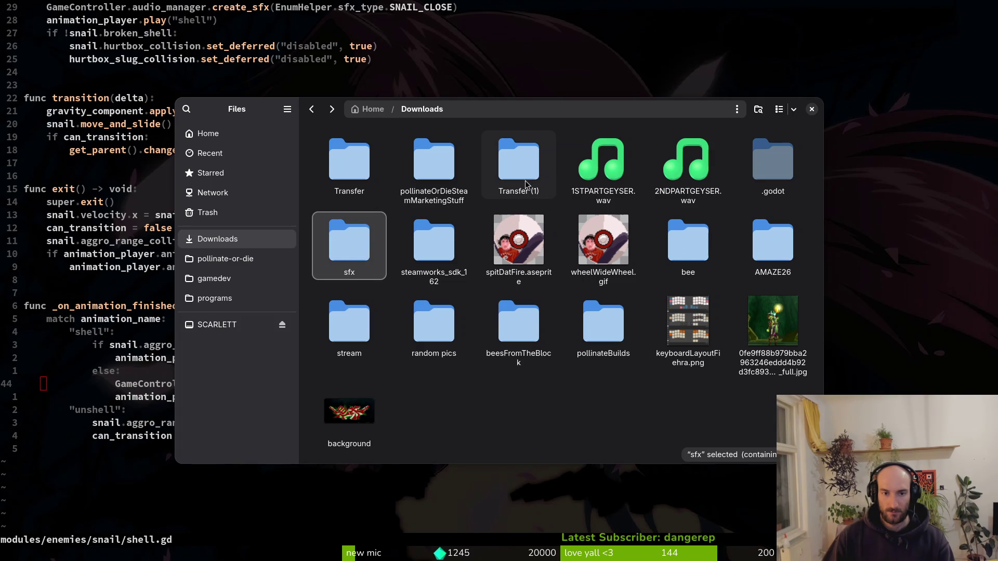
double_click(525, 179)
key("ctrl+a")
key("ctrl+x")
- Paste the wav files into Downloads/sfx/sfxMayMantis
key("alt+Left")
key("alt+Left")
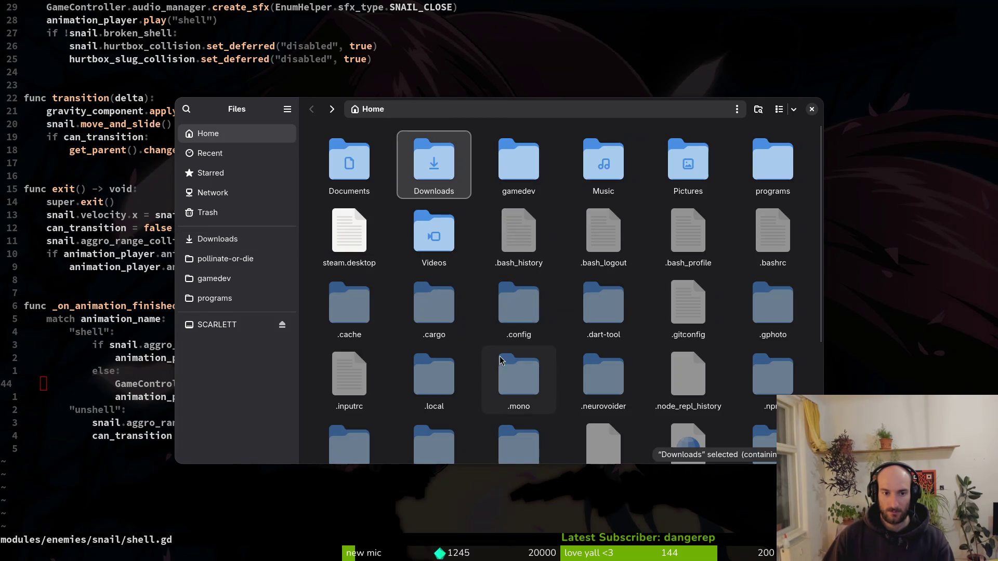
key("alt+Right")
double_click(350, 240)
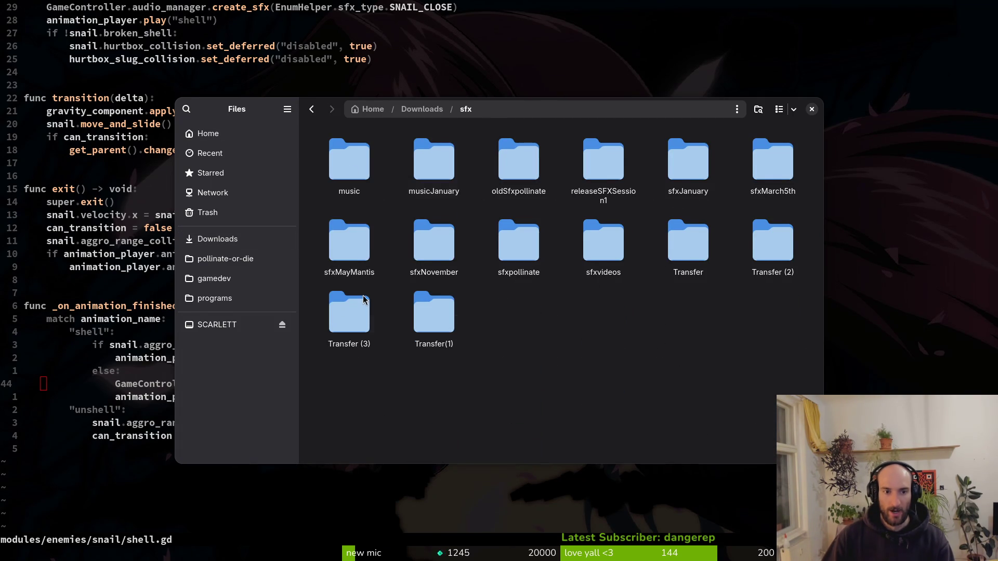
double_click(380, 260)
key("ctrl+v")
- Rename the sfxMayMantis folder to sfxMayForest and open it
key("alt+Left")
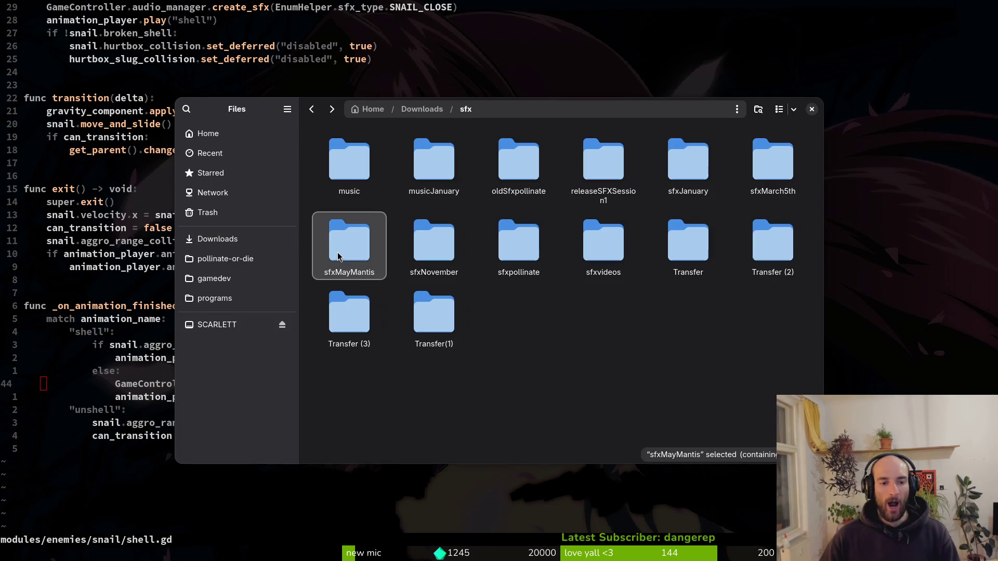
key("F2")
key("Right")
key("Right")
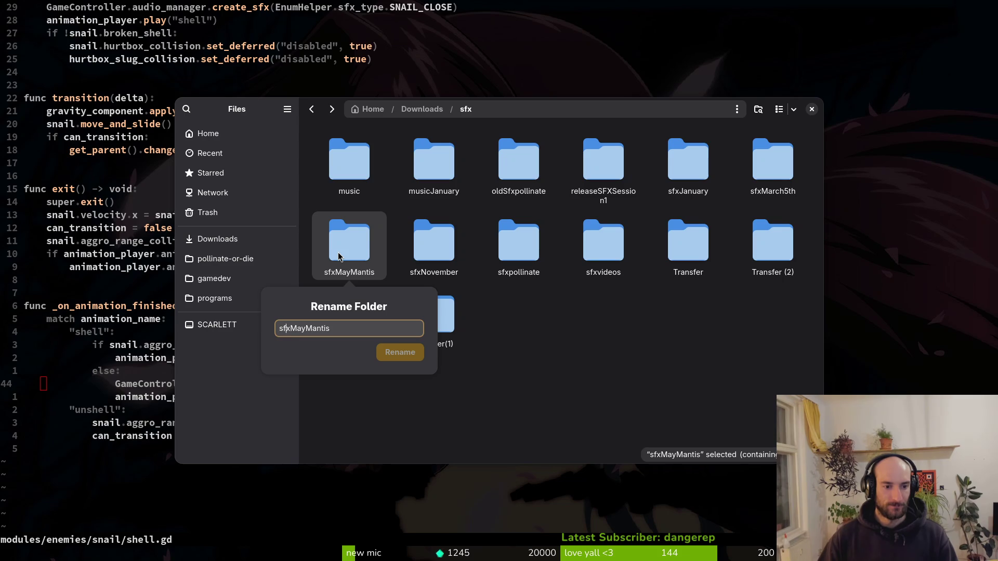
key("BackSpace")
key("BackSpace")
key("BackSpace")
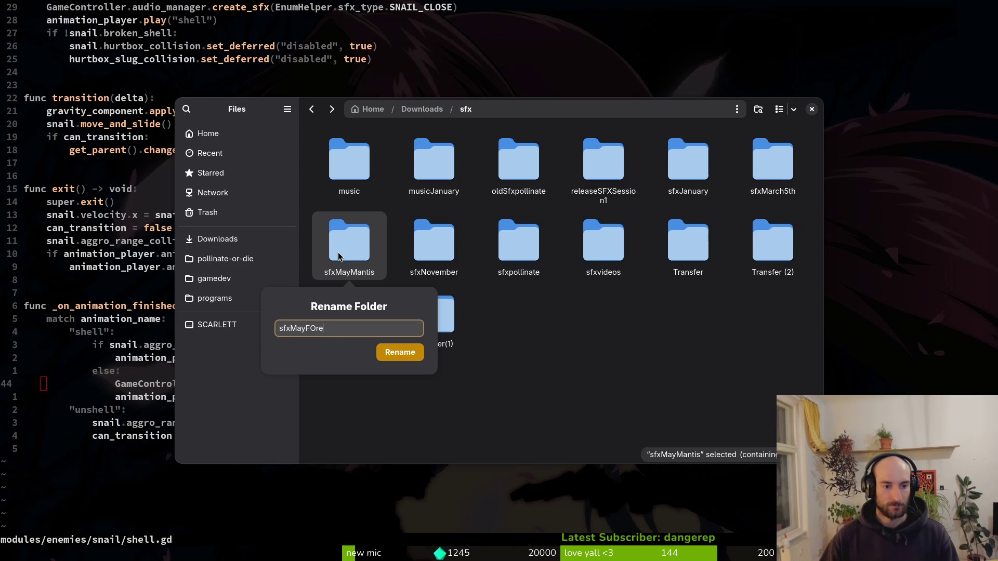
key("BackSpace")
type("orest")
key("Return")
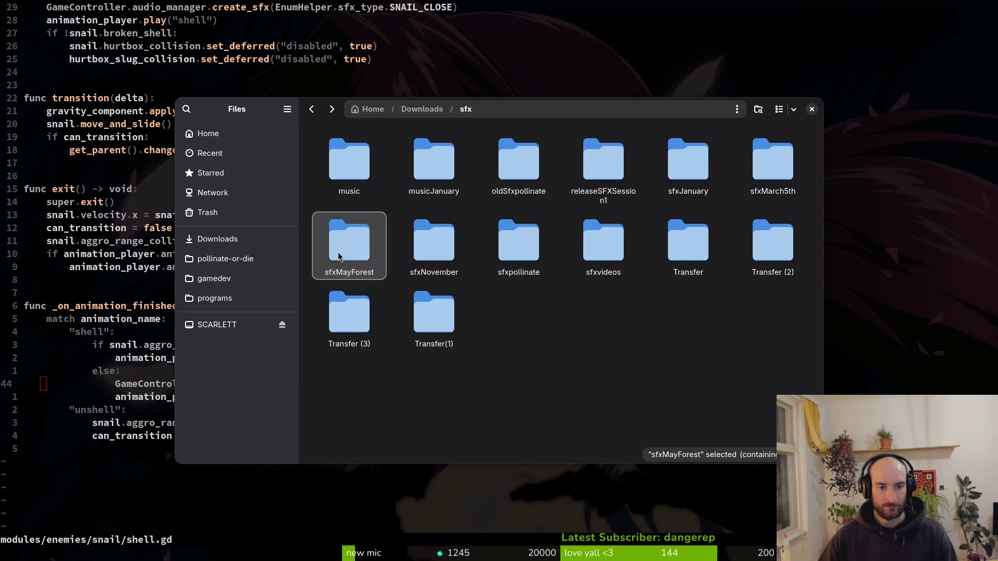
key("Return")
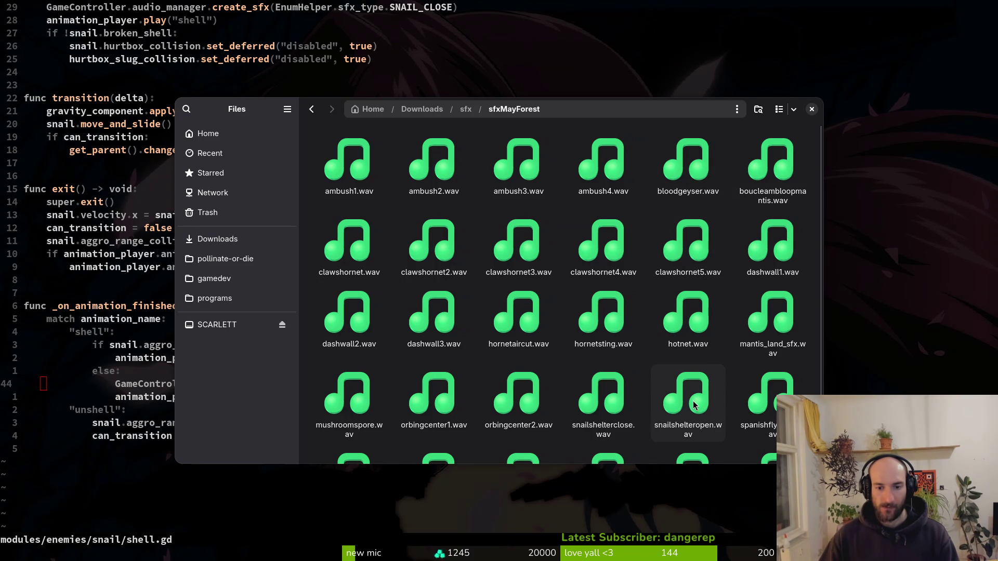
- Listen to a quick preview of mushroomspore.wav in the sfxMayForest folder
left_click(357, 404)
key("space")
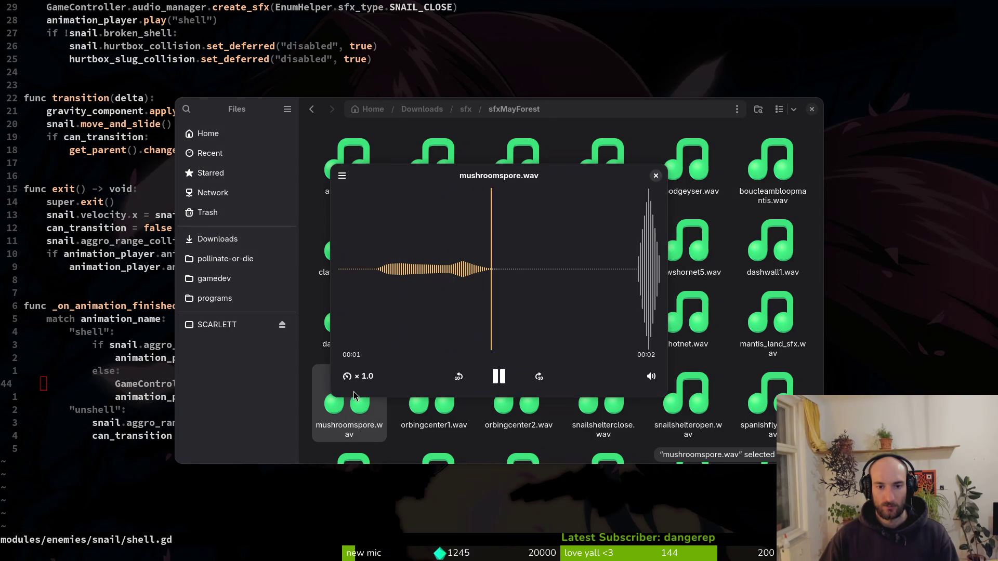
left_click(656, 176)
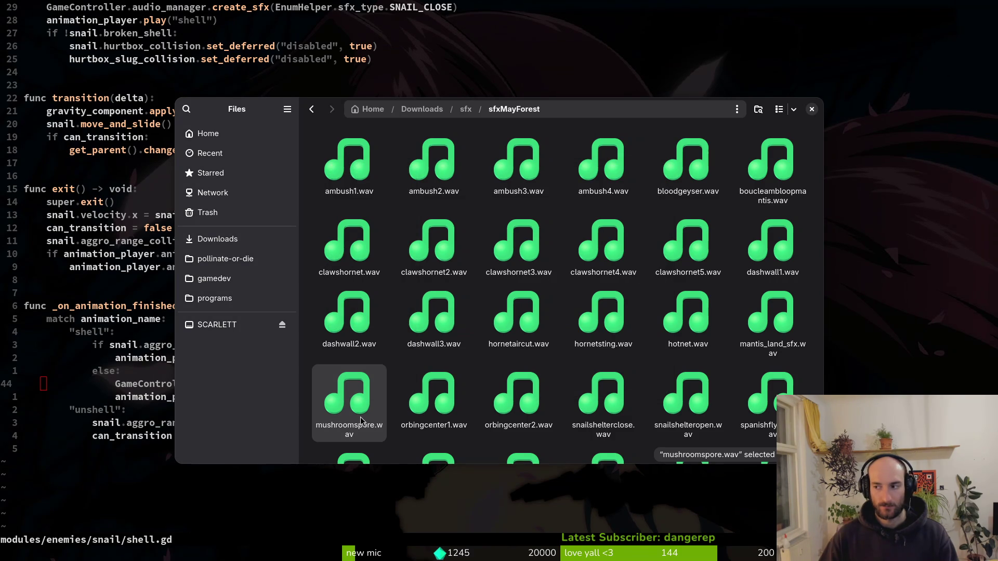
key("alt+Tab")
key("alt+Tab")
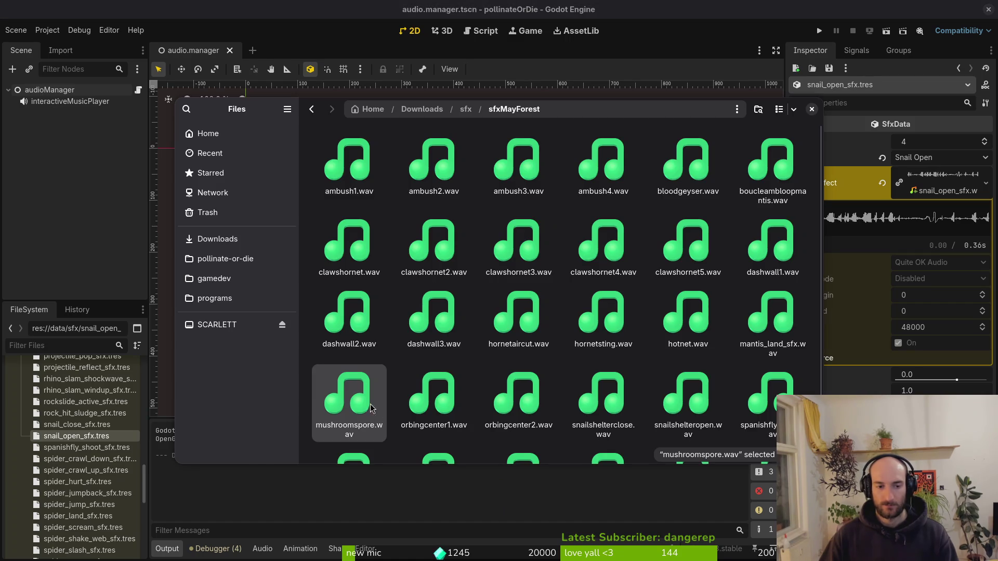
- Paste the mushroom wav into the pollinate-or-die project's assets/audio folder
left_click(233, 258)
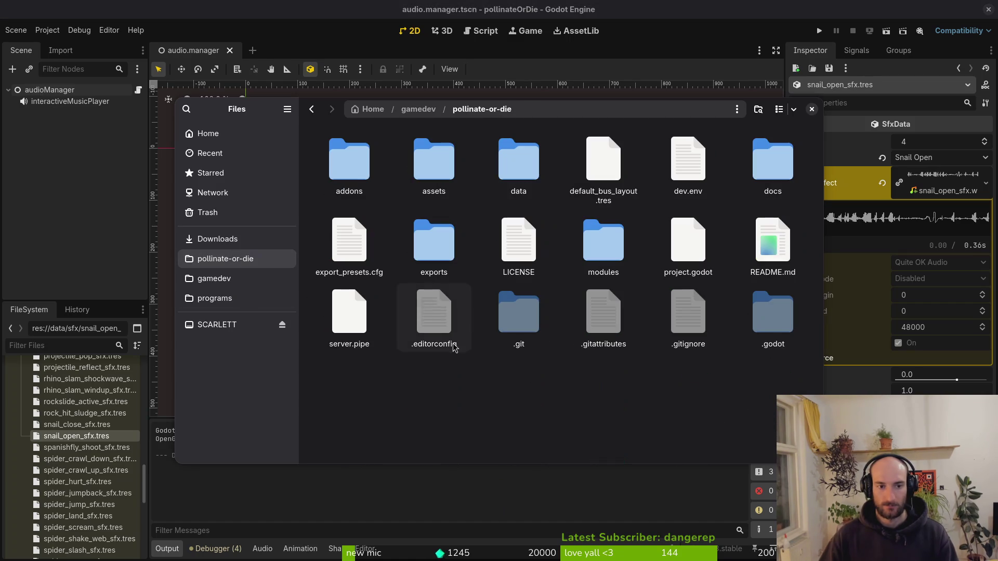
double_click(434, 159)
double_click(518, 159)
key("ctrl+v")
- Browse the data and sfx data folders in Godot's FileSystem dock
left_click(129, 268)
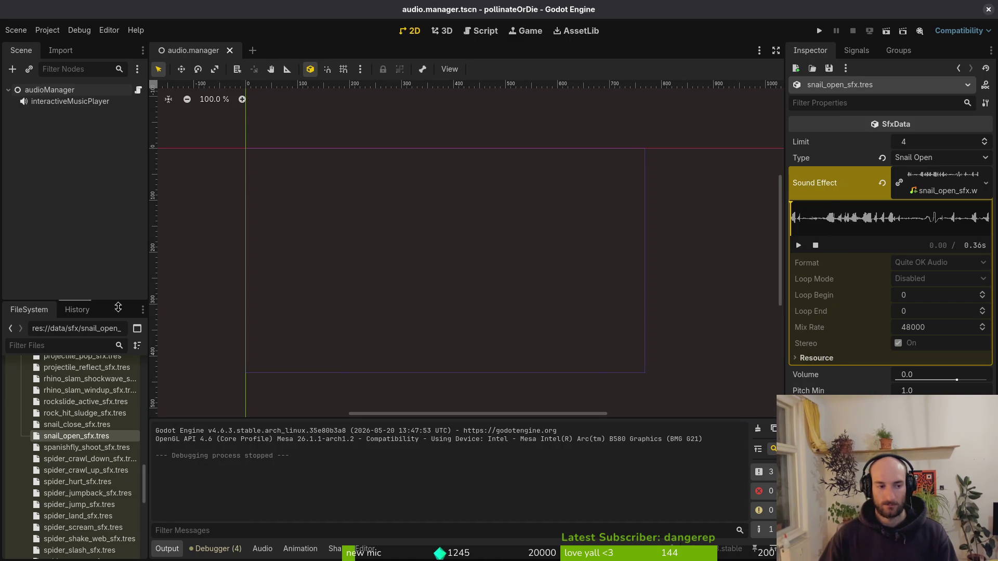
scroll(109, 520, "down", 5)
scroll(109, 520, "up", 10)
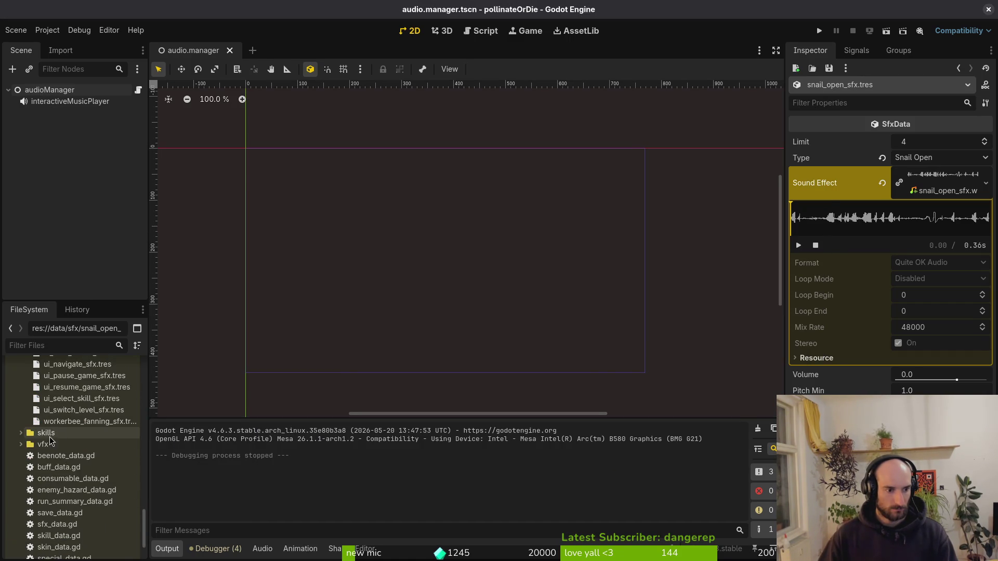
scroll(14, 423, "up", 10)
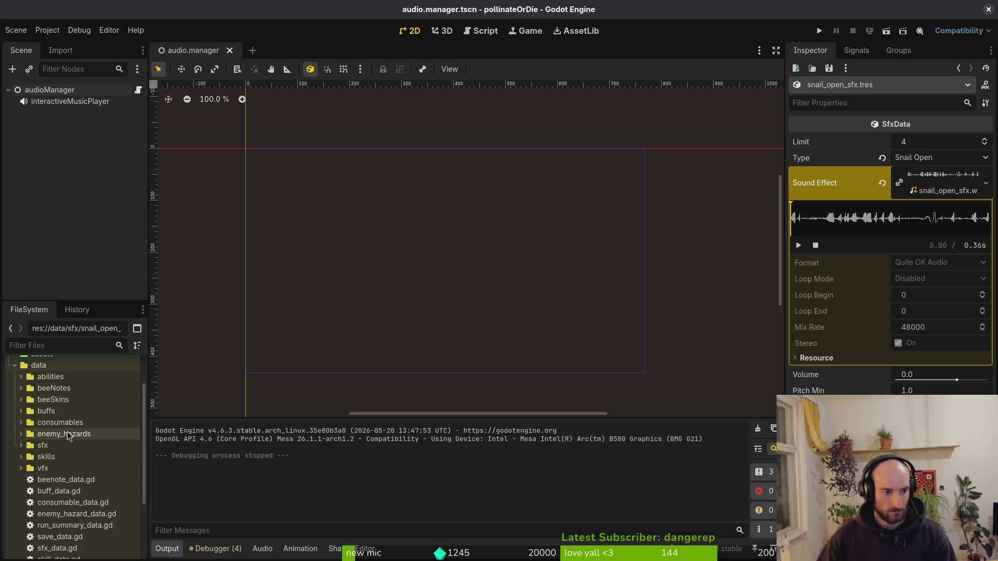
scroll(15, 442, "up", 3)
left_click(16, 411)
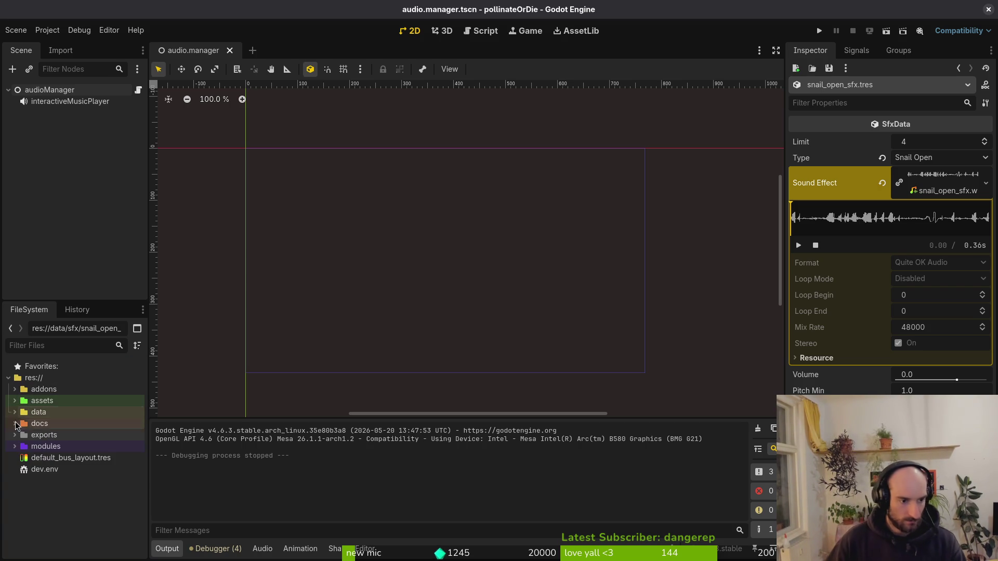
left_click(14, 412)
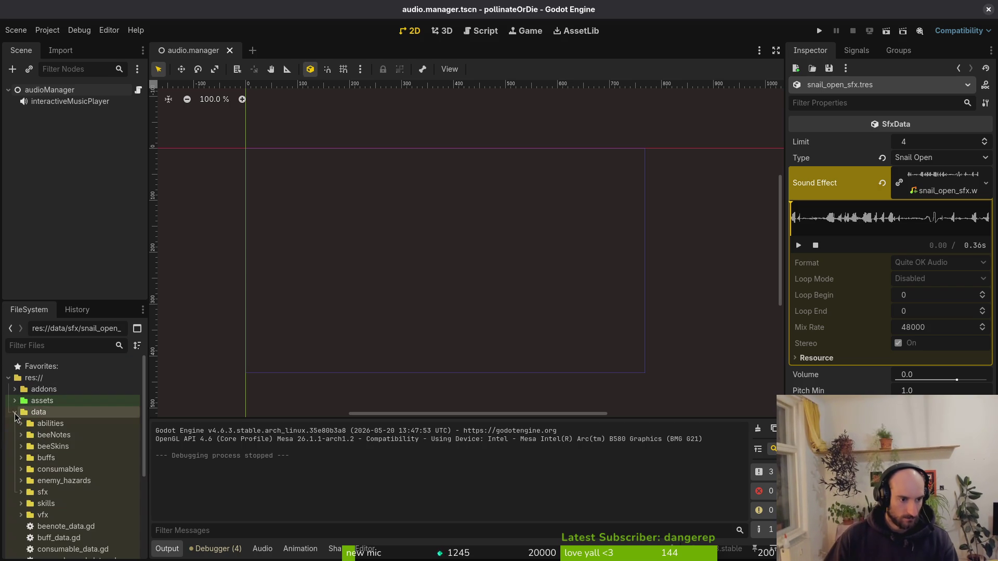
left_click(21, 492)
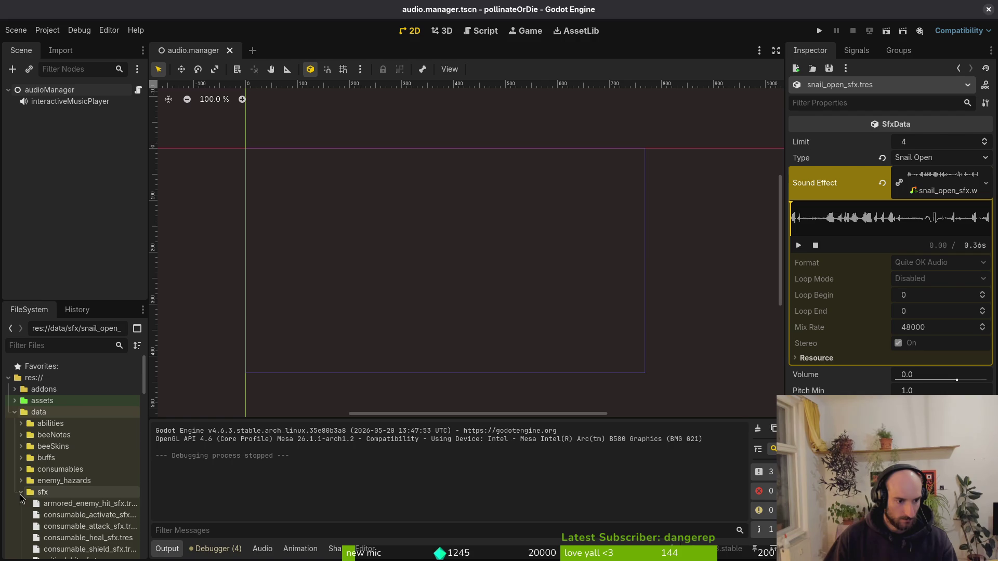
- Collapse data, expand assets and collapse sfx so the audio files show
scroll(101, 440, "down", 5)
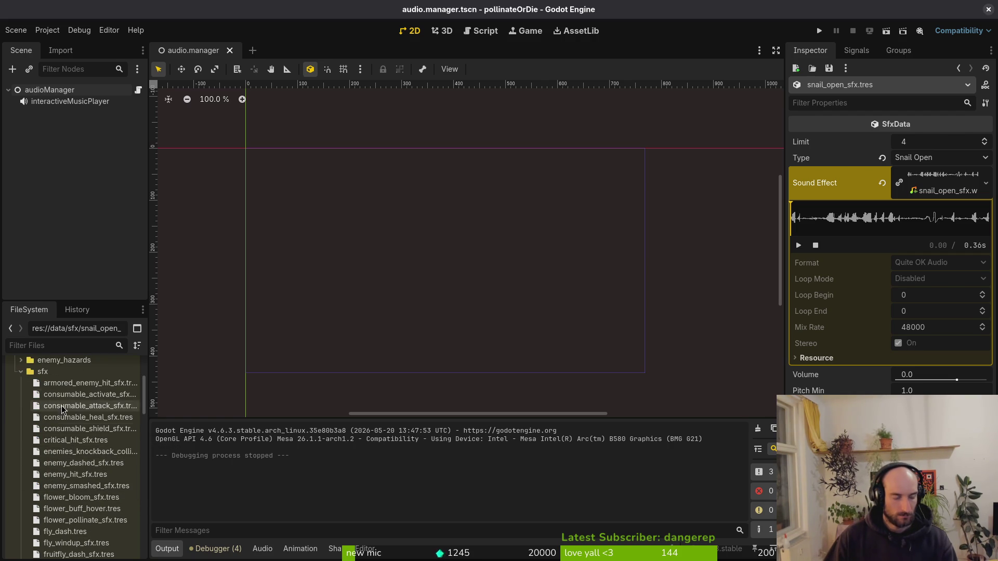
scroll(19, 375, "up", 10)
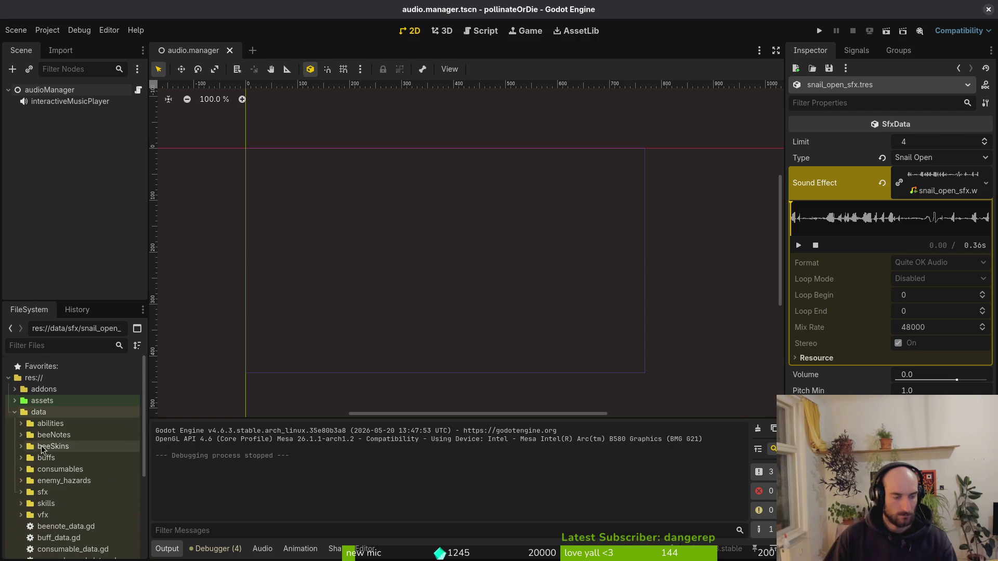
left_click(16, 411)
left_click(15, 400)
scroll(26, 448, "down", 3)
scroll(26, 447, "up", 3)
left_click(27, 447)
- Select mushroomspore.wav and play its 2.50 s preview three times in the Inspector
left_click(73, 493)
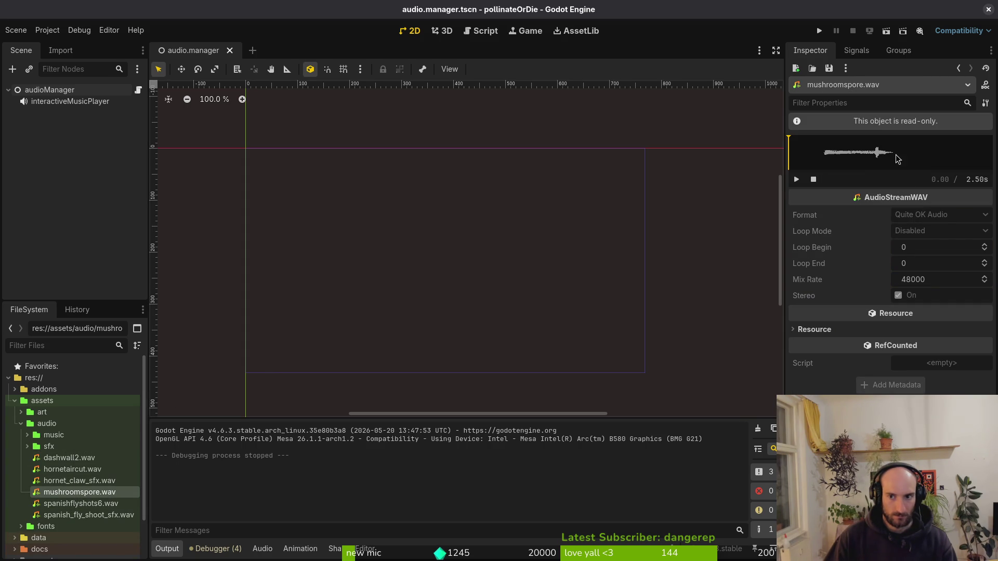
left_click(797, 180)
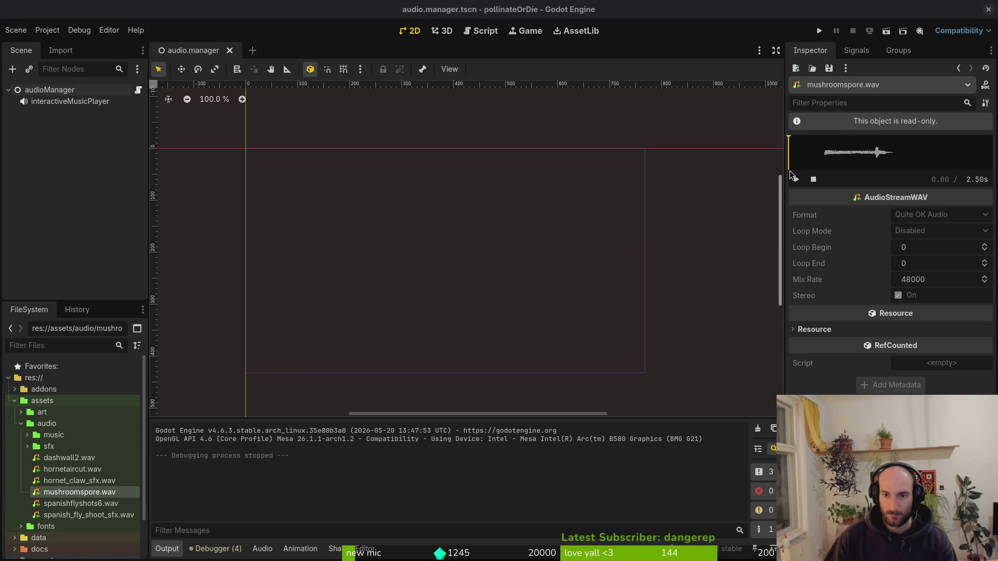
left_click(797, 179)
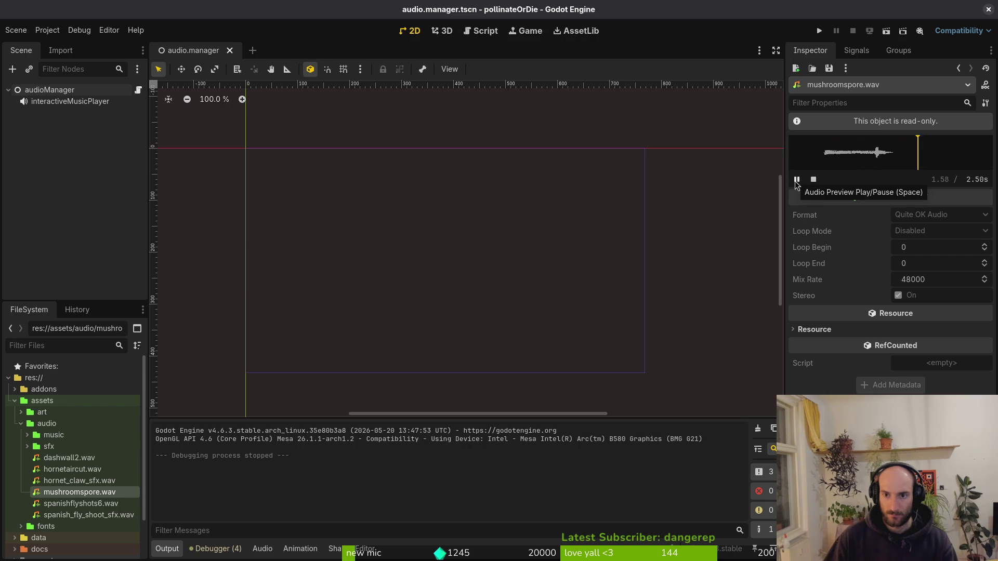
left_click(797, 180)
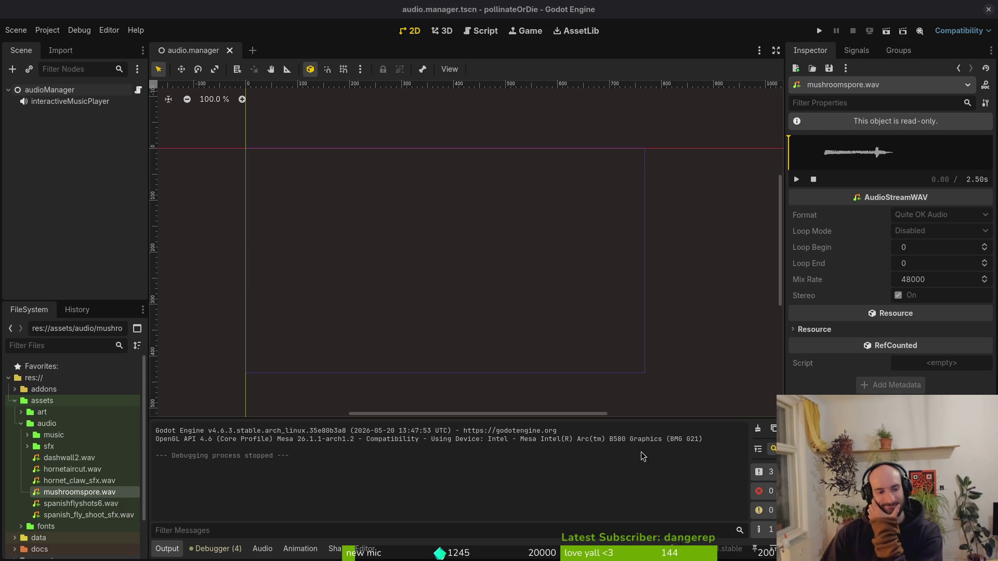
left_click(21, 424)
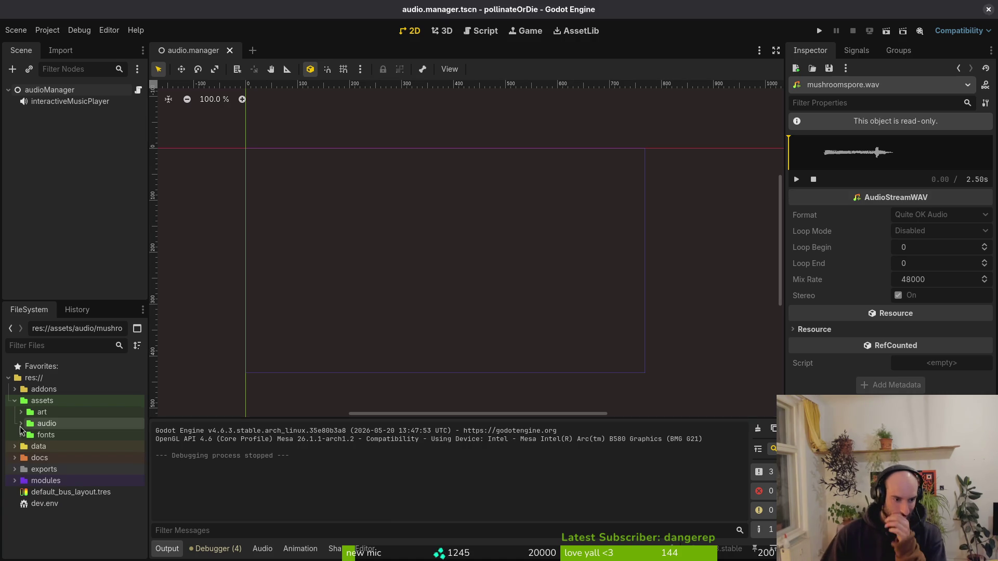
- Collapse the assets folder and show mushroomspore.wav's Import settings
left_click(15, 401)
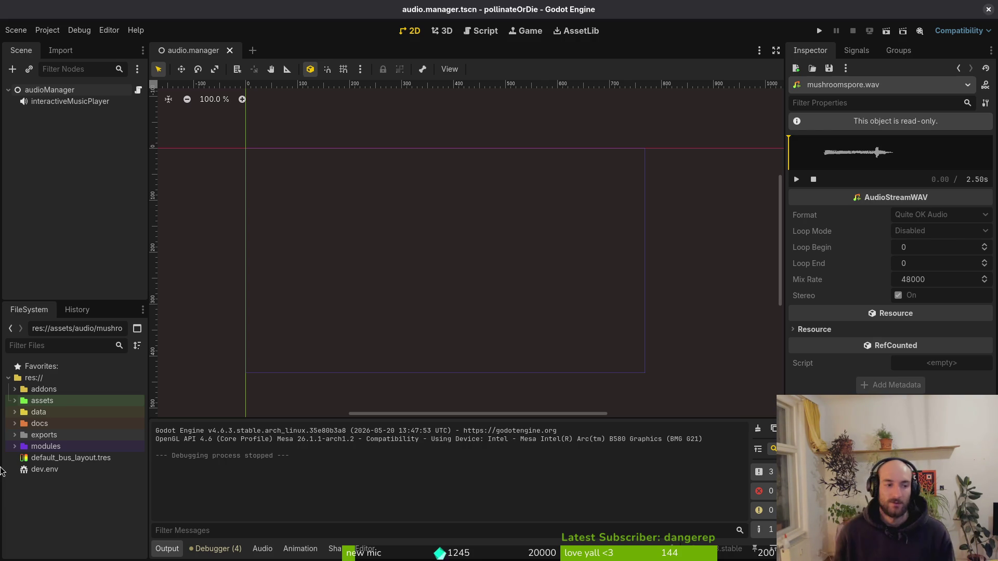
left_click(61, 51)
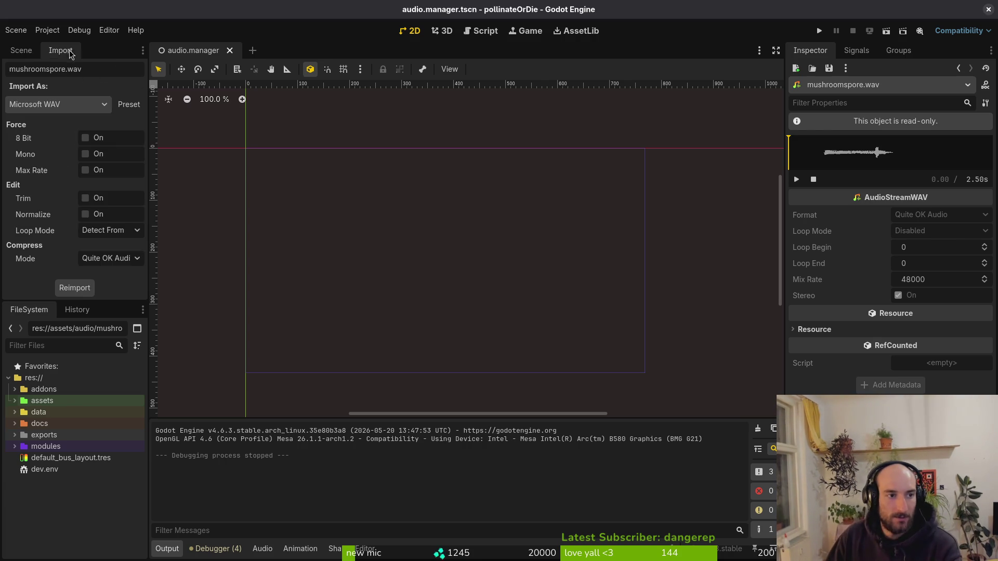
- Enable Trim for mushroomspore.wav and reimport it
left_click(15, 401)
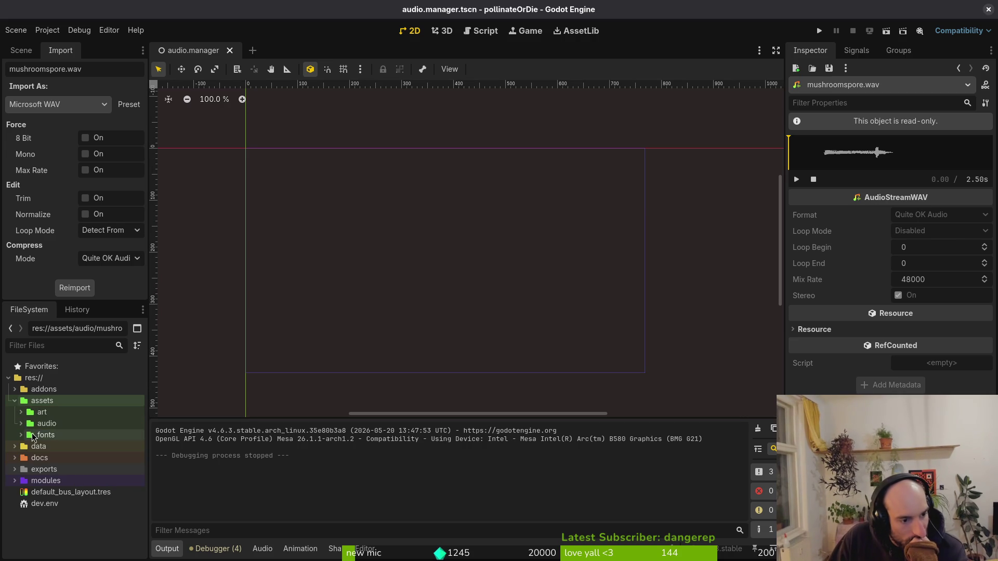
left_click(21, 424)
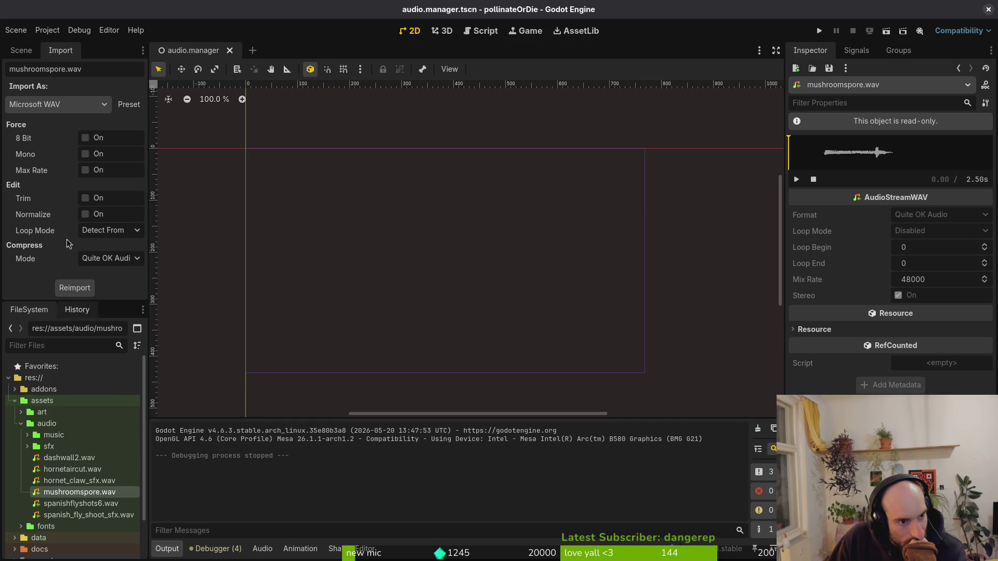
left_click(85, 198)
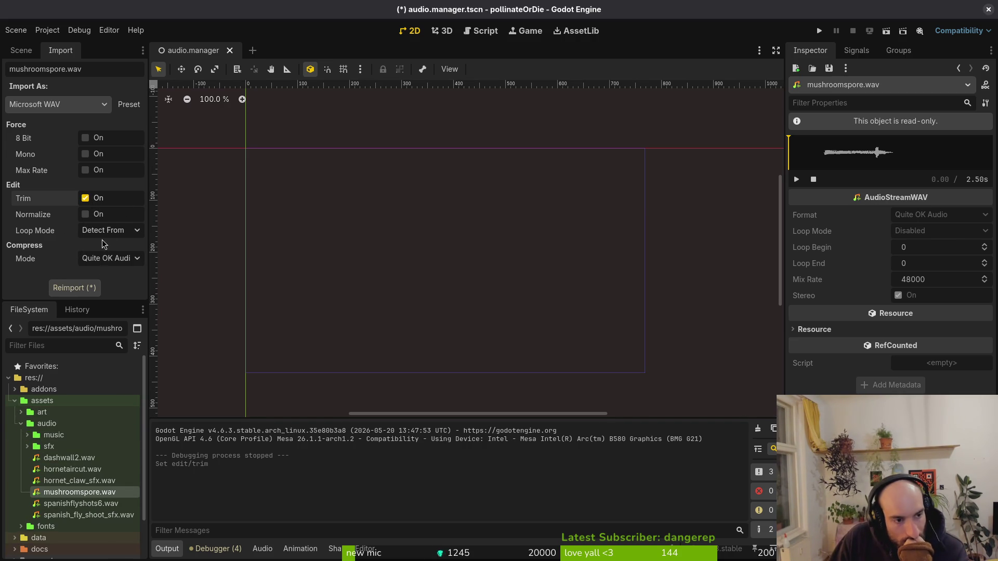
left_click(74, 288)
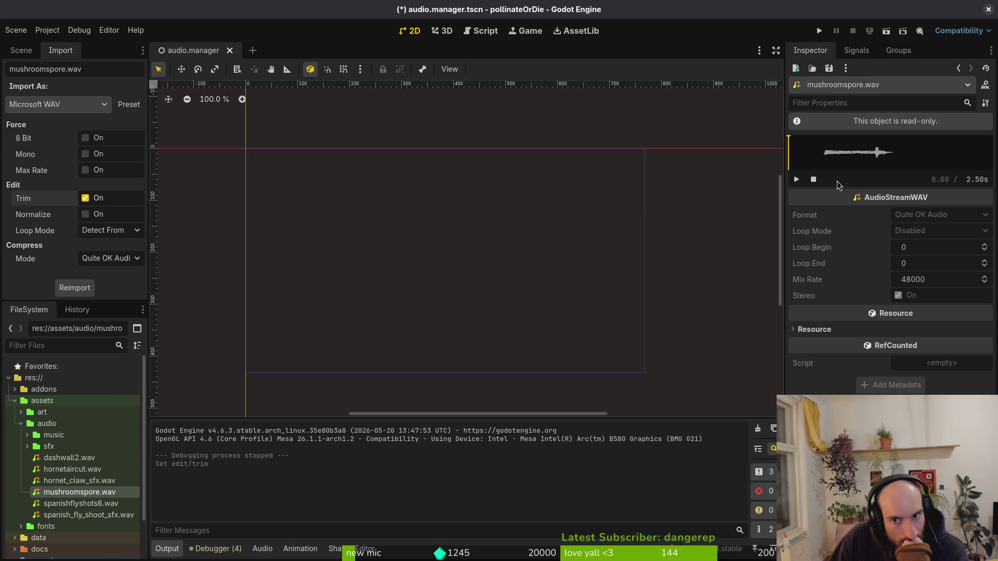
- Replay the trimmed 0.86 s mushroomspore.wav preview several times
left_click(857, 50)
left_click(811, 50)
double_click(89, 481)
left_click(89, 494)
double_click(89, 494)
left_click(796, 179)
left_click(796, 179)
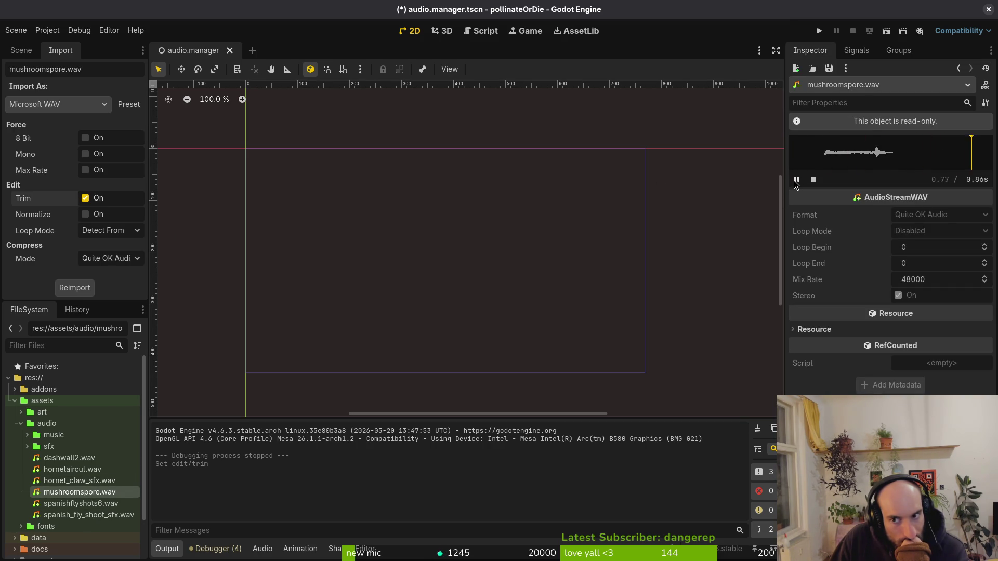
left_click(796, 179)
left_click(796, 179)
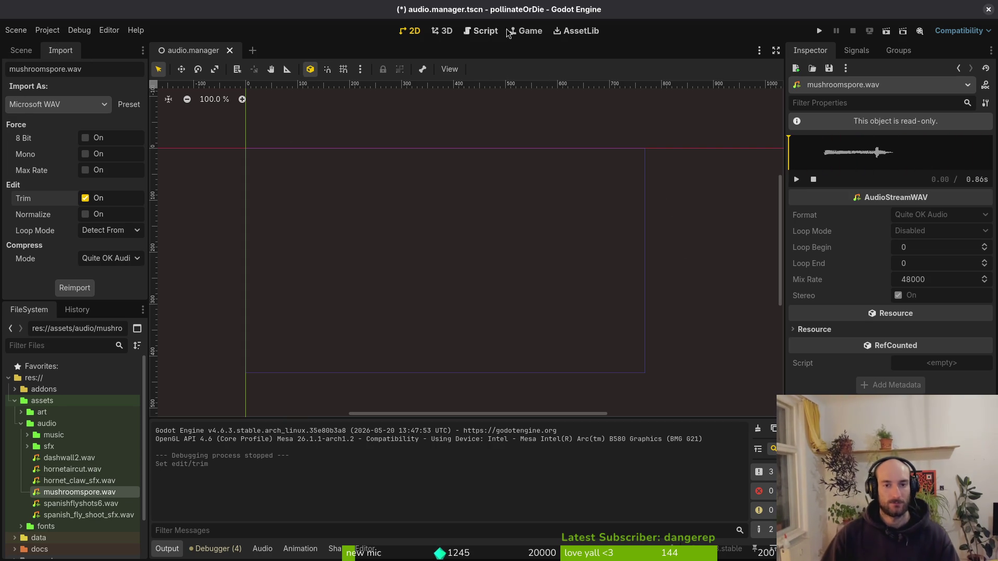
- Return to the audio manager's node tree and save the scene
left_click(21, 50)
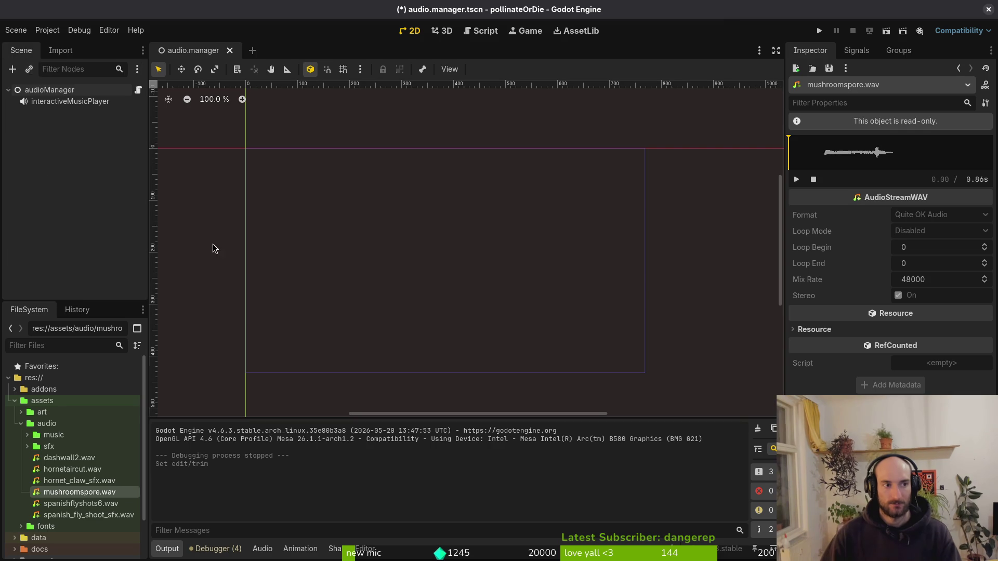
key("ctrl+s")
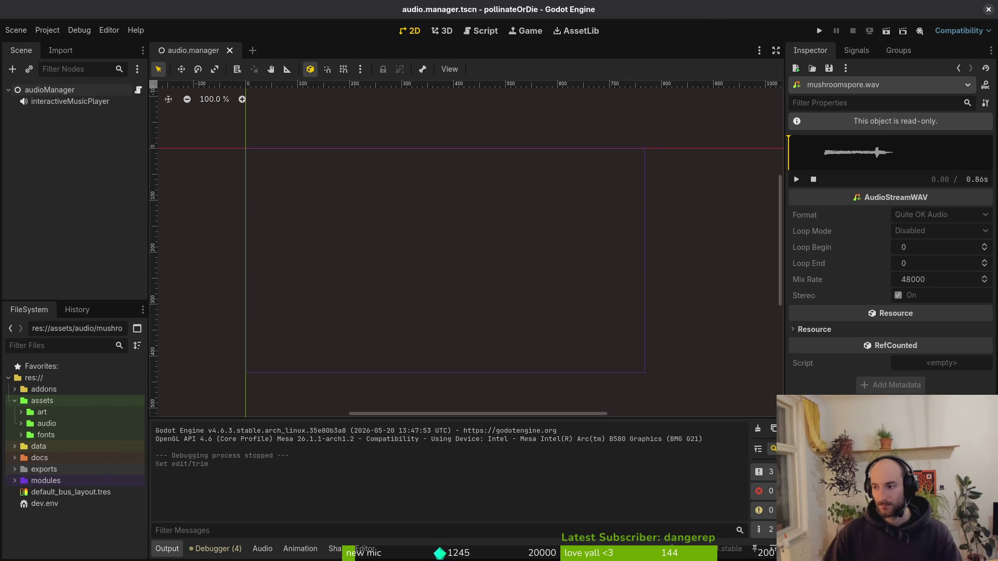
key("super+1")
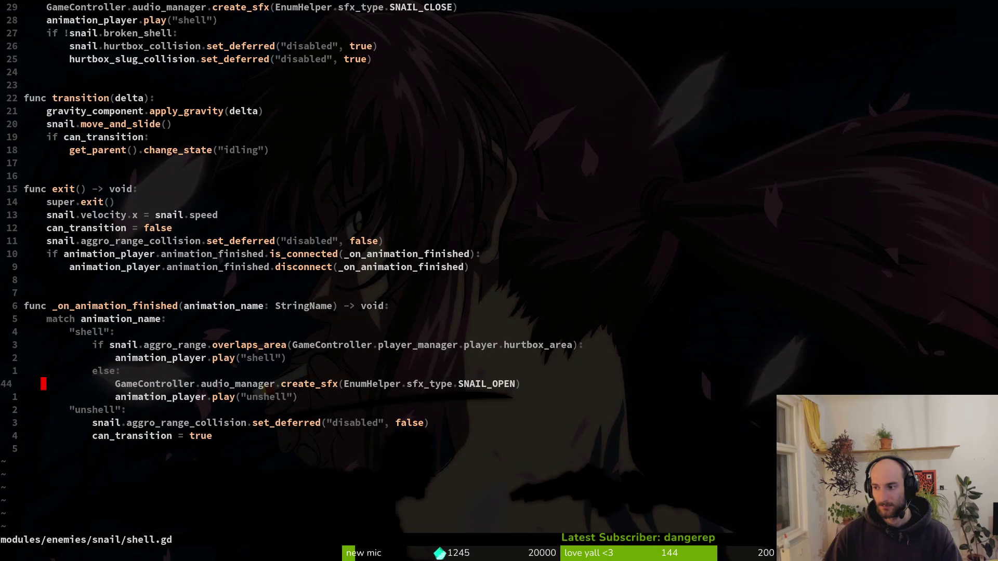
- Save shell.gd and open amanita_mushroom.gd by searching 'mush'
type(":w")
key("Return")
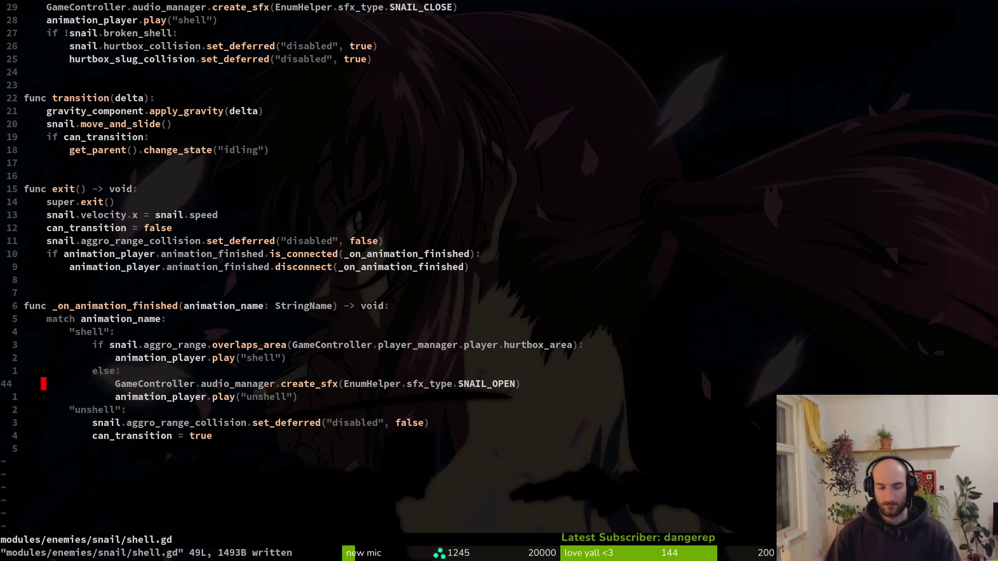
key("space")
key("f")
key("f")
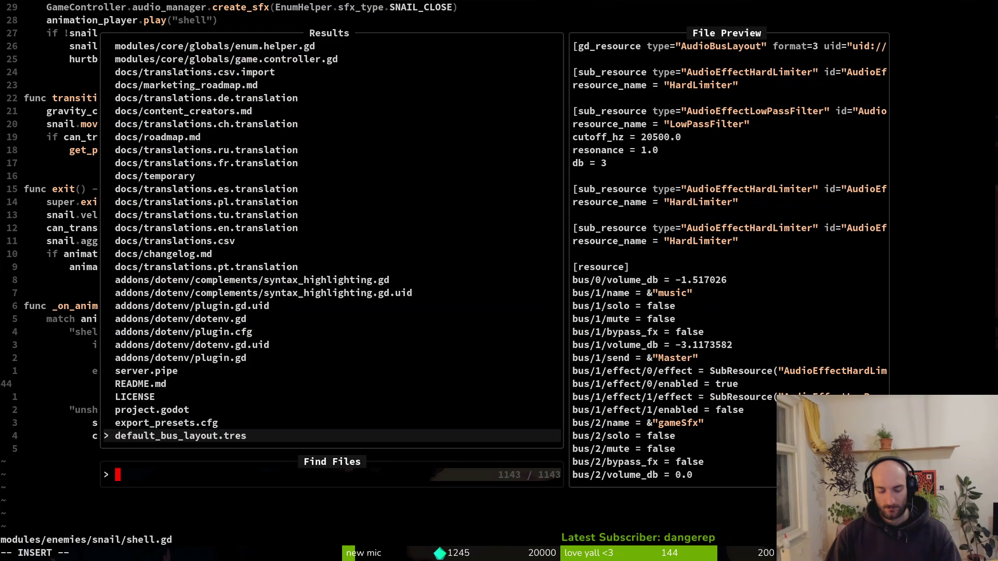
type("musho")
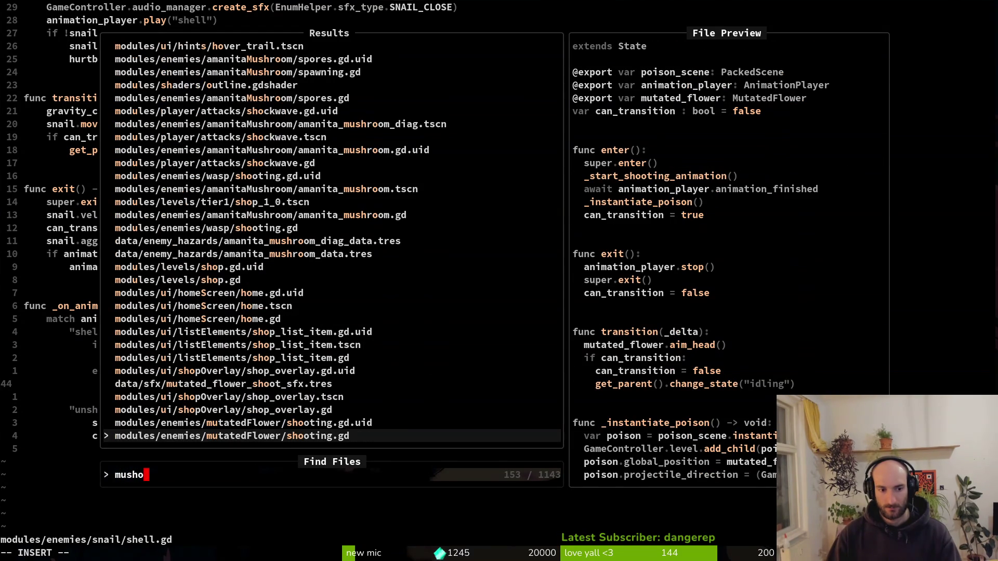
key("BackSpace")
key("Up")
key("Up")
key("Return")
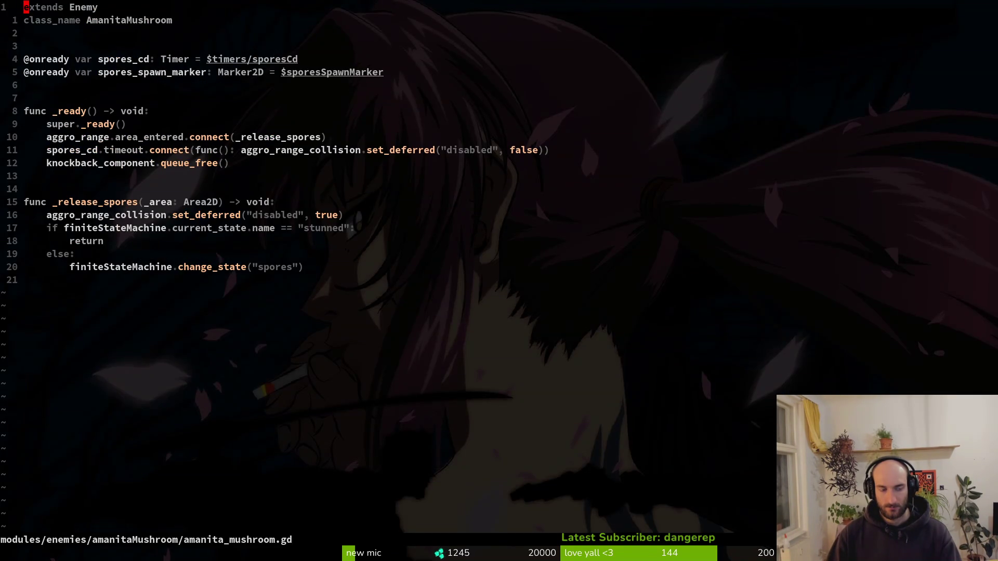
- Browse the amanitaMushroom folder listing down past spores.gd
key("space")
key("p")
key("v")
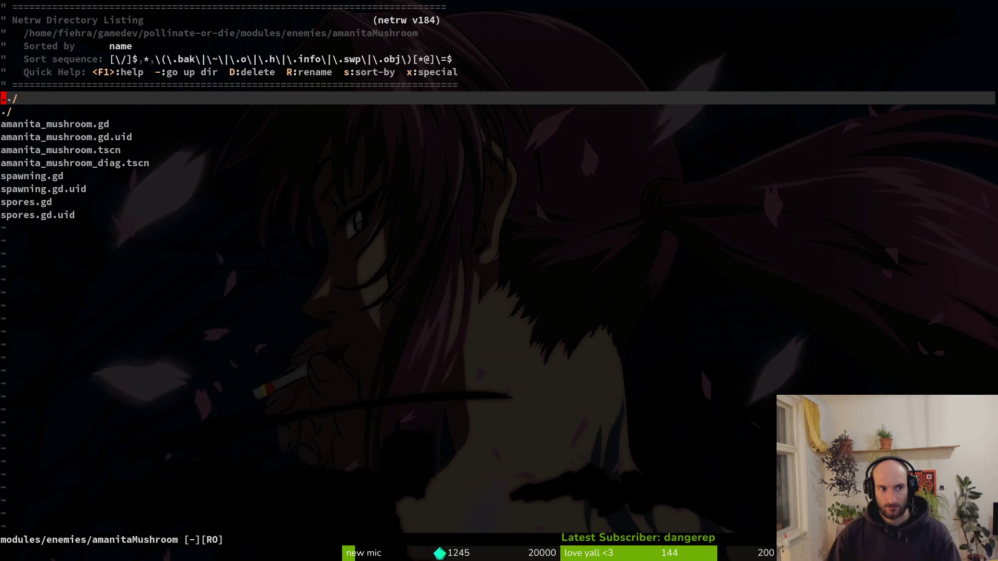
key("j")
key("j")
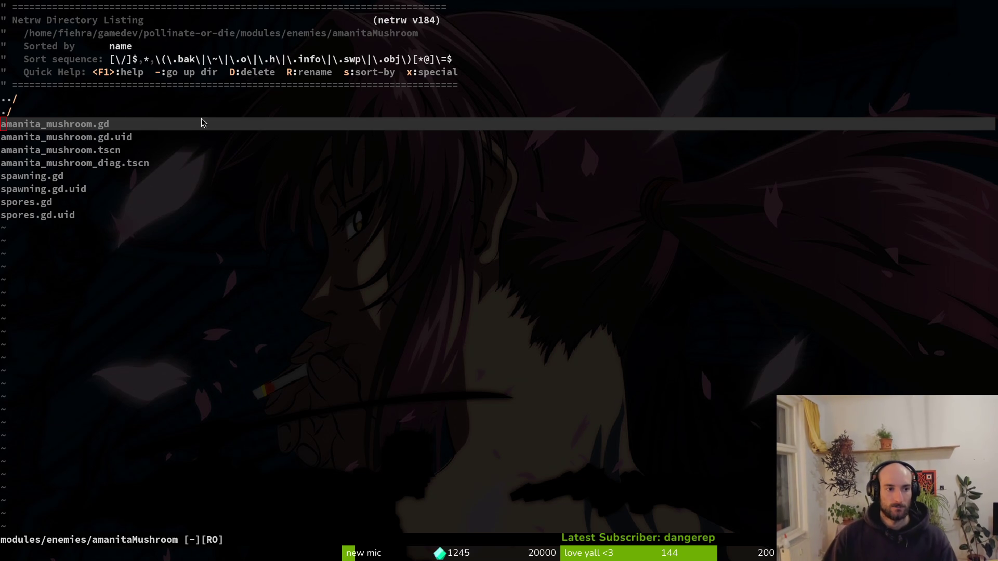
key("j")
key("j")
key("j")
key("j")
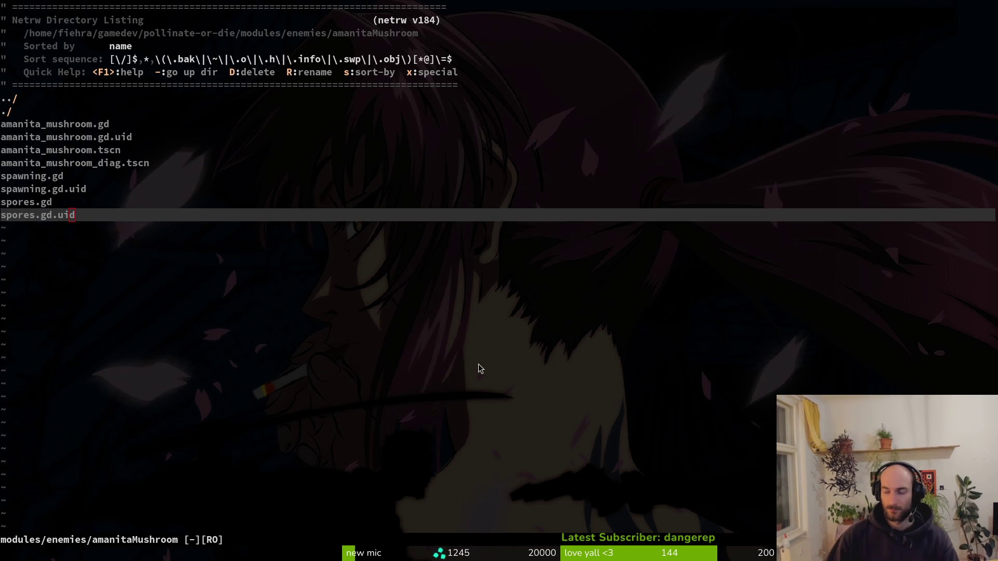
key("super+2")
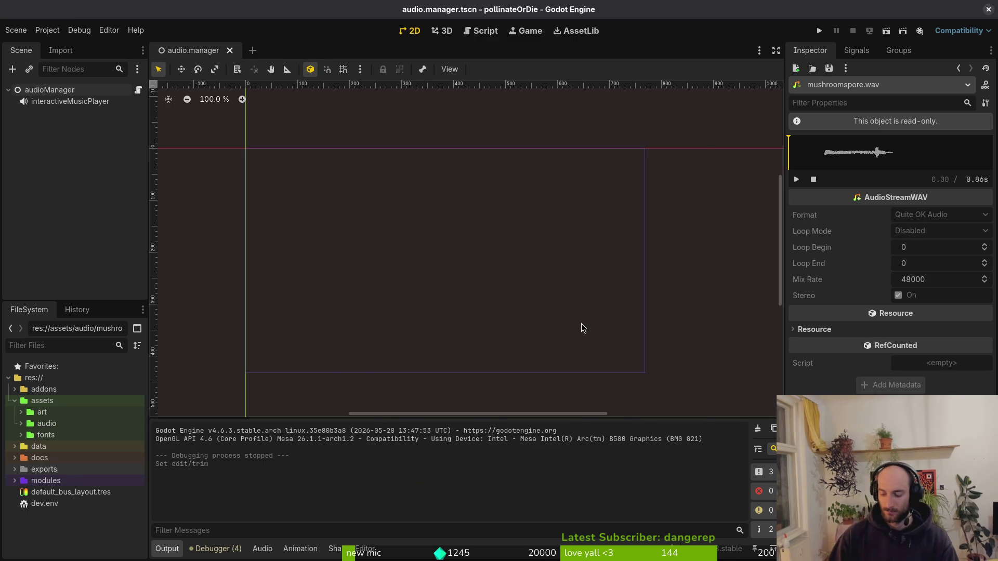
key("shift+alt+o")
type("amanita_m")
type("u")
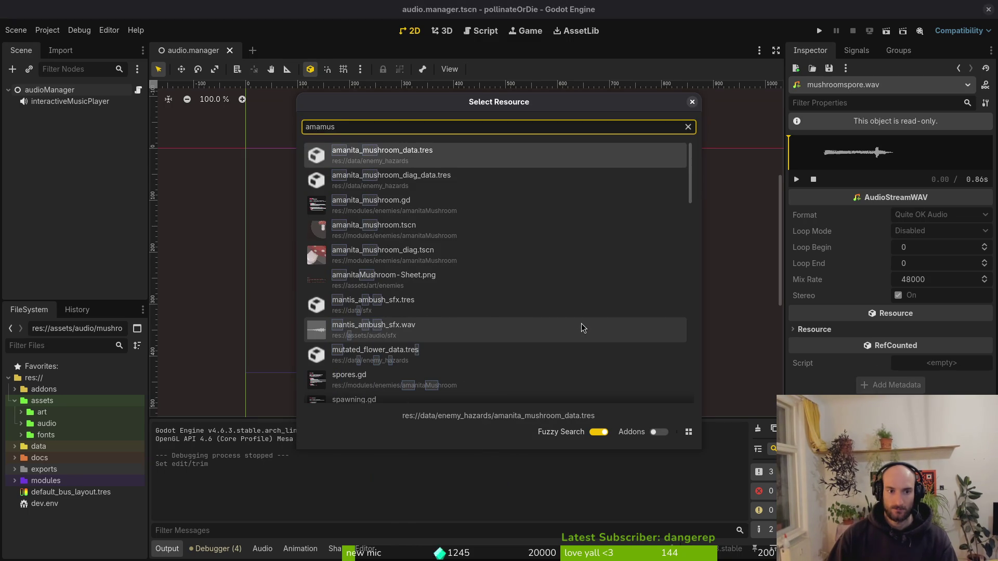
key("Down")
key("Down")
key("Down")
key("Return")
scroll(452, 216, "up", 3)
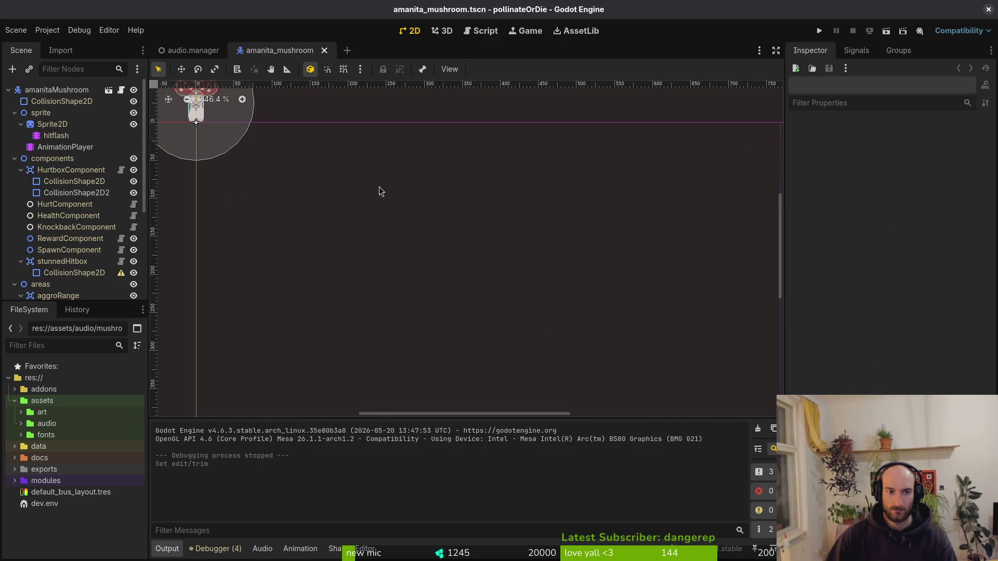
left_click_drag(290, 216, 555, 229)
scroll(423, 246, "up", 5)
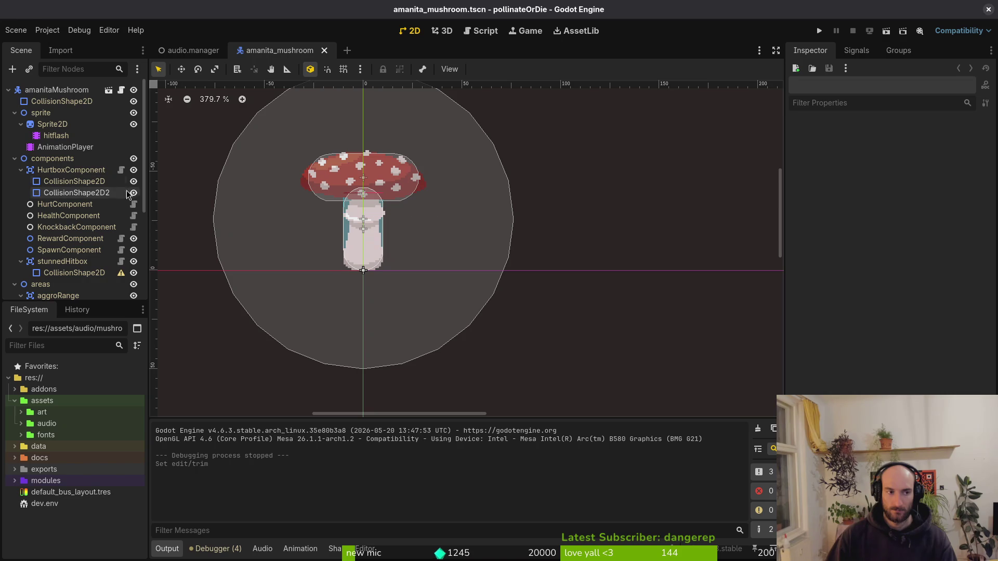
left_click(15, 159)
left_click(14, 205)
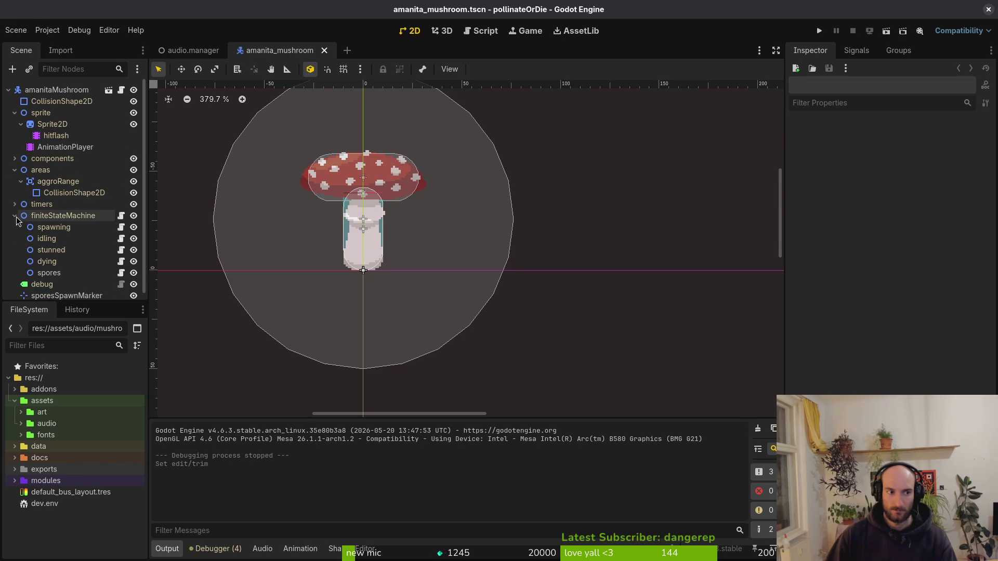
left_click(14, 216)
left_click(15, 170)
scroll(417, 228, "up", 3)
scroll(418, 228, "down", 5)
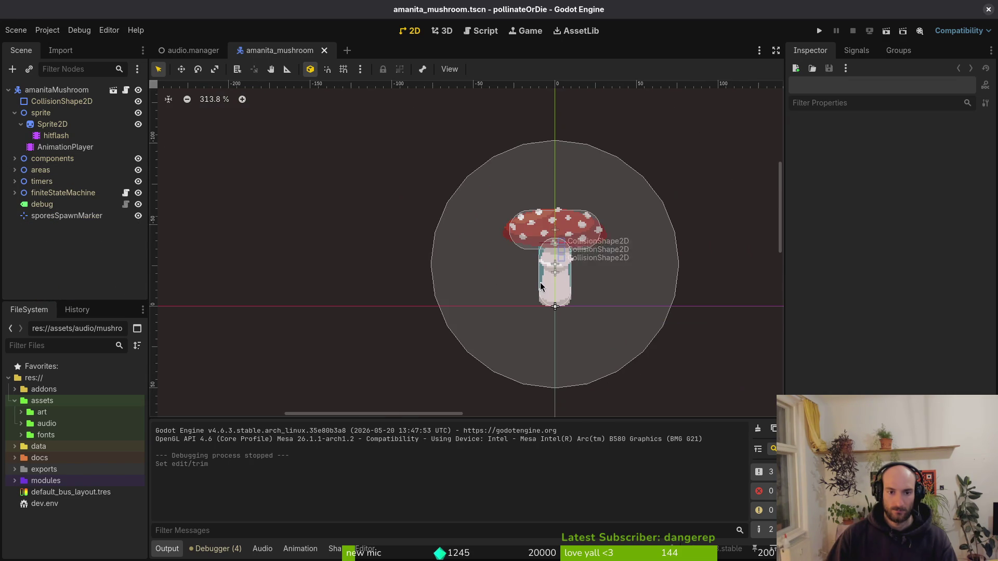
left_click(41, 113)
left_click(59, 128)
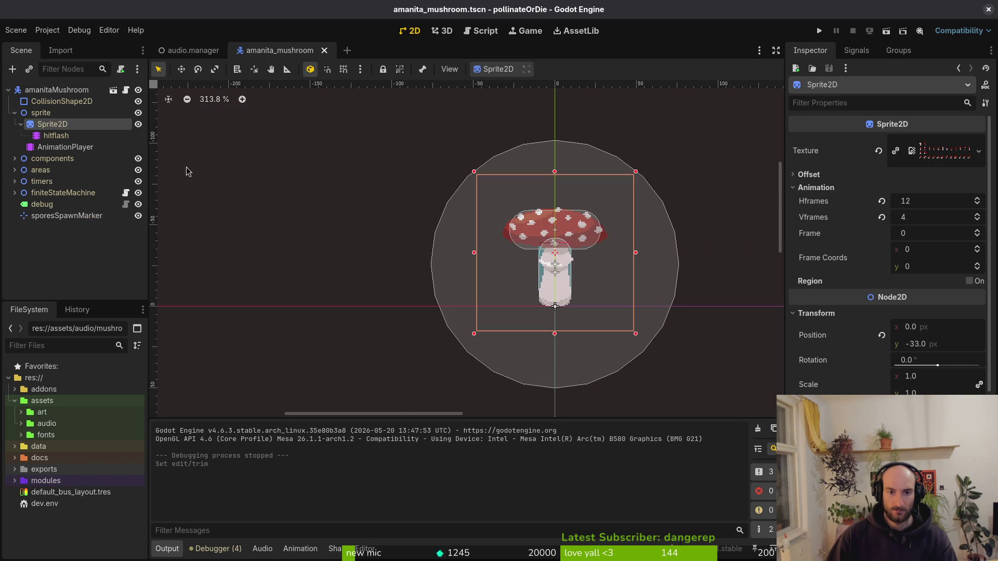
scroll(526, 271, "down", 3)
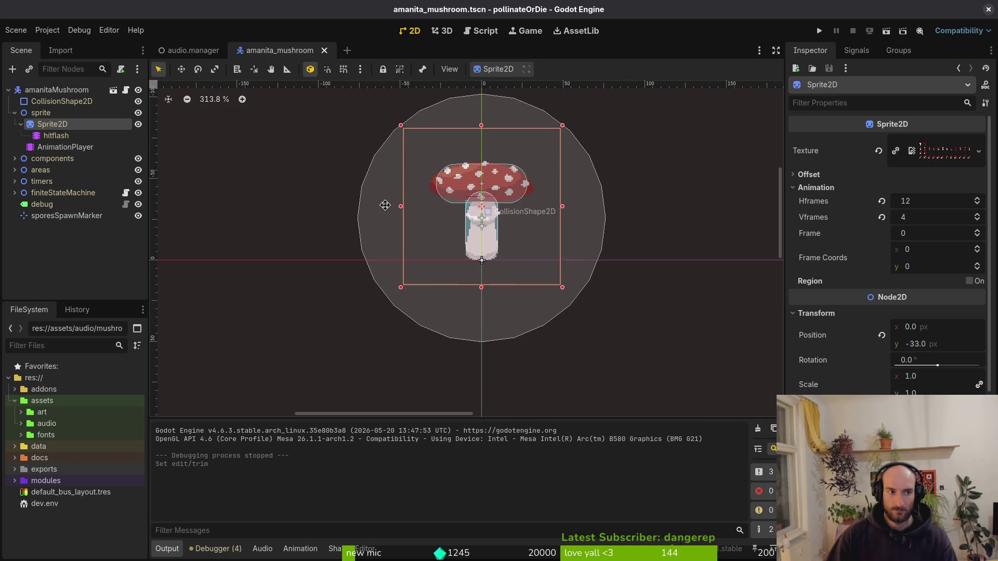
left_click(14, 113)
left_click(57, 101)
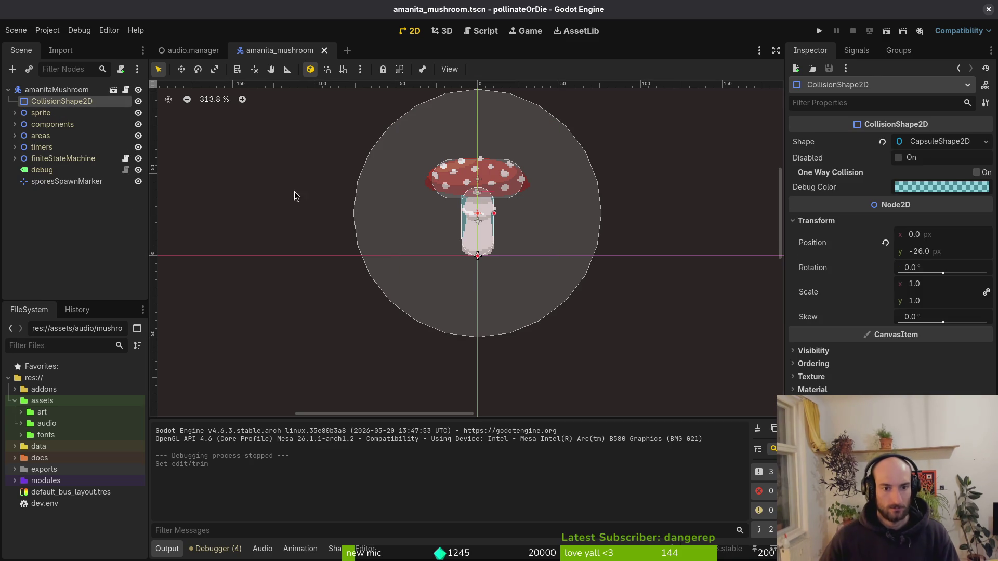
left_click(886, 243)
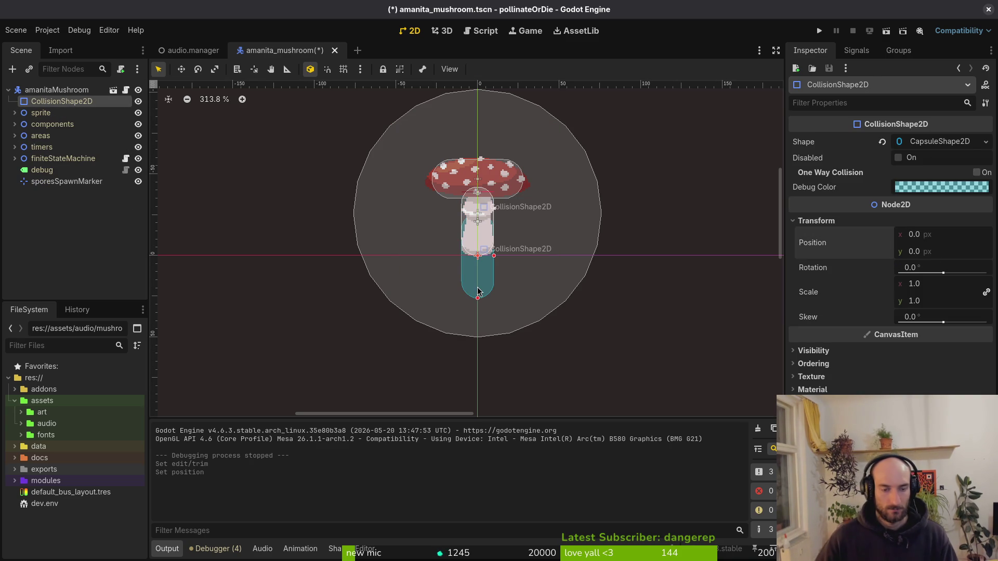
left_click(14, 113)
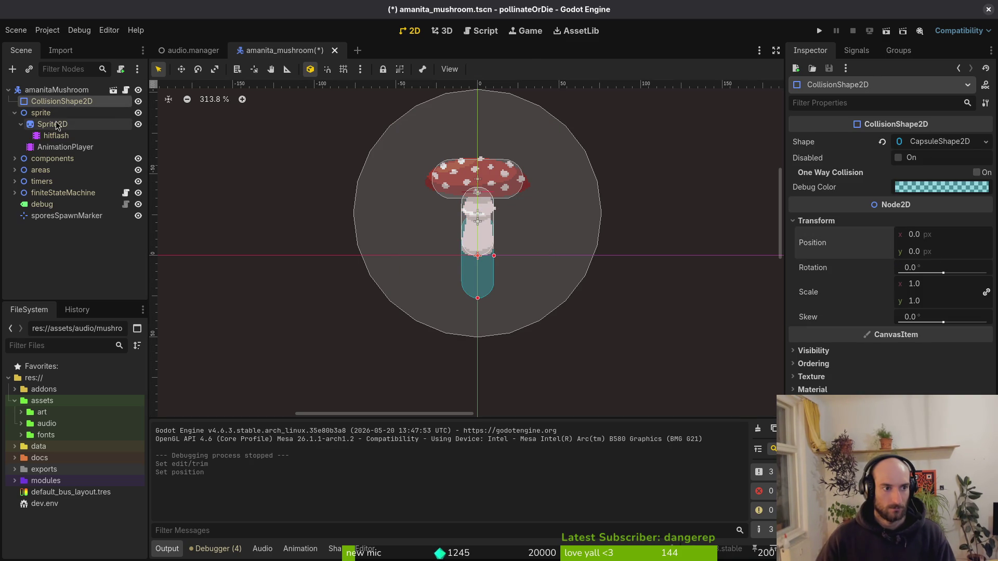
left_click(52, 124)
left_click(882, 336)
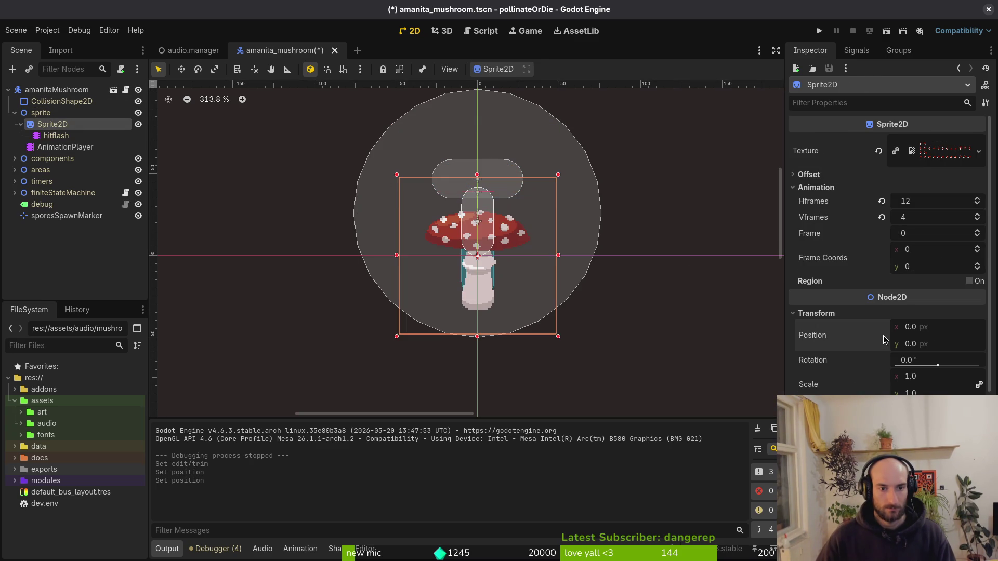
key("ctrl+z")
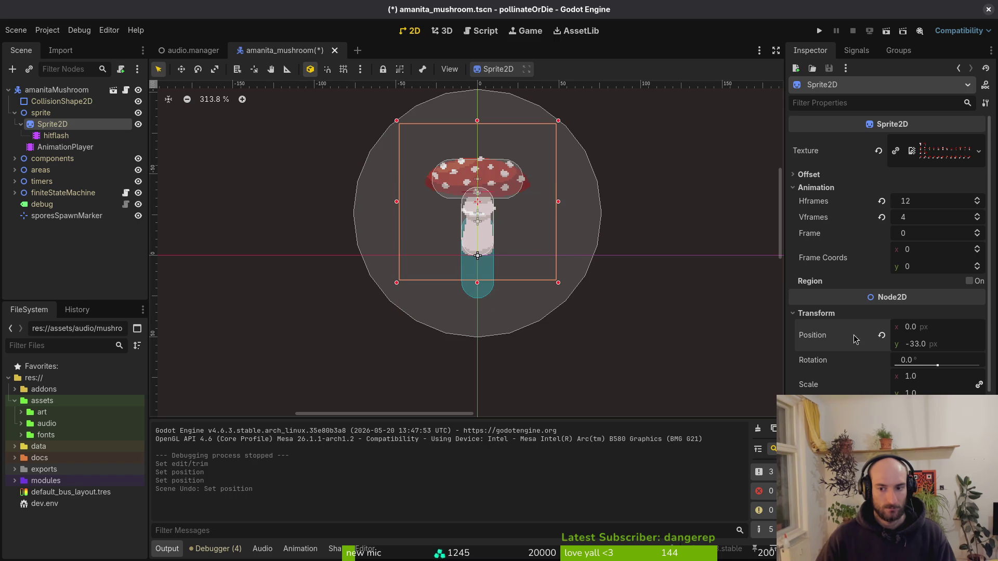
left_click_drag(526, 237, 526, 275)
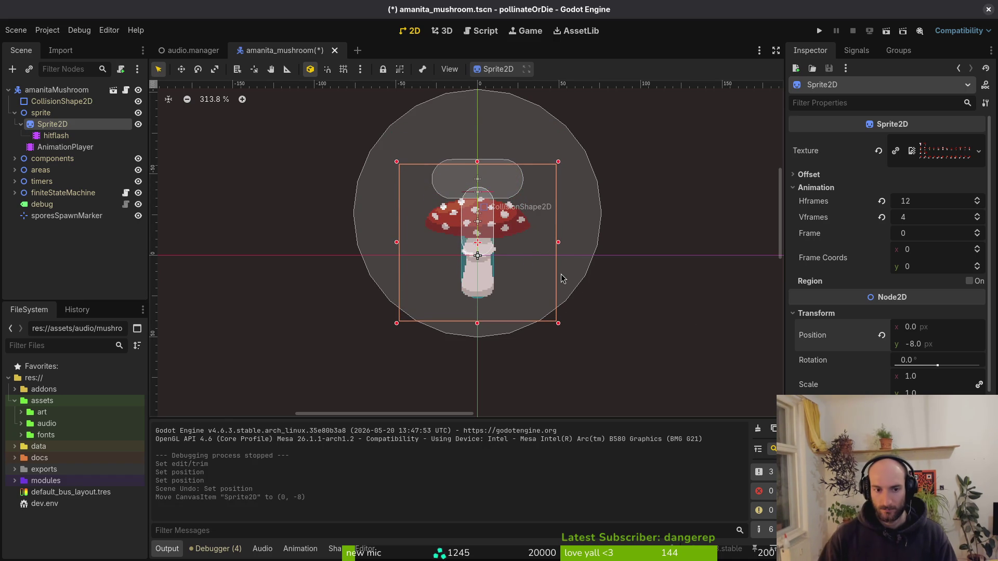
key("Down")
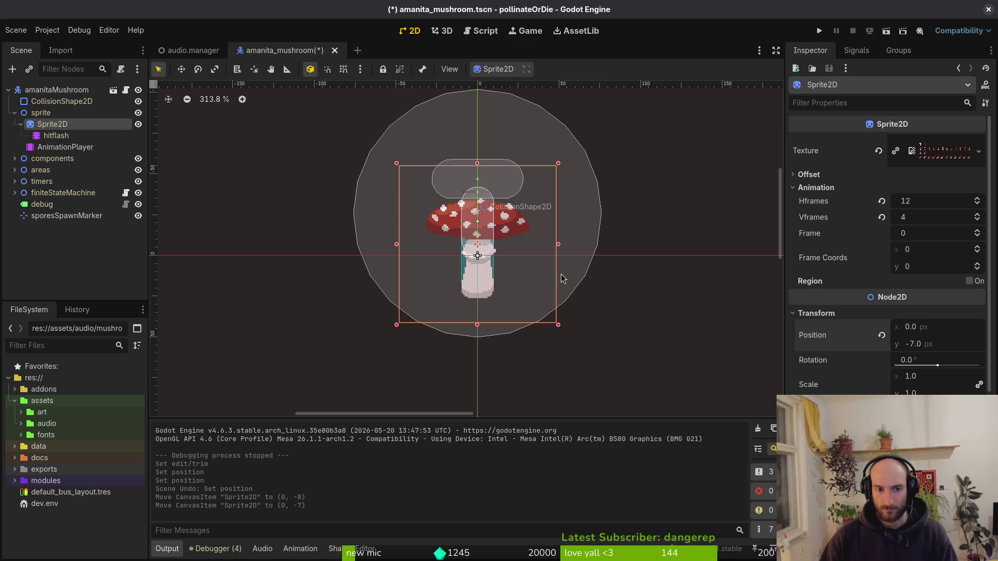
key("ctrl+z")
key("ctrl+z")
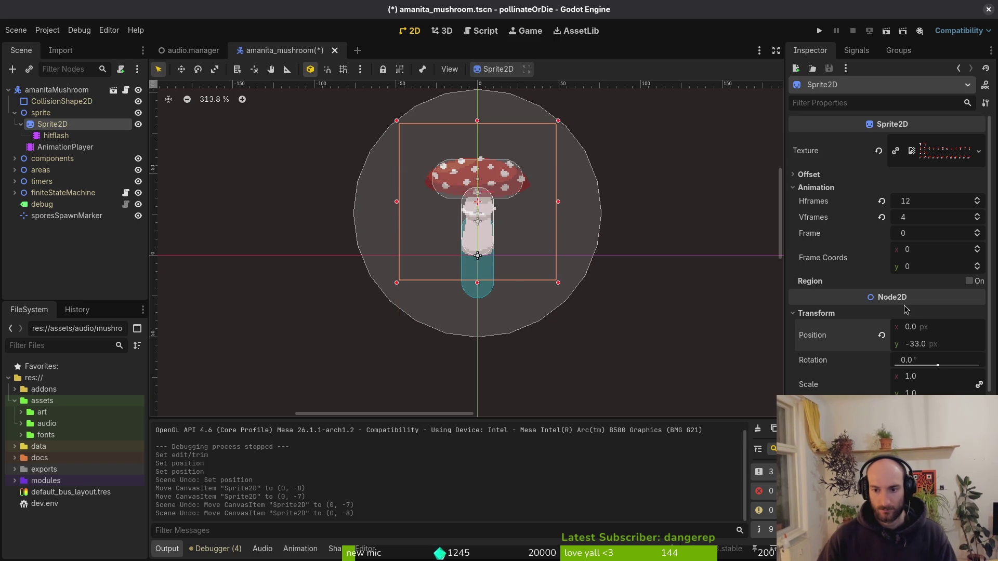
type("-")
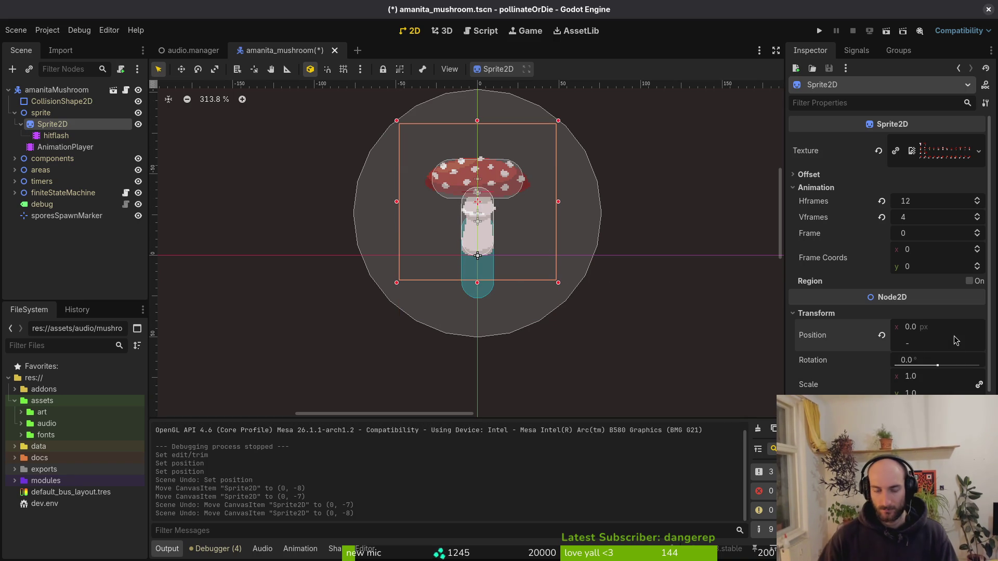
type("6")
key("Return")
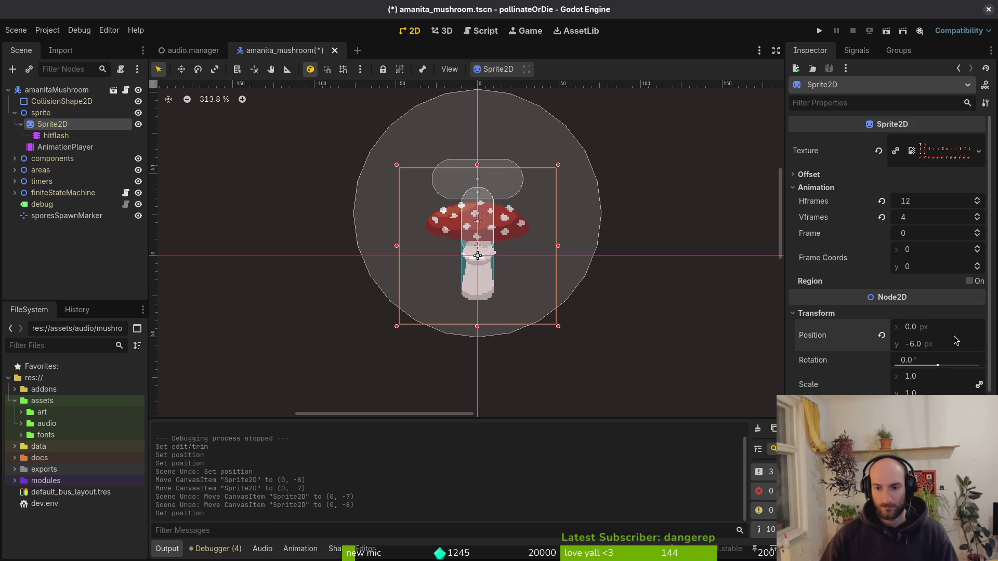
key("ctrl+z")
key("ctrl+z")
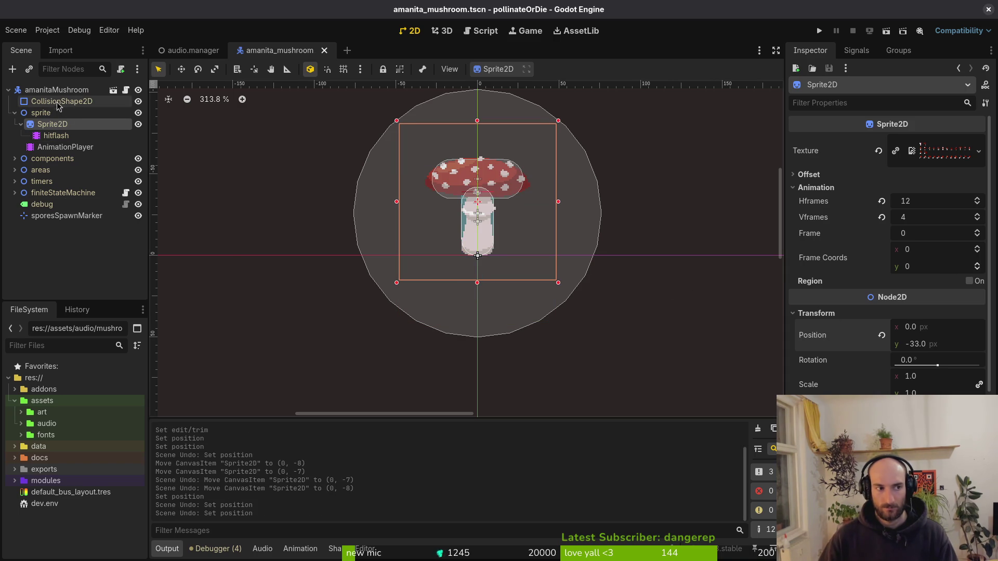
- Set the mushroom Sprite2D's y position to -7
left_click(378, 215)
left_click(46, 113)
left_click(56, 124)
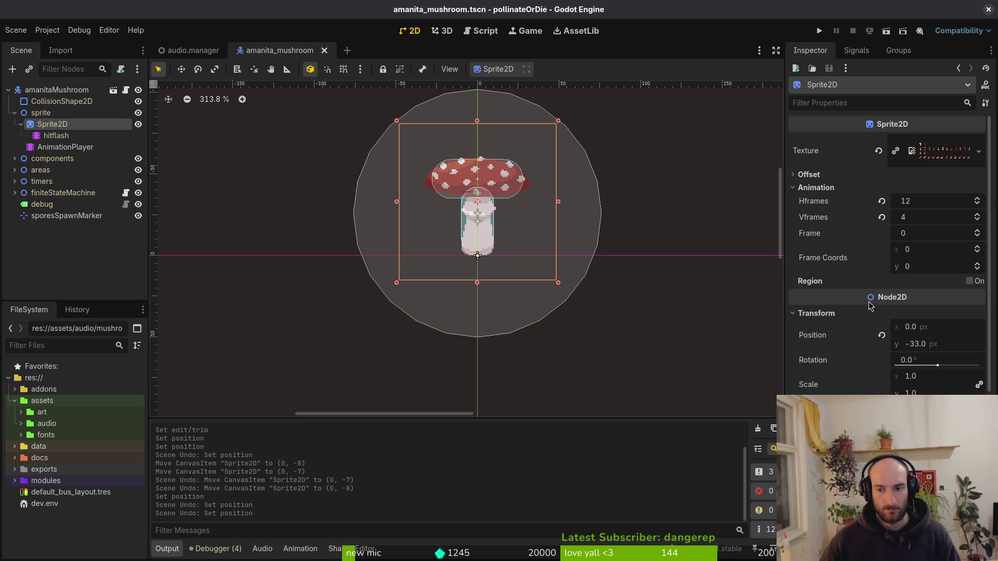
left_click(953, 343)
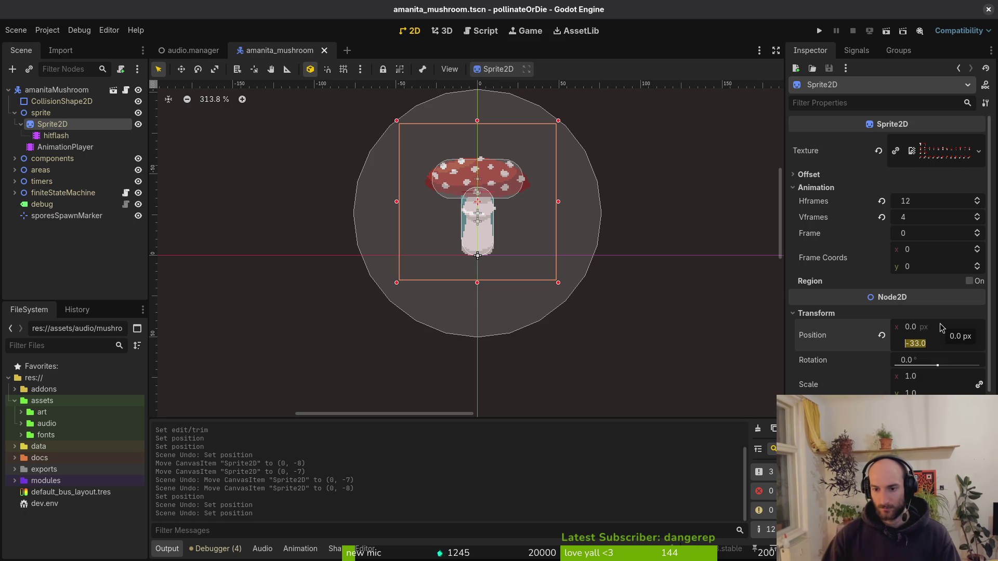
type("-7")
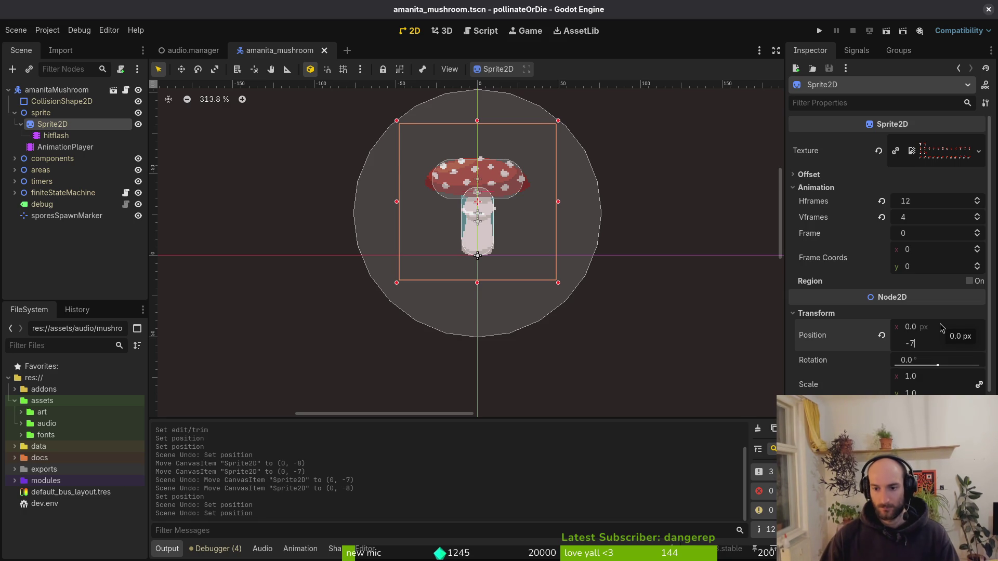
key("Return")
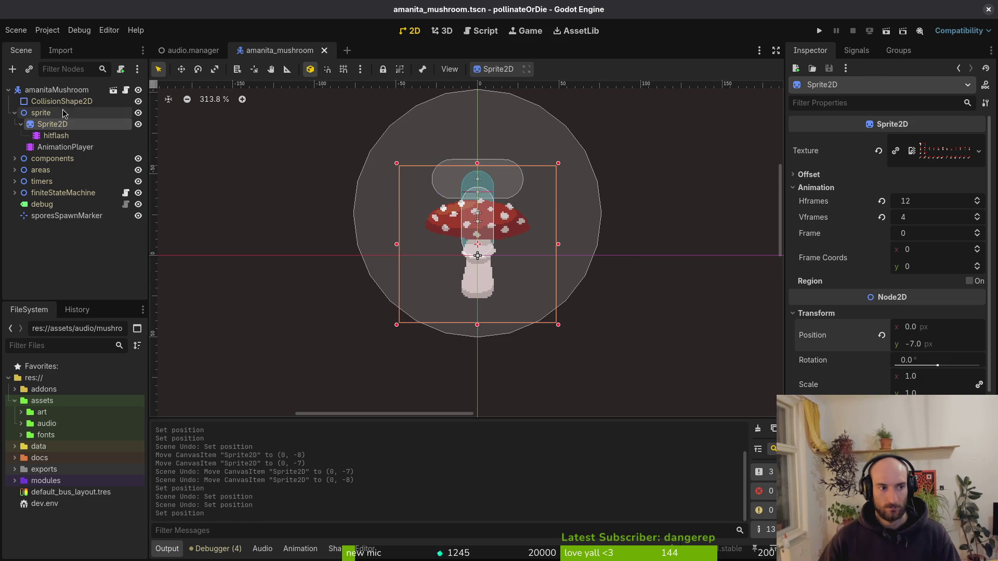
- Reset the body CollisionShape2D position to the origin and save the scene
left_click(61, 101)
left_click(882, 242)
key("ctrl+s")
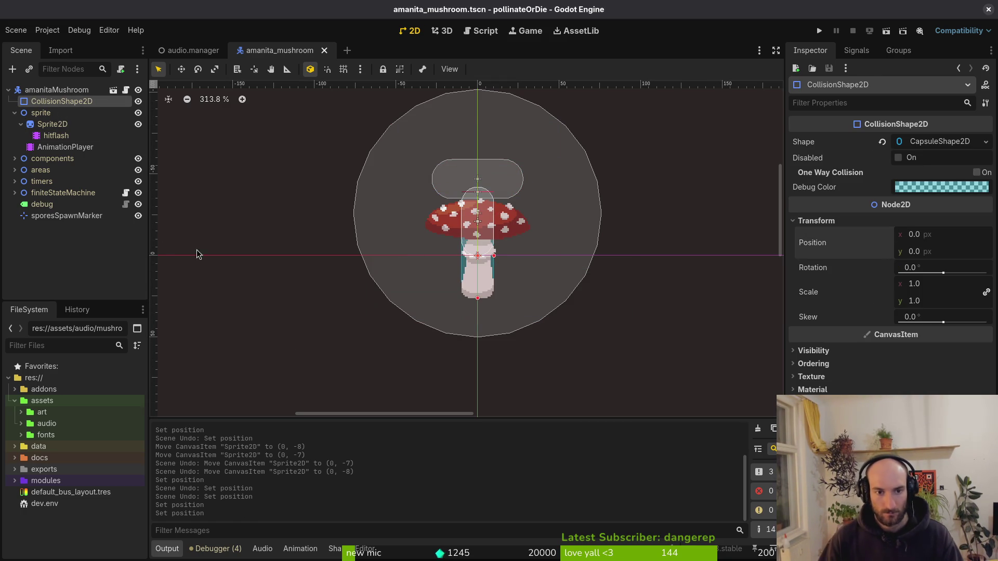
left_click(15, 113)
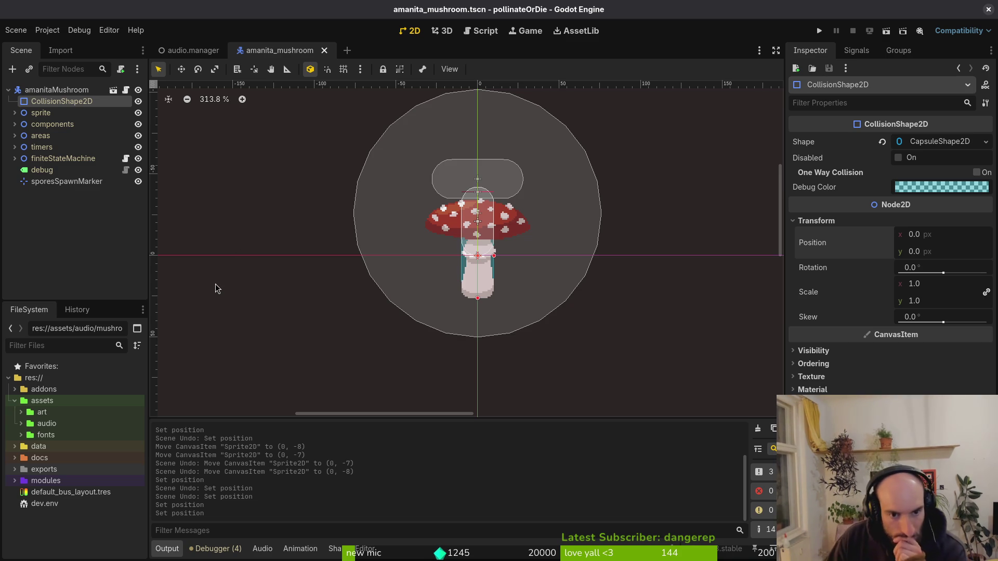
left_click(15, 125)
- Move the HurtboxComponent's first collision capsule to y 26 and save
left_click(78, 147)
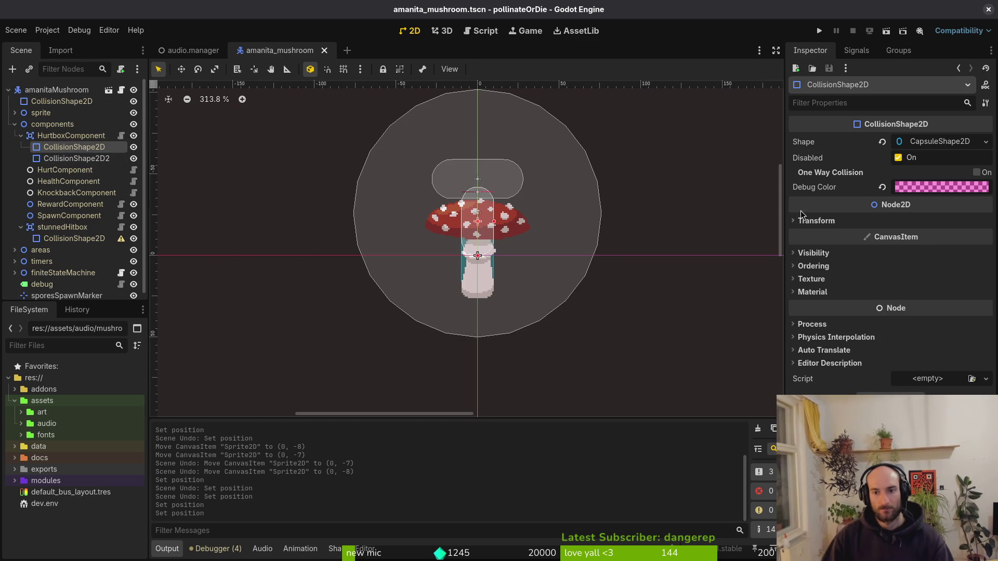
left_click(816, 220)
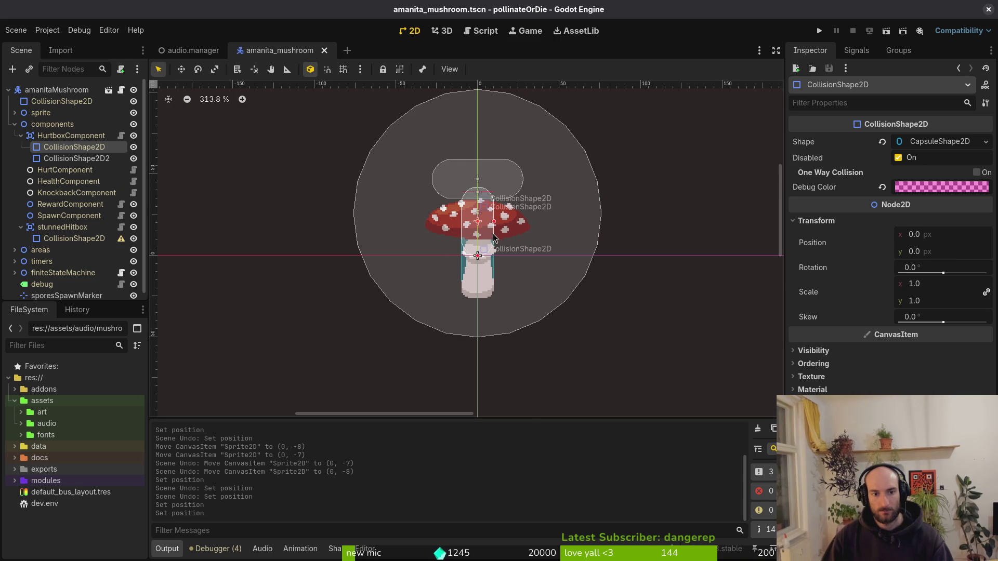
scroll(493, 221, "up", 3)
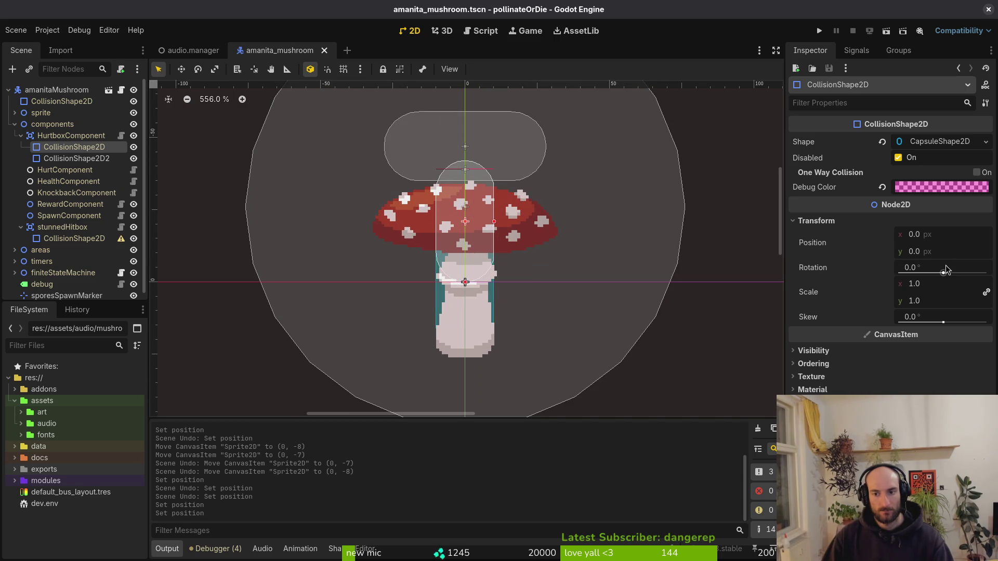
left_click(951, 248)
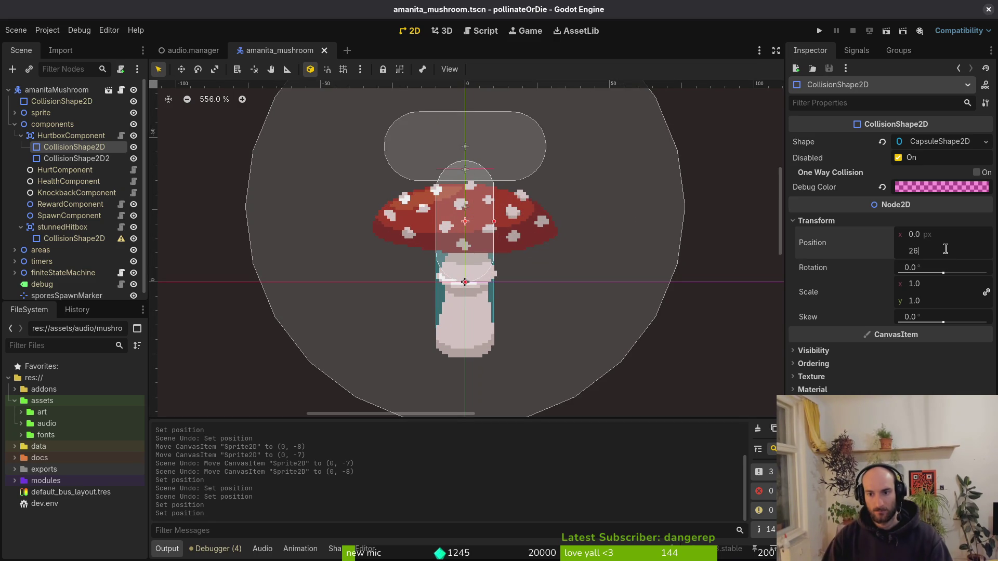
key("Return")
key("ctrl+s")
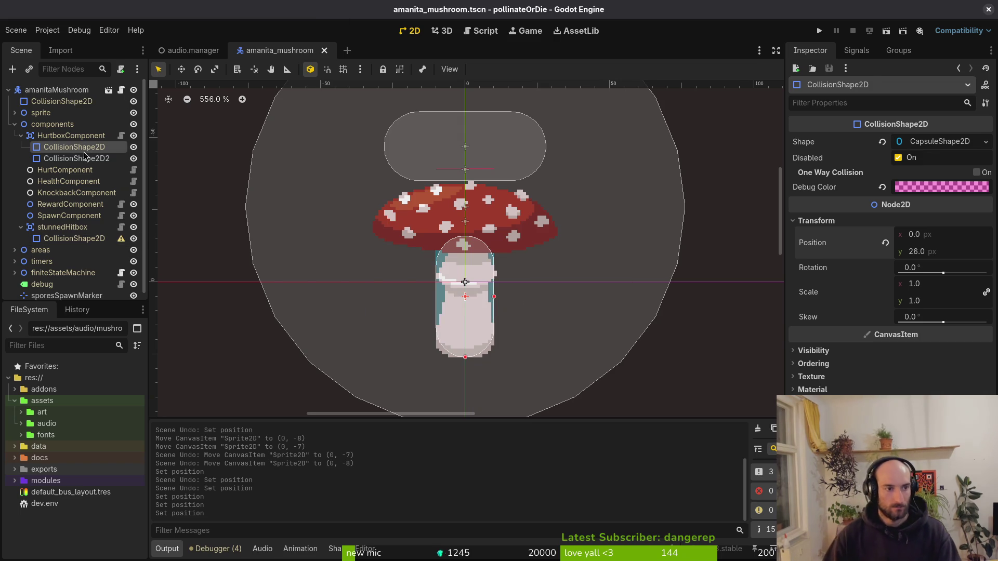
- Reset the HurtboxComponent's second collision shape to the origin and save
left_click(77, 158)
left_click(960, 251)
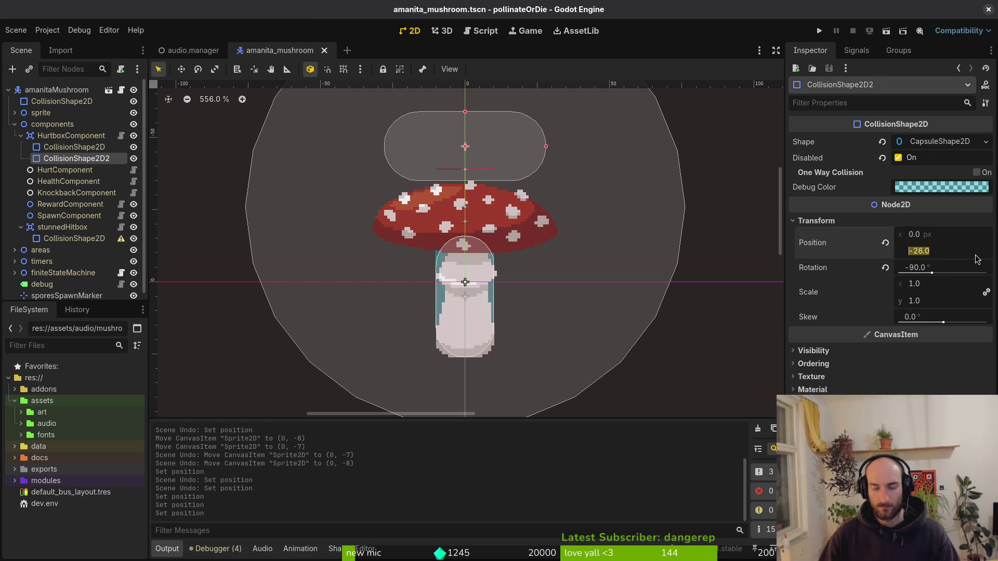
left_click(885, 244)
key("ctrl+s")
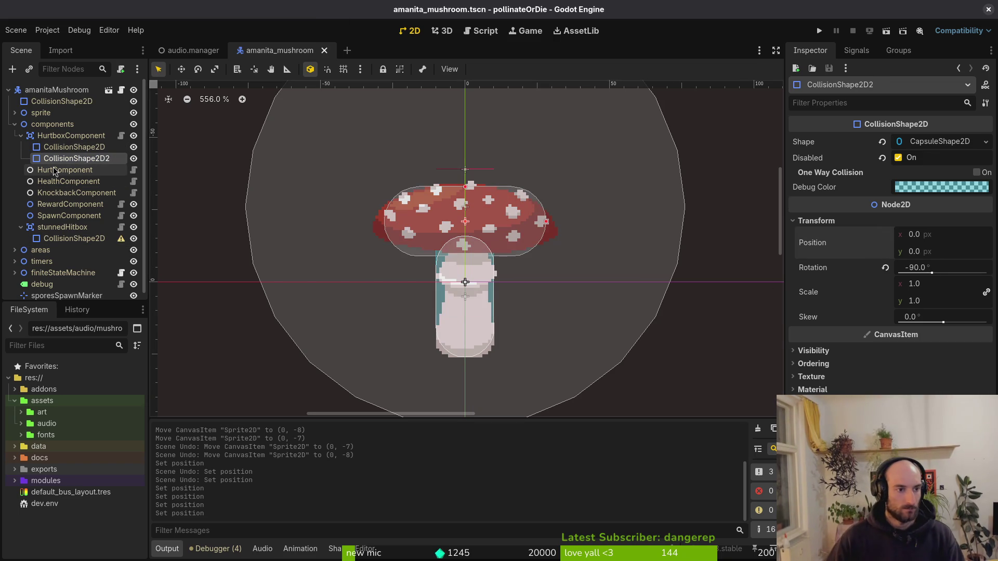
- Collapse HurtboxComponent and inspect the stunnedHitbox collision shape
left_click(15, 124)
left_click(15, 124)
left_click(19, 136)
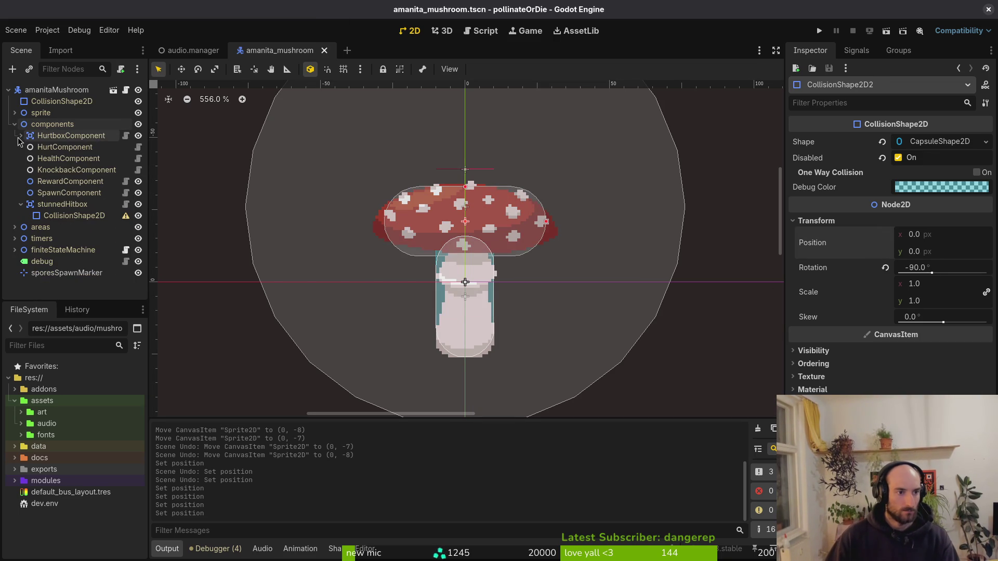
left_click(56, 217)
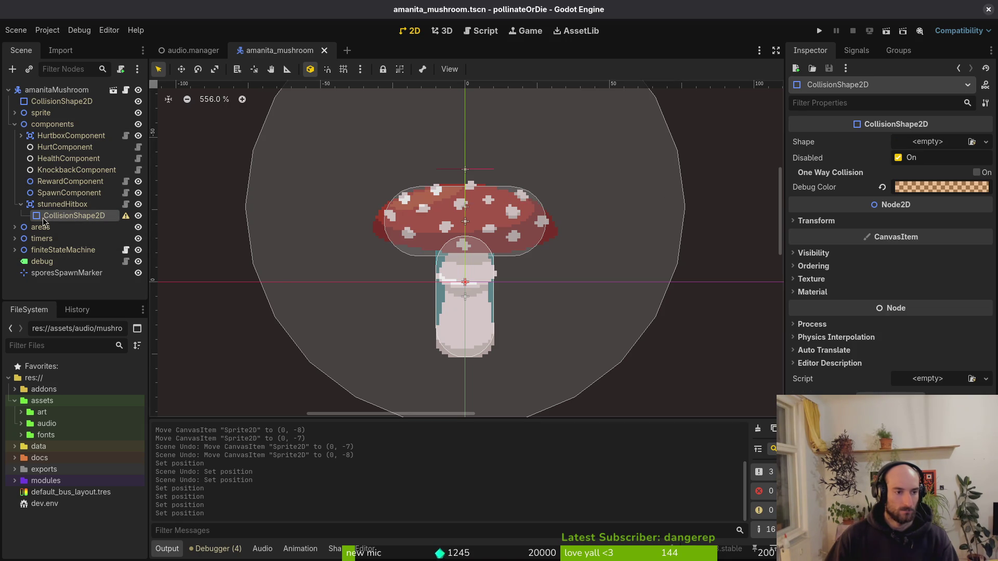
left_click(16, 125)
- Recentre the aggroRange CircleShape2D at (0, 0) and save the scene
left_click(14, 135)
left_click(21, 147)
left_click(54, 147)
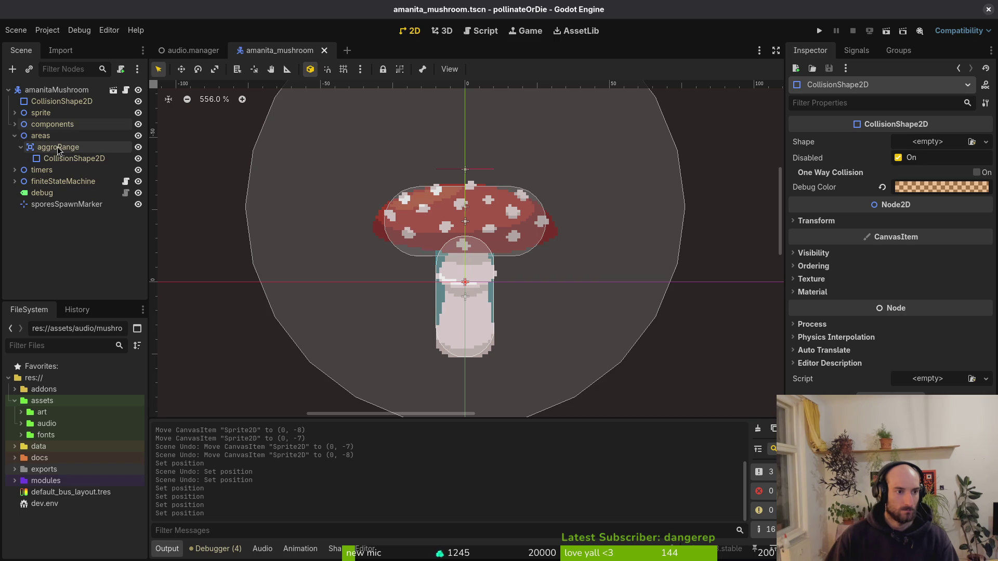
left_click(63, 158)
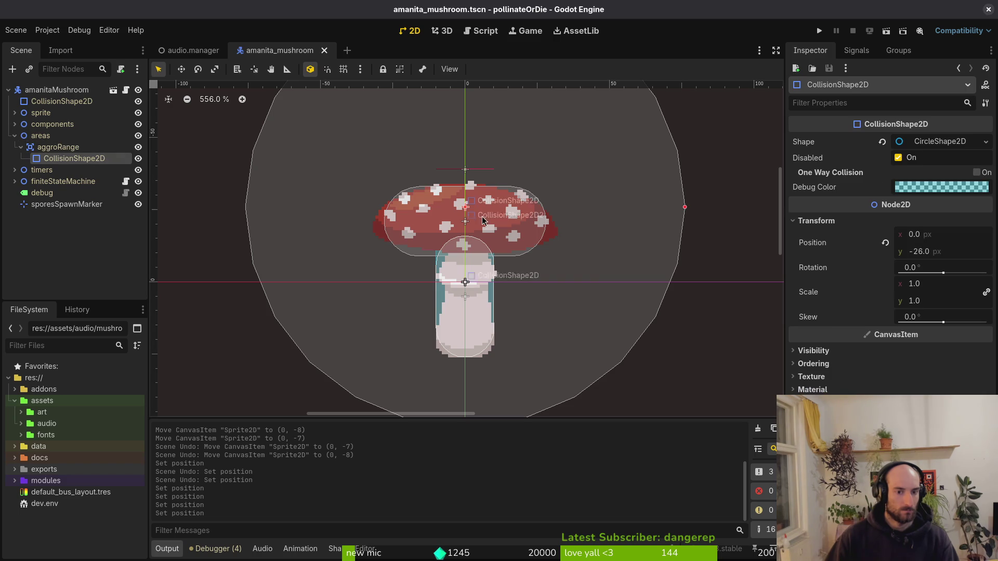
left_click(882, 242)
key("ctrl+s")
- Frame the collision circle, collapse the areas group and select sporesSpawnMarker
key("shift+f")
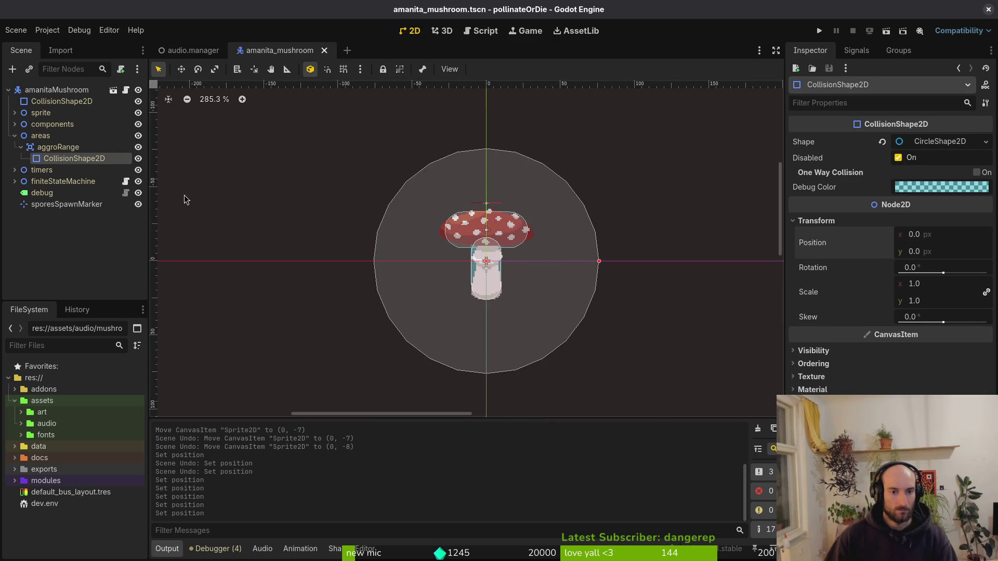
left_click(21, 147)
left_click(15, 136)
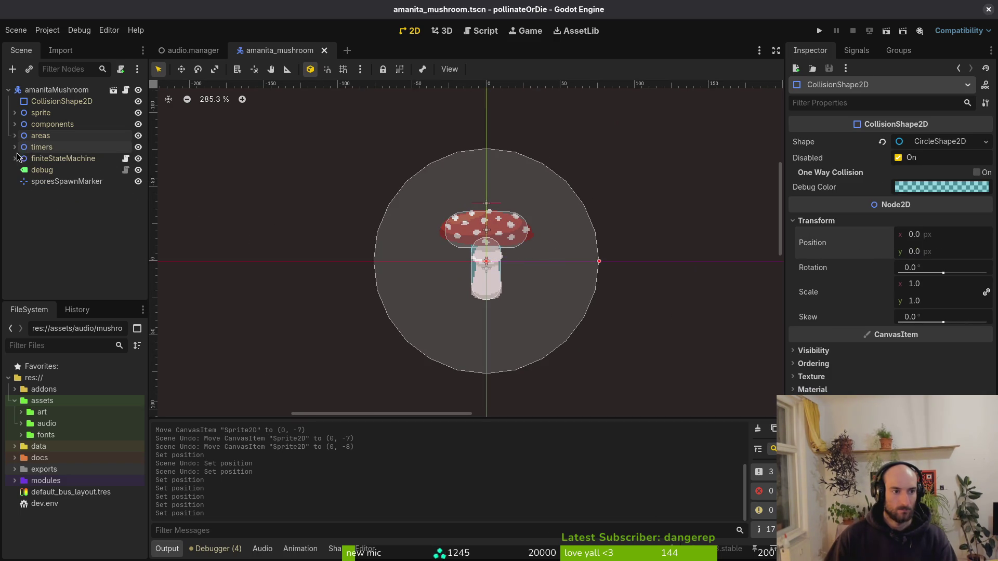
left_click(67, 181)
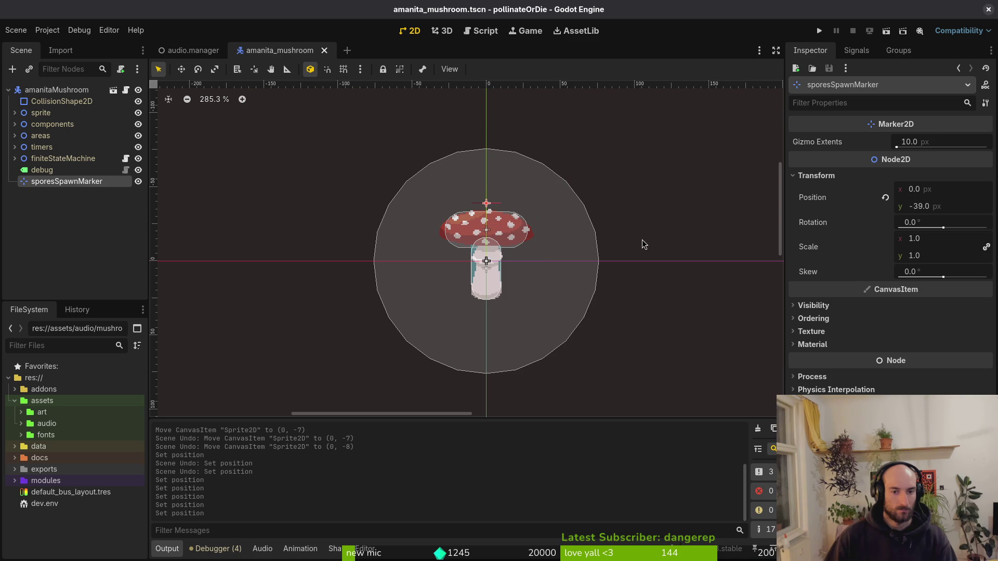
- Lower sporesSpawnMarker's y position from -39 to -13 (-39.0+26)
left_click(946, 206)
left_click(953, 205)
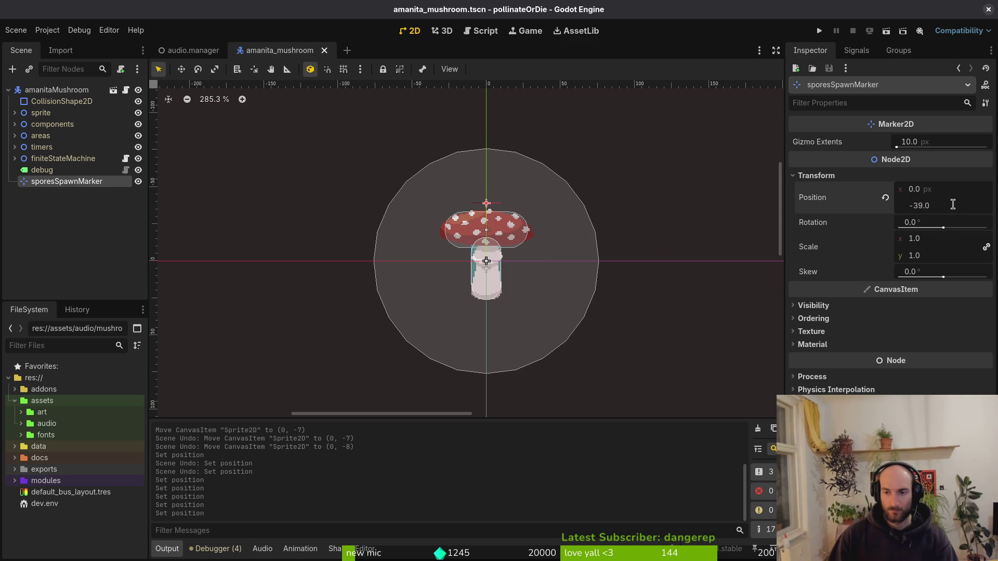
type("+26")
key("Return")
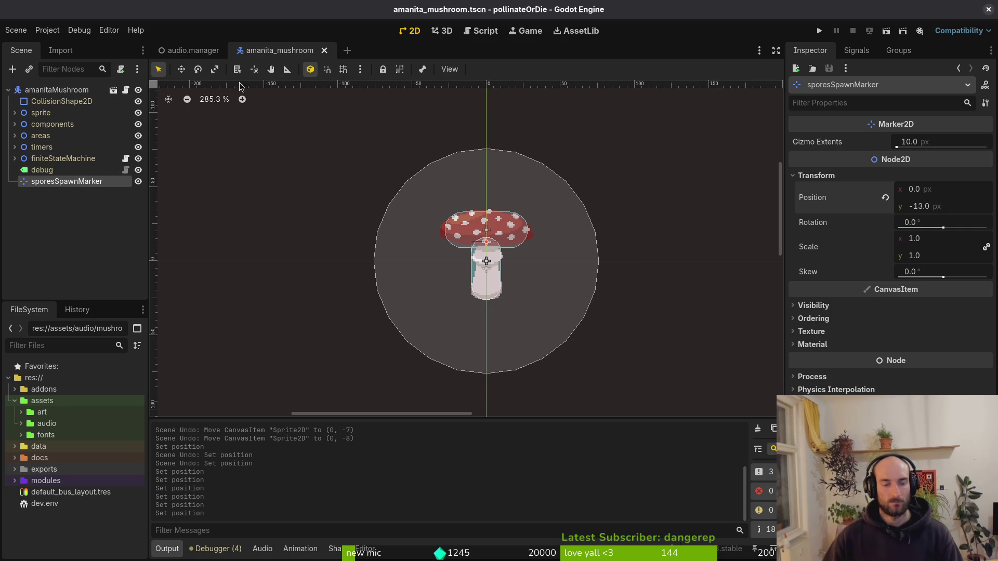
- Hide the Sprite2D under the sprite group so only collision shapes show
left_click(15, 113)
left_click(139, 124)
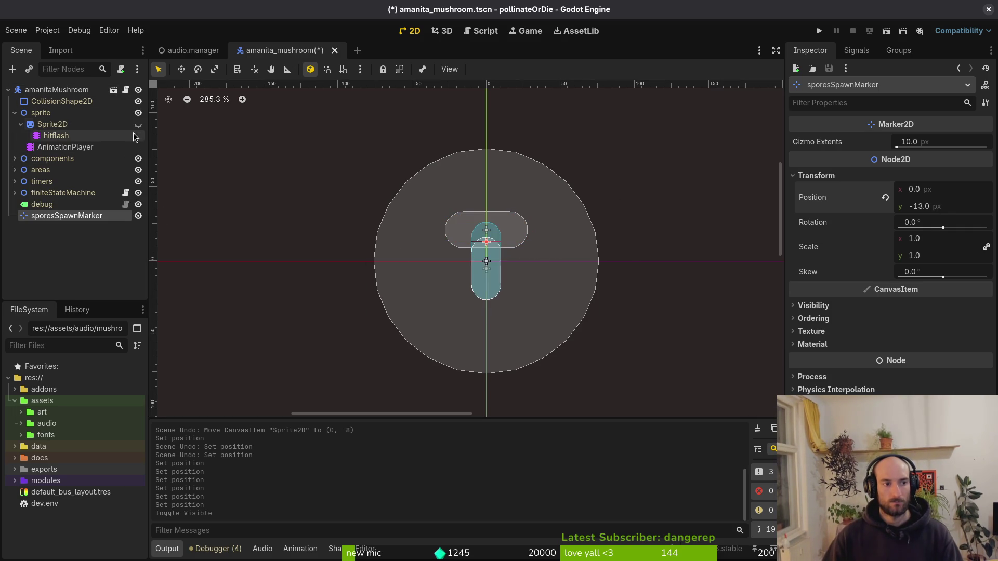
left_click(21, 124)
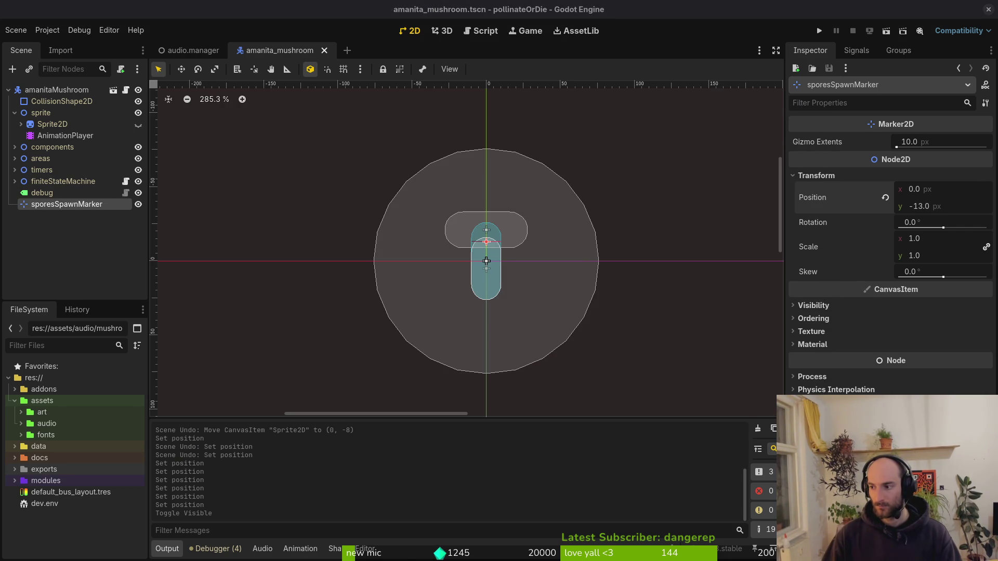
- Glance at the browser, deselect the marker, and switch to the amanitaMushroom folder in Neovim
key("alt+Tab")
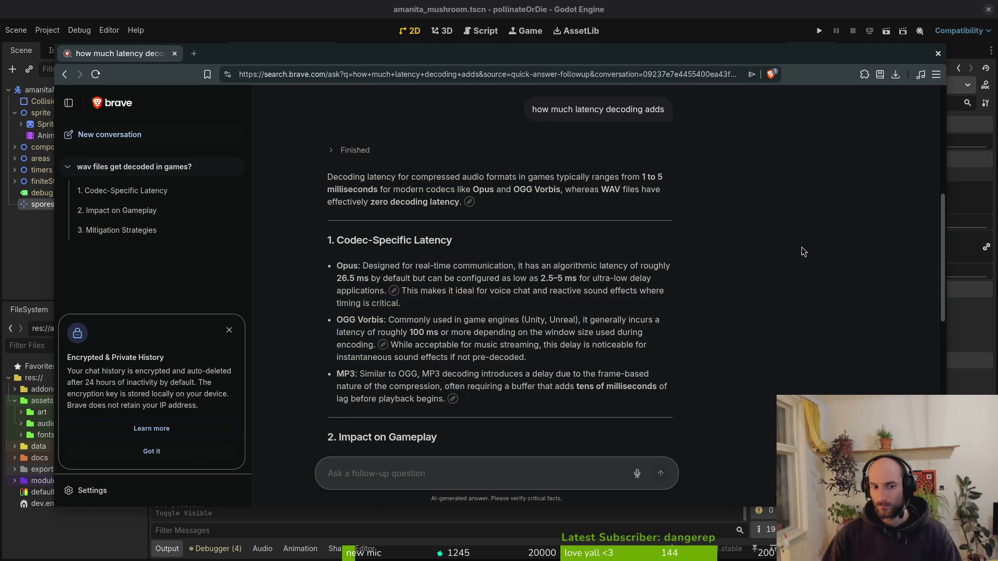
key("alt+Tab")
left_click(28, 248)
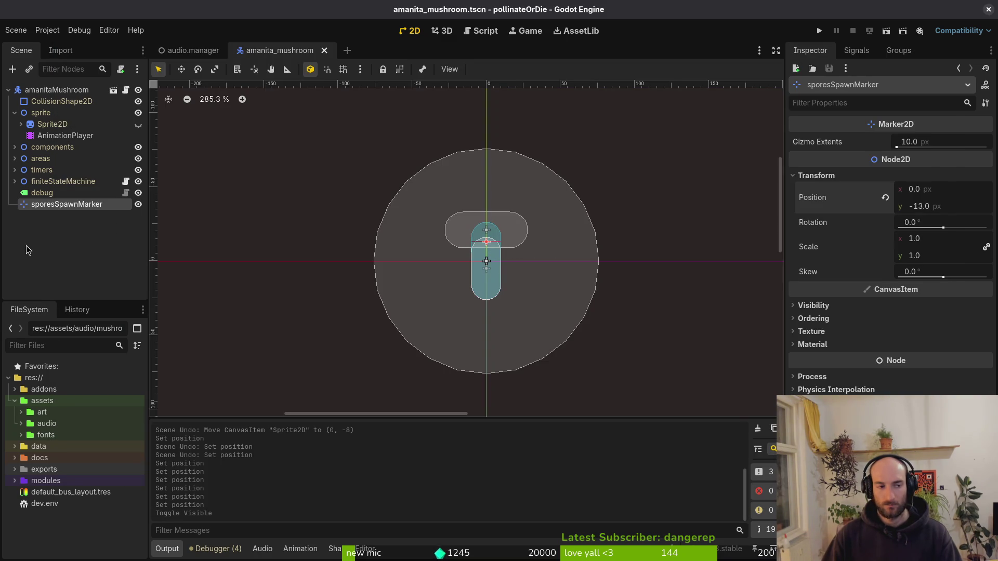
left_click(15, 182)
left_click(15, 181)
key("alt+Tab")
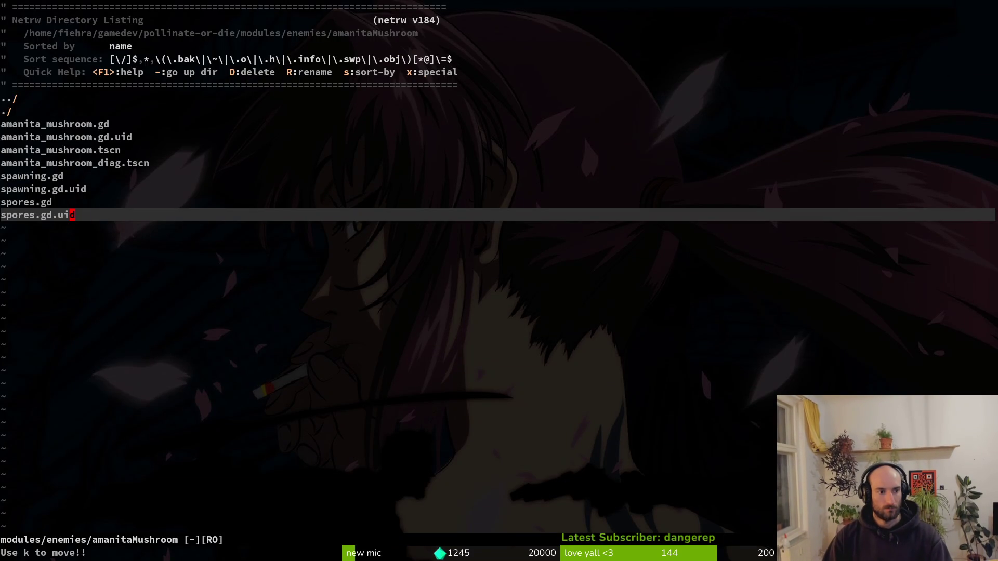
- Open spores.gd and cut the RHINO_SLAM_WINDUP argument from the audio_manager sfx call
key("k")
key("Return")
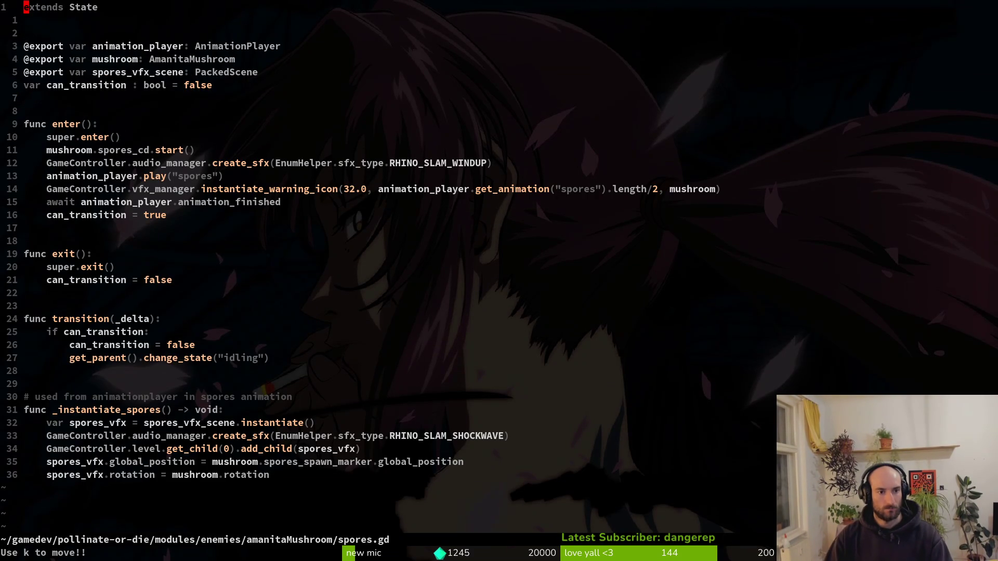
key("8")
key("j")
key("3")
key("j")
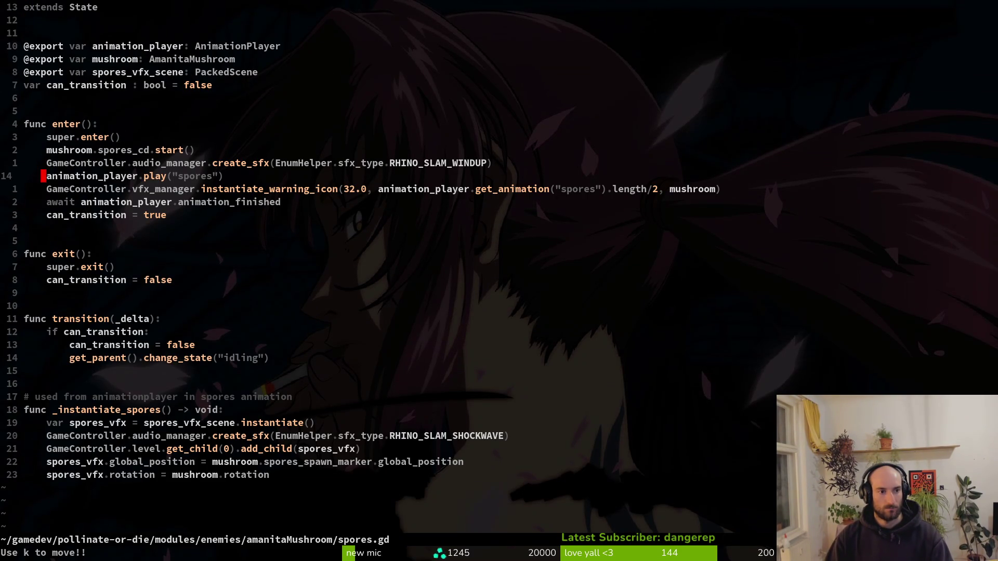
key("F")
key(".")
key("l")
- Fuzzy-find 'enhe' to open enum.helper.gd
key("D")
key("space")
key("f")
key("f")
type("enhe")
key("Return")
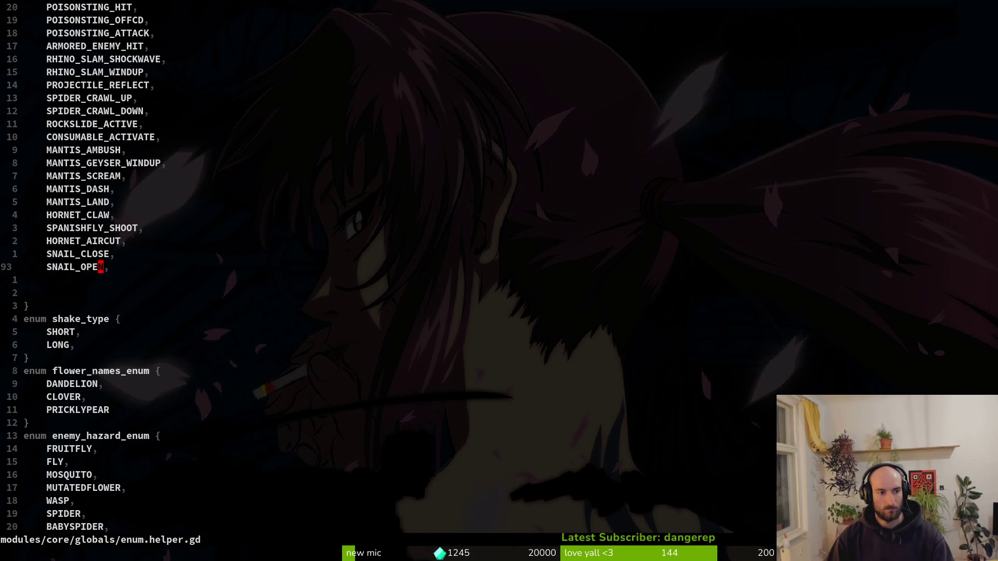
- Duplicate the SNAIL_OPEN line, rename the copy MUSHROOM_SPORES, and save enum.helper.gd
key("y")
key("y")
key("p")
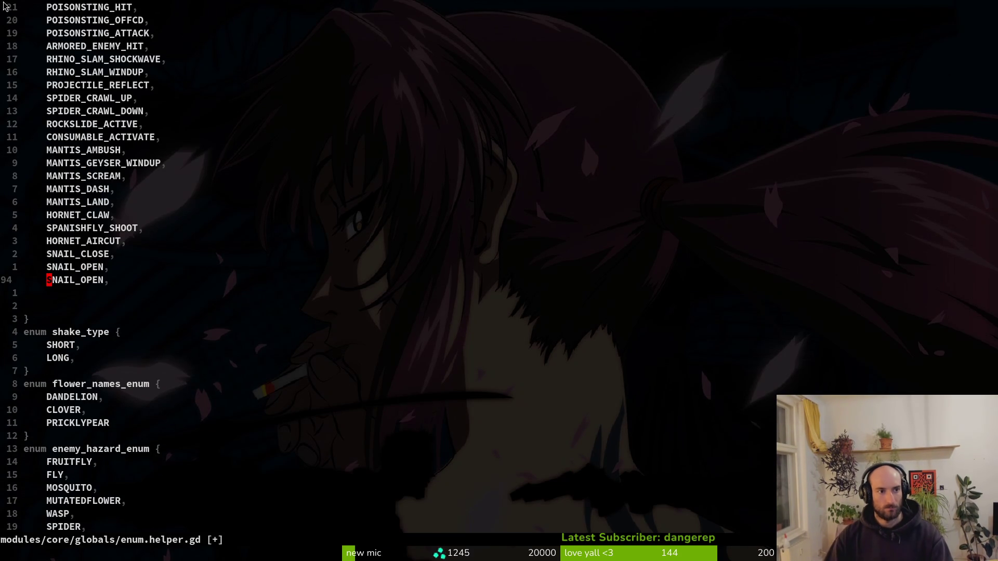
scroll(176, 99, "up", 2)
scroll(86, 68, "up", 2)
scroll(171, 155, "down", 5)
key("k")
type("jcw")
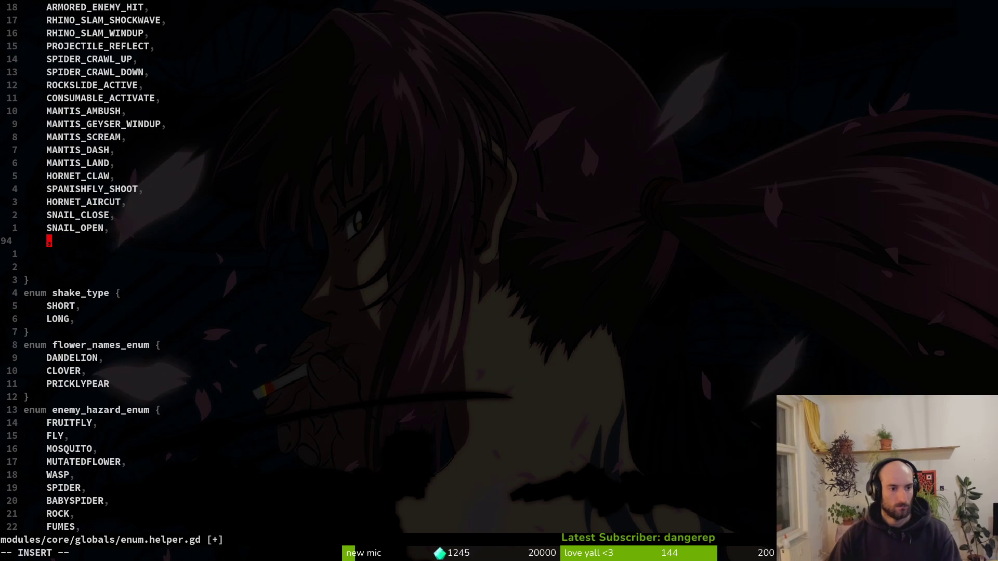
type("MUSHROOM_SPORES")
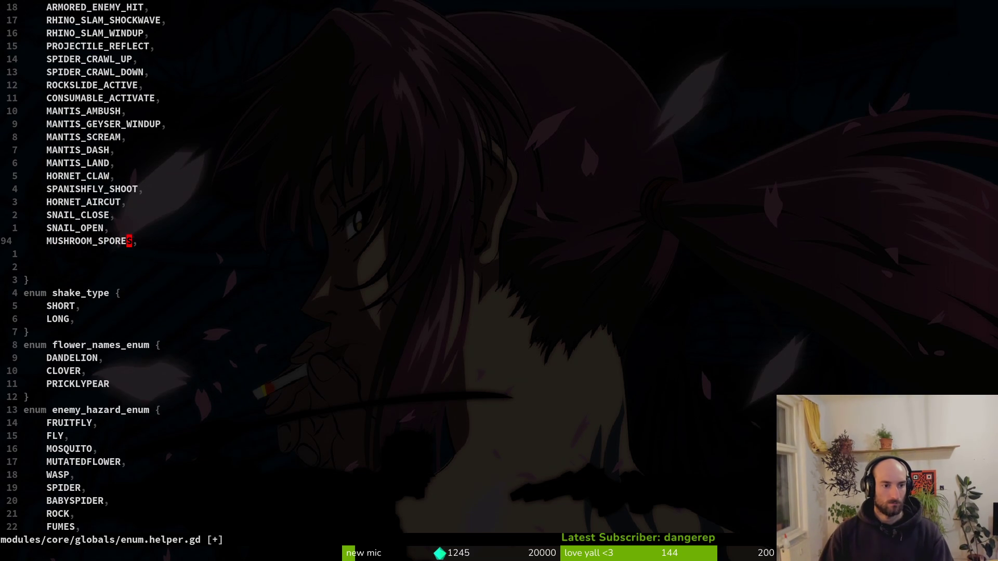
type(":w")
key("Return")
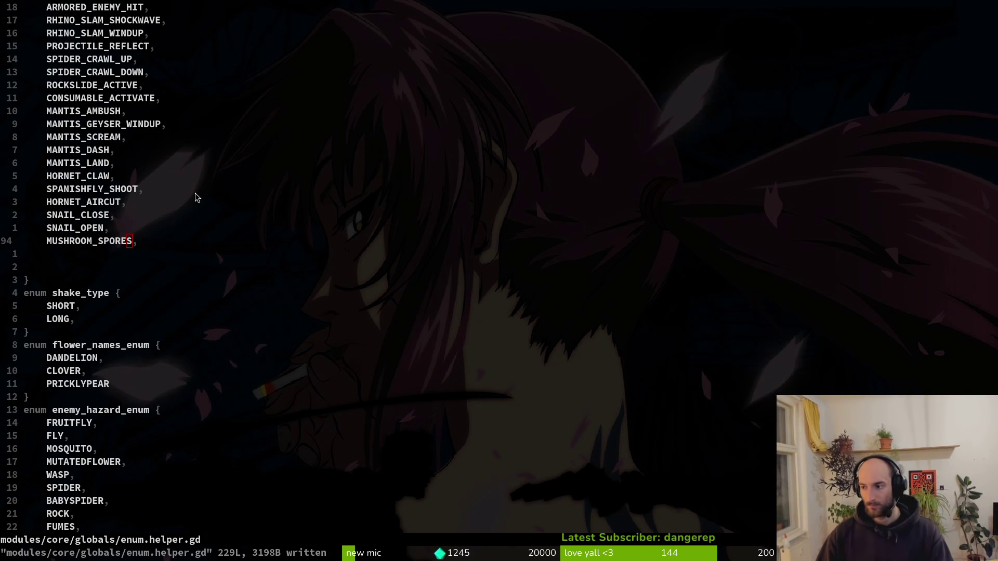
key("alt+Tab")
left_click(47, 30)
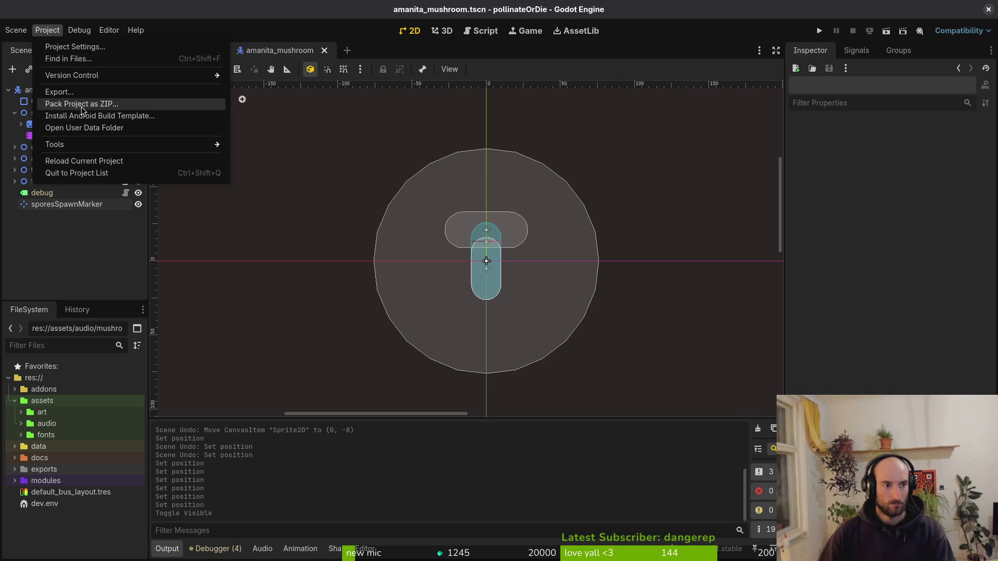
- Reload the project, then create an SfxData resource saved as res://data/sfx/mushroom_spores.tres
left_click(83, 162)
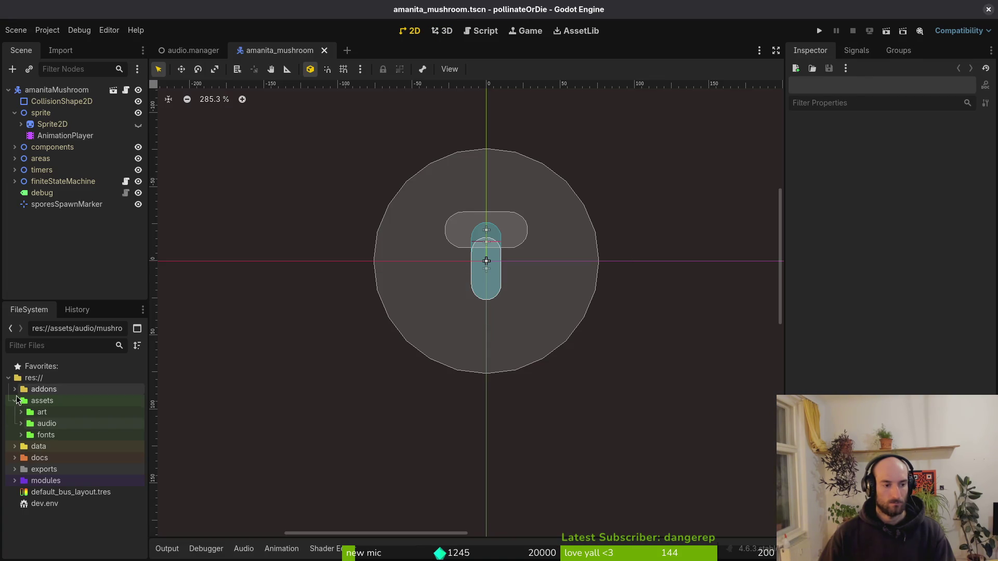
left_click(14, 446)
scroll(73, 458, "down", 3)
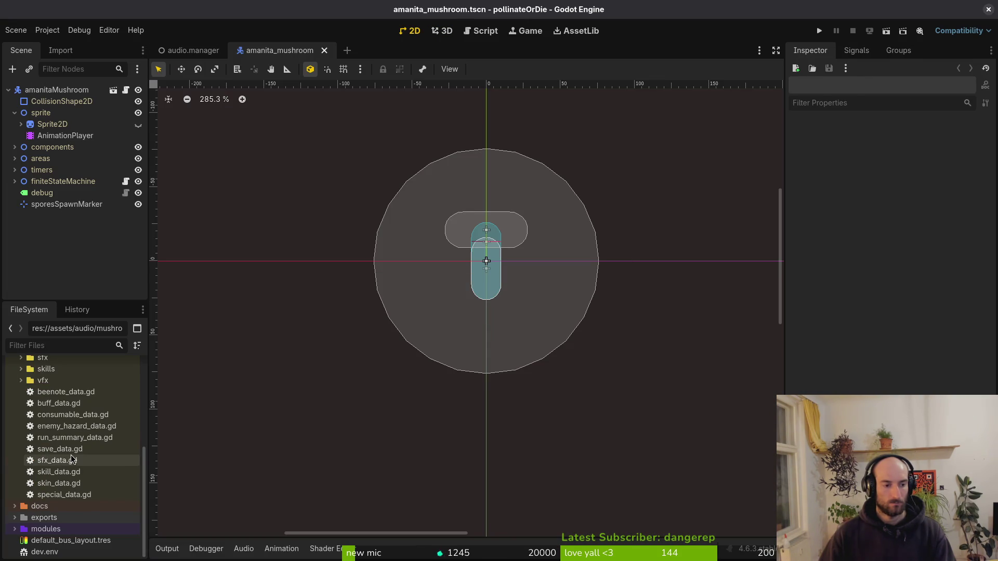
right_click(62, 462)
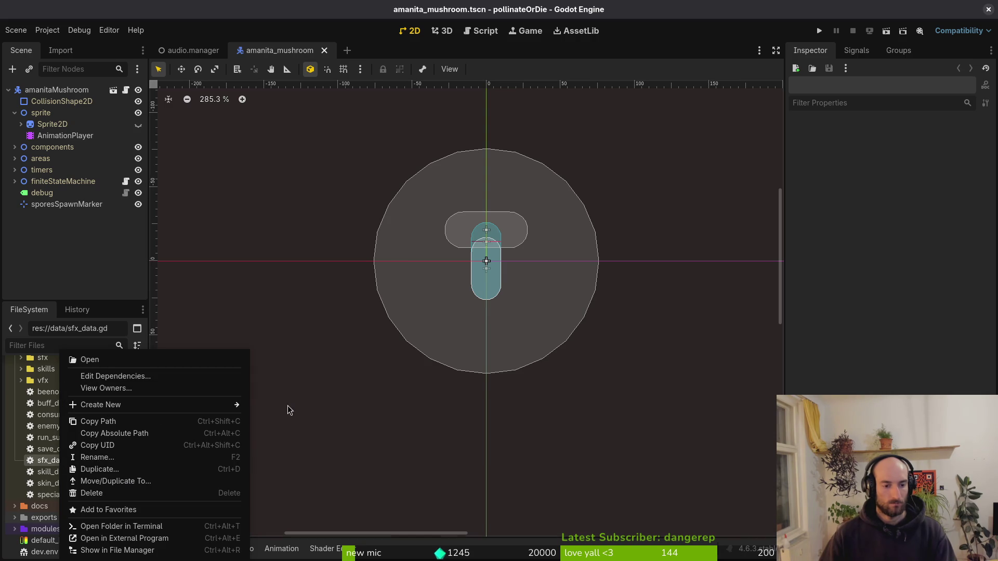
mouse_move(162, 405)
left_click(291, 440)
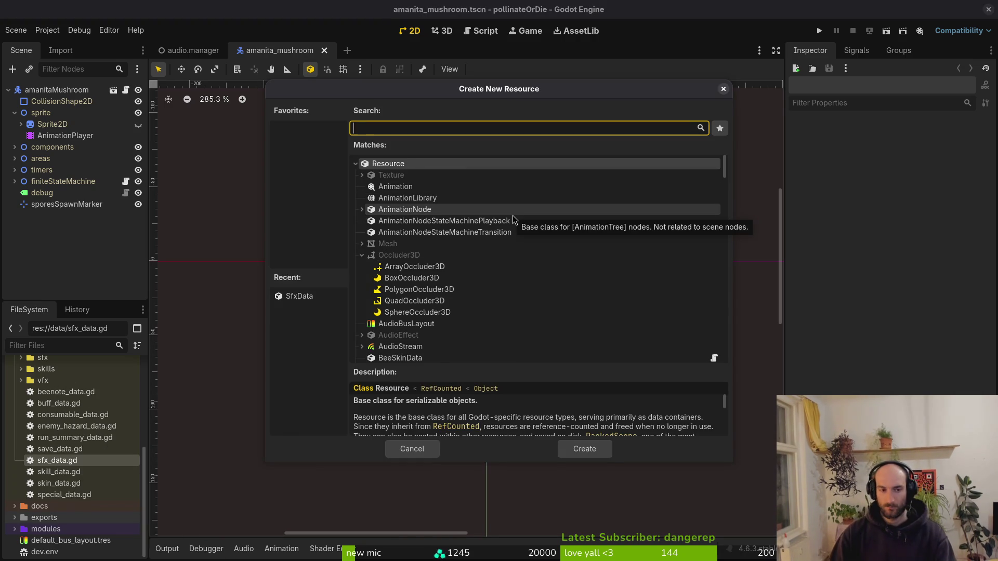
type("sfx")
key("Return")
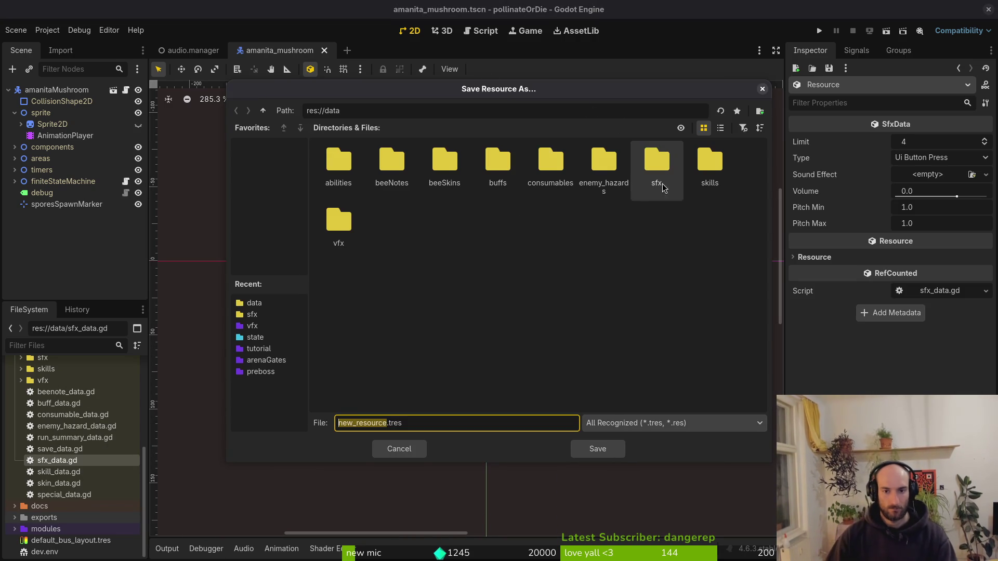
double_click(656, 161)
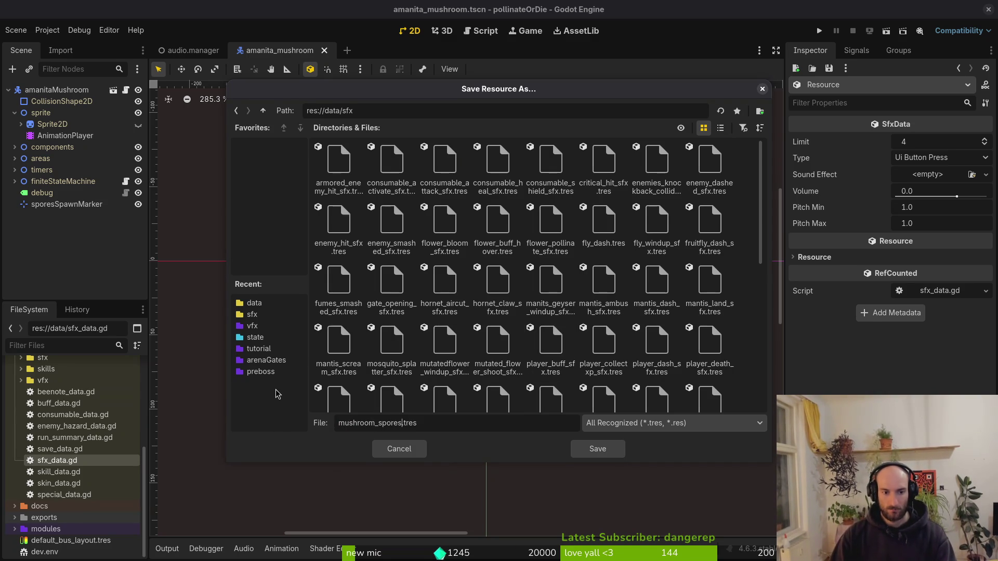
key("Return")
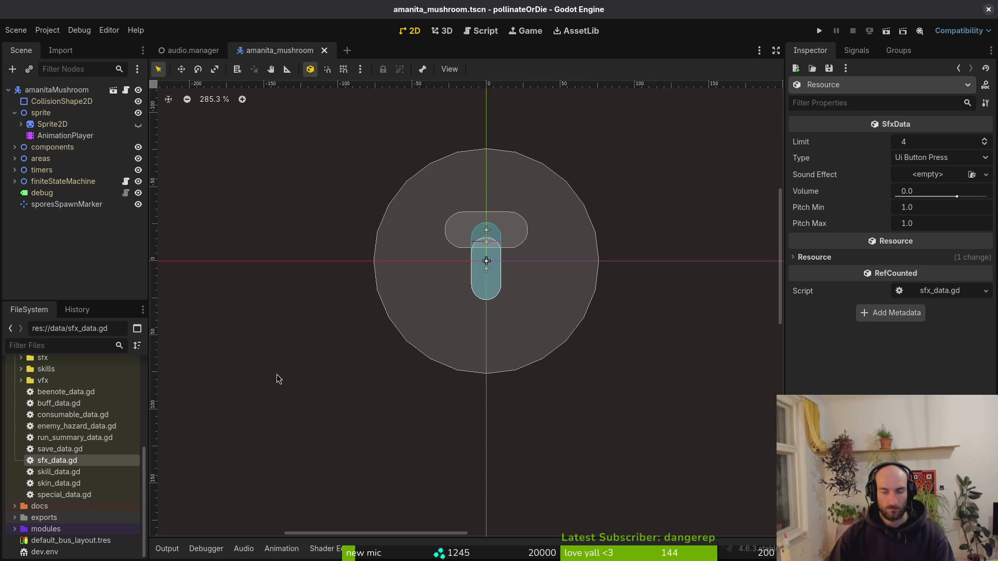
- Set the resource Type to Mushroom Spores and Sound Effect to mushroomspore.wav, previewing it
left_click(927, 157)
scroll(902, 374, "down", 5)
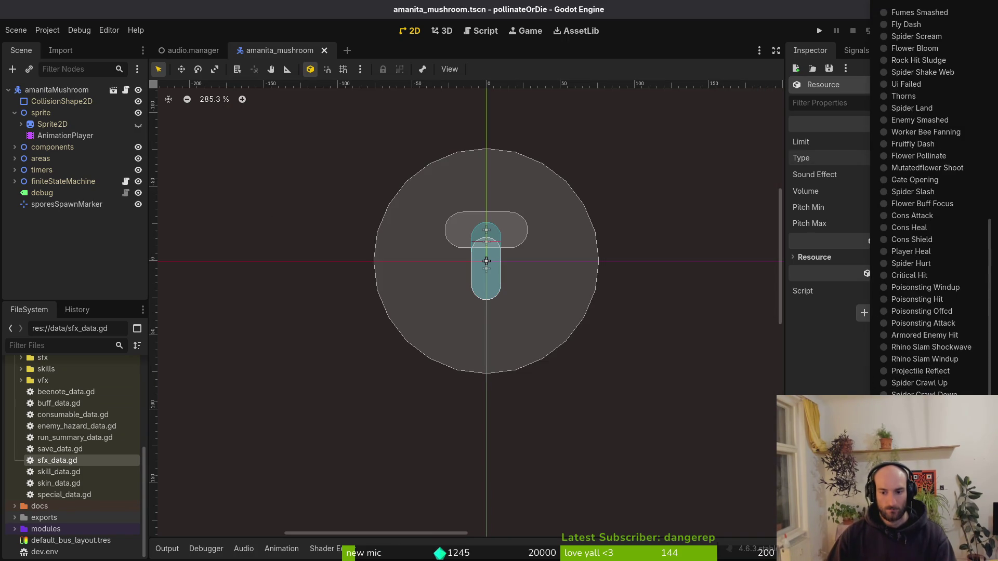
left_click(895, 222)
left_click(929, 176)
left_click(900, 342)
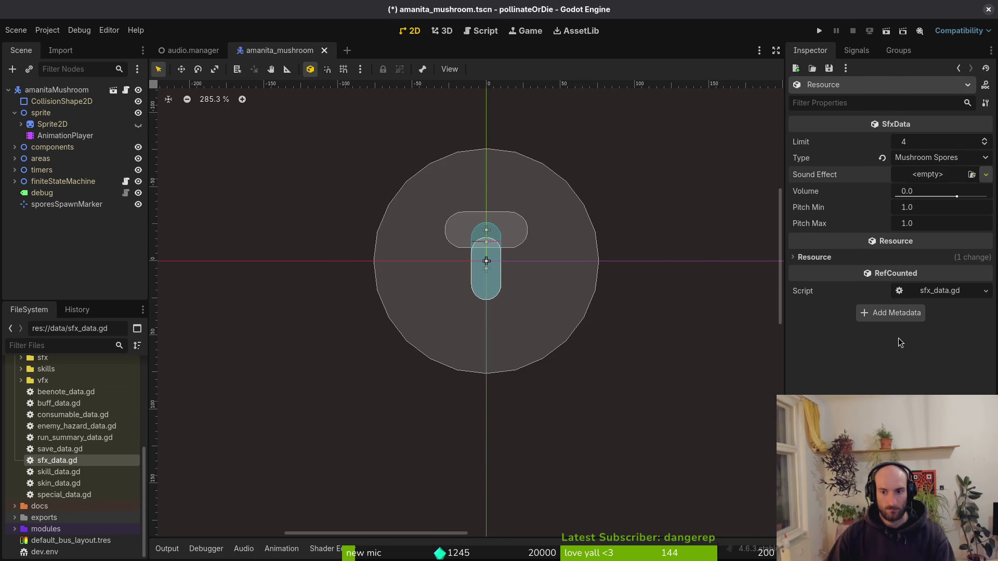
type("musho")
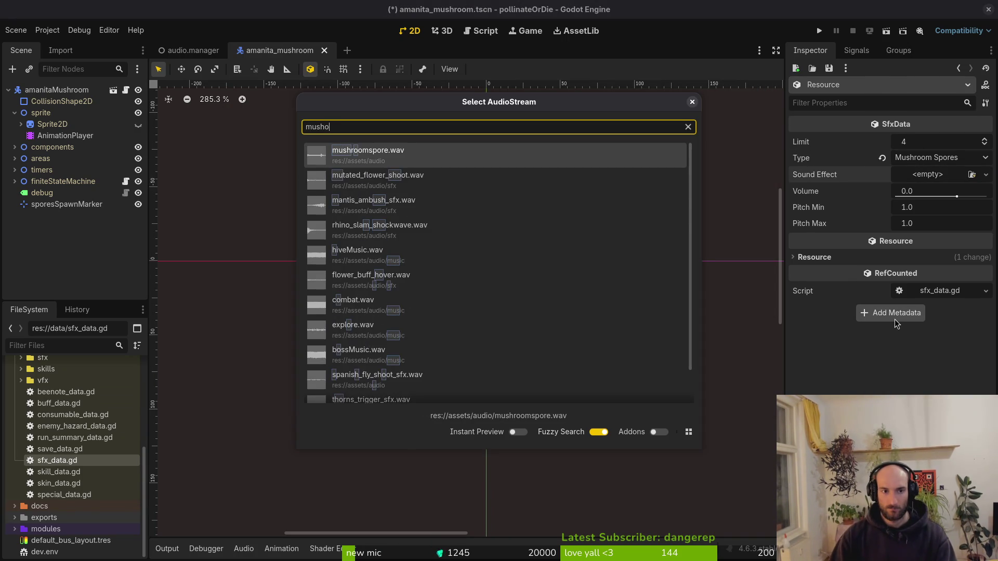
key("Return")
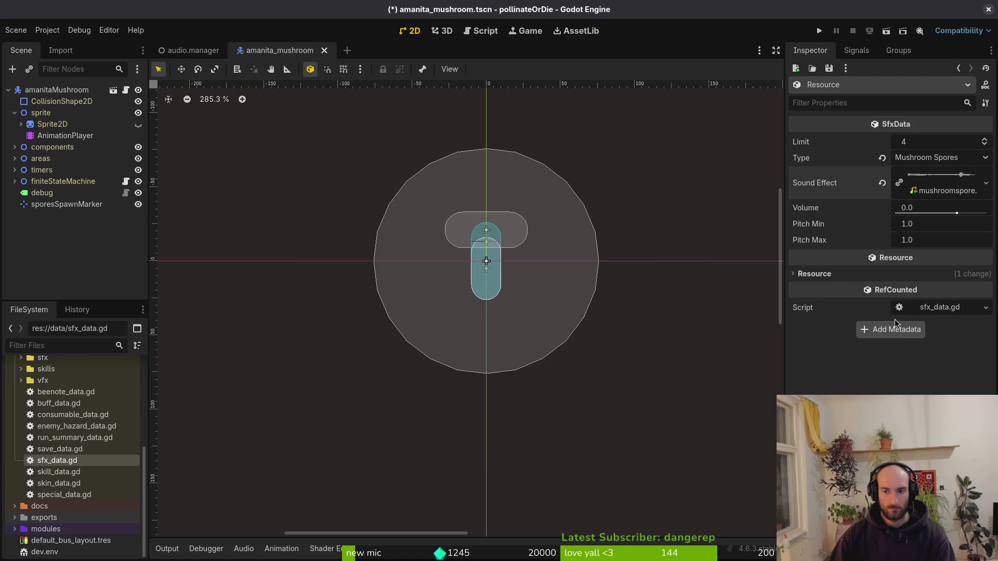
left_click(940, 182)
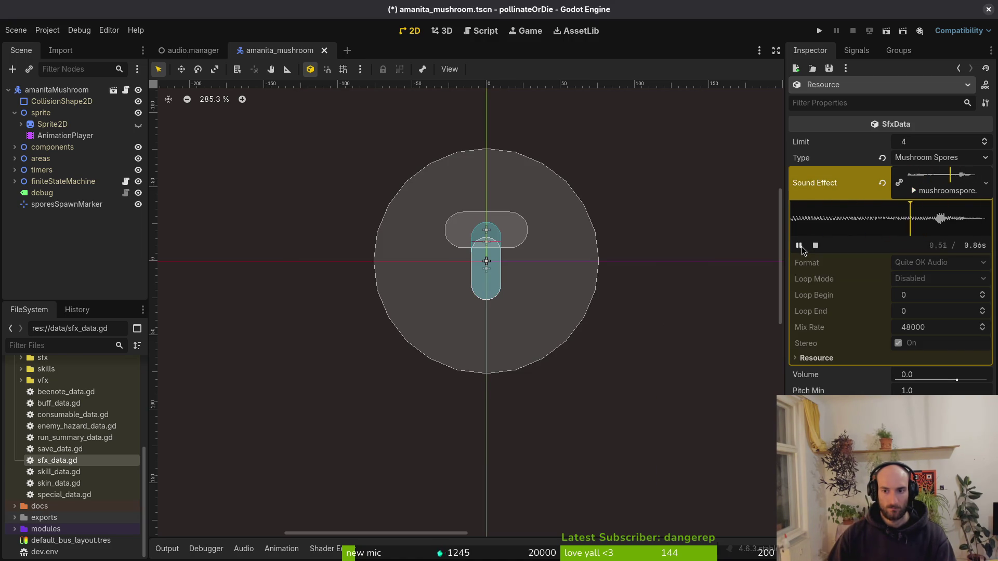
left_click(934, 190)
- Collapse the sprite node and save the amanita_mushroom scene with Ctrl+S
key("ctrl+s")
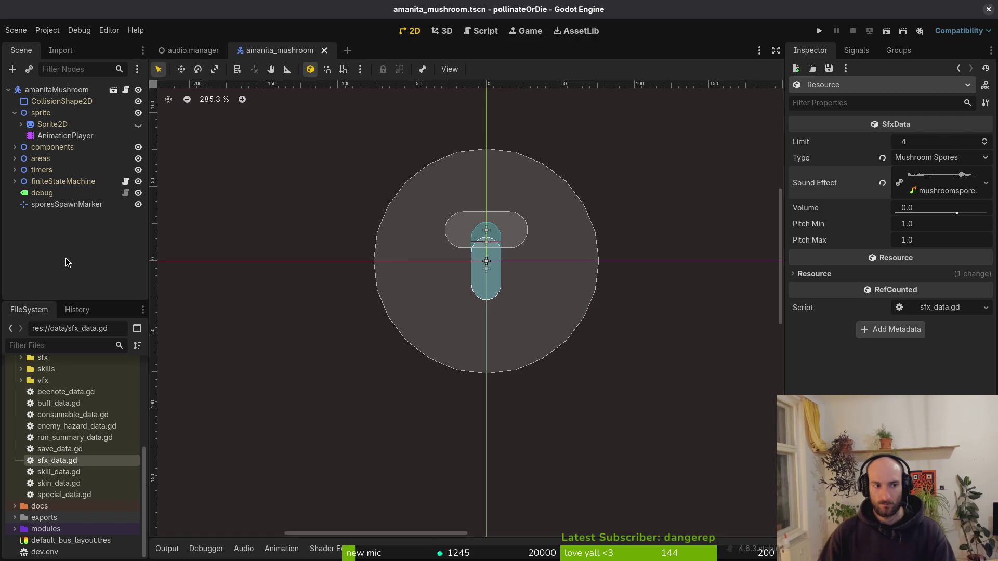
left_click(14, 112)
key("ctrl+s")
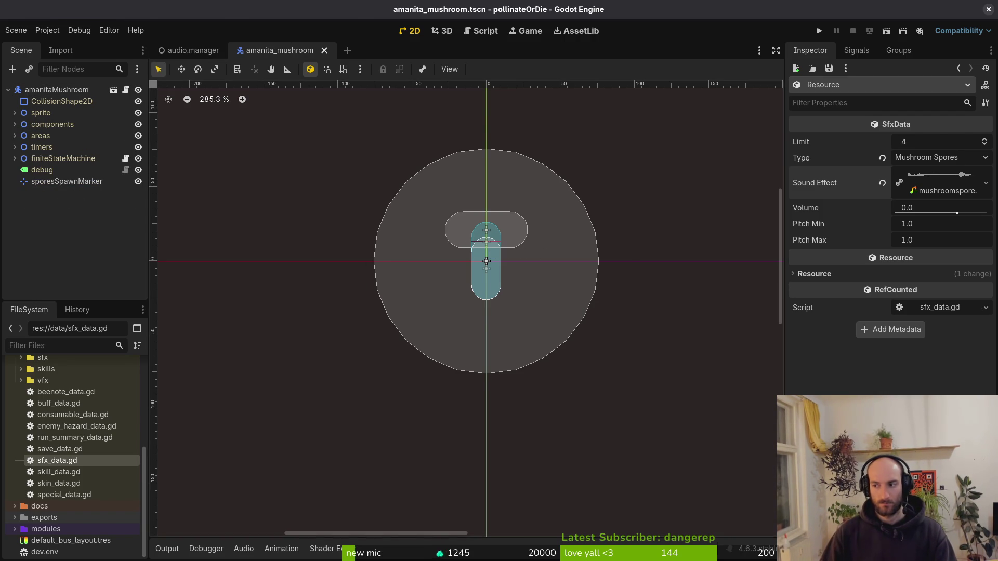
key("alt+Tab")
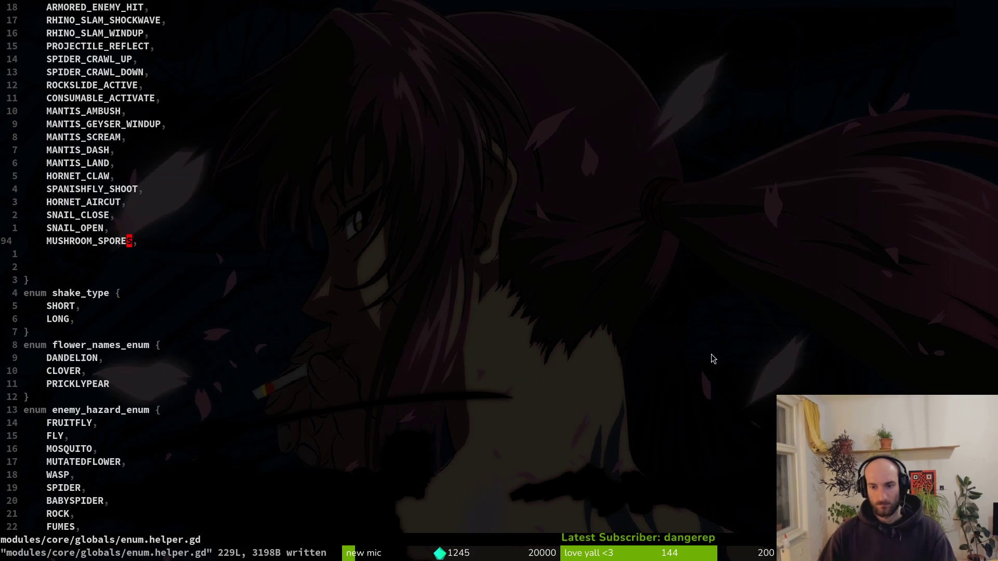
key("alt+Tab")
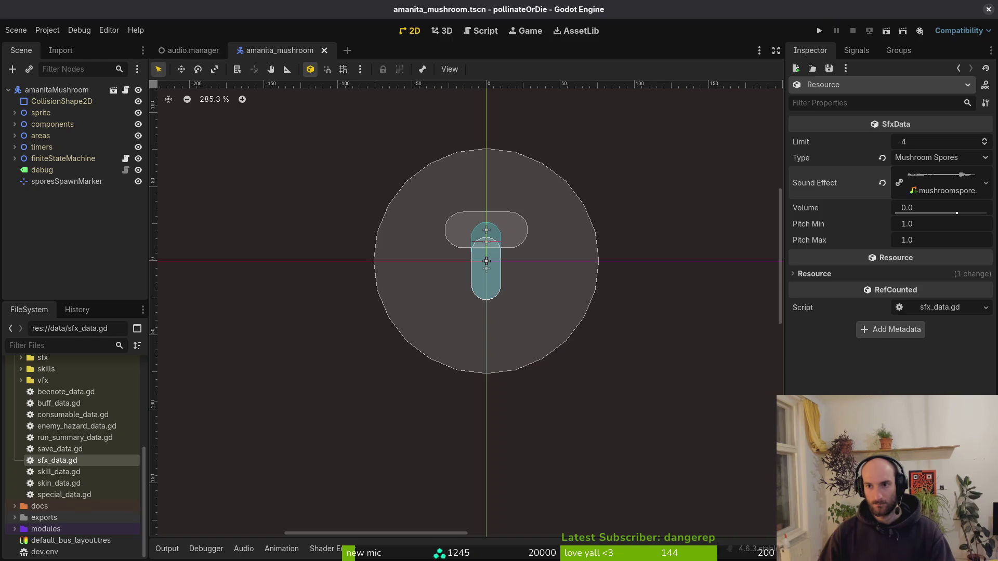
- Run the game, continue the saved game, fly around the hive cave, and pause
left_click(819, 32)
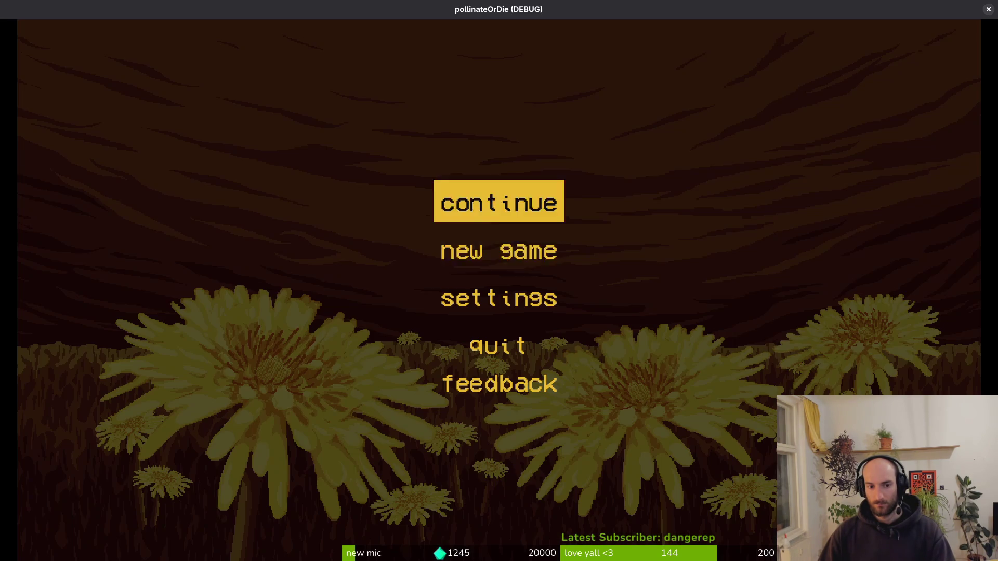
key("Up")
key("Return")
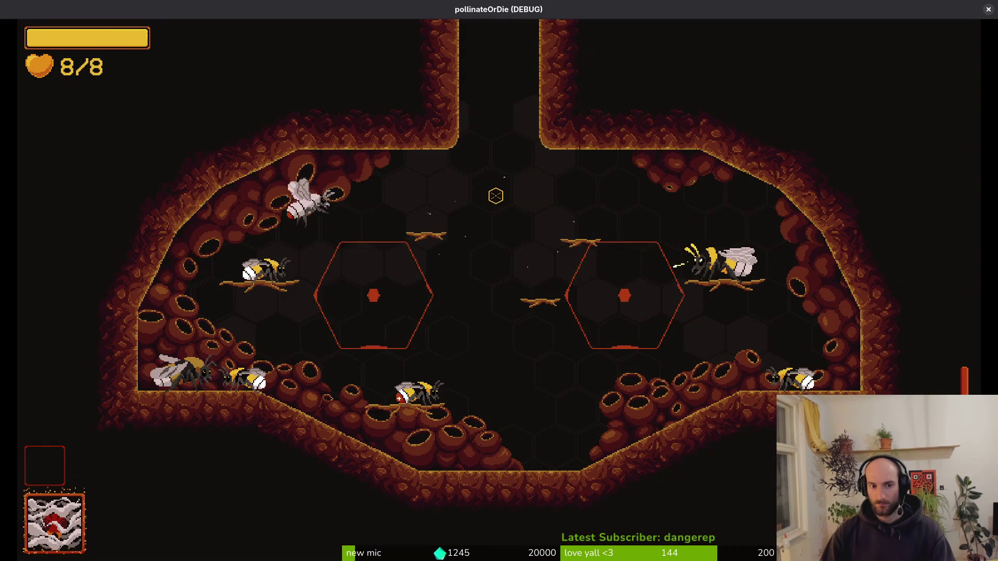
key("Right")
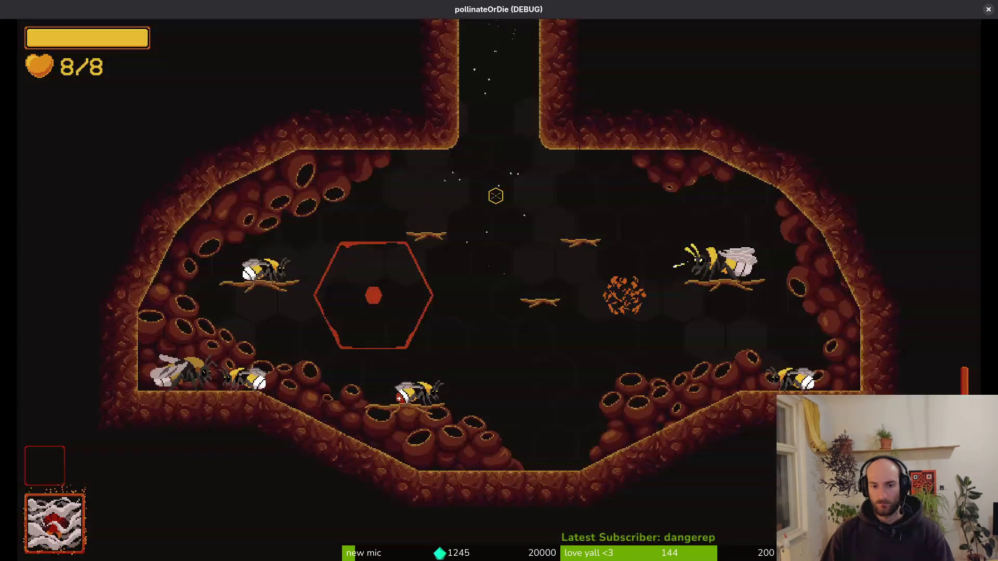
key("Left")
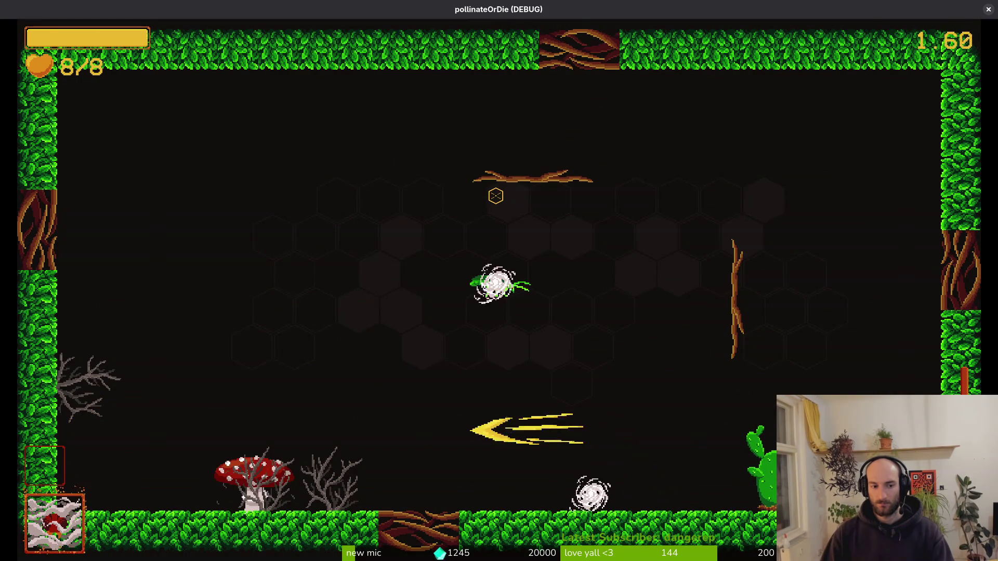
key("Escape")
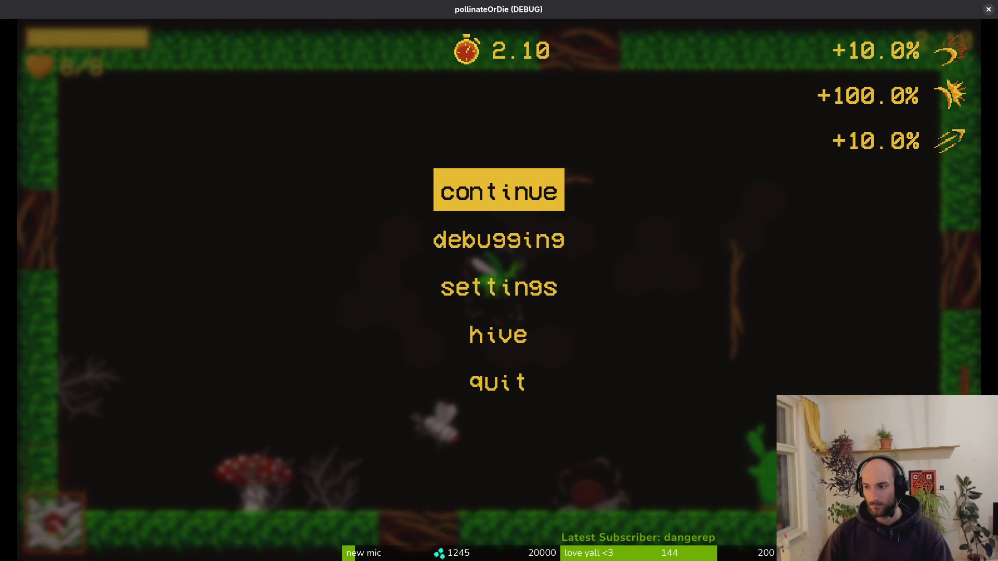
- Back in the editor, Quick Open 'devle' to open devlevel.tscn
key("alt+Tab")
key("ctrl+shift+o")
type("devle")
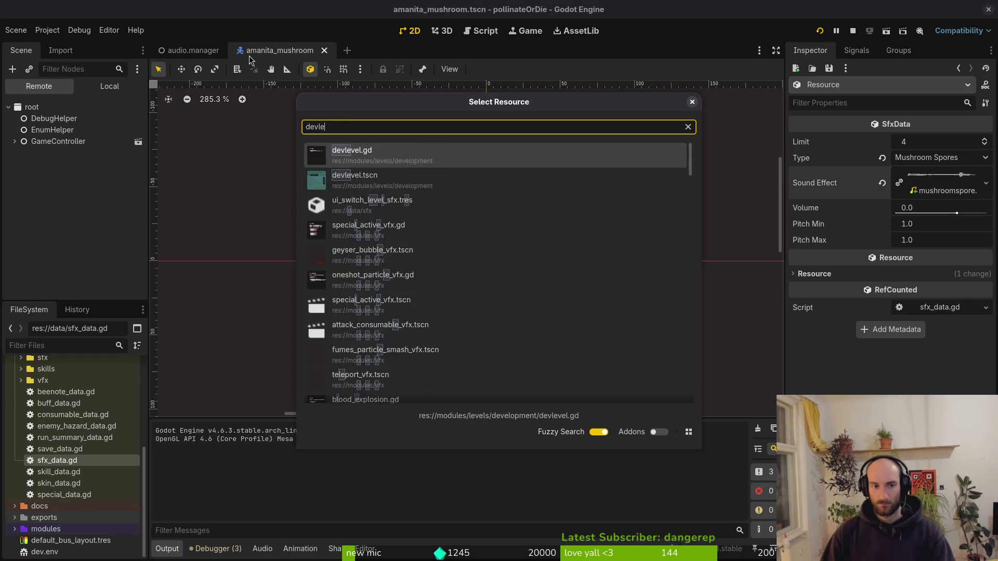
key("Return")
scroll(327, 359, "up", 8)
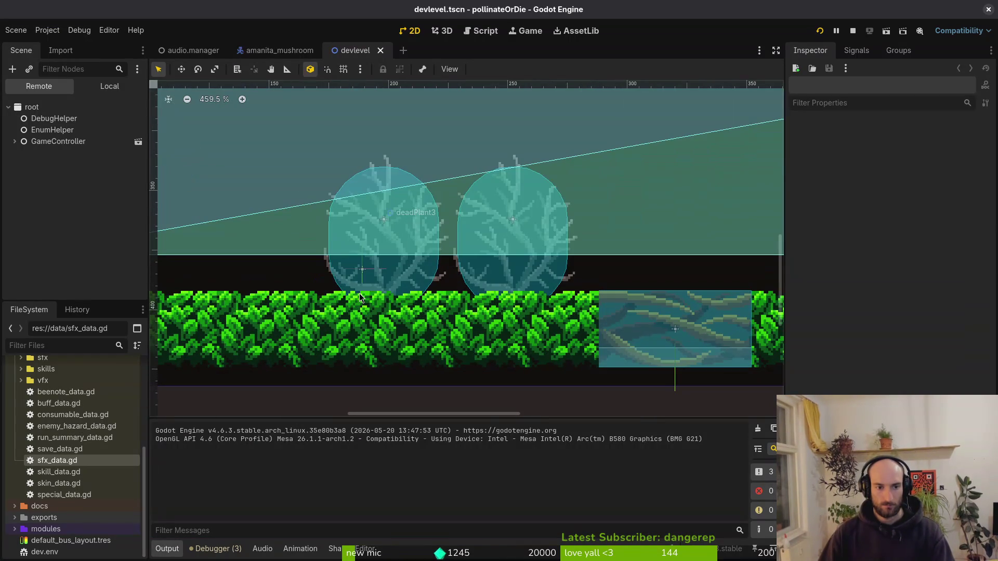
- Drag deadPlant3 to (126, 360) and enemySpawnMarker7 to (189, 367) in the viewport
mouse_move(363, 274)
left_mouse_down()
mouse_move(296, 246)
mouse_move(344, 232)
left_mouse_up()
left_click_drag(362, 274, 253, 172)
mouse_move(363, 200)
left_mouse_down()
mouse_move(403, 223)
mouse_move(214, 217)
left_mouse_up()
mouse_move(254, 171)
left_mouse_down()
mouse_move(356, 224)
mouse_move(363, 250)
mouse_move(363, 232)
left_mouse_up()
- Save and run the level with F5, stop it with F8, then show the audio.manager scene
key("F5")
key("F8")
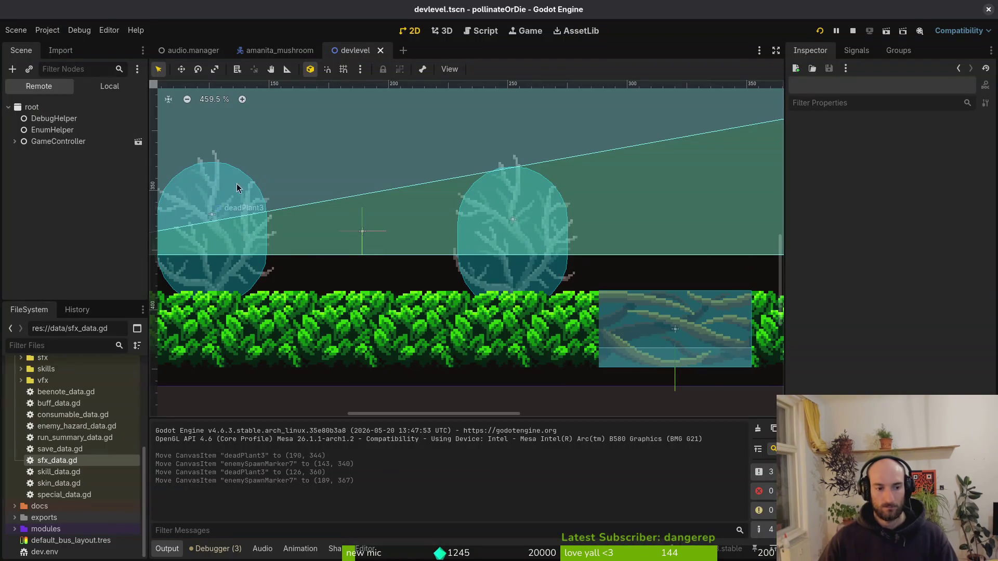
left_click(199, 53)
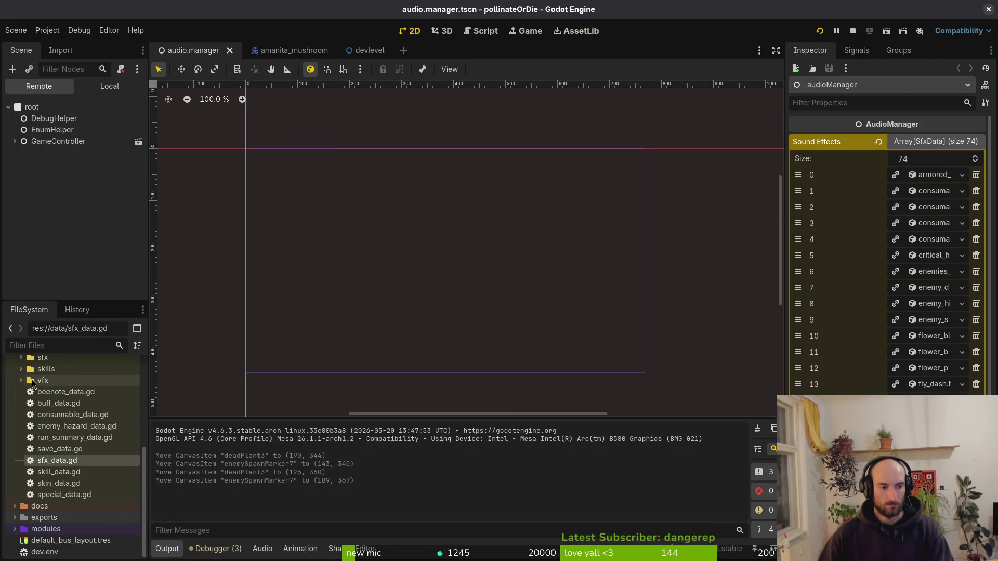
- Drag mushroom_spores_sfx.tres into the Sound Effects array, making 75 entries, and run the game
left_click(21, 358)
scroll(78, 439, "down", 5)
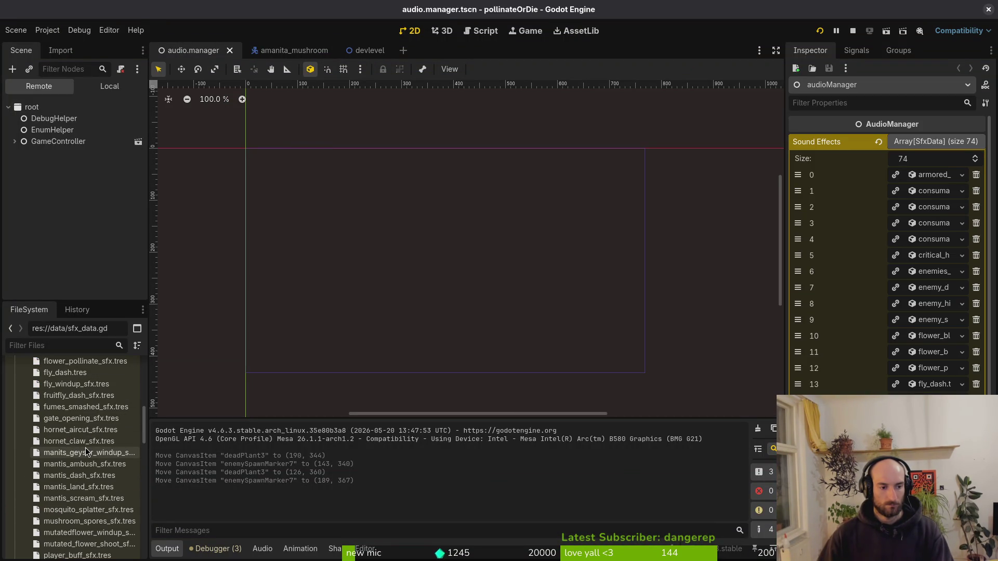
scroll(75, 468, "down", 1)
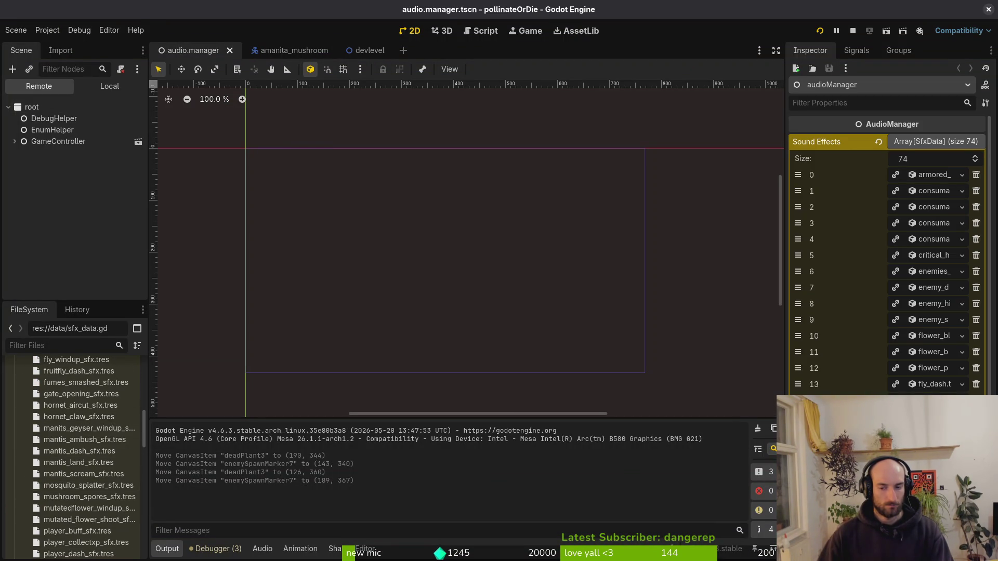
scroll(884, 281, "down", 10)
left_click(64, 498)
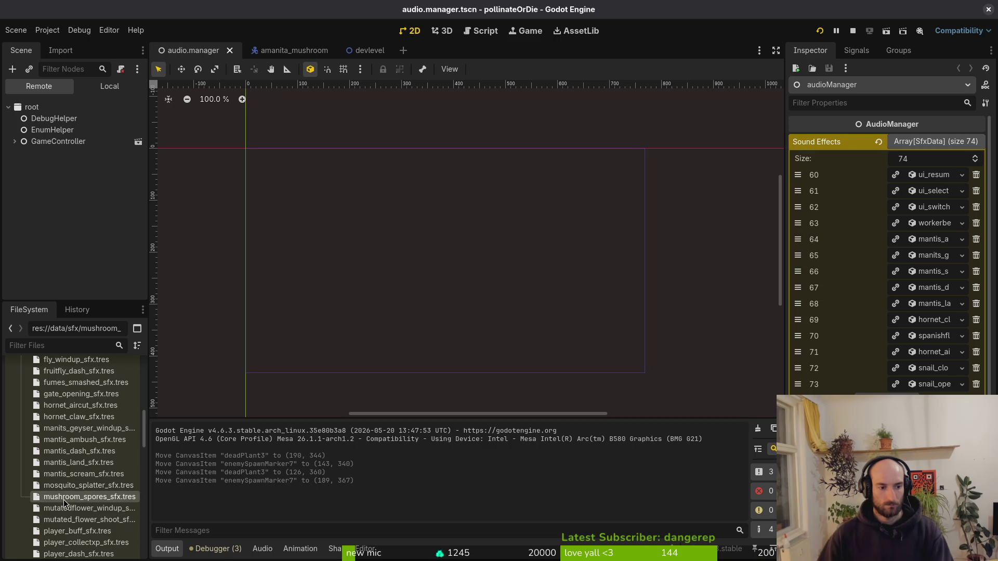
left_click_drag(77, 498, 883, 281)
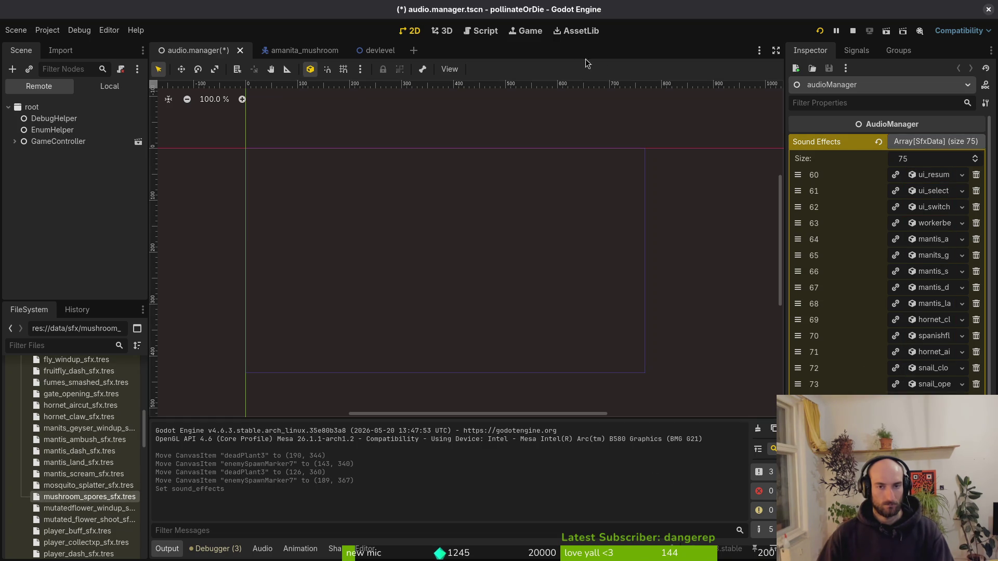
left_click(820, 31)
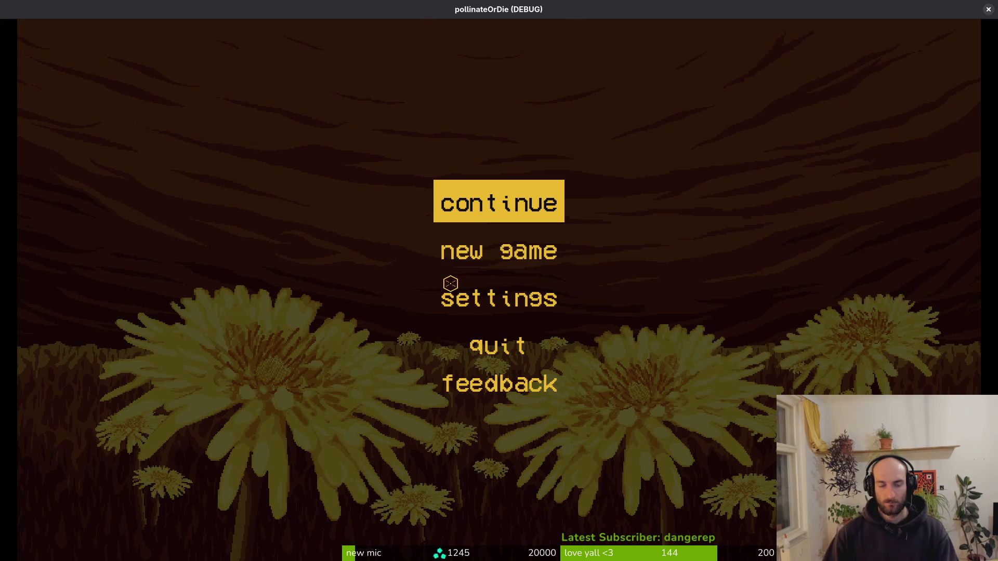
- Start the game, fly the bee onto the Amanita mushroom until its spores hit, then pause
key("Return")
key("Escape")
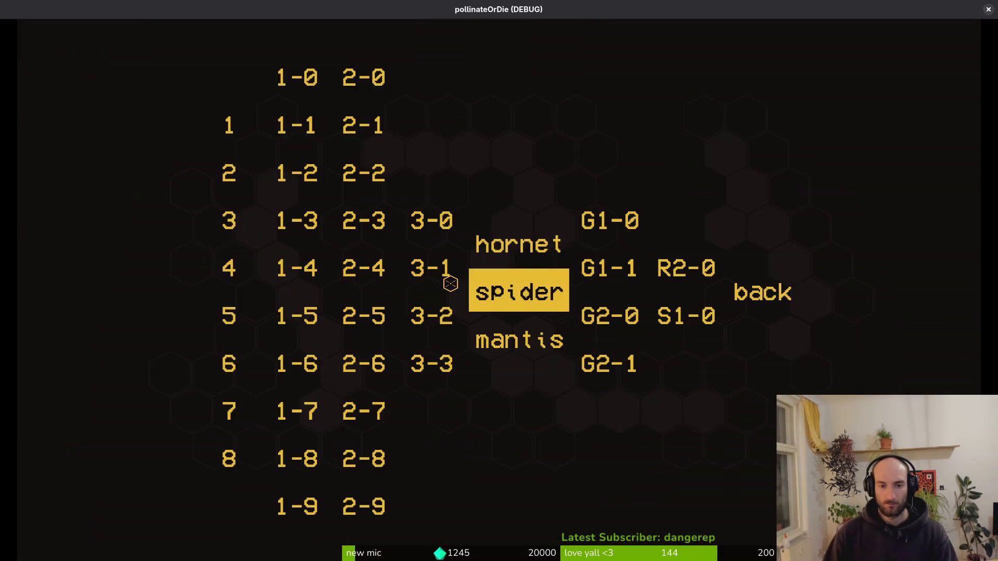
key("Right")
key("Right")
key("Right")
key("Return")
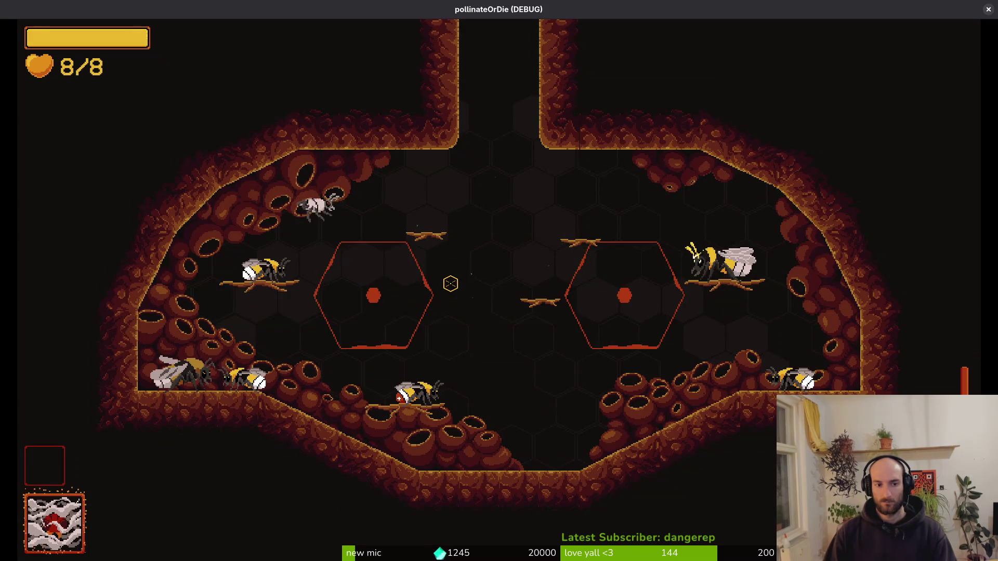
key("Tab")
key("Escape")
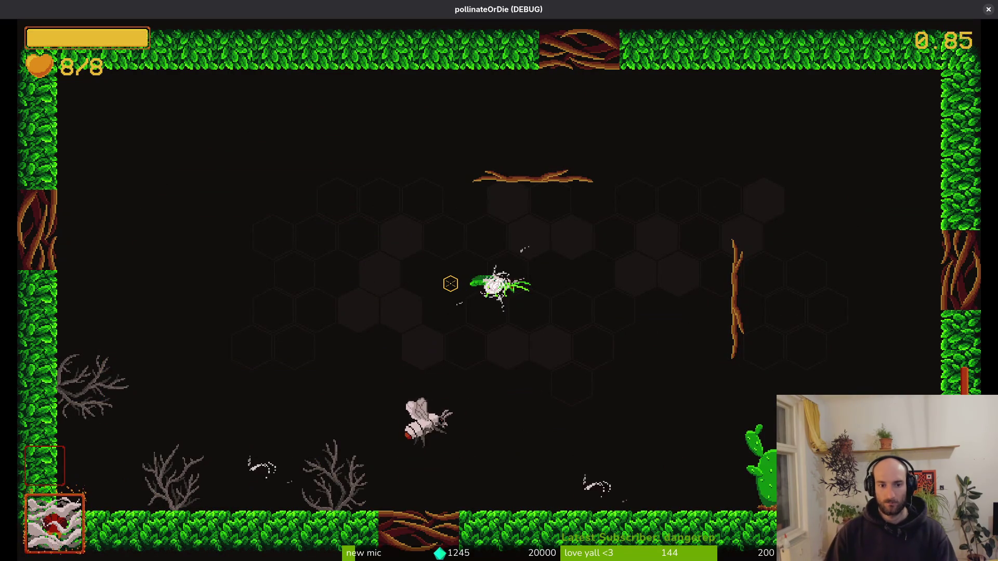
key("a")
key("w")
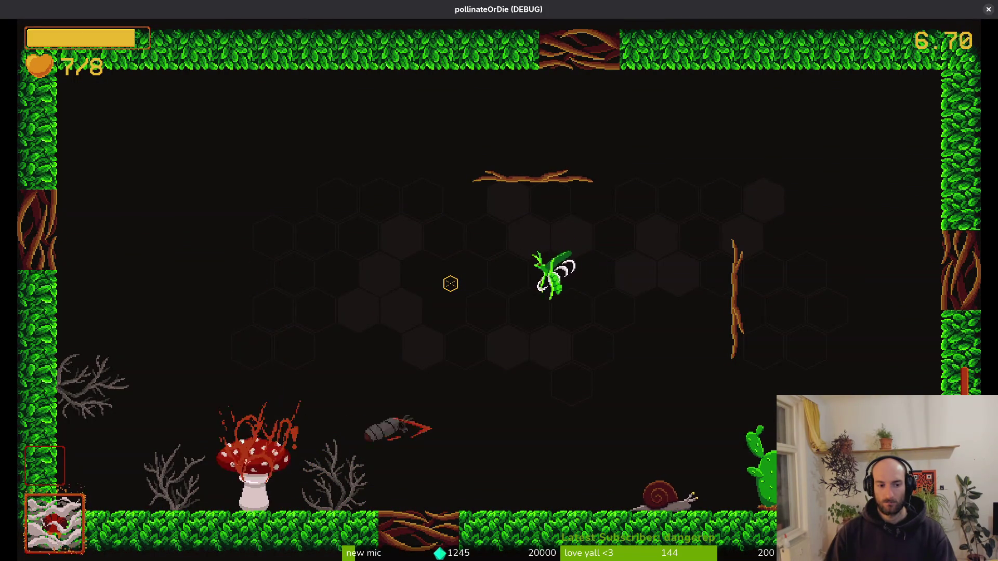
key("Escape")
key("alt+F4")
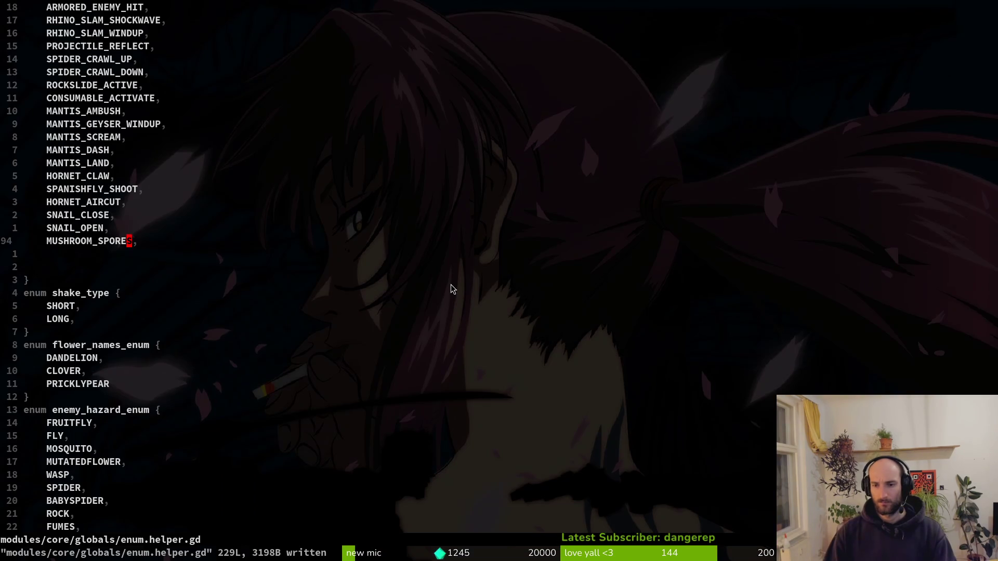
- In spores.gd, type 'MU' as the enter sound's sfx argument and save
key("ctrl+p")
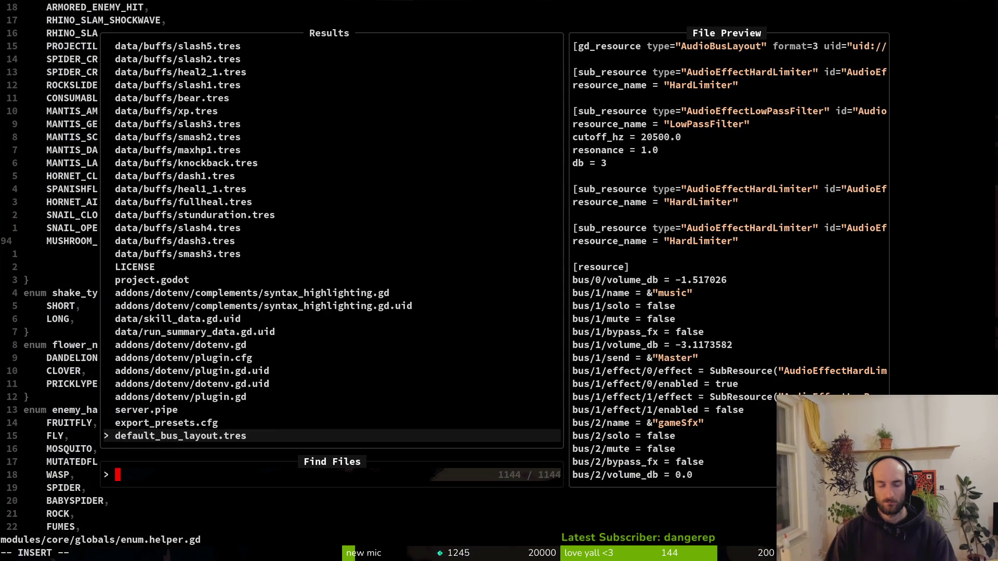
key("Escape")
key("ctrl+o")
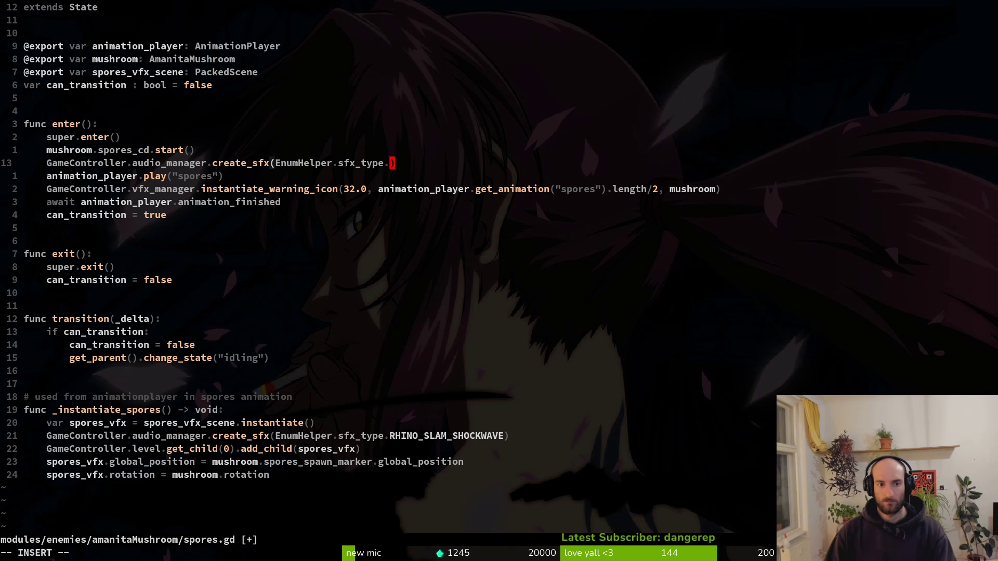
type("MUSHRO")
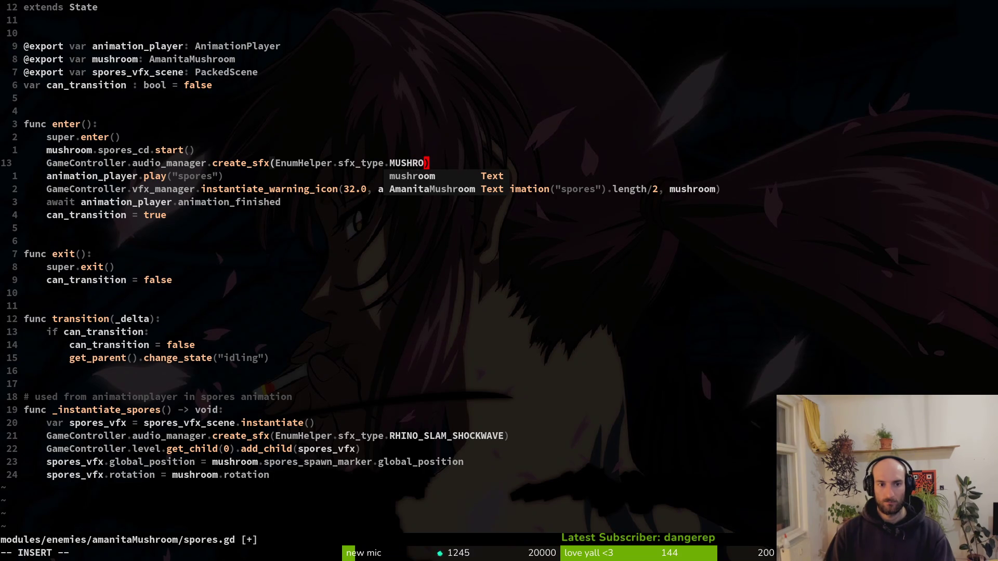
key("Escape")
type(":w")
key("Return")
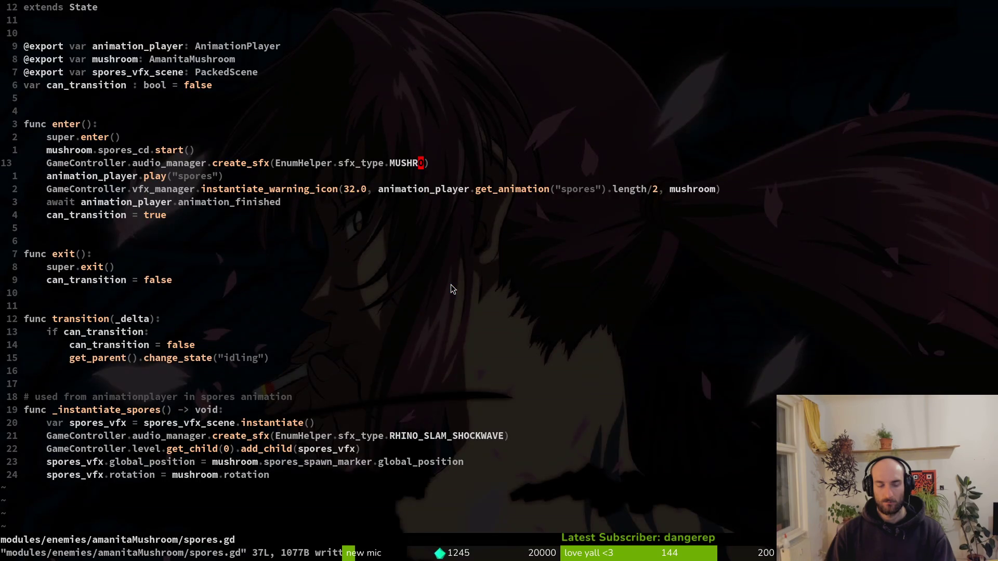
- Jump to the enum definition with gd and yank the MUSHROOM_SPORES name
key("g")
key("d")
key("ctrl+o")
key("g")
key("d")
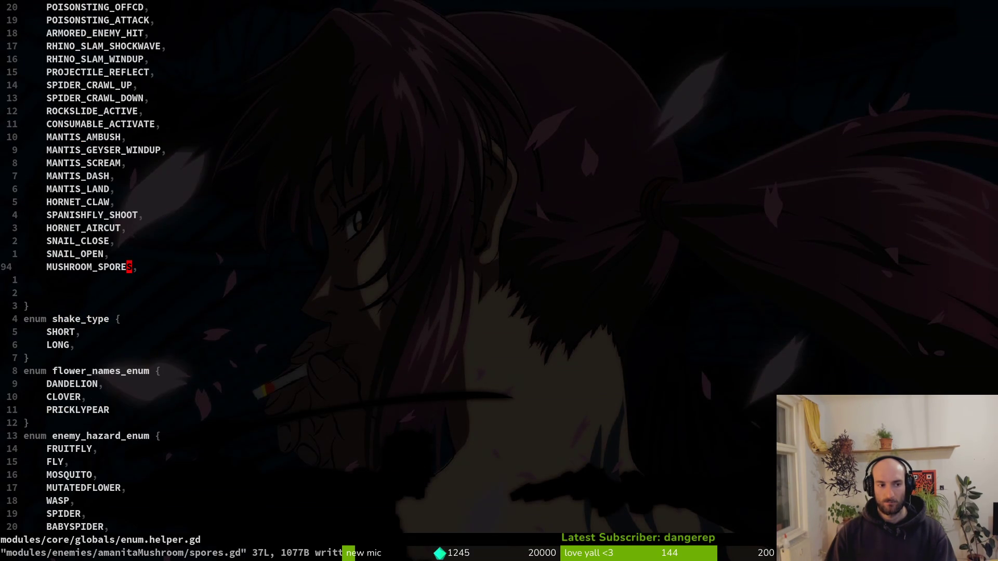
key("y")
- Replace 'MU' with MUSHROOM_SPORES via viwp, save and quit Vim, and launch the game
key("i")
key("w")
key("ctrl+o")
type("viwp:w")
key("Return")
type(":wq")
key("Return")
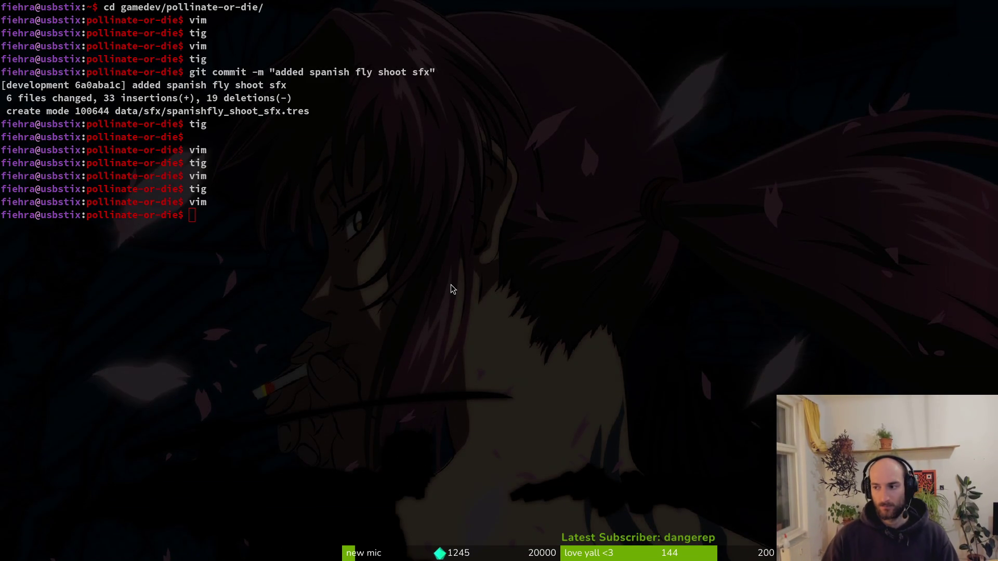
key("alt+Tab")
key("F5")
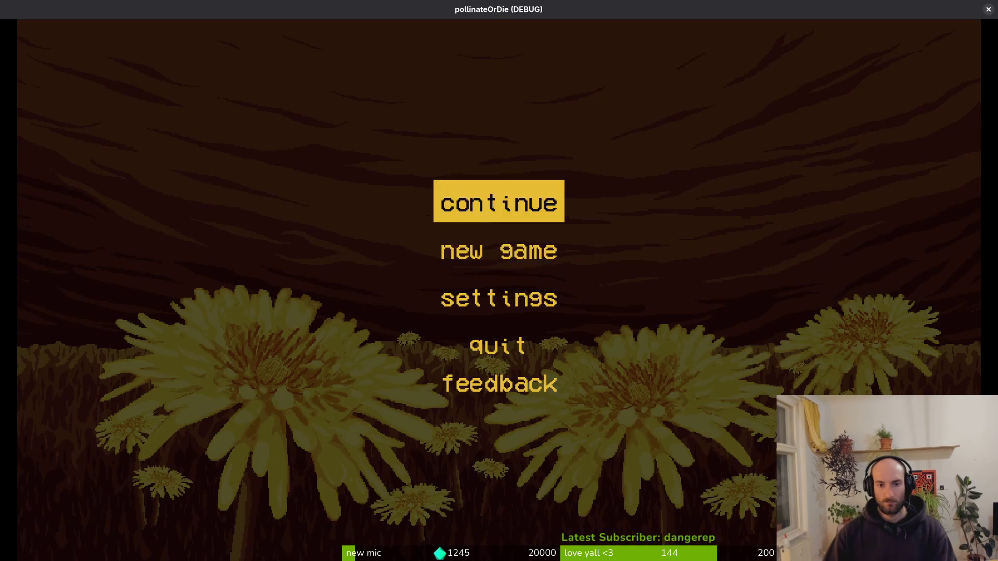
- Continue the saved game, enter the green mushroom level, and defeat the red bug
key("alt+Tab")
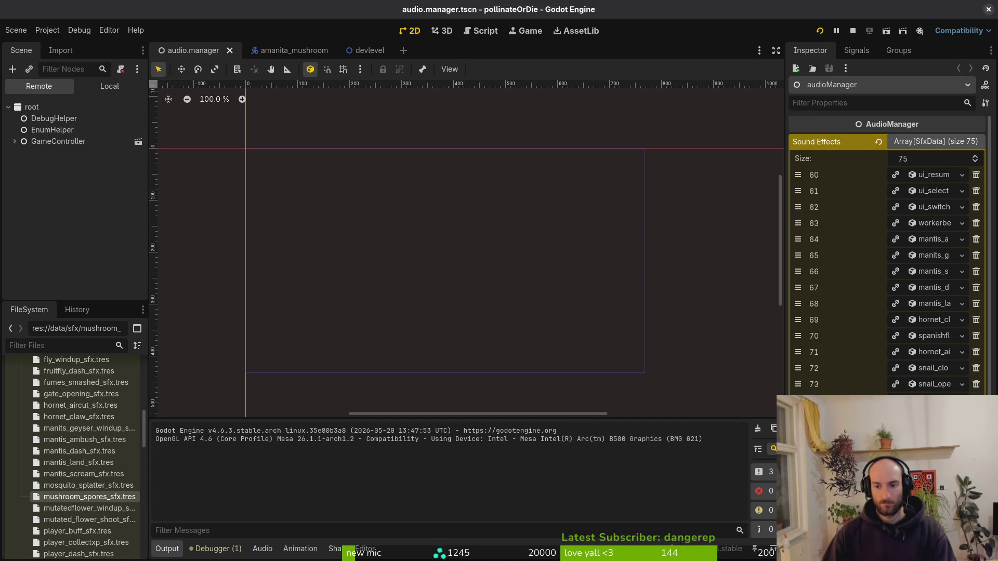
key("Up")
key("Up")
key("Return")
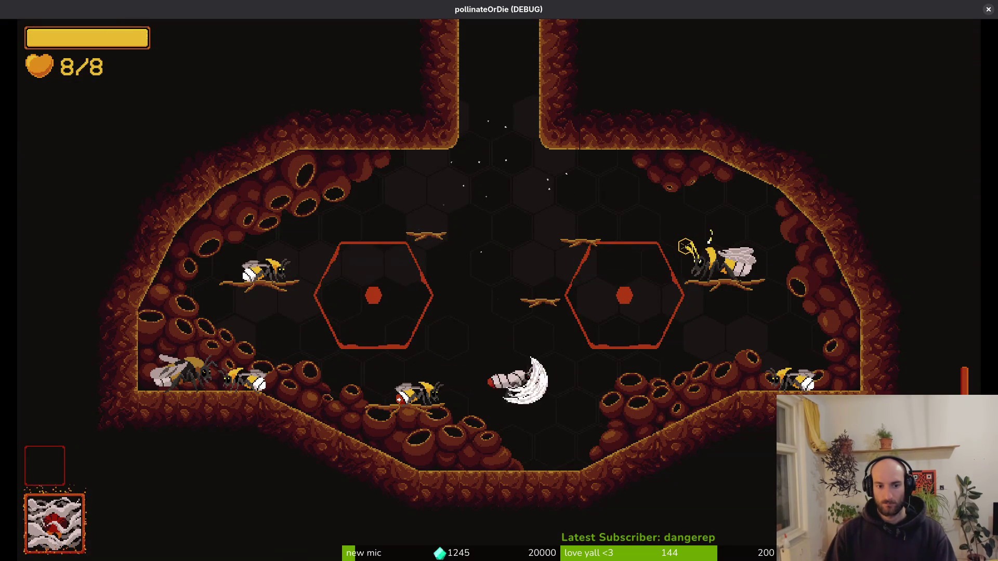
key("j")
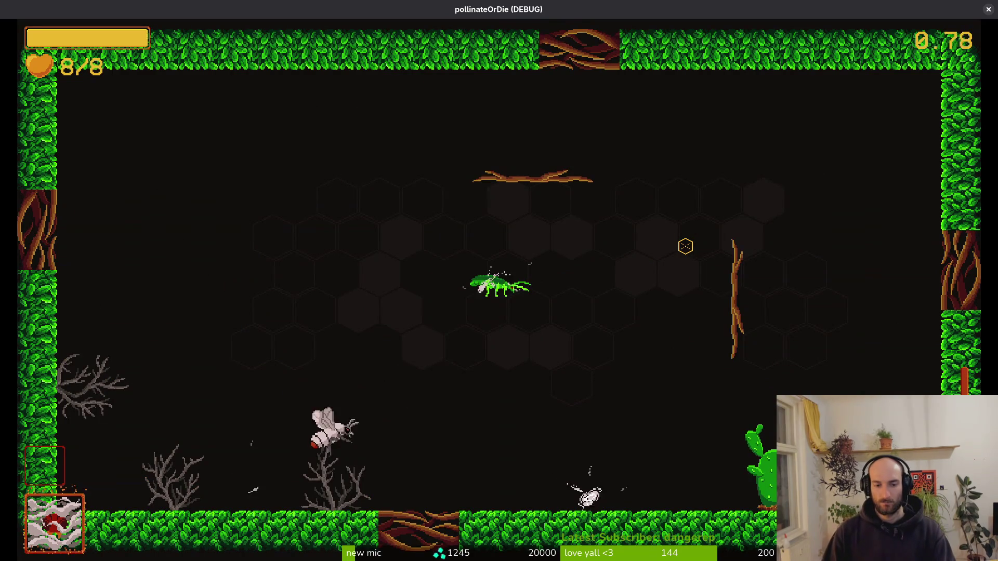
key("Left")
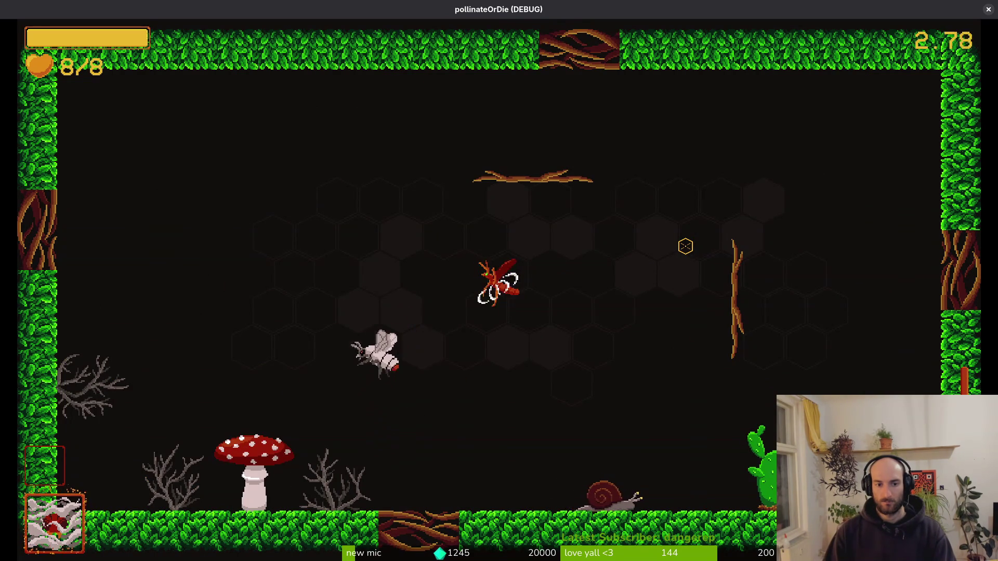
key("j")
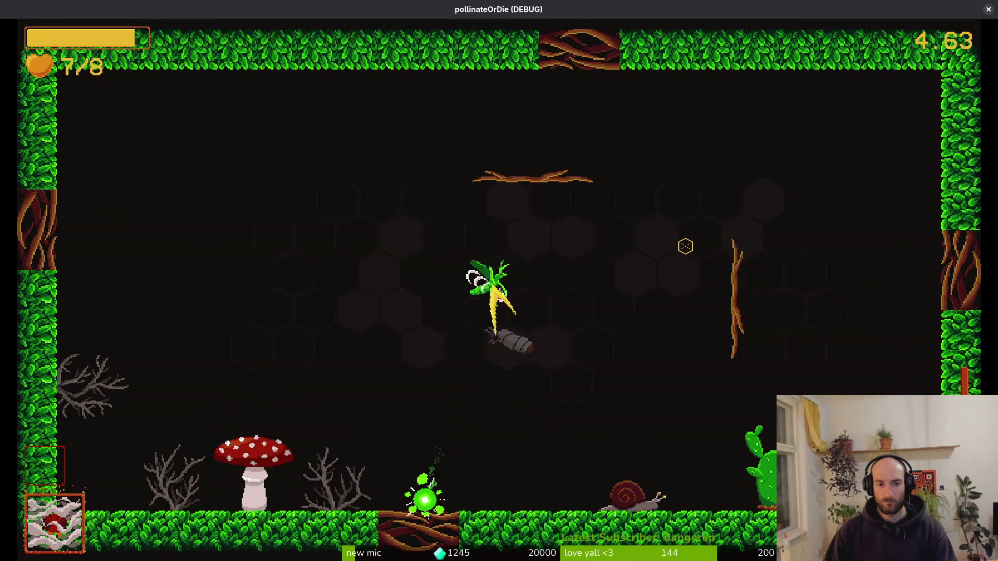
key("j")
- Fly down and slash the mushroom until it releases spores, then pause and close the game
key("Down")
key("Left")
key("j")
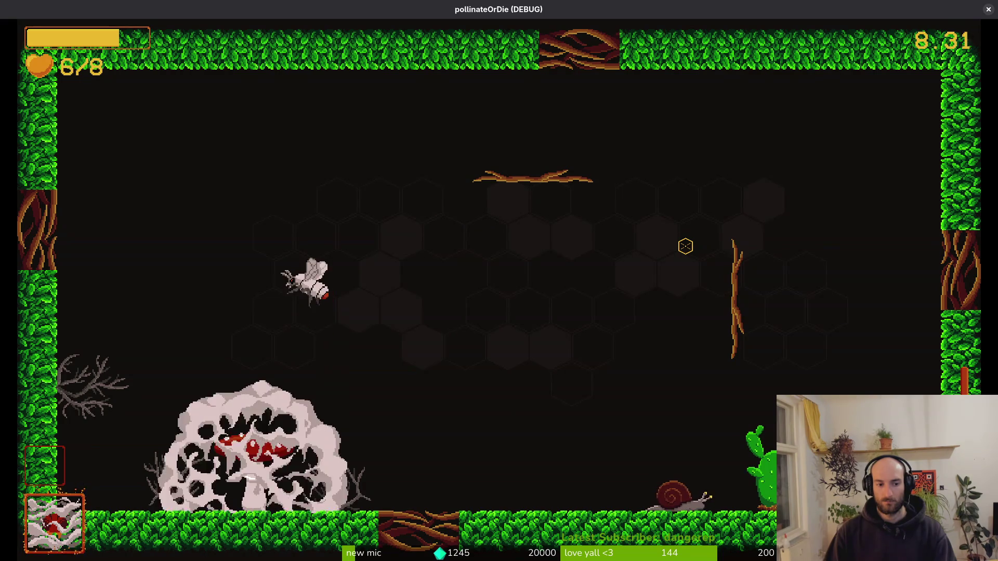
key("j")
key("j")
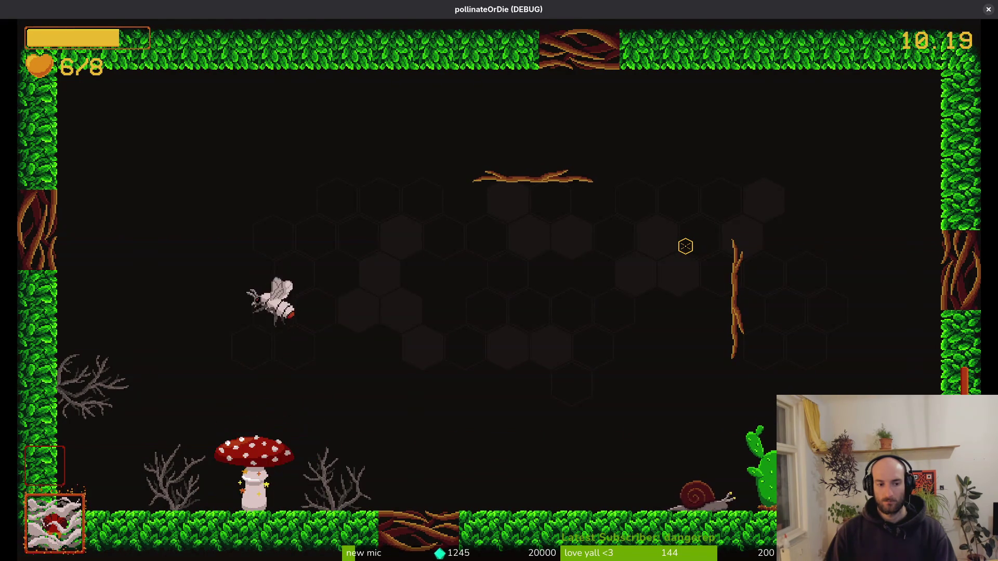
key("j")
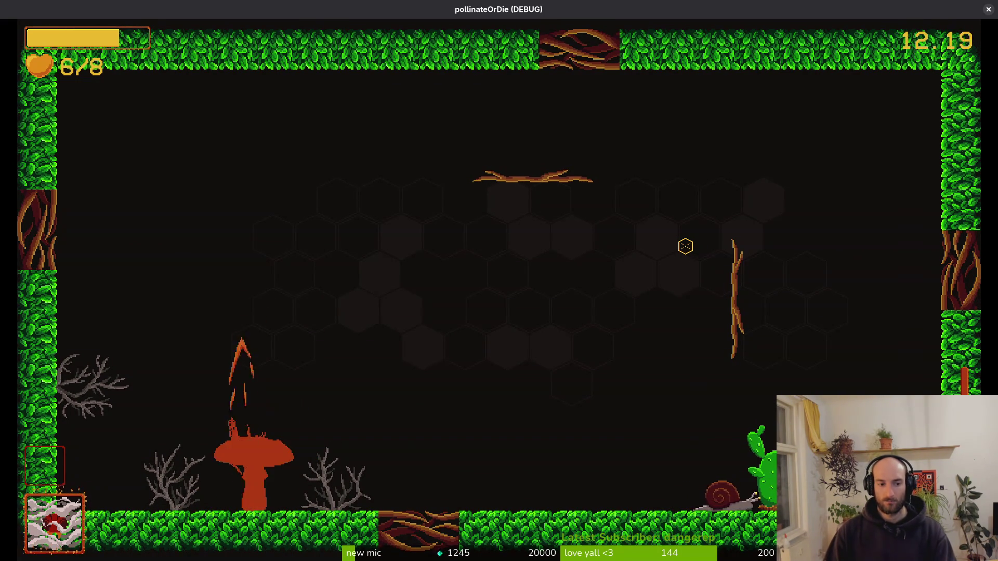
key("j")
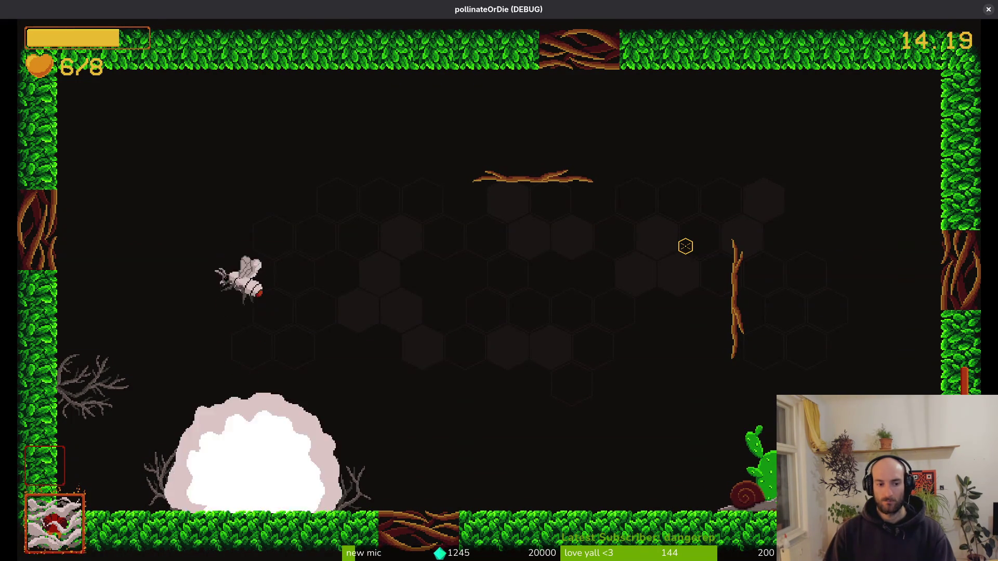
key("Escape")
key("alt+F4")
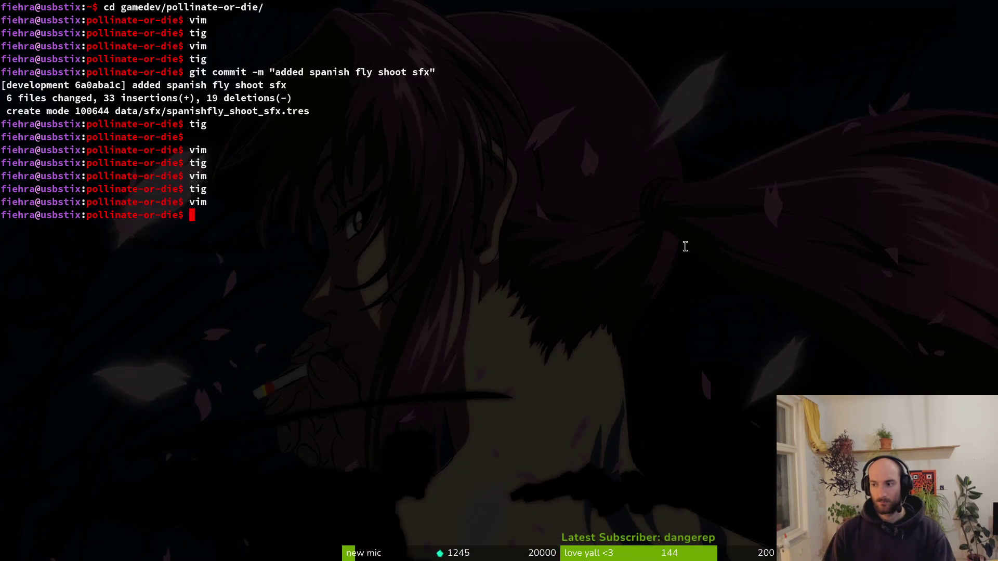
type("vim")
- Delete the create_sfx RHINO_SLAM_SHOCKWAVE line from _instantiate_spores in spores.gd
key("Return")
type("spore")
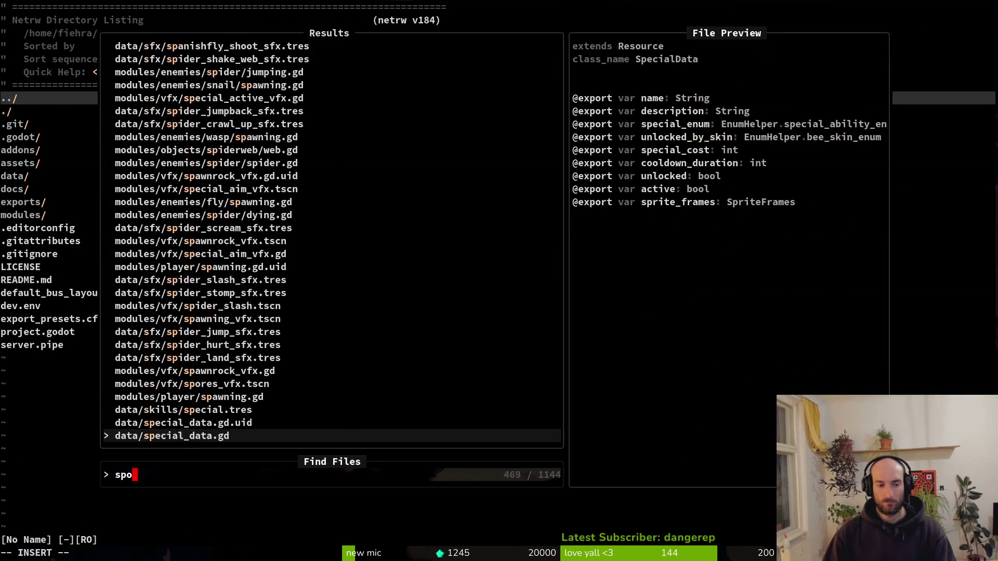
key("Up")
key("Return")
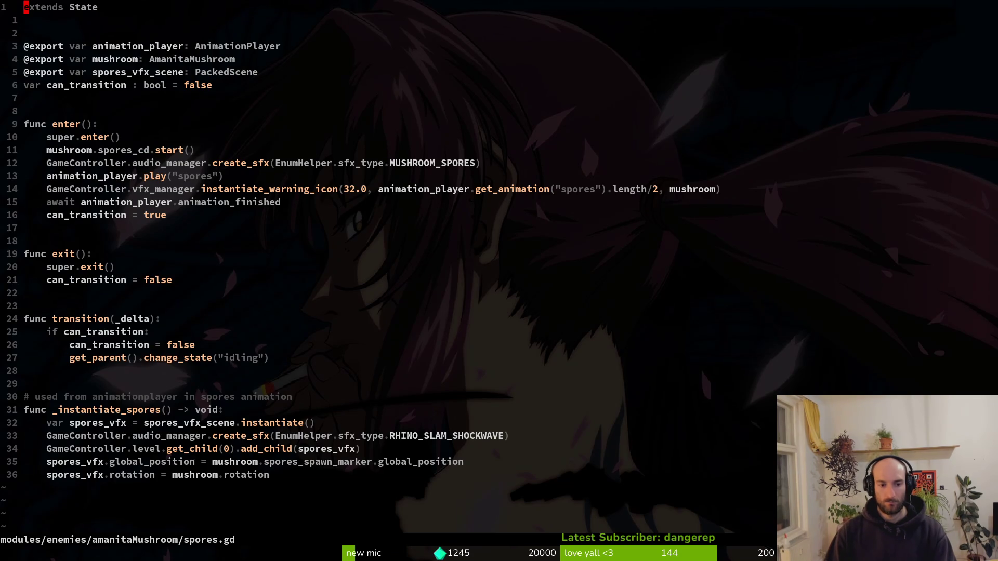
key("d")
key("d")
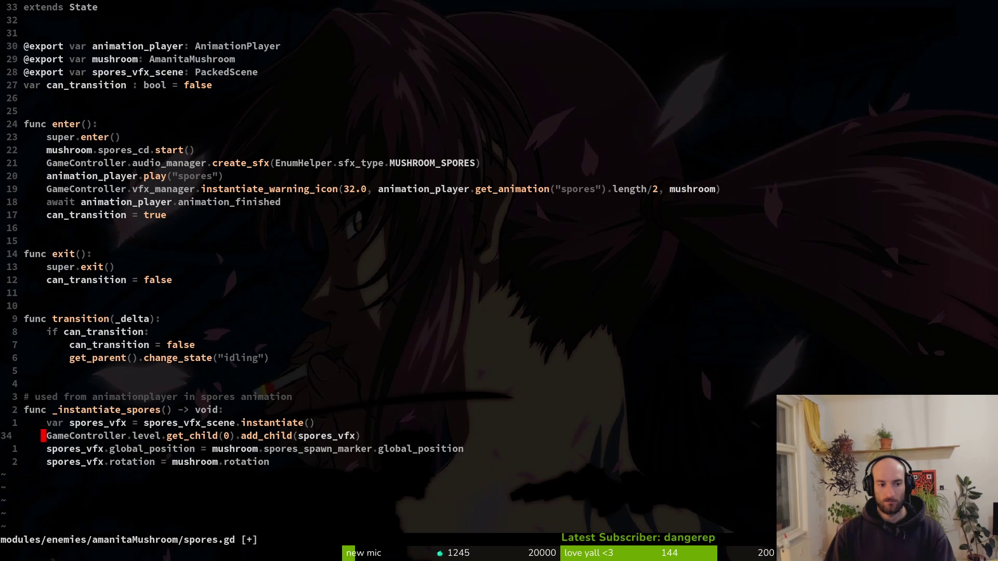
key("alt+Tab")
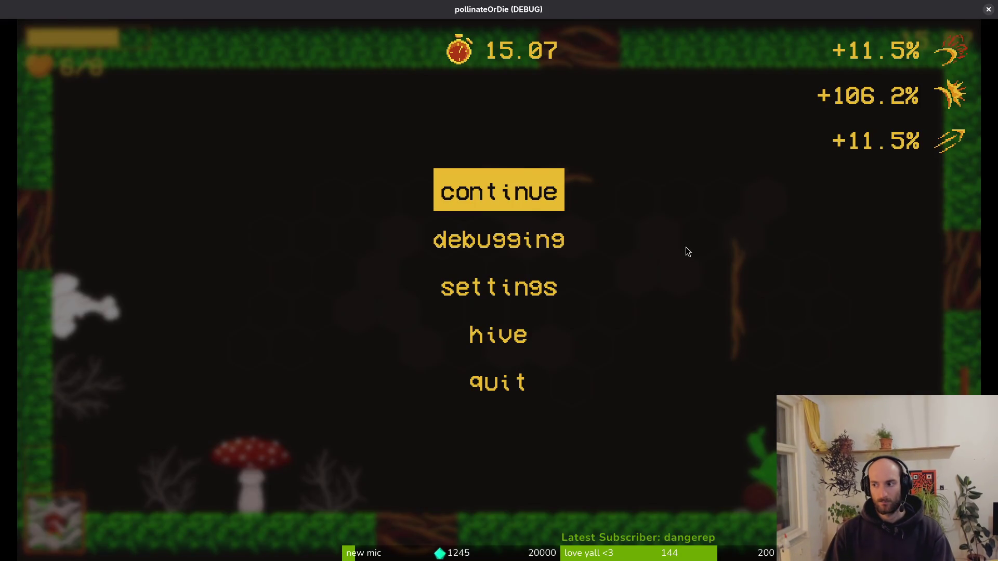
- Relaunch the game with F5, continue the saved game and enter the level past the items panel
key("alt+Tab")
key("F5")
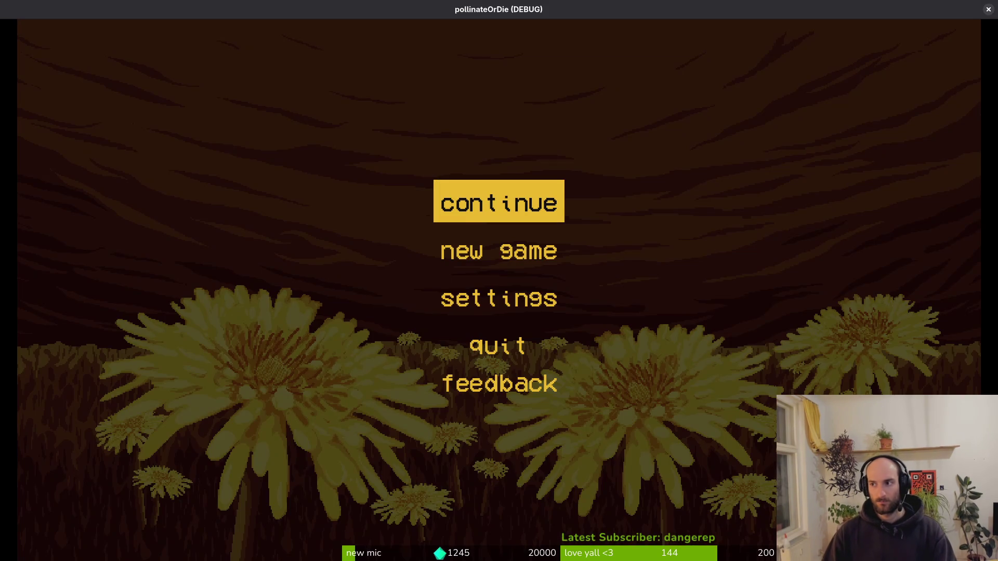
key("Return")
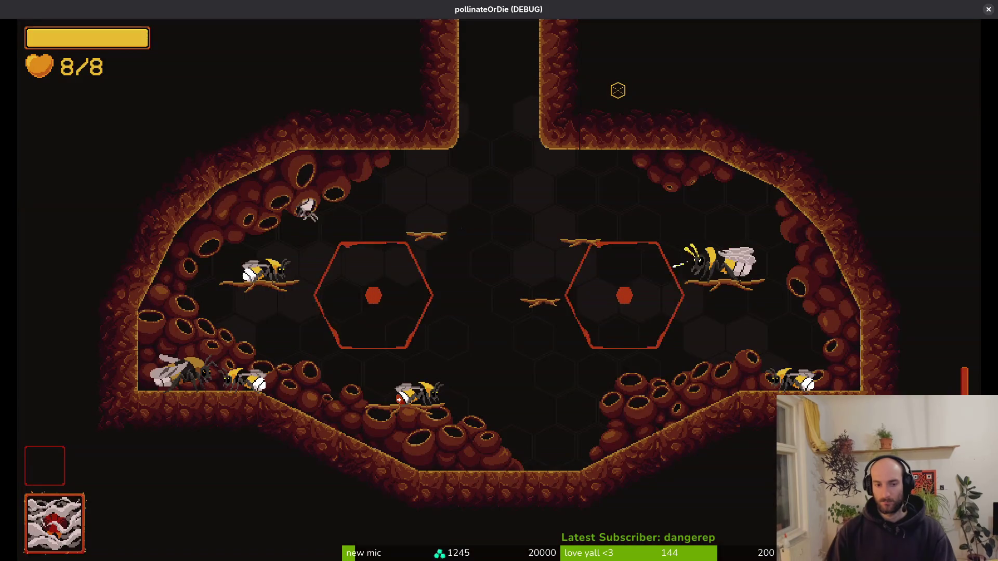
key("Tab")
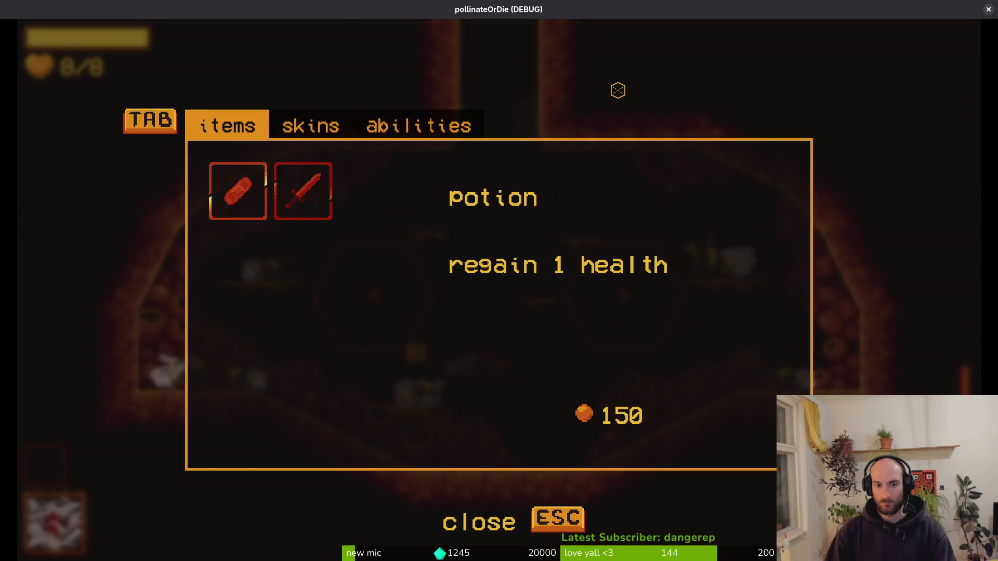
key("Escape")
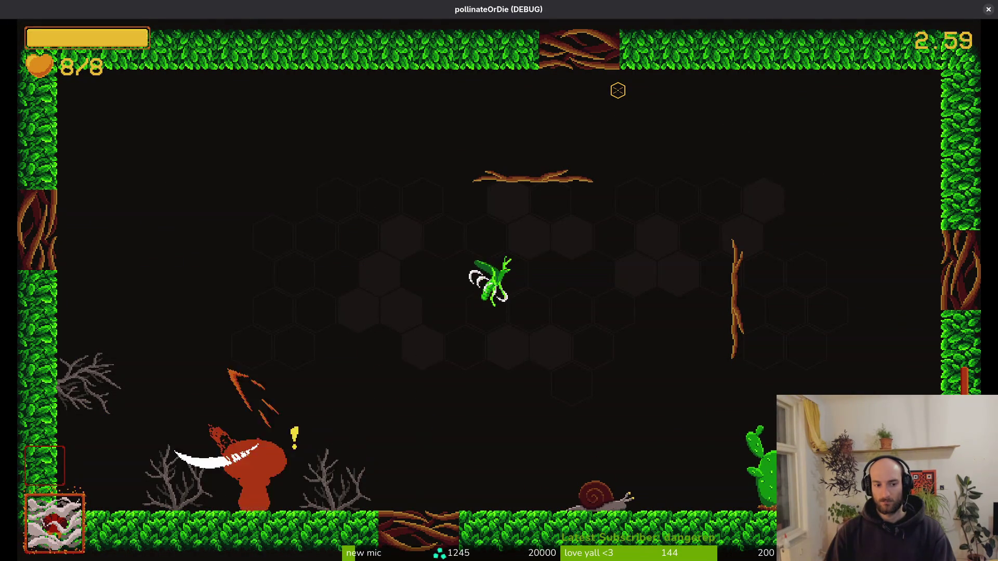
- Fly the player onto the upper branch and maneuver until the amanita mushroom releases spores
key("w")
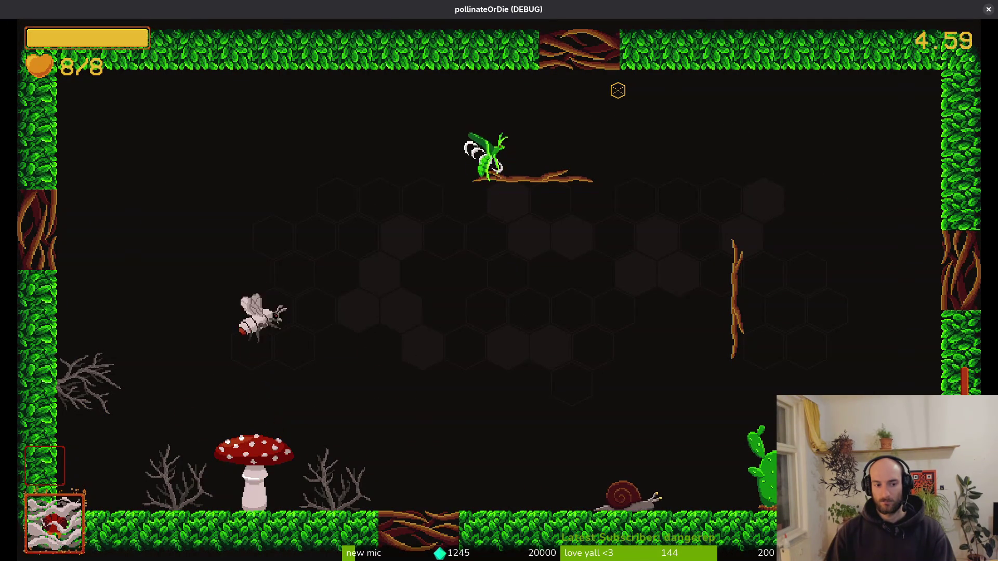
key("d")
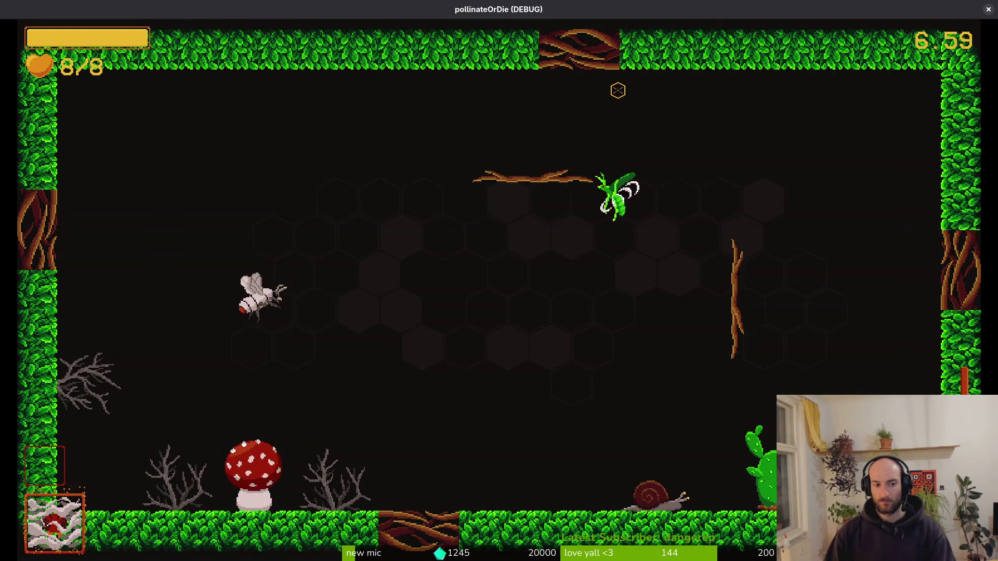
key("a")
key("w")
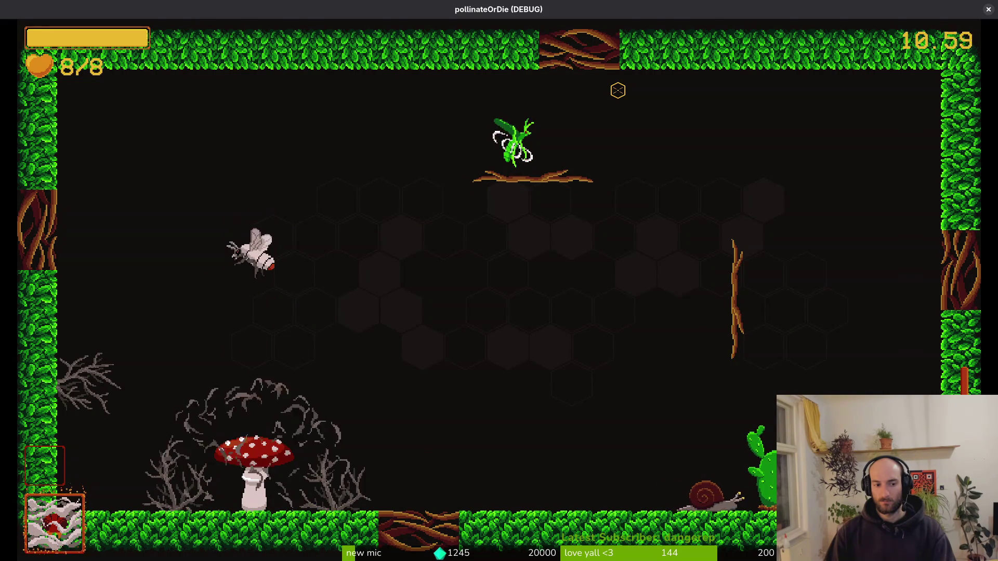